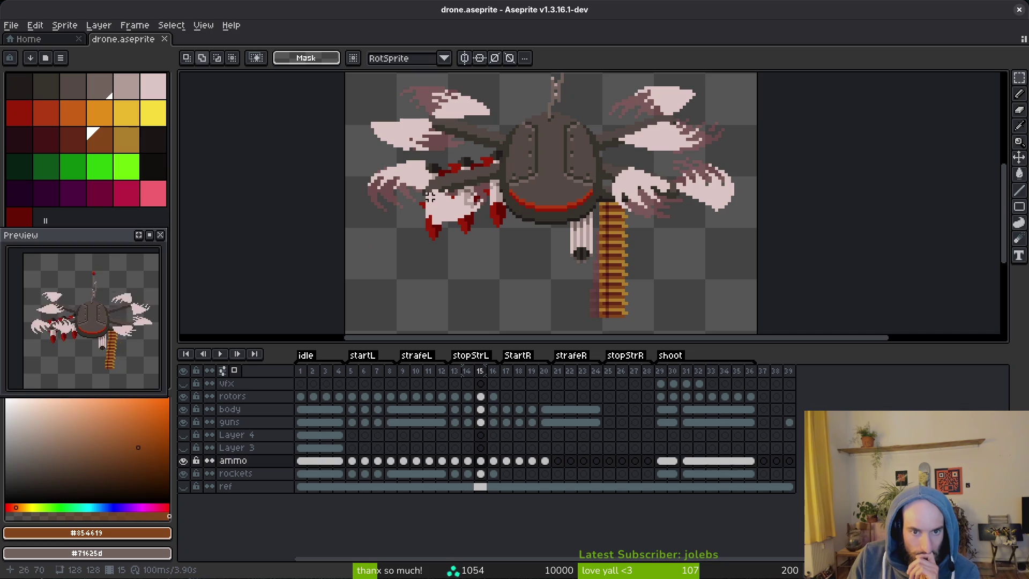
Hide the rockets, ammo and guns layers to check rotor frames 5 and 9, then re-show ammo and rockets.
{"action": "scroll", "coordinate": [541, 263], "scroll_direction": "down", "scroll_amount": 4}
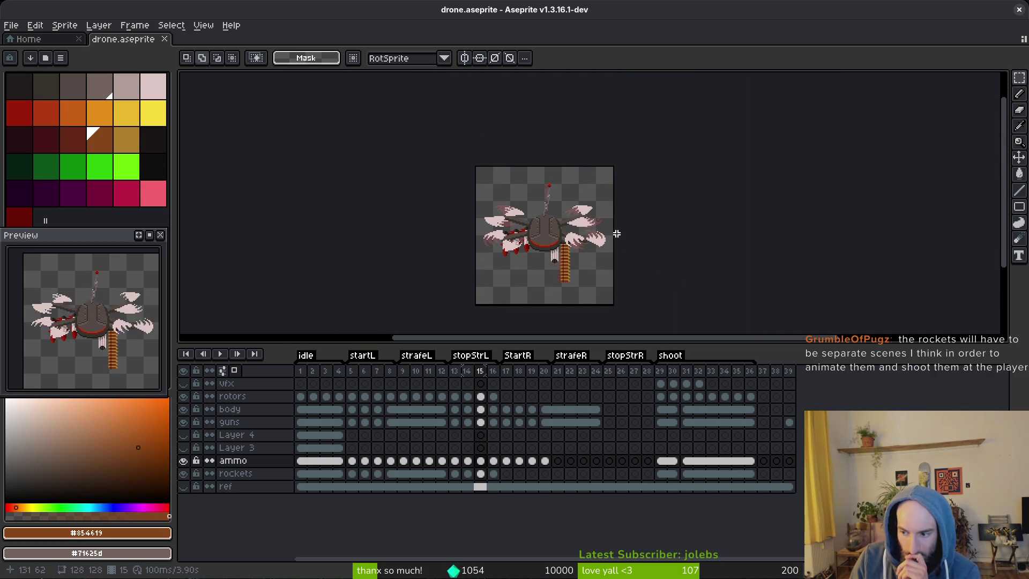
{"action": "scroll", "coordinate": [539, 256], "scroll_direction": "up", "scroll_amount": 4}
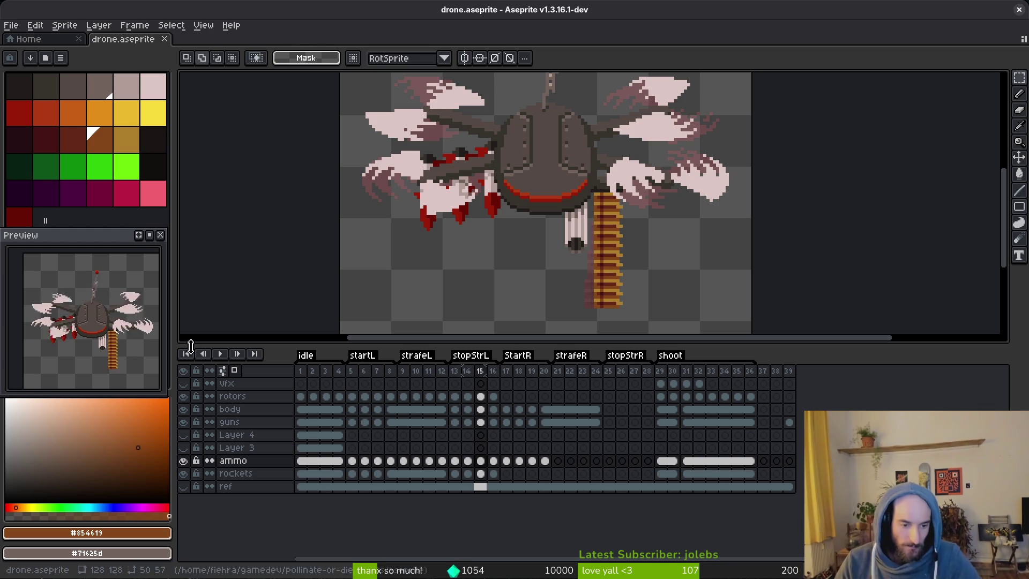
{"action": "left_click", "coordinate": [185, 473]}
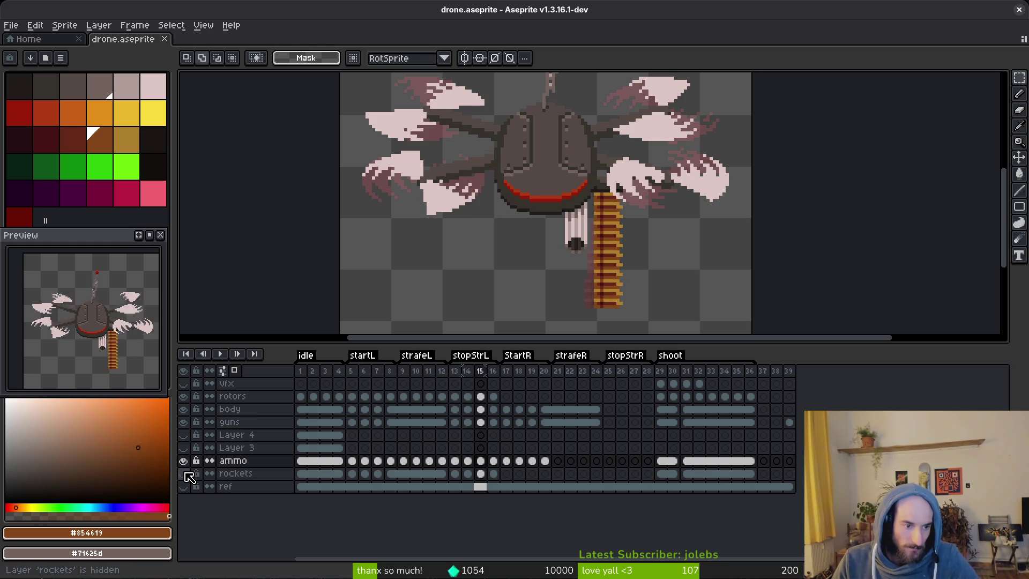
{"action": "left_click", "coordinate": [184, 474]}
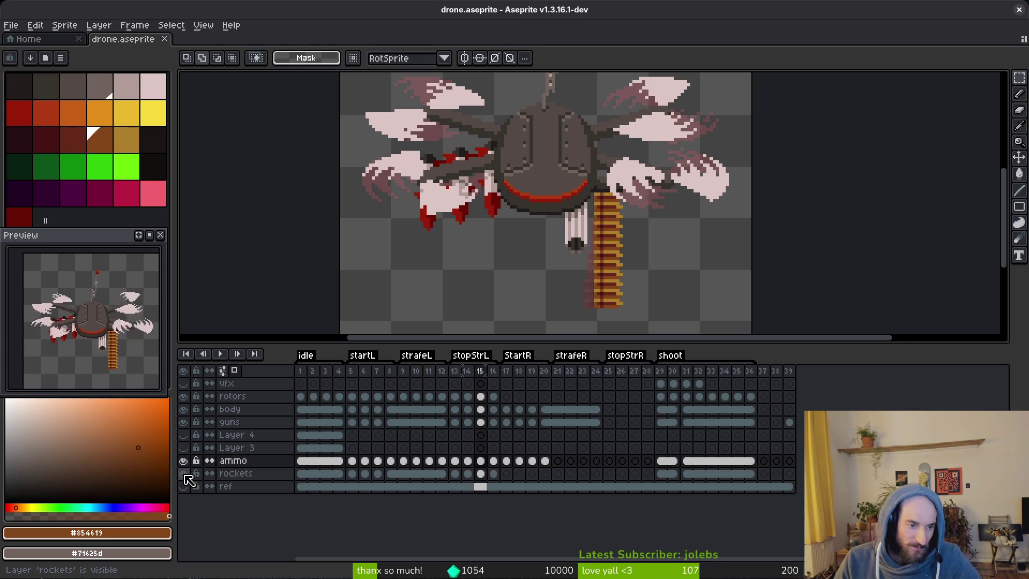
{"action": "left_click", "coordinate": [184, 473]}
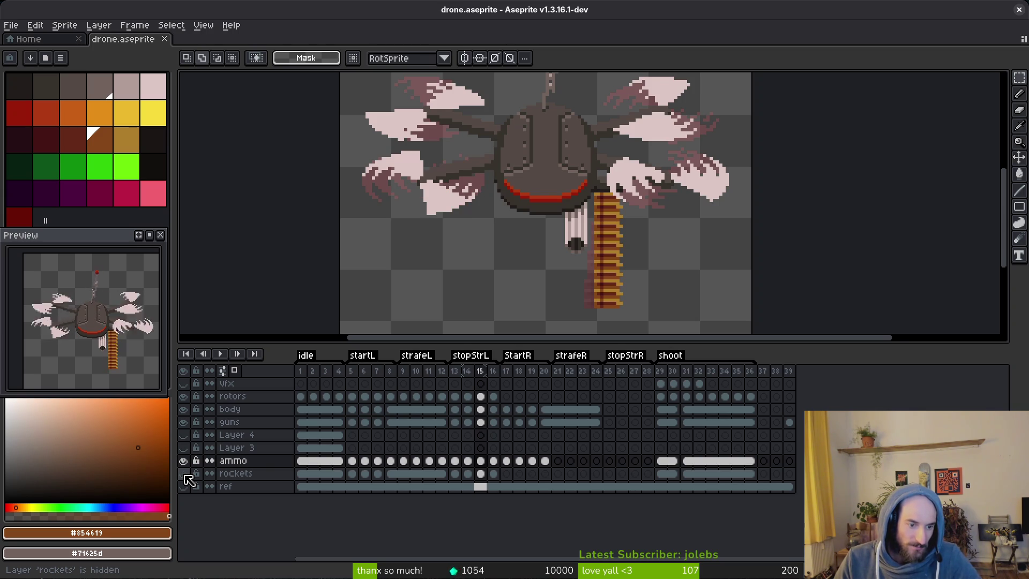
{"action": "left_click", "coordinate": [184, 461]}
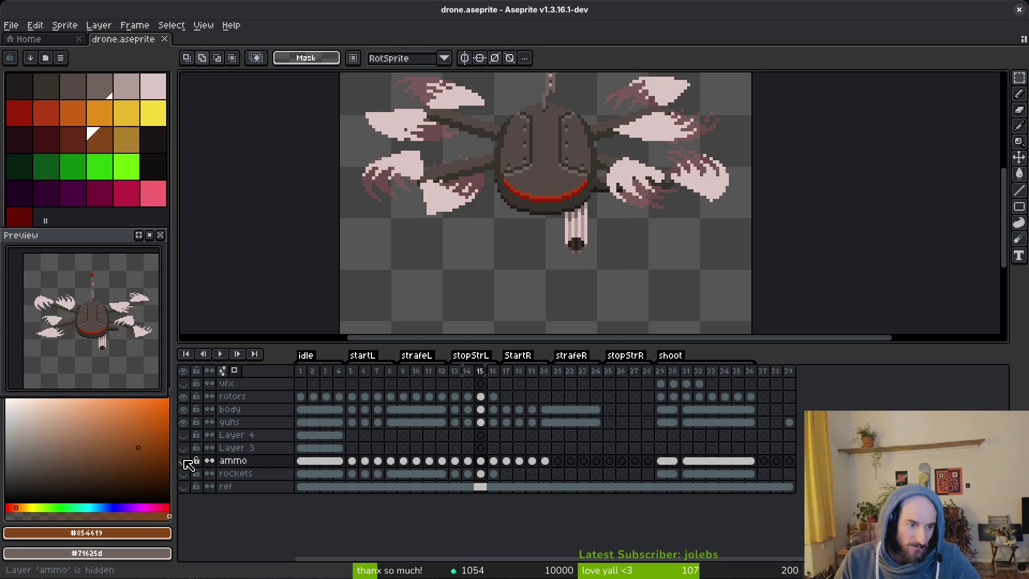
{"action": "left_click", "coordinate": [183, 422]}
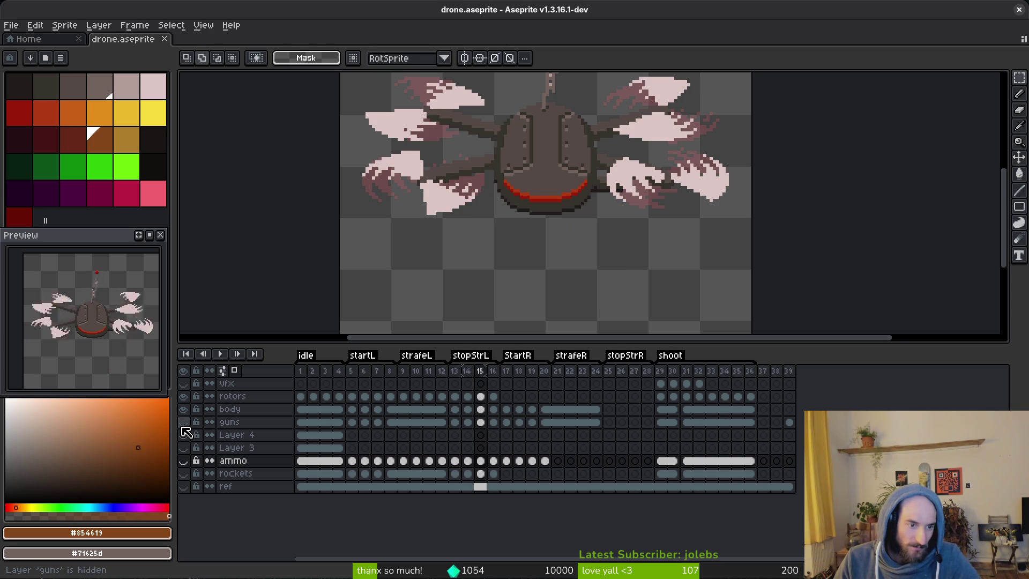
{"action": "left_click", "coordinate": [352, 397]}
{"action": "left_click", "coordinate": [403, 397]}
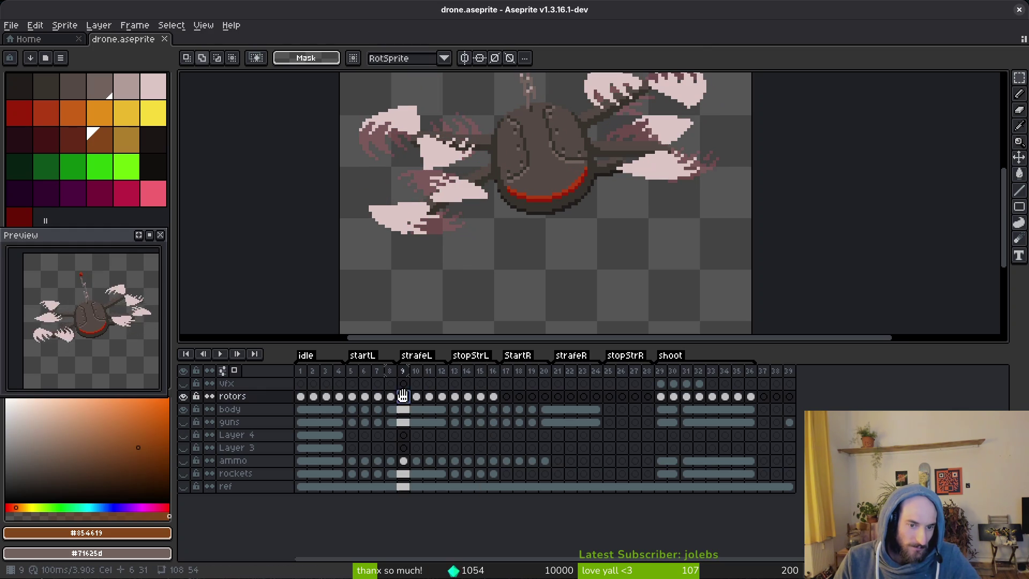
{"action": "left_click", "coordinate": [183, 460]}
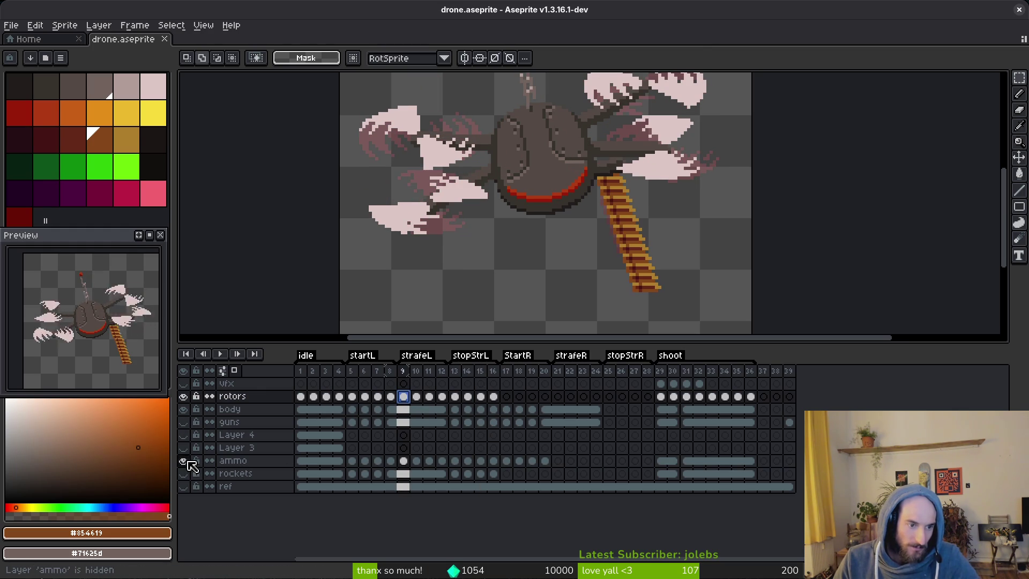
{"action": "left_click", "coordinate": [184, 474]}
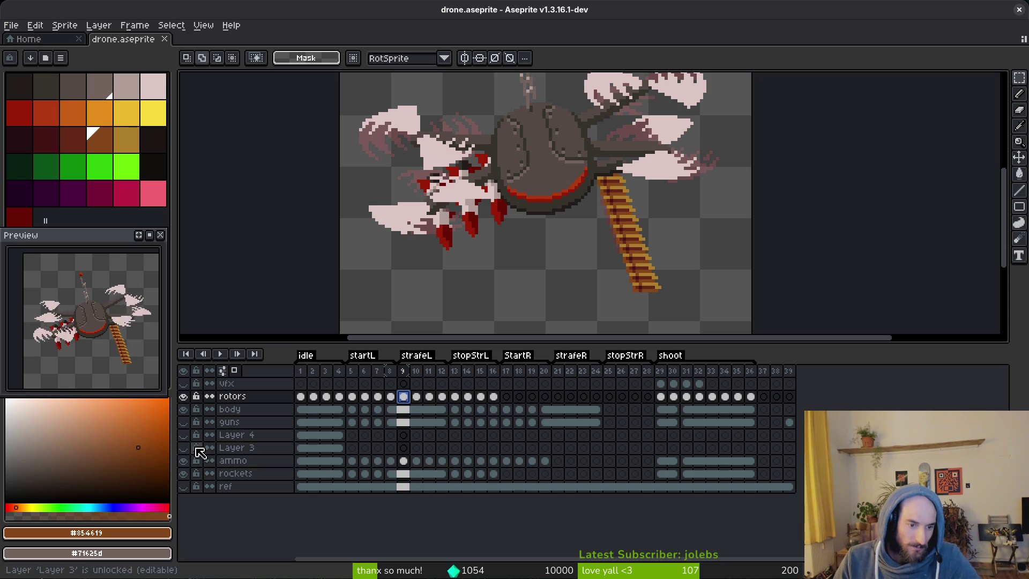
Delete Layer 3 and Layer 4, make the guns layer visible again, and save drone.aseprite.
{"action": "left_click", "coordinate": [238, 435]}
{"action": "left_click", "coordinate": [233, 447], "text": "shift"}
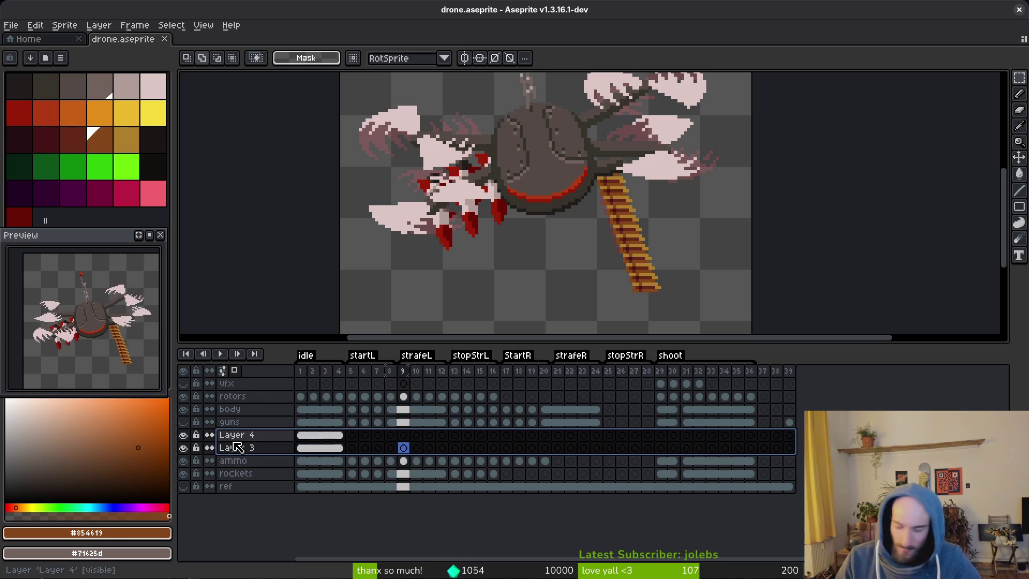
{"action": "key", "text": "Delete"}
{"action": "left_click", "coordinate": [183, 422]}
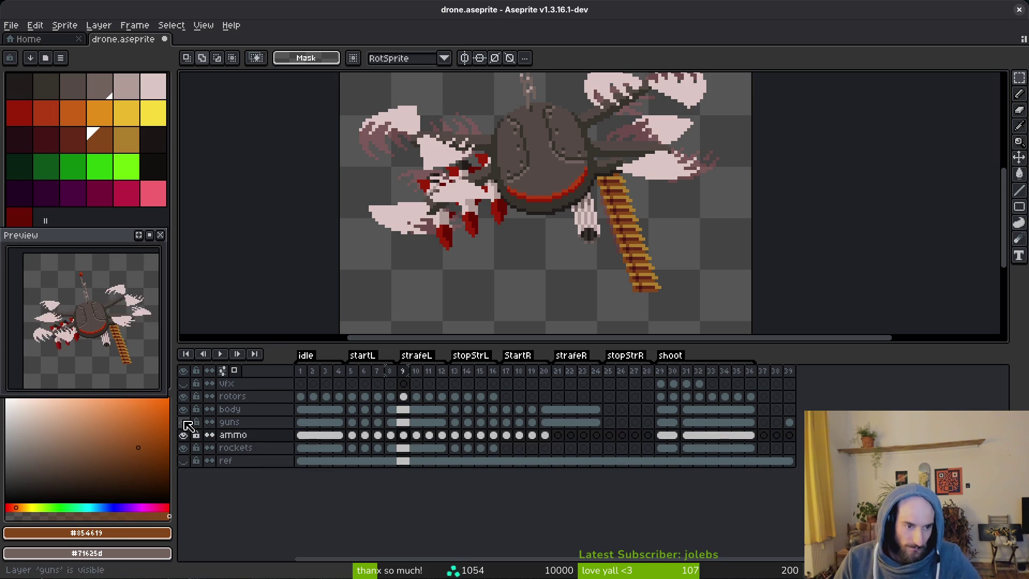
{"action": "key", "text": "ctrl+s"}
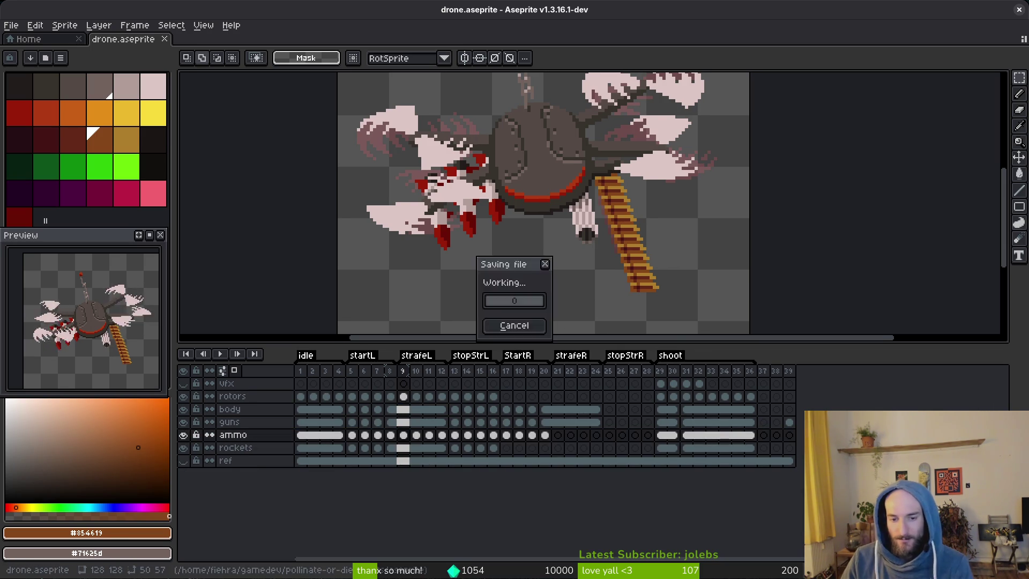
Inspect the ammo layer at frame 20 and compare rotor poses between frames 10 and 11.
{"action": "left_click", "coordinate": [546, 435]}
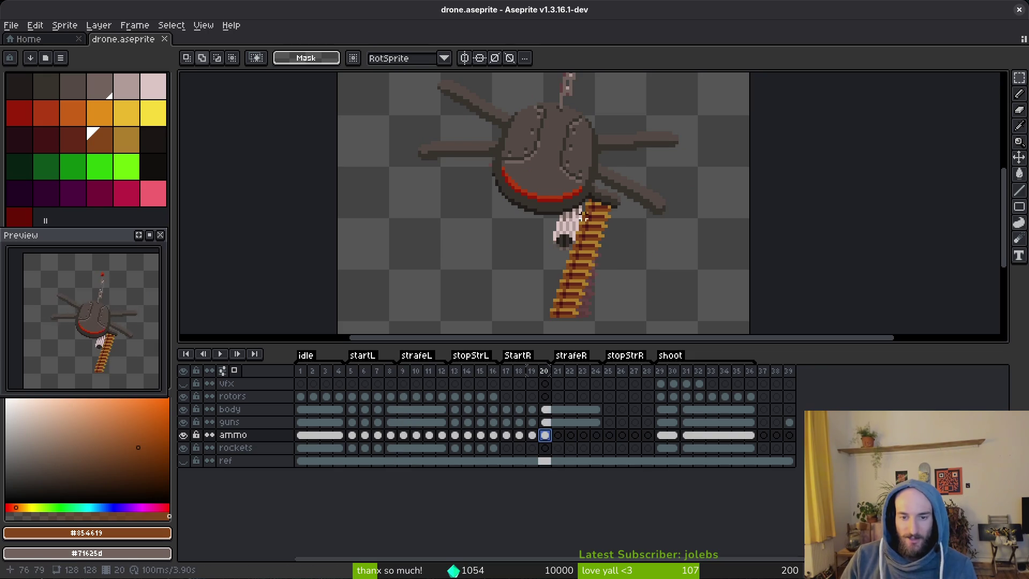
{"action": "scroll", "coordinate": [574, 234], "scroll_direction": "down", "scroll_amount": 1}
{"action": "key", "text": "i"}
{"action": "left_click_drag", "start_coordinate": [545, 435], "coordinate": [566, 440]}
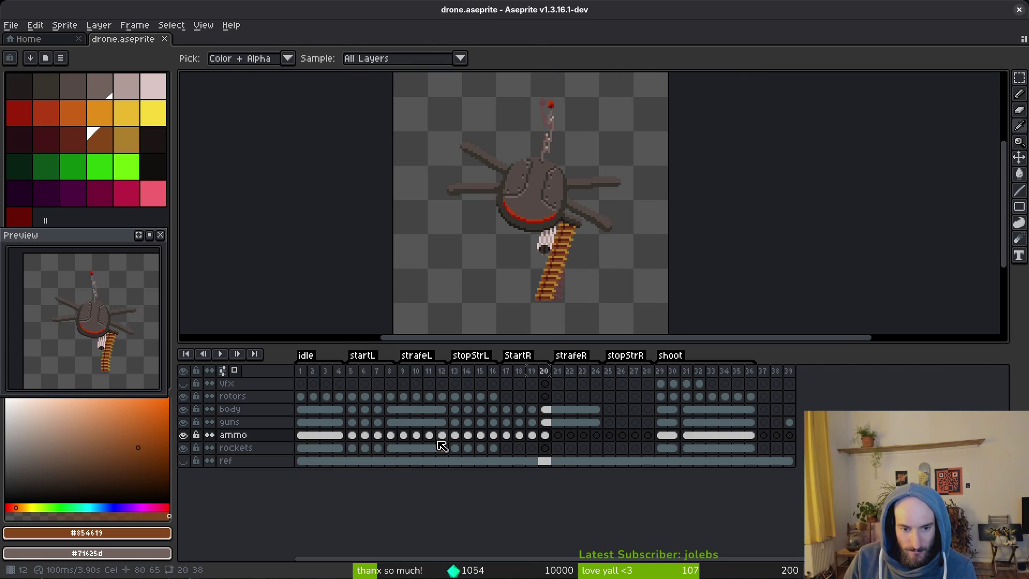
{"action": "left_click", "coordinate": [414, 439]}
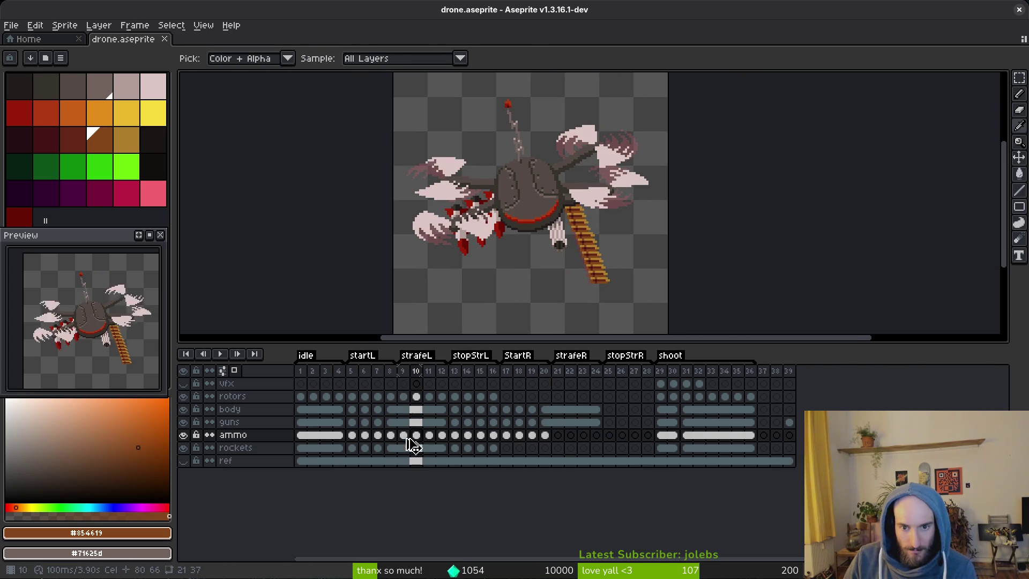
{"action": "scroll", "coordinate": [615, 265], "scroll_direction": "up", "scroll_amount": 2}
{"action": "left_click_drag", "start_coordinate": [615, 264], "coordinate": [606, 248]}
{"action": "key", "text": "Right"}
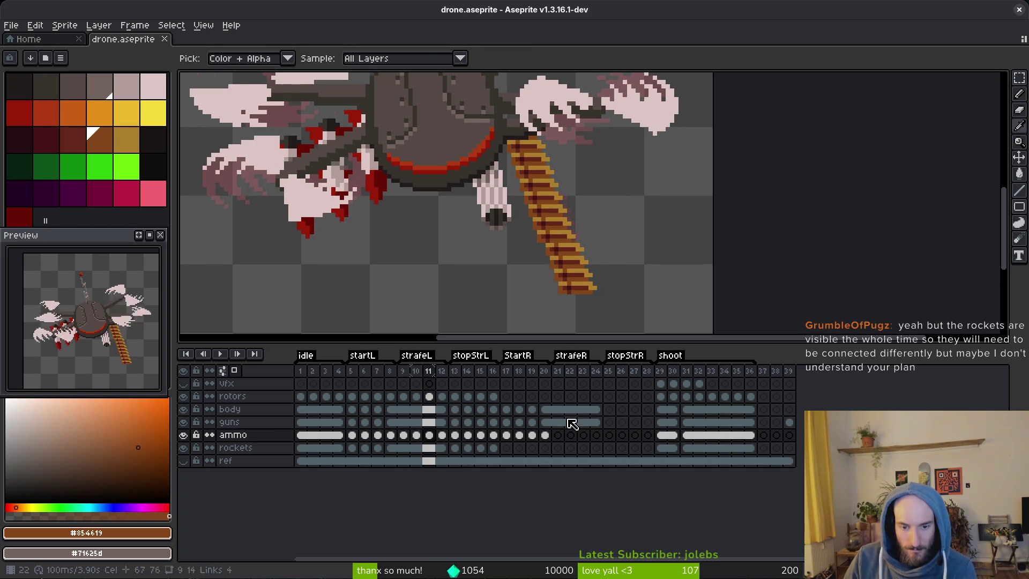
{"action": "key", "text": "Left"}
In frame 21, select the ammo belt and nudge it one pixel left.
{"action": "left_click", "coordinate": [555, 436]}
{"action": "key", "text": "m"}
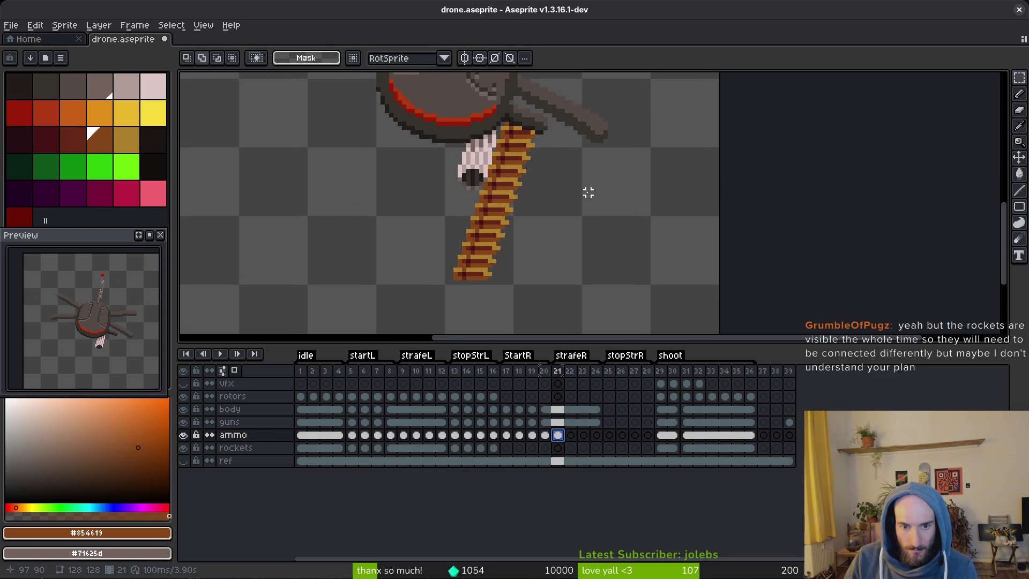
{"action": "key", "text": "ctrl+alt+c"}
{"action": "key", "text": "Escape"}
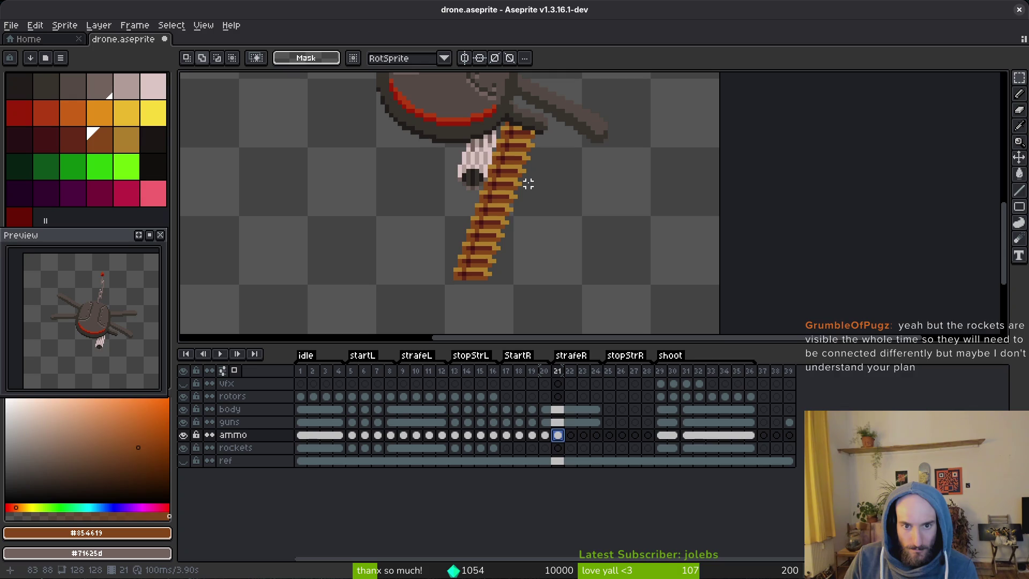
{"action": "mouse_move", "coordinate": [530, 177]}
{"action": "left_mouse_down"}
{"action": "mouse_move", "coordinate": [423, 292]}
{"action": "mouse_move", "coordinate": [391, 304]}
{"action": "left_mouse_up"}
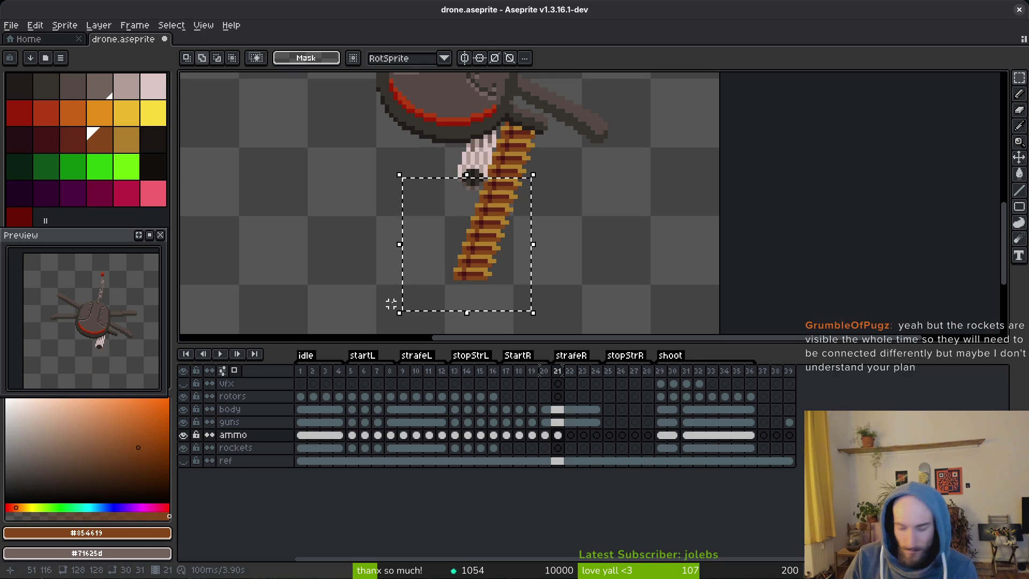
{"action": "key", "text": "Left"}
{"action": "left_click", "coordinate": [391, 304]}
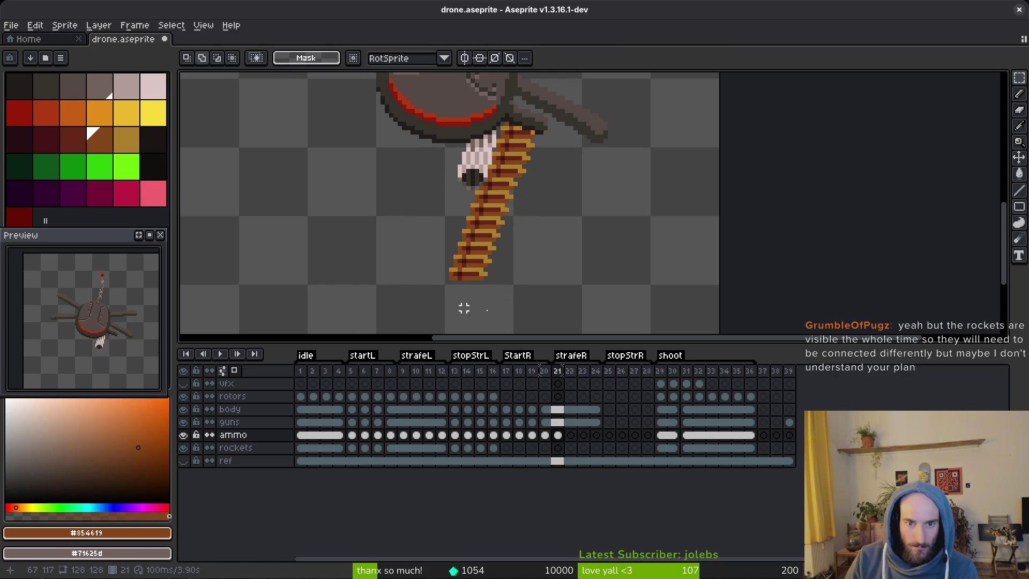
In frame 22, select the lower belt section and tilt it more upright.
{"action": "left_click", "coordinate": [569, 435]}
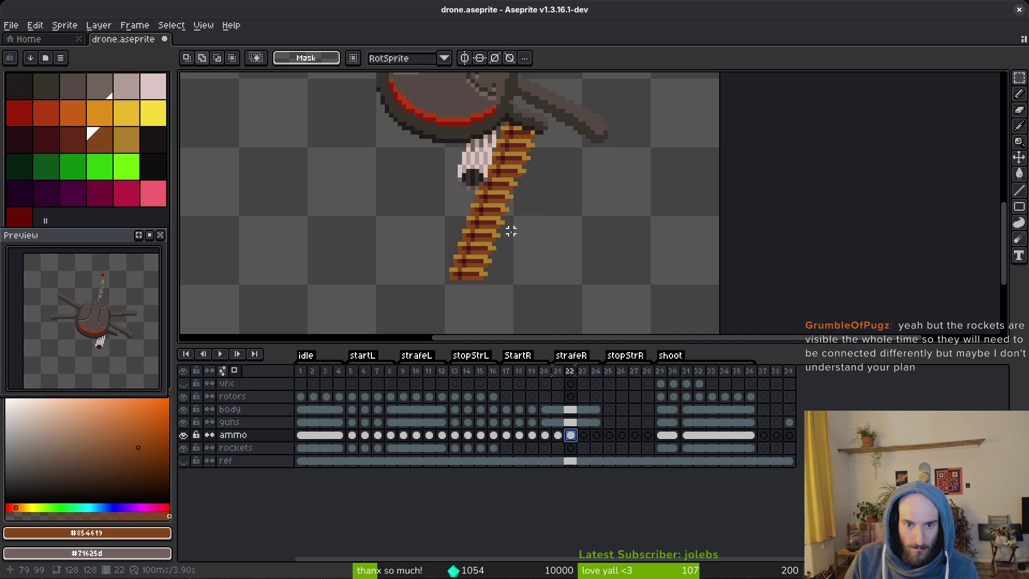
{"action": "left_click_drag", "start_coordinate": [512, 226], "coordinate": [396, 299]}
{"action": "key", "text": "ctrl+d"}
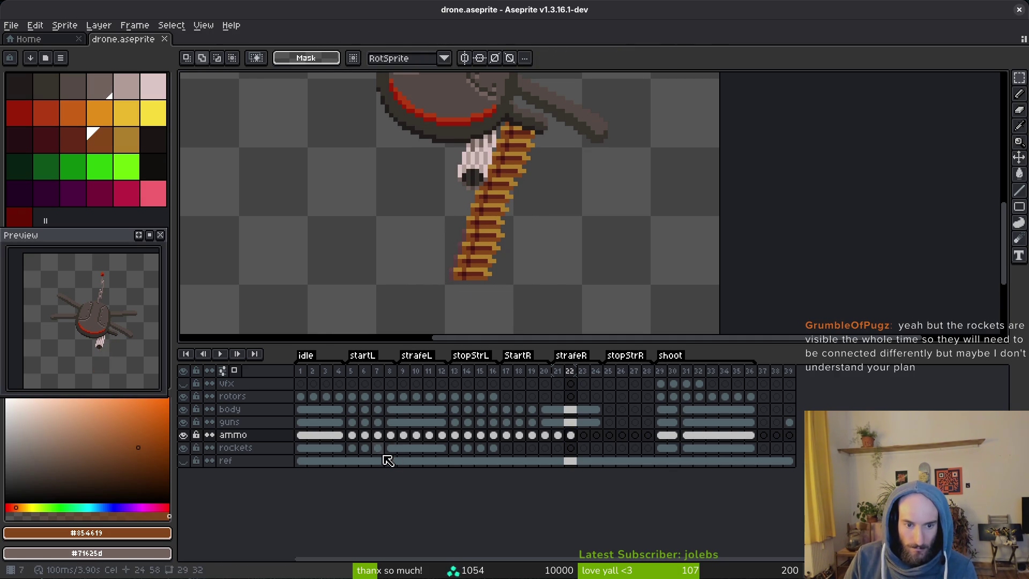
{"action": "left_click", "coordinate": [367, 436]}
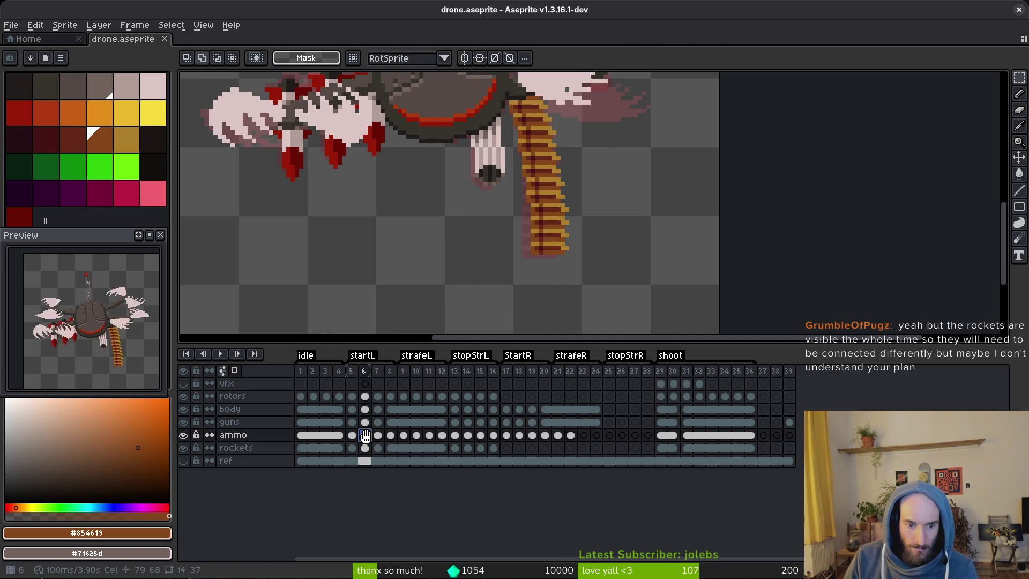
Step back and forth through frames 9 to 12 to compare the rotor poses.
{"action": "left_click", "coordinate": [403, 435]}
{"action": "key", "text": "i"}
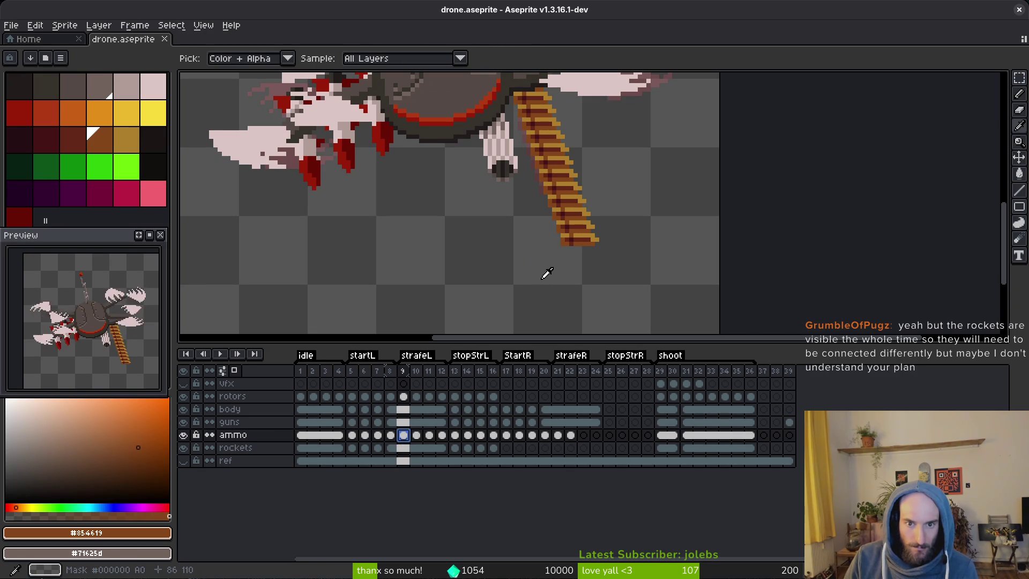
{"action": "key", "text": "Right"}
{"action": "key", "text": "Right"}
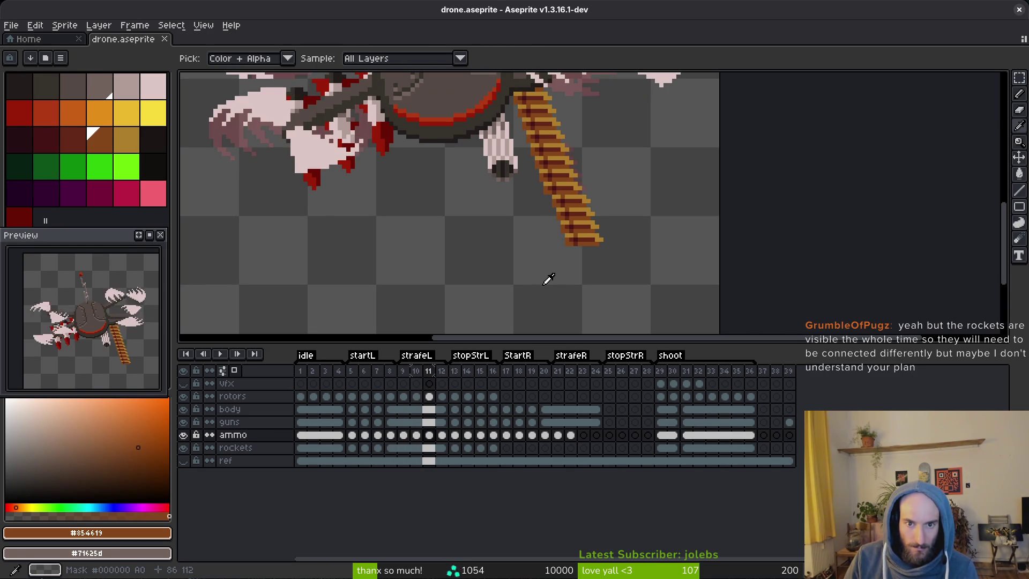
{"action": "key", "text": "Left"}
{"action": "key", "text": "Right"}
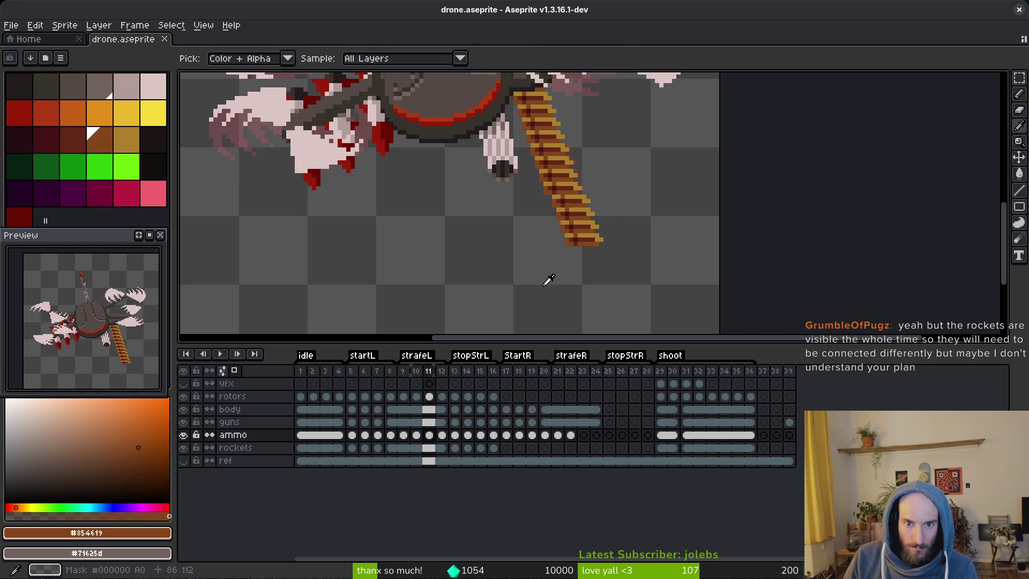
{"action": "key", "text": "Right"}
{"action": "key", "text": "Left"}
{"action": "key", "text": "Right"}
{"action": "key", "text": "Left"}
{"action": "key", "text": "Right"}
{"action": "key", "text": "ctrl"}
{"action": "key", "text": "Left"}
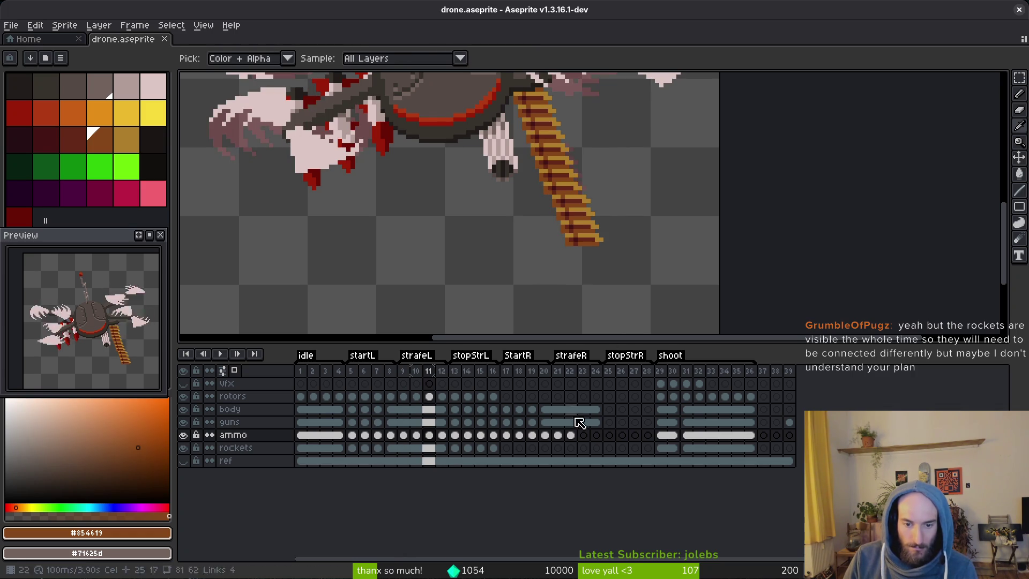
{"action": "key", "text": "Right"}
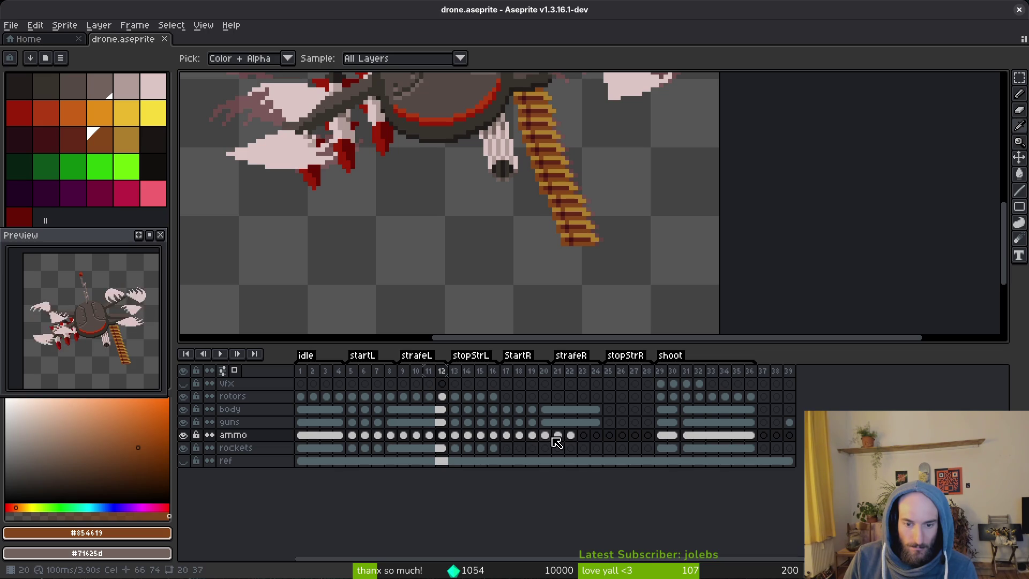
Paste the copied ammo belt into frame 22, commit and deselect it, and save.
{"action": "left_click", "coordinate": [554, 436]}
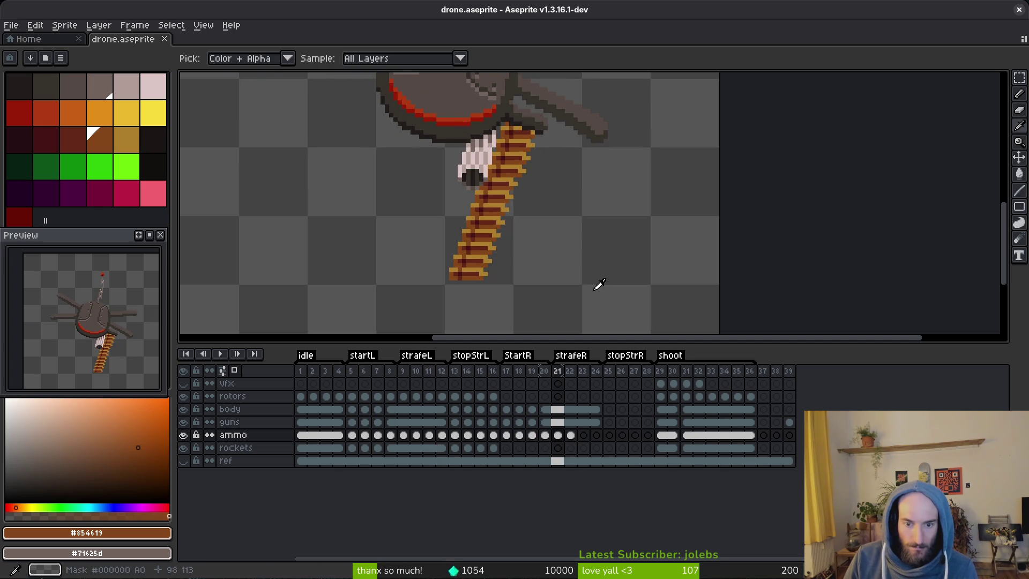
{"action": "key", "text": "period"}
{"action": "key", "text": "ctrl+v"}
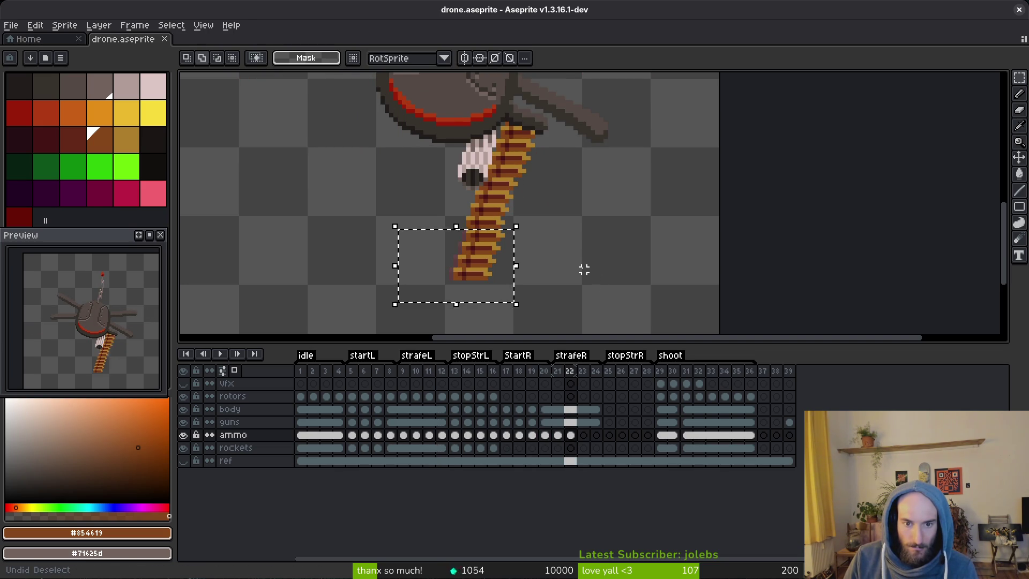
{"action": "key", "text": "Return"}
{"action": "key", "text": "ctrl+d"}
{"action": "key", "text": "ctrl+s"}
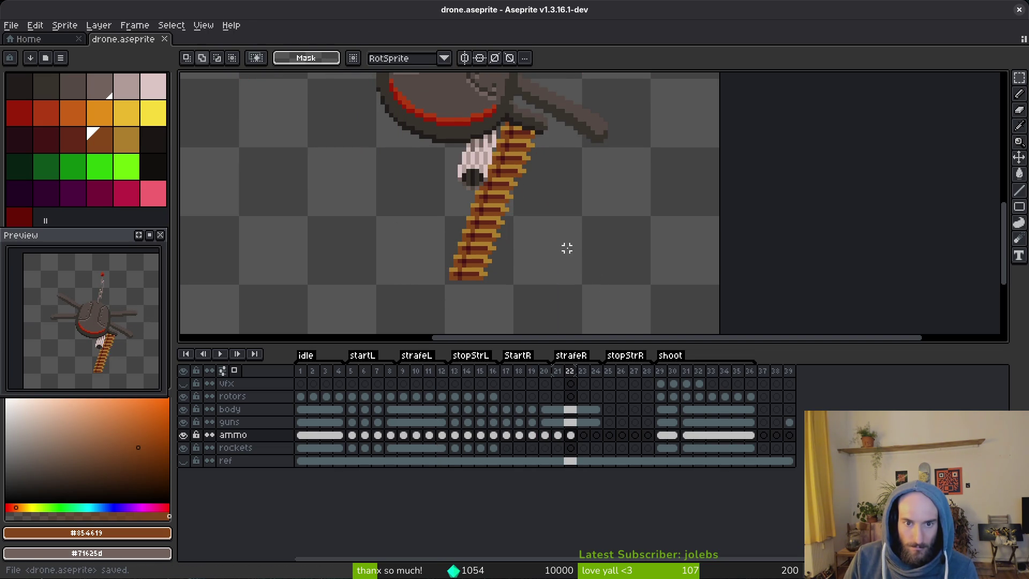
Compare the belt across frames 21 and 20, then select the ammo cels in frames 20 and 8.
{"action": "key", "text": "comma"}
{"action": "key", "text": "alt"}
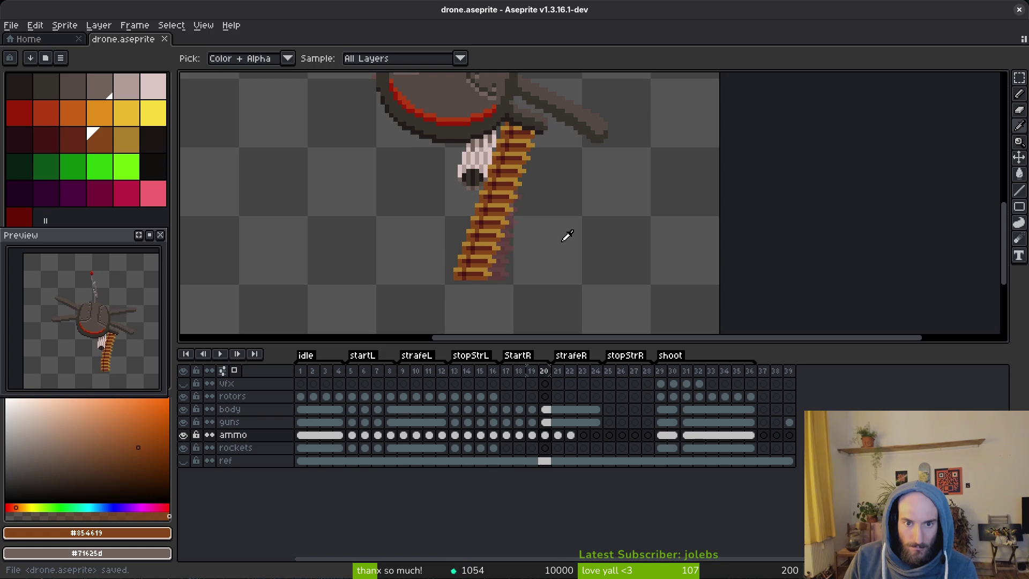
{"action": "key", "text": "Left"}
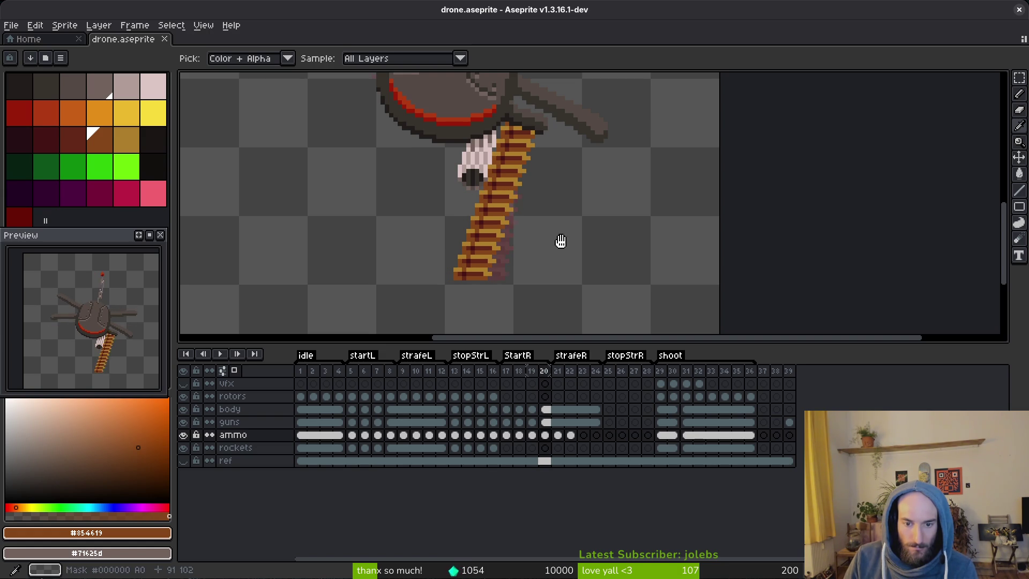
{"action": "key", "text": "Left"}
{"action": "key", "text": "Right"}
{"action": "left_click", "coordinate": [545, 435]}
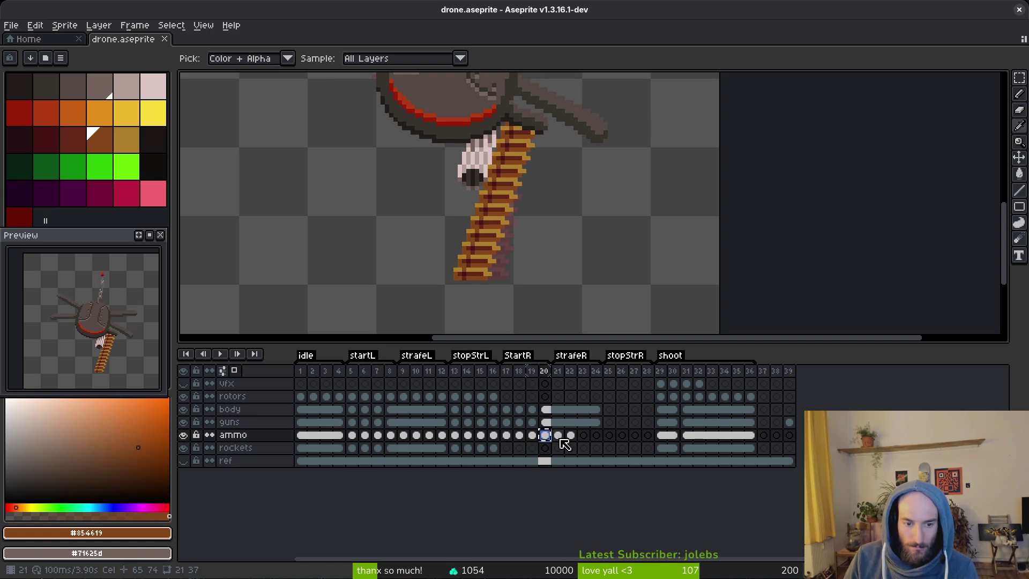
{"action": "left_click", "coordinate": [392, 435]}
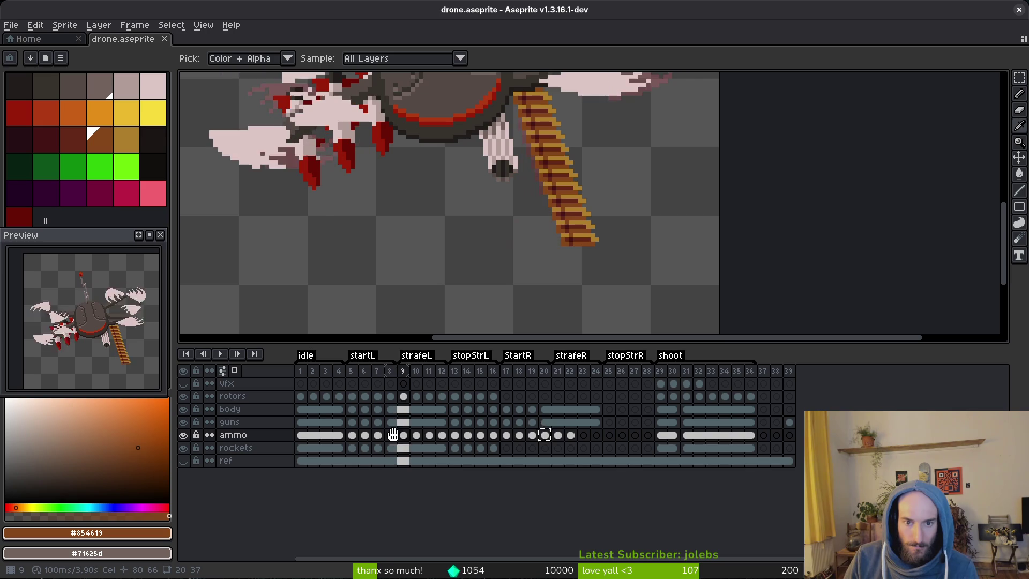
Link the ammo cels in frames 8–9 and 20–21 so each pair shares one image, and save.
{"action": "left_click_drag", "start_coordinate": [394, 434], "coordinate": [403, 435]}
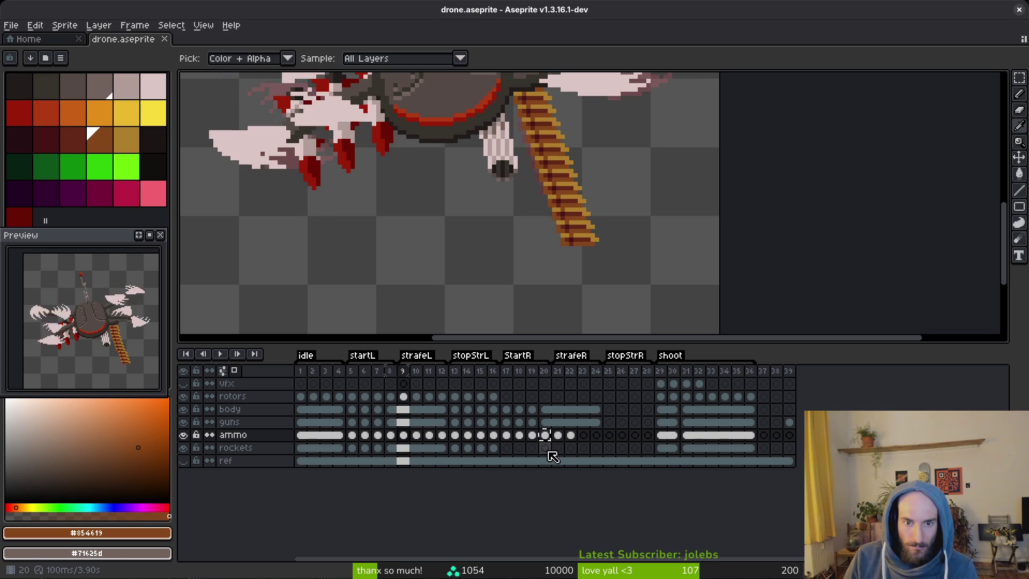
{"action": "right_click", "coordinate": [395, 442]}
{"action": "left_click", "coordinate": [407, 485]}
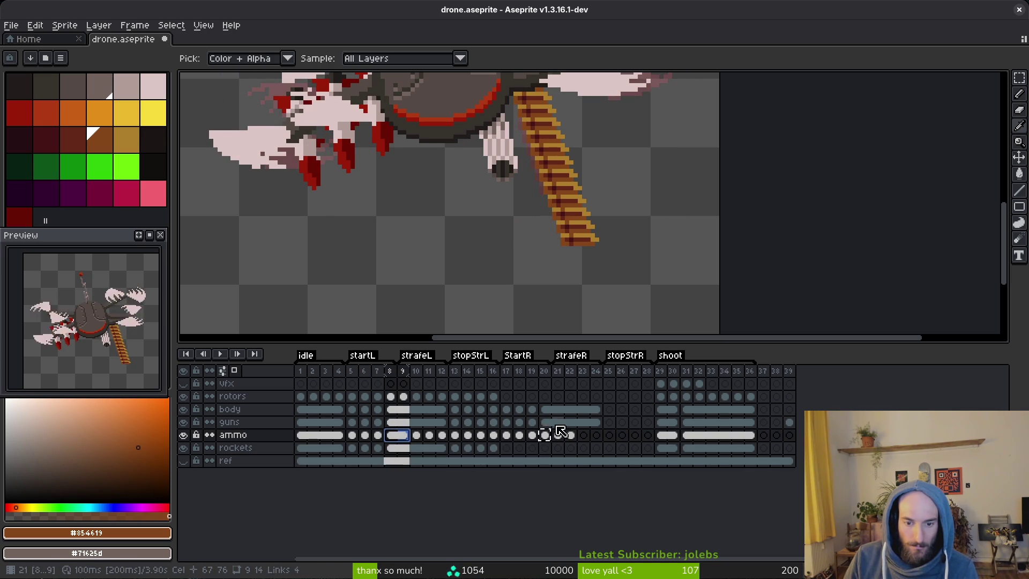
{"action": "left_click_drag", "start_coordinate": [544, 435], "coordinate": [556, 435]}
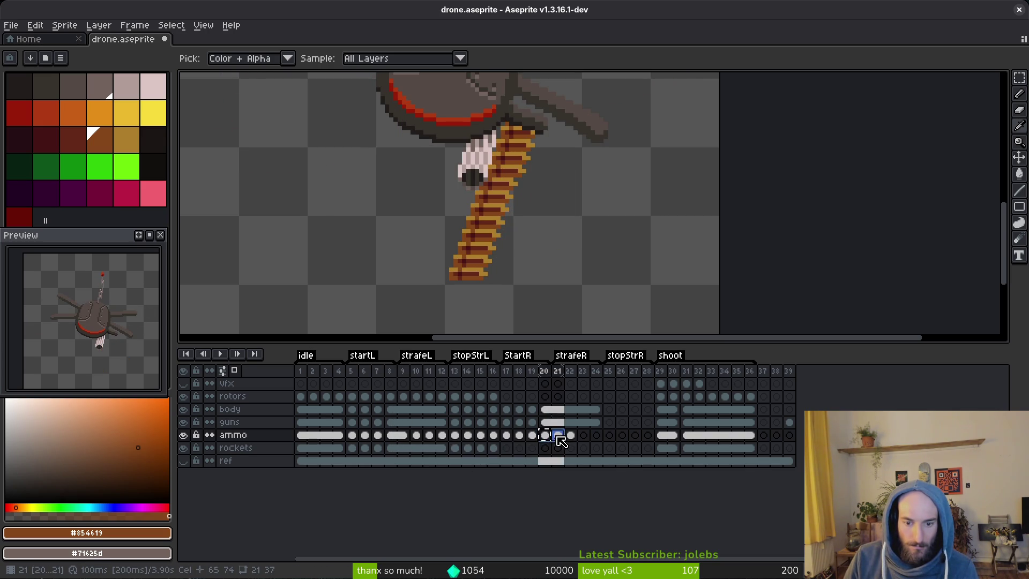
{"action": "right_click", "coordinate": [547, 436]}
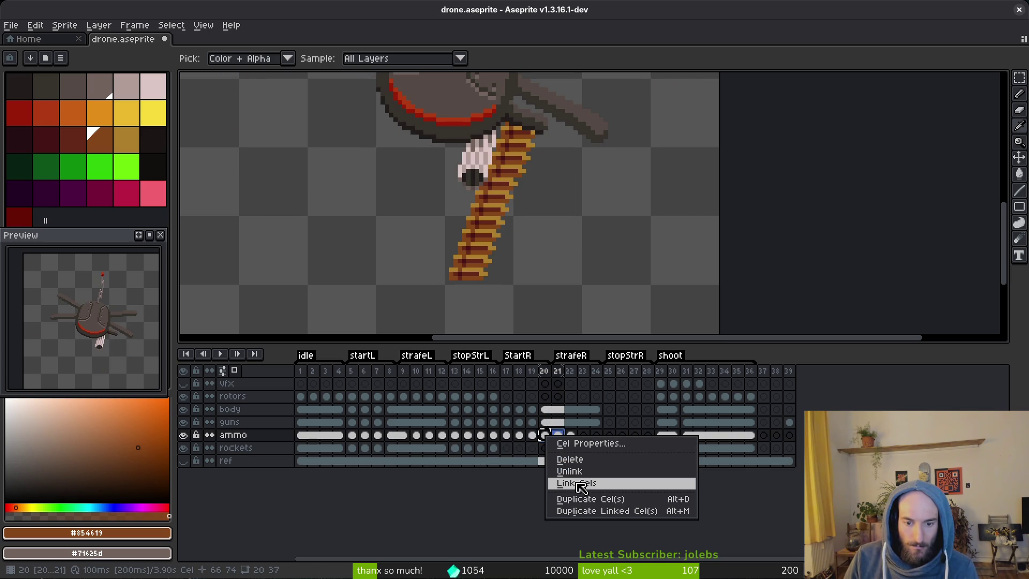
{"action": "left_click", "coordinate": [554, 434]}
{"action": "mouse_move", "coordinate": [557, 435]}
{"action": "left_mouse_down"}
{"action": "mouse_move", "coordinate": [583, 446]}
{"action": "mouse_move", "coordinate": [550, 438]}
{"action": "left_mouse_up"}
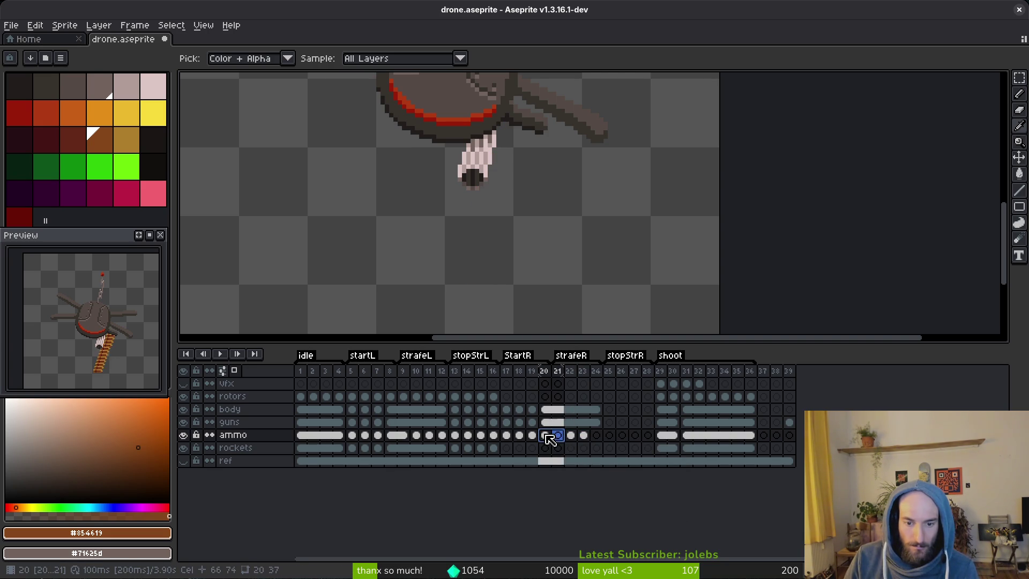
{"action": "right_click", "coordinate": [550, 438]}
{"action": "left_click", "coordinate": [586, 482]}
{"action": "key", "text": "ctrl+s"}
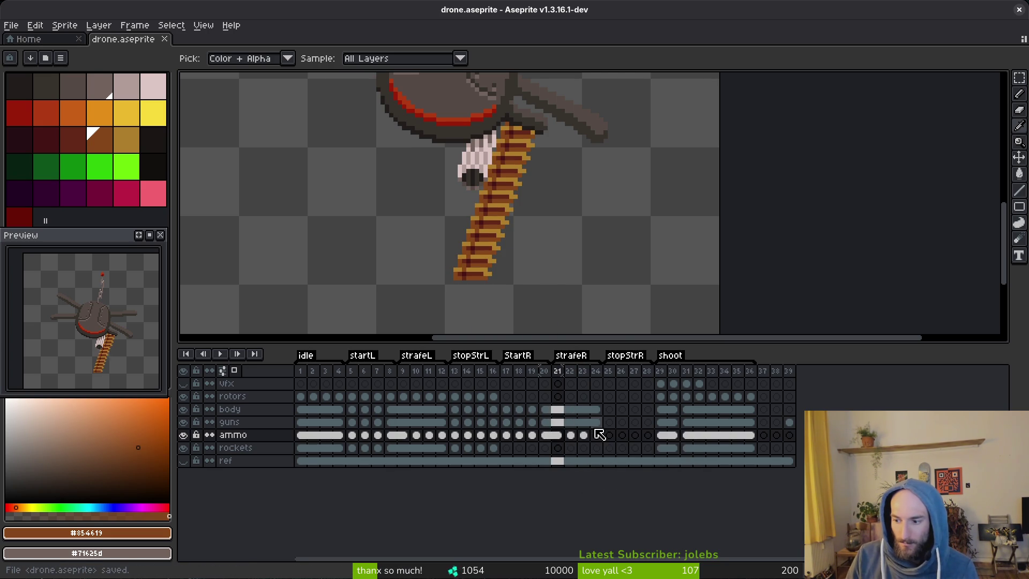
Switch to the Move tool and save drone.aseprite again.
{"action": "key", "text": "v"}
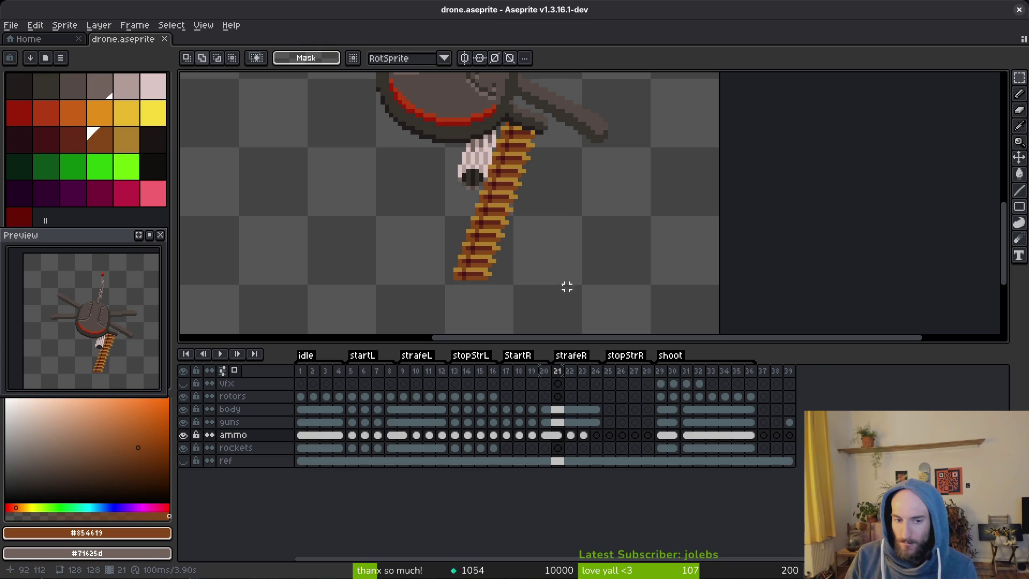
{"action": "key", "text": "ctrl+s"}
{"action": "scroll", "coordinate": [515, 308], "scroll_direction": "down", "scroll_amount": 3}
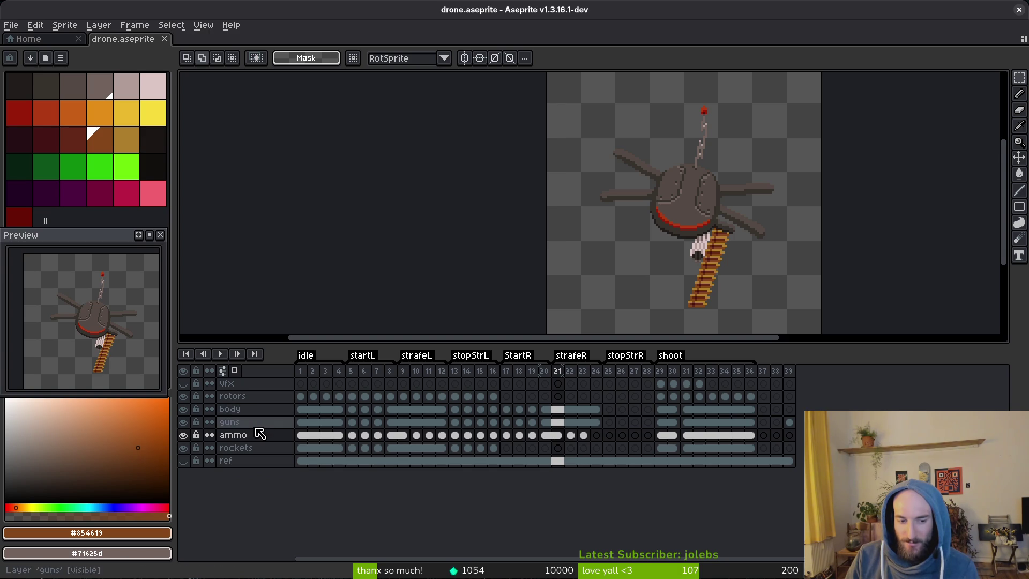
Select the rockets layer, show the ammo layer, and advance through frames 22 and 23.
{"action": "scroll", "coordinate": [699, 202], "scroll_direction": "right", "scroll_amount": 1}
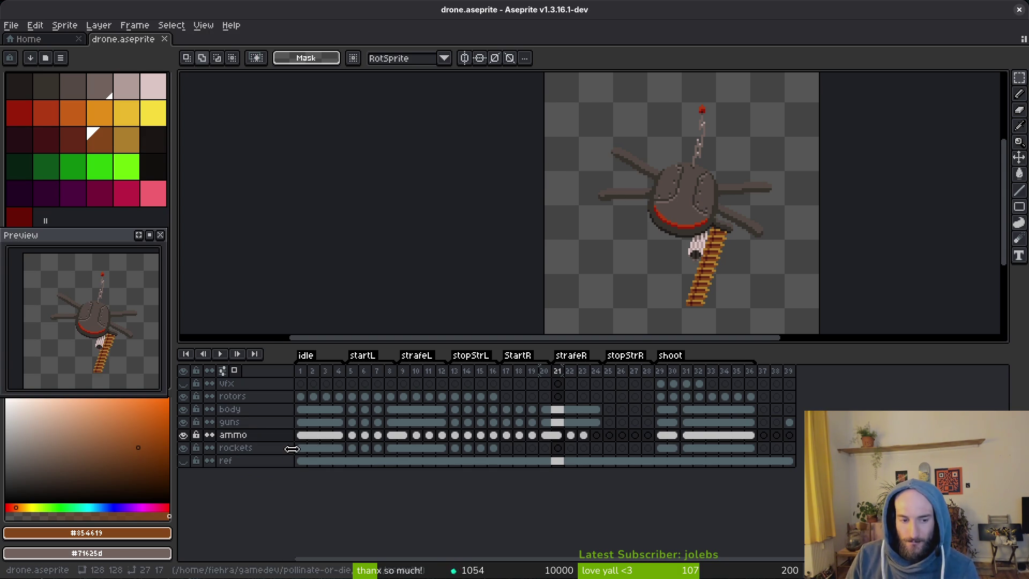
{"action": "left_click", "coordinate": [237, 453]}
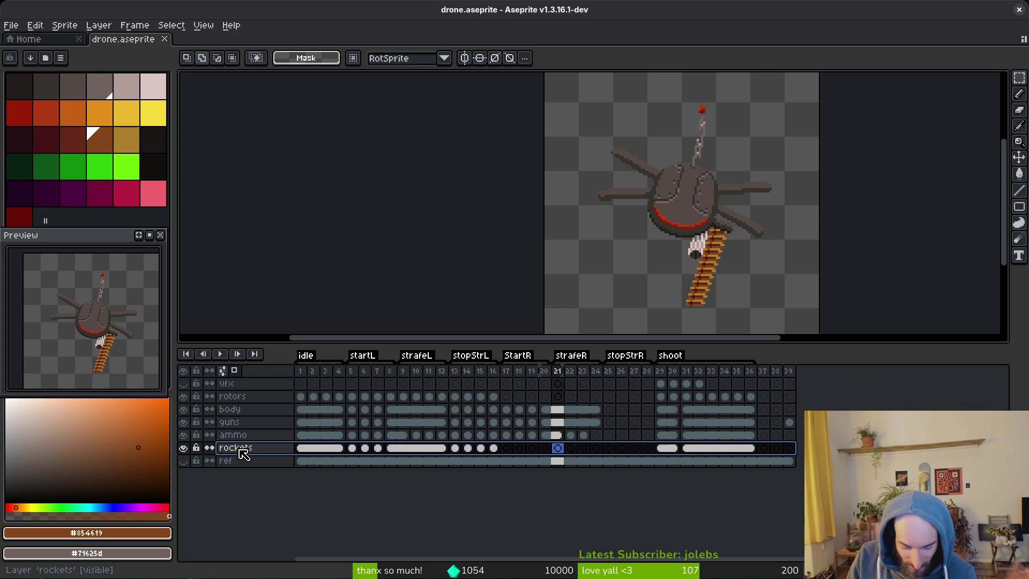
{"action": "left_click_drag", "start_coordinate": [296, 445], "coordinate": [345, 425]}
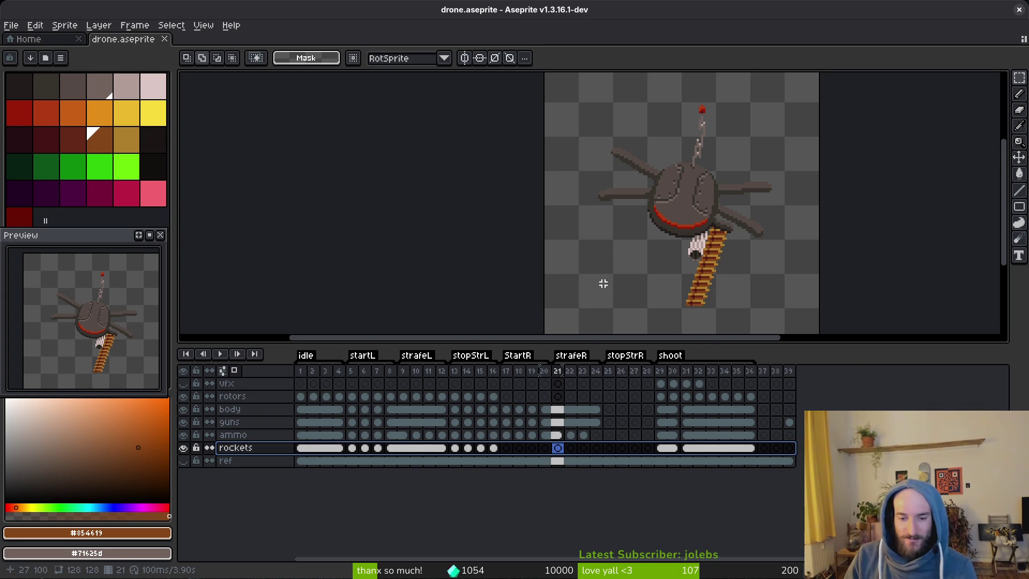
{"action": "key", "text": "Right"}
{"action": "key", "text": "i"}
{"action": "key", "text": "m"}
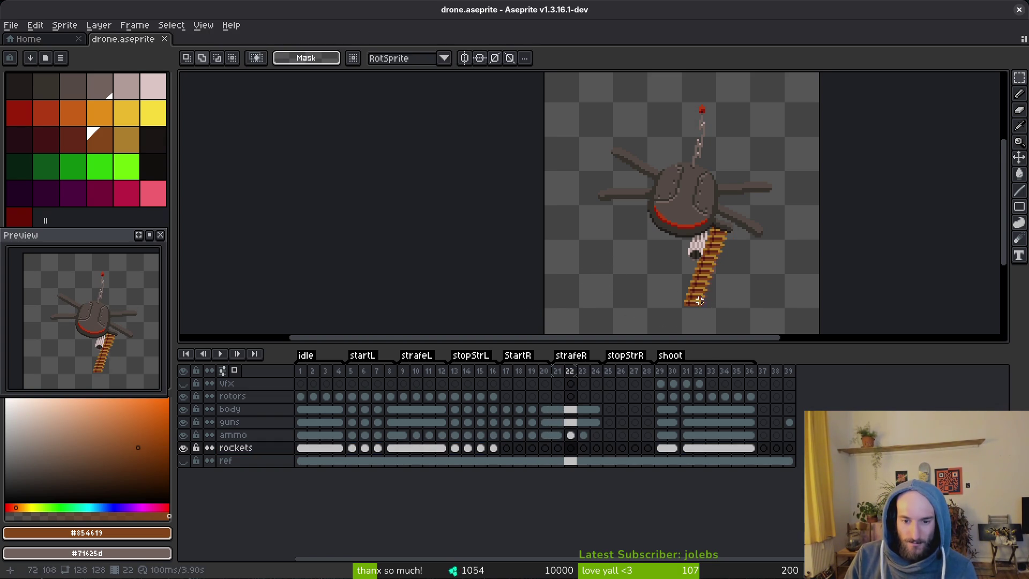
{"action": "key", "text": "Right"}
Select the lower end of the hanging belt strip, then clear the selection.
{"action": "scroll", "coordinate": [664, 268], "scroll_direction": "up", "scroll_amount": 2}
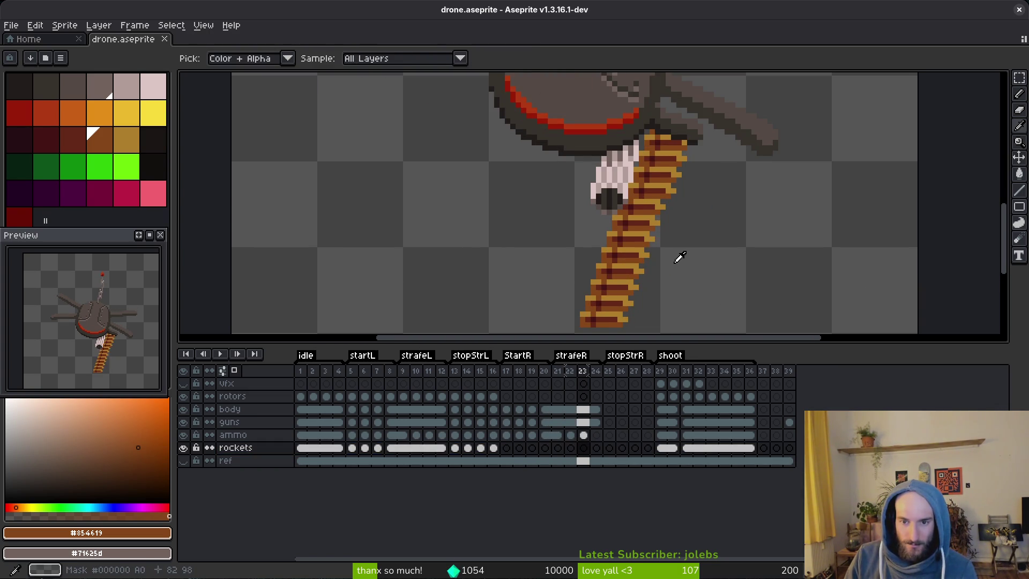
{"action": "left_click_drag", "start_coordinate": [677, 255], "coordinate": [669, 232]}
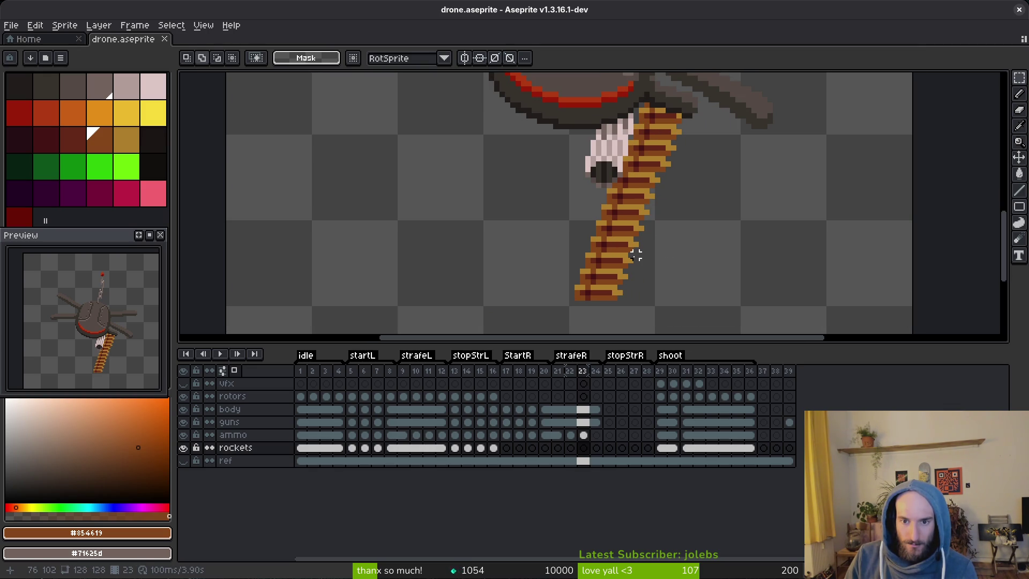
{"action": "mouse_move", "coordinate": [638, 252]}
{"action": "left_mouse_down"}
{"action": "mouse_move", "coordinate": [577, 315]}
{"action": "mouse_move", "coordinate": [546, 328]}
{"action": "left_mouse_up"}
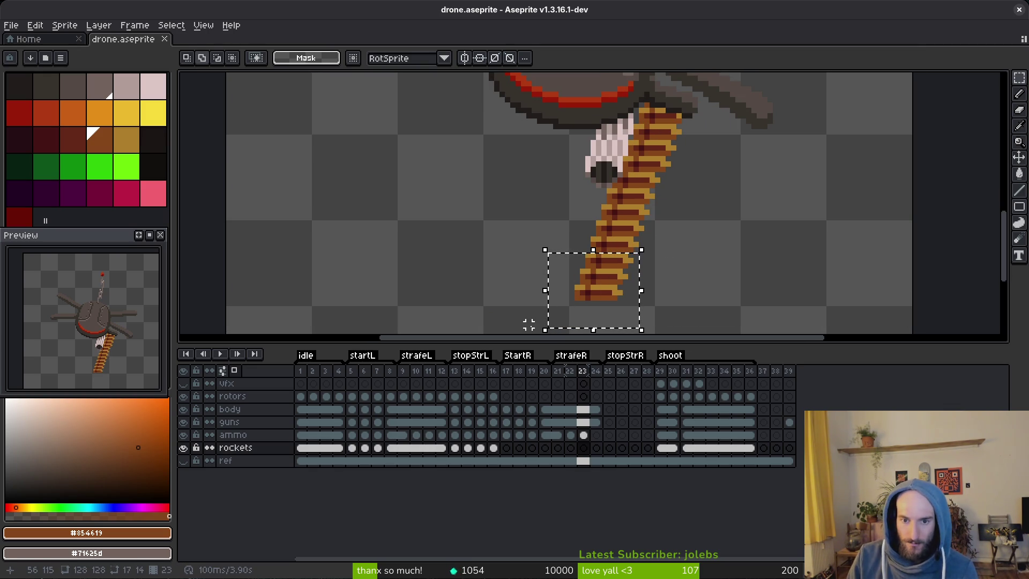
{"action": "left_click", "coordinate": [529, 325]}
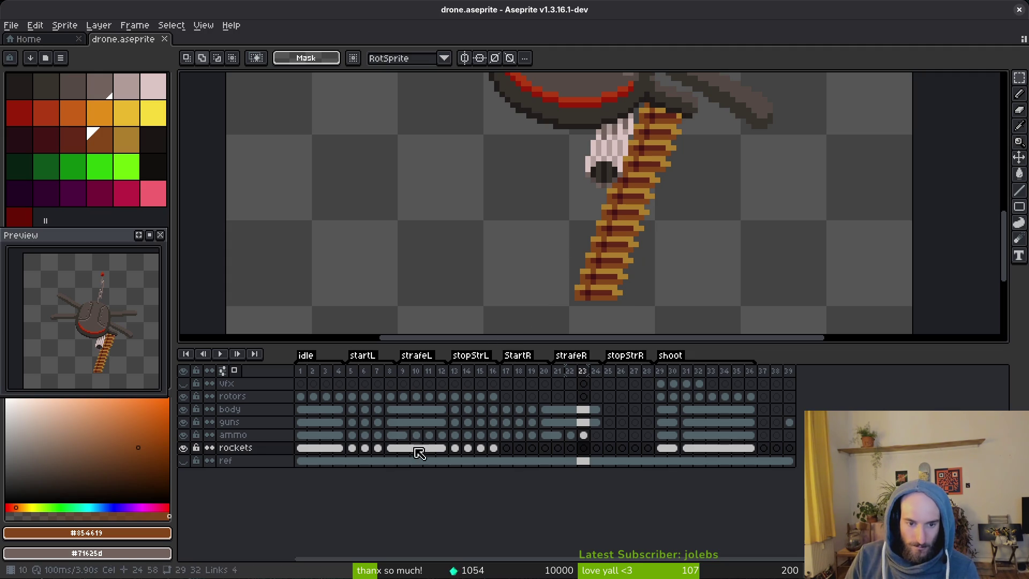
Step through ammo frames 8 to 11, flipping between frames 10 and 11 to compare.
{"action": "left_click", "coordinate": [391, 435]}
{"action": "key", "text": "Right"}
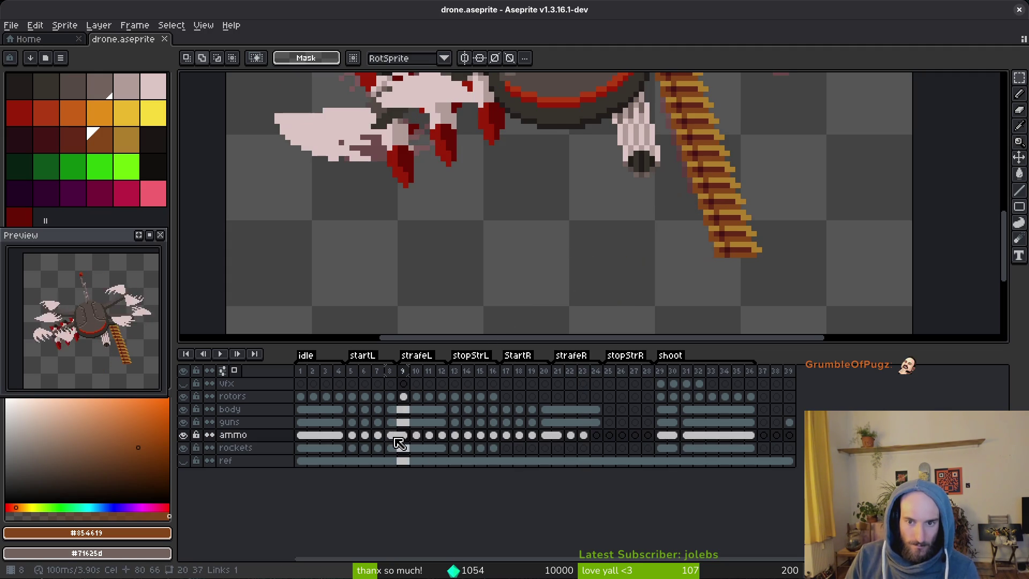
{"action": "key", "text": "Right"}
{"action": "key", "text": "i"}
{"action": "key", "text": "Right"}
{"action": "key", "text": "Left"}
{"action": "key", "text": "Right"}
{"action": "key", "text": "Left"}
{"action": "key", "text": "Right"}
{"action": "key", "text": "Left"}
{"action": "key", "text": "Right"}
{"action": "key", "text": "Left"}
{"action": "key", "text": "Right"}
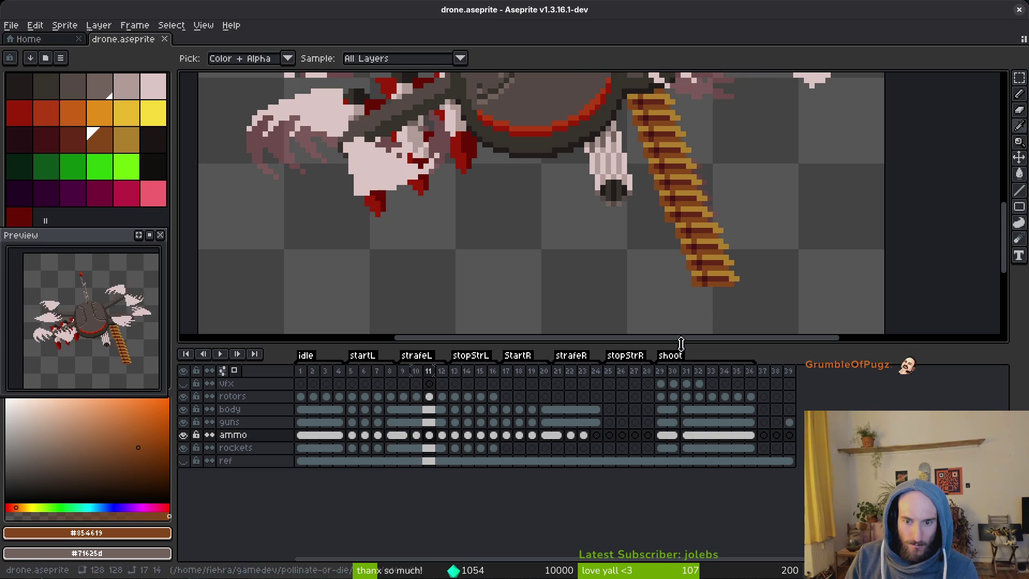
In frame 22, select the ammo belt and shift it slightly right, checking against frame 21.
{"action": "left_click", "coordinate": [570, 434]}
{"action": "left_click_drag", "start_coordinate": [668, 252], "coordinate": [670, 227]}
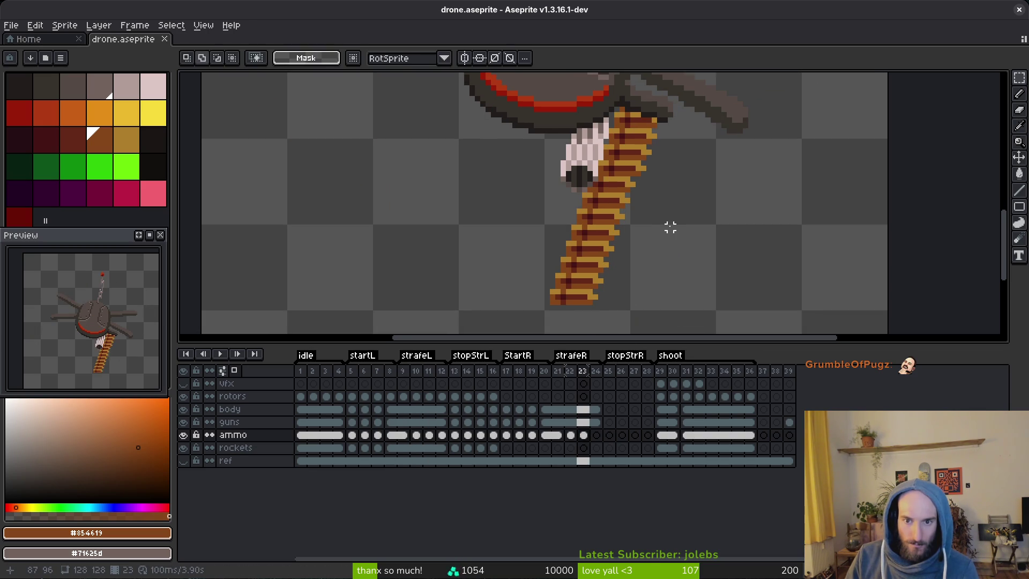
{"action": "key", "text": "Left"}
{"action": "key", "text": "Right"}
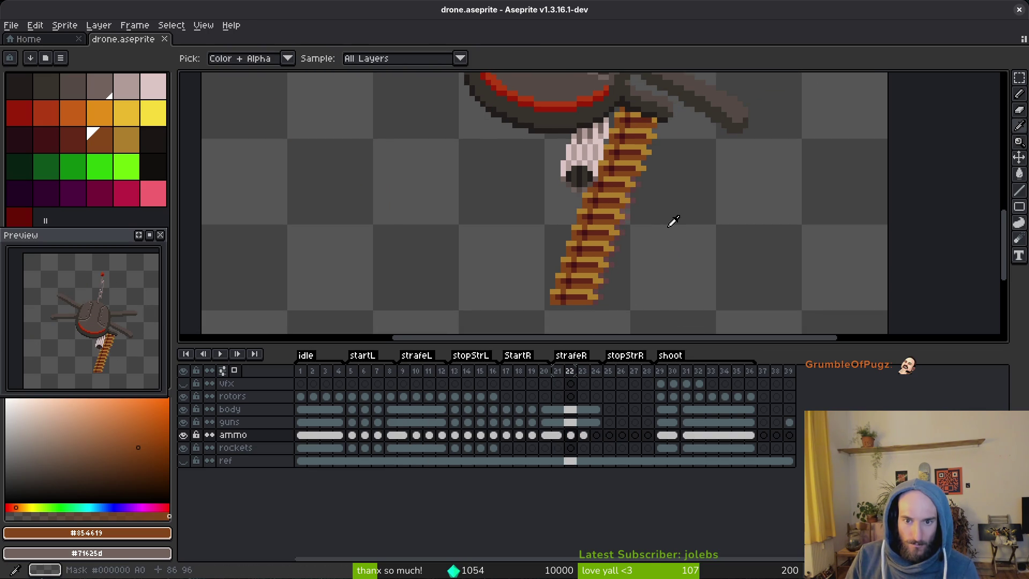
{"action": "key", "text": "m"}
{"action": "left_click_drag", "start_coordinate": [643, 178], "coordinate": [472, 321]}
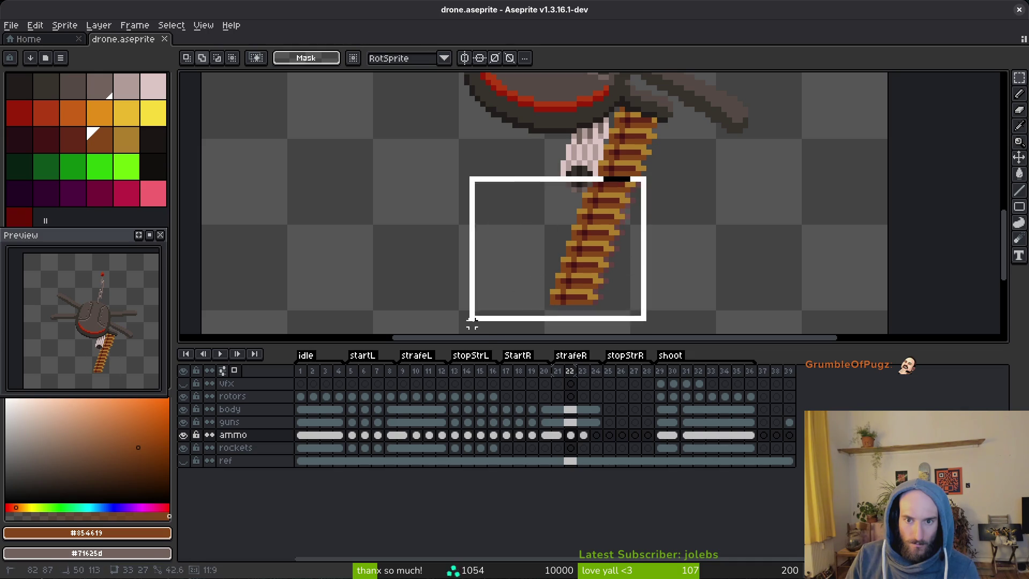
{"action": "left_click", "coordinate": [472, 321]}
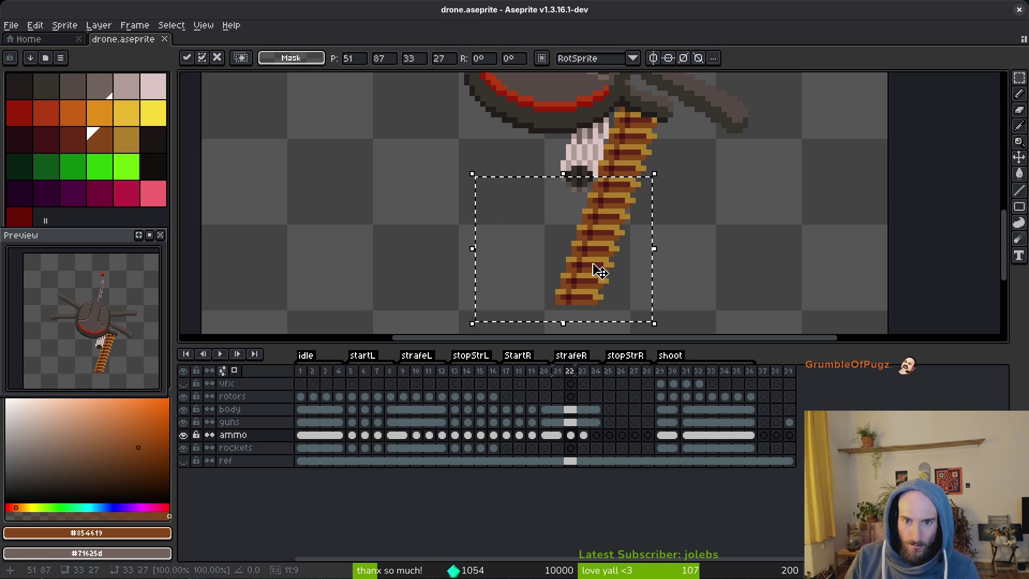
{"action": "key", "text": "ctrl+d"}
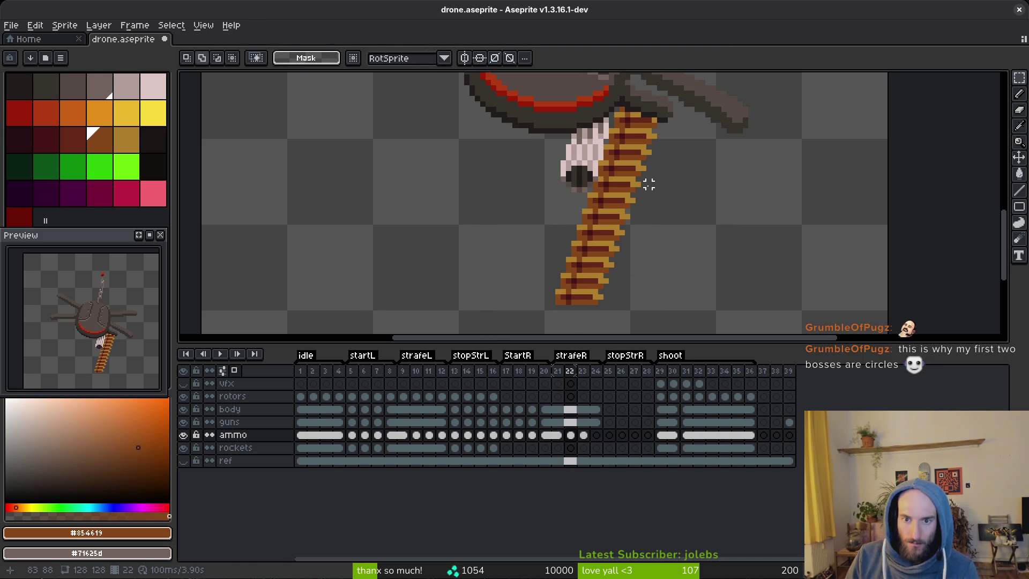
Check frames 9–11, then nudge the strafeR ammo belt one pixel left.
{"action": "left_click", "coordinate": [403, 435]}
{"action": "key", "text": "Right"}
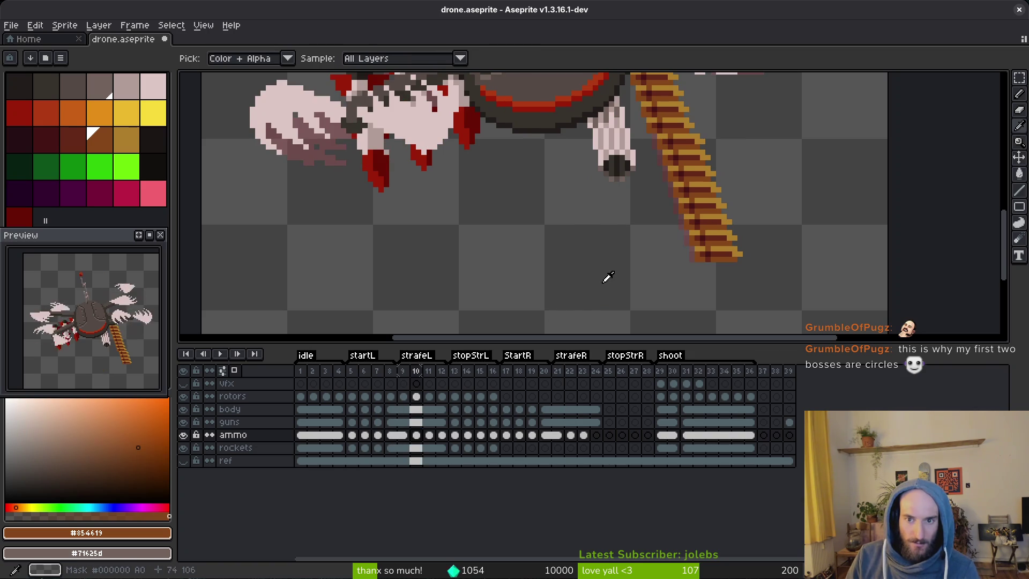
{"action": "key", "text": "Right"}
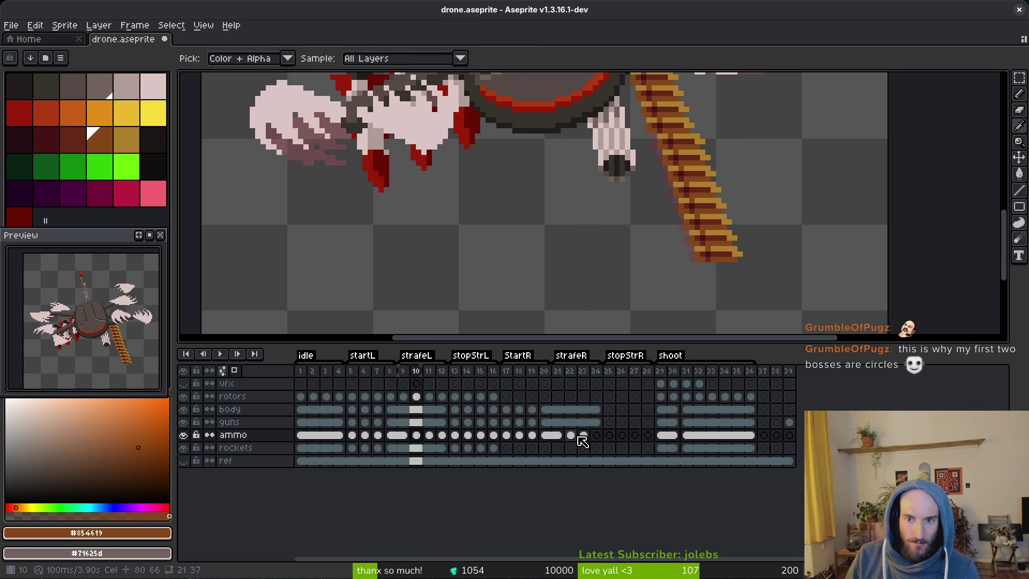
{"action": "left_click", "coordinate": [576, 435]}
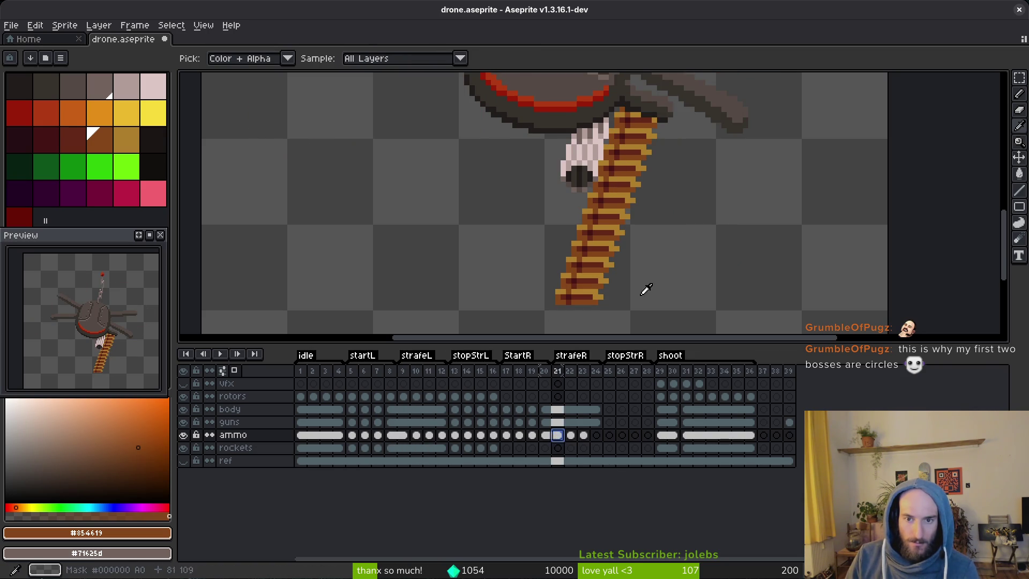
{"action": "key", "text": "ctrl+z"}
{"action": "key", "text": "Left"}
{"action": "key", "text": "ctrl+d"}
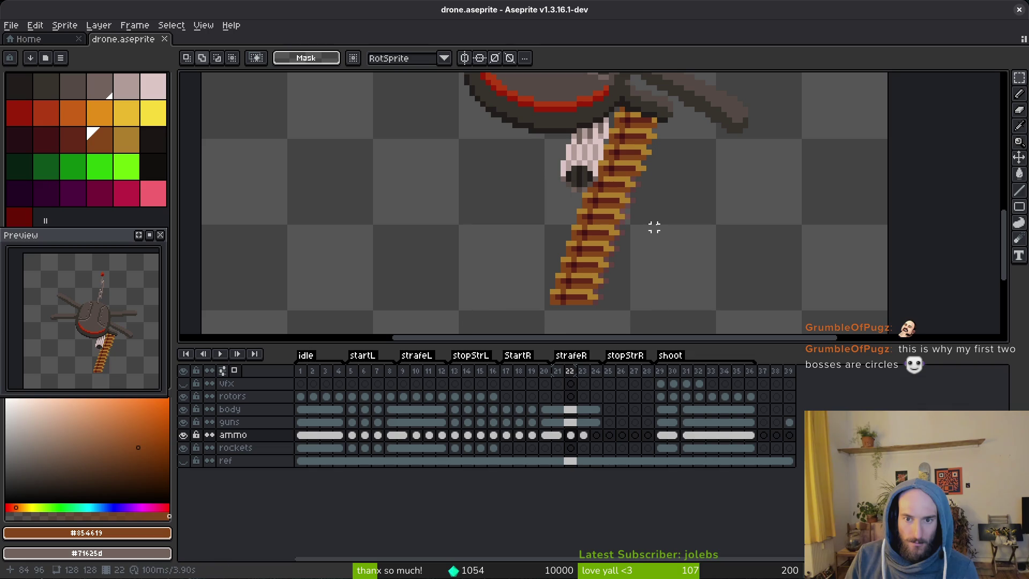
Select and move the ammo belt in frame 23, comparing it against frames 22 and 24.
{"action": "key", "text": "i"}
{"action": "key", "text": "Right"}
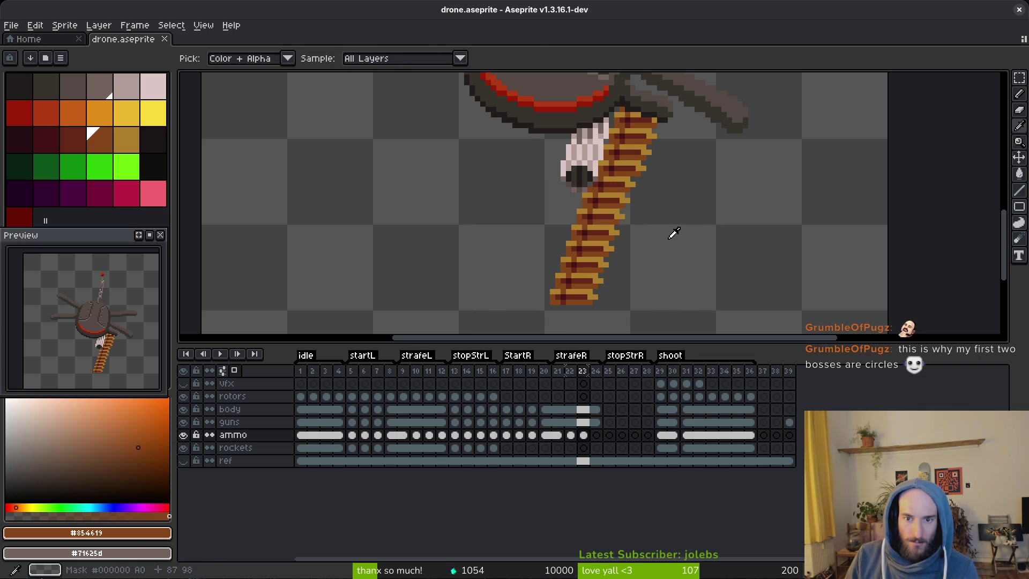
{"action": "key", "text": "m"}
{"action": "mouse_move", "coordinate": [639, 177]}
{"action": "left_mouse_down"}
{"action": "mouse_move", "coordinate": [595, 214]}
{"action": "mouse_move", "coordinate": [522, 234]}
{"action": "left_mouse_up"}
{"action": "key", "text": "ctrl+t"}
{"action": "key", "text": "ctrl+d"}
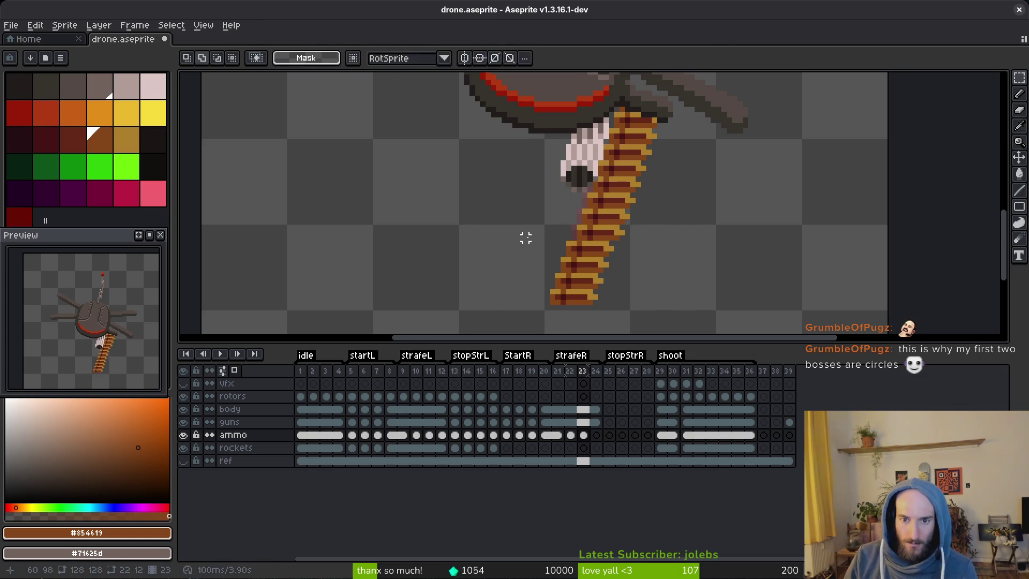
{"action": "key", "text": "i"}
{"action": "key", "text": "Left"}
{"action": "key", "text": "Right"}
{"action": "key", "text": "Left"}
{"action": "key", "text": "Right"}
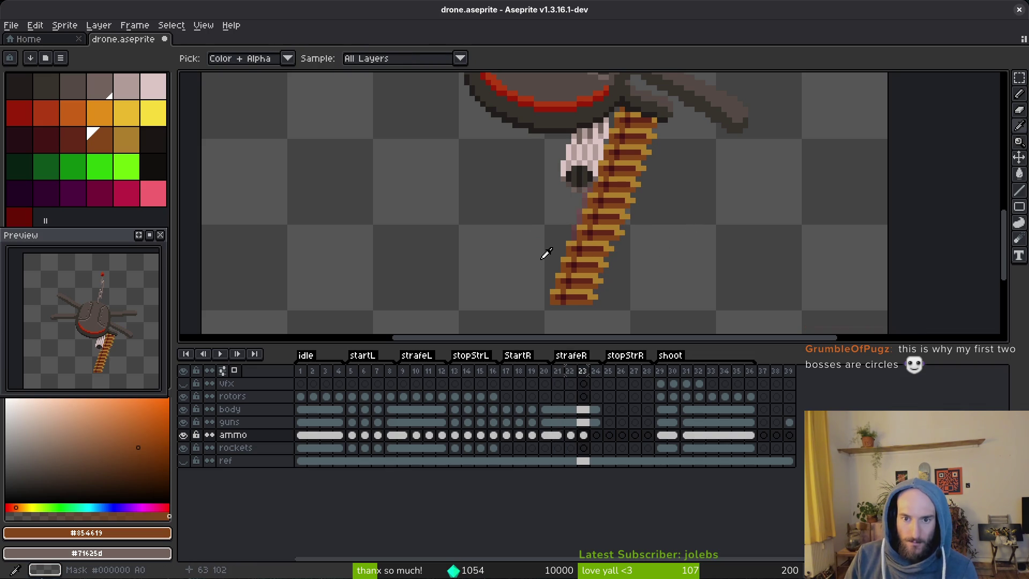
{"action": "key", "text": "Right"}
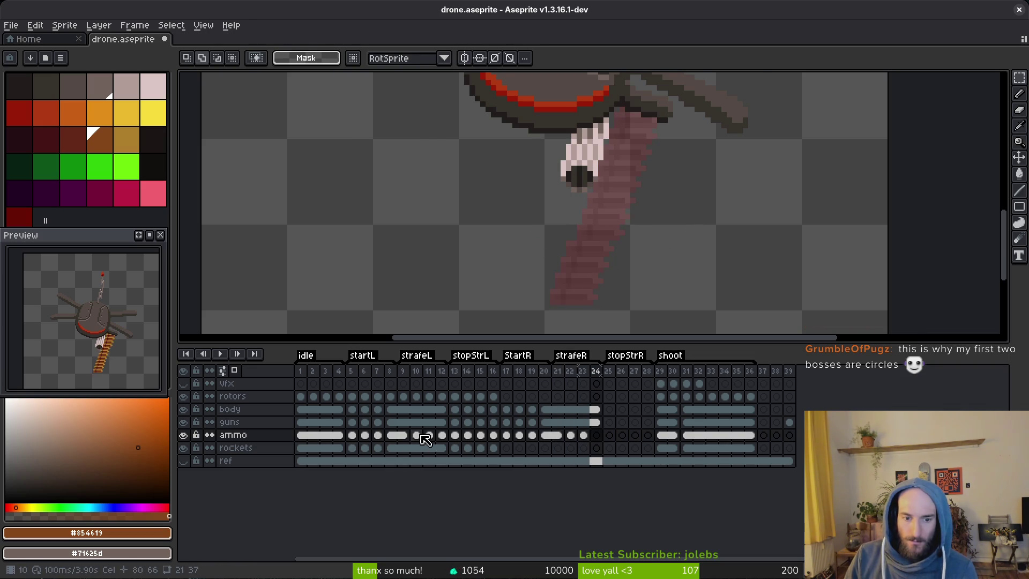
Compare frames 11–12, reselect the frame-23 ammo belt, and save drone.aseprite.
{"action": "left_click", "coordinate": [428, 435]}
{"action": "key", "text": "Right"}
{"action": "key", "text": "Right"}
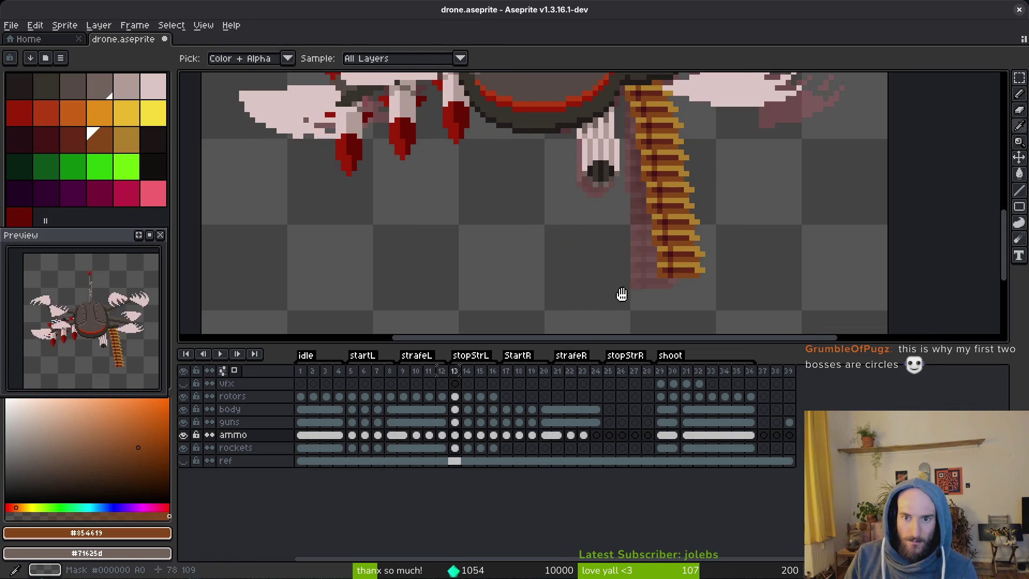
{"action": "key", "text": "Left"}
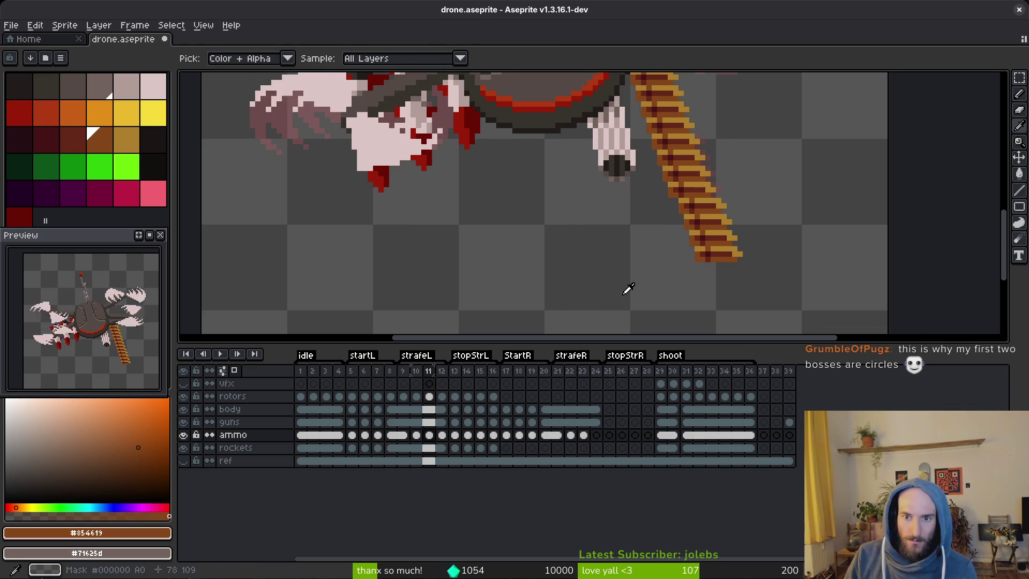
{"action": "left_click", "coordinate": [583, 435]}
{"action": "key", "text": "m"}
{"action": "key", "text": "i"}
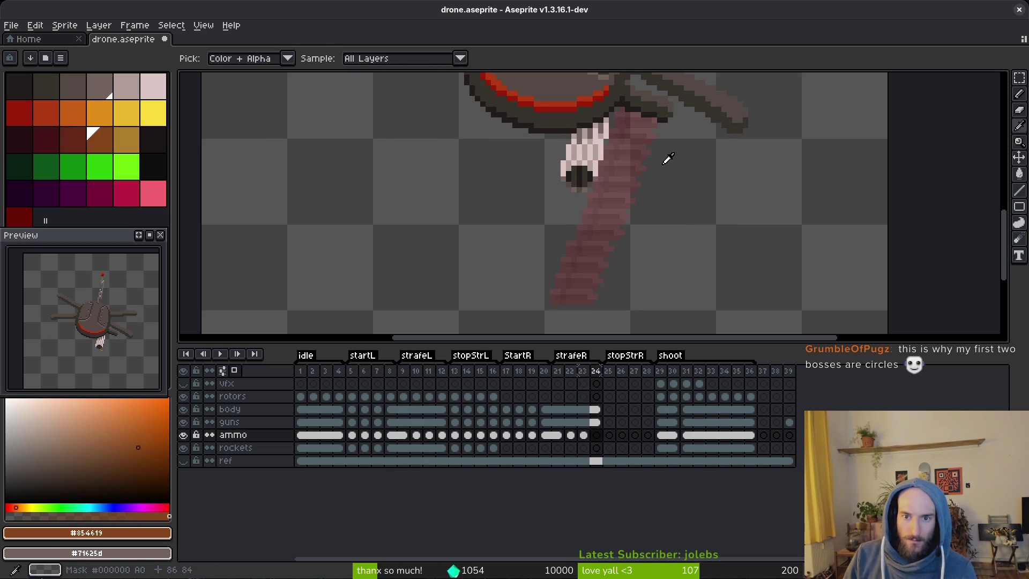
{"action": "key", "text": "m"}
{"action": "mouse_move", "coordinate": [656, 146]}
{"action": "left_mouse_down"}
{"action": "mouse_move", "coordinate": [628, 227]}
{"action": "mouse_move", "coordinate": [593, 246]}
{"action": "mouse_move", "coordinate": [523, 324]}
{"action": "left_mouse_up"}
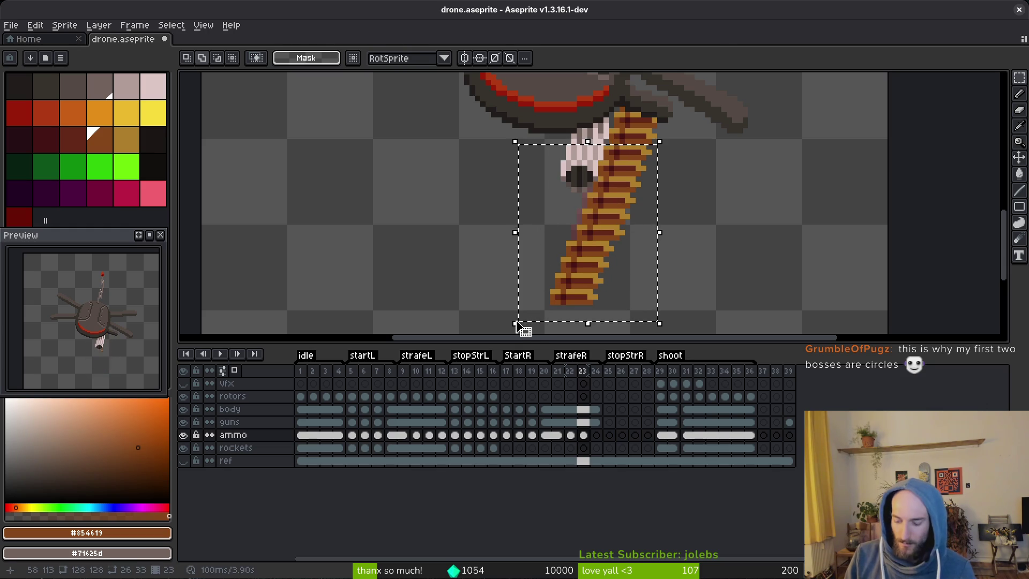
{"action": "key", "text": "ctrl+d"}
{"action": "key", "text": "ctrl+s"}
{"action": "scroll", "coordinate": [805, 248], "scroll_direction": "down", "scroll_amount": 2}
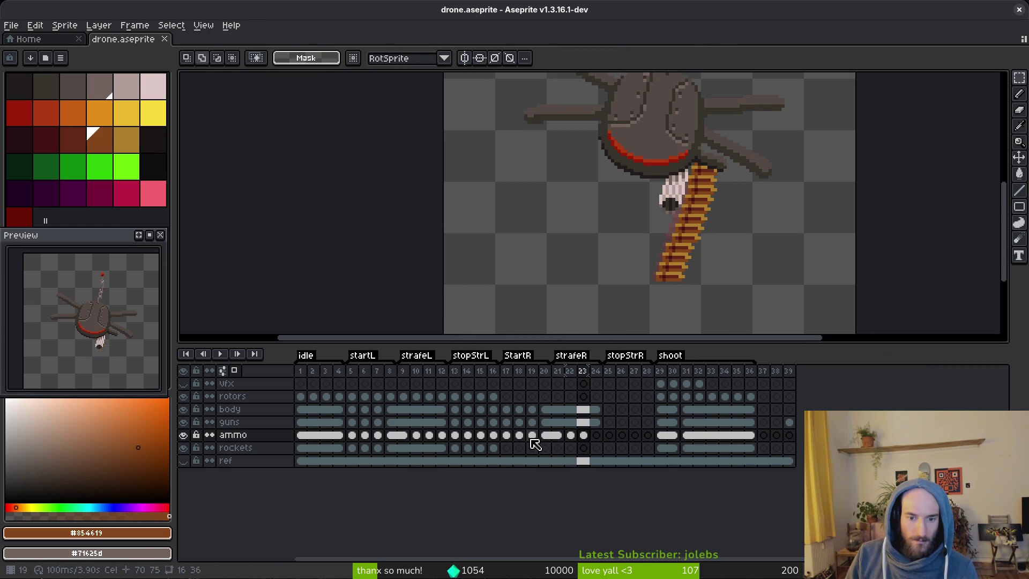
Copy the frame-23 ammo belt into frame 24, adjust its position, and save.
{"action": "key", "text": "ctrl+v"}
{"action": "key", "text": "Return"}
{"action": "key", "text": "ctrl+s"}
{"action": "scroll", "coordinate": [712, 236], "scroll_direction": "up", "scroll_amount": 1}
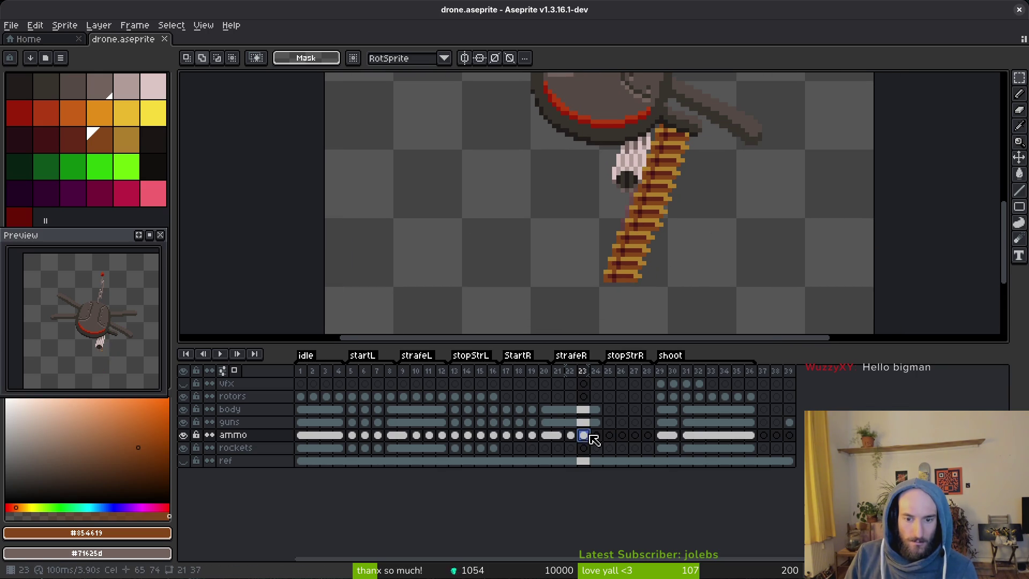
{"action": "left_click", "coordinate": [597, 434]}
{"action": "key", "text": "ctrl+v"}
{"action": "key", "text": "Return"}
{"action": "key", "text": "Escape"}
{"action": "mouse_move", "coordinate": [682, 169]}
{"action": "left_mouse_down"}
{"action": "mouse_move", "coordinate": [672, 211]}
{"action": "mouse_move", "coordinate": [574, 305]}
{"action": "left_mouse_up"}
{"action": "key", "text": "ctrl+d"}
{"action": "mouse_move", "coordinate": [703, 160]}
{"action": "left_mouse_down"}
{"action": "mouse_move", "coordinate": [593, 243]}
{"action": "mouse_move", "coordinate": [535, 315]}
{"action": "left_mouse_up"}
{"action": "key", "text": "ctrl+d"}
{"action": "key", "text": "ctrl+s"}
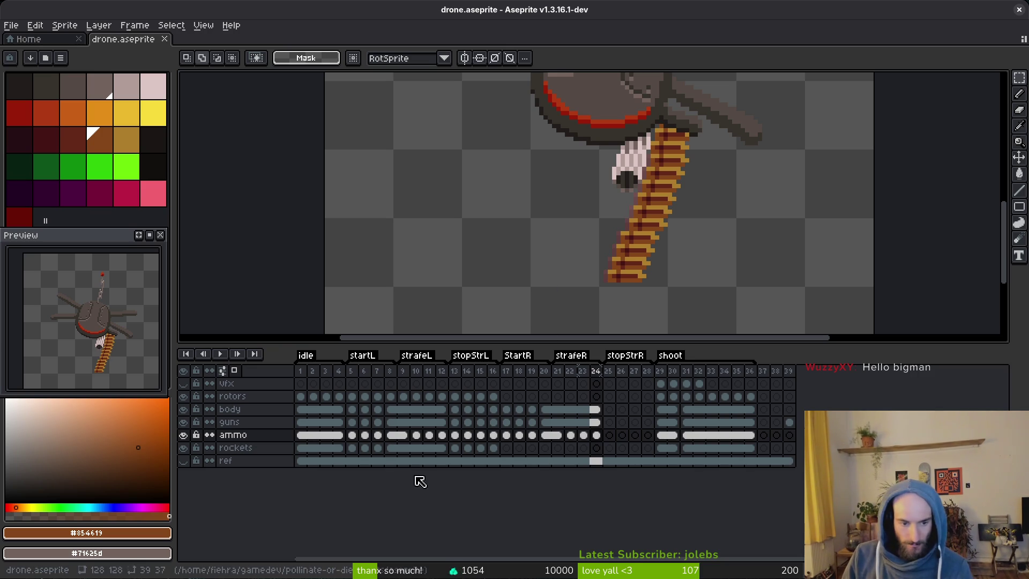
Zoom out and select frame 1 on the rockets layer to show the whole drone.
{"action": "scroll", "coordinate": [640, 269], "scroll_direction": "up", "scroll_amount": 1}
{"action": "scroll", "coordinate": [641, 270], "scroll_direction": "down", "scroll_amount": 1}
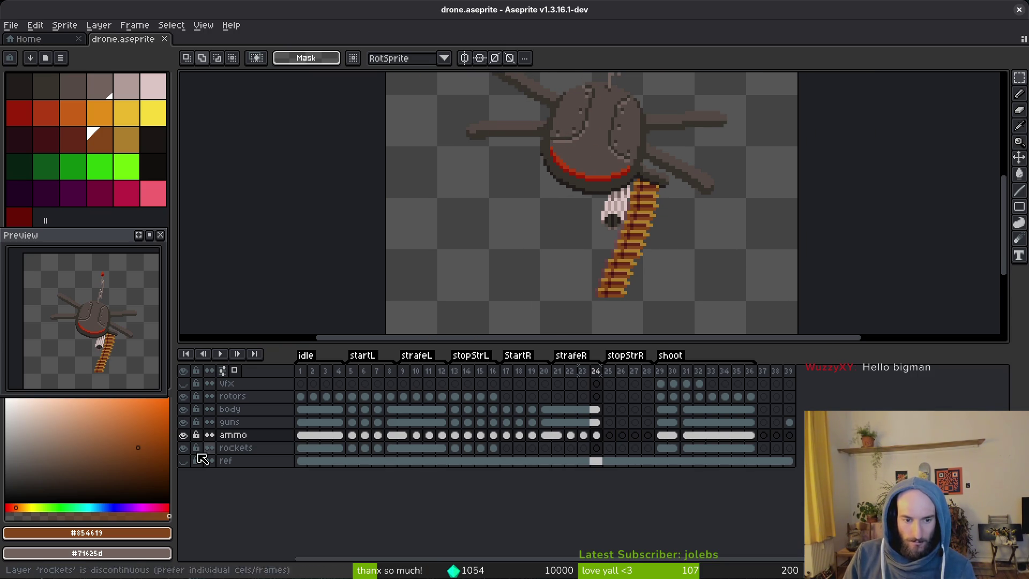
{"action": "left_click", "coordinate": [302, 449]}
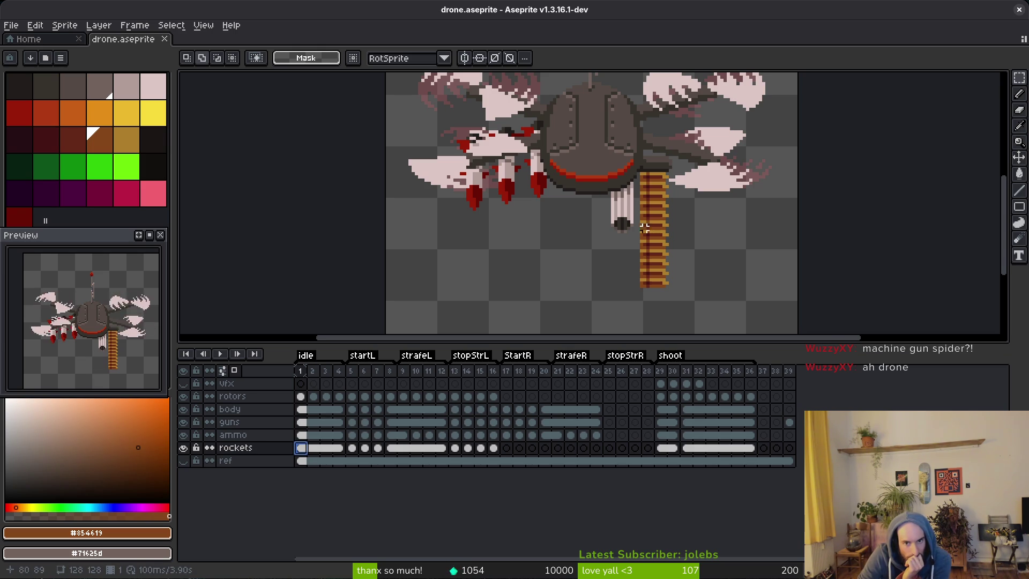
{"action": "scroll", "coordinate": [534, 161], "scroll_direction": "down", "scroll_amount": 5}
Zoom to fit the full drone at frame 1 and save drone.aseprite.
{"action": "scroll", "coordinate": [580, 274], "scroll_direction": "up", "scroll_amount": 4}
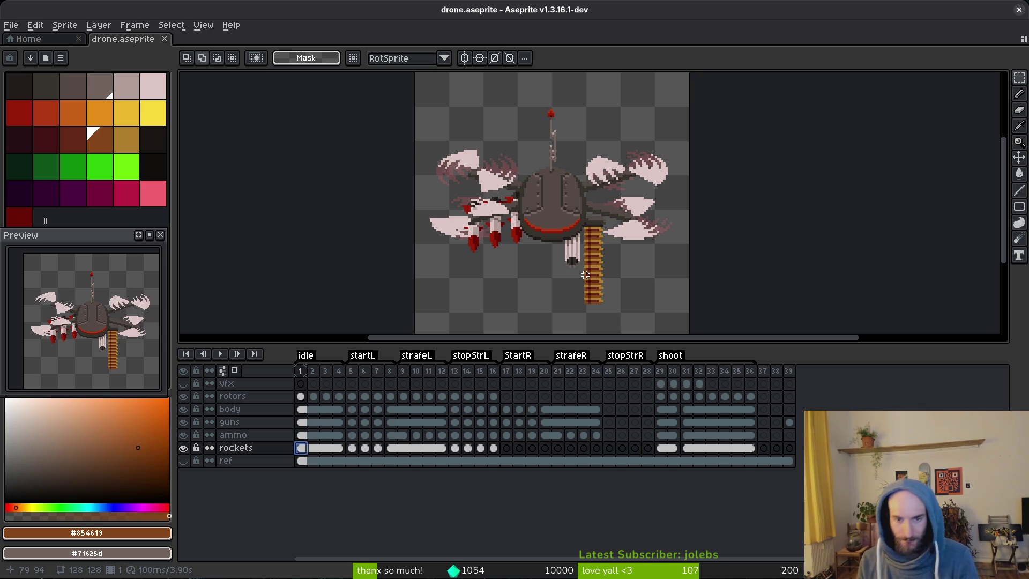
{"action": "key", "text": "ctrl+s"}
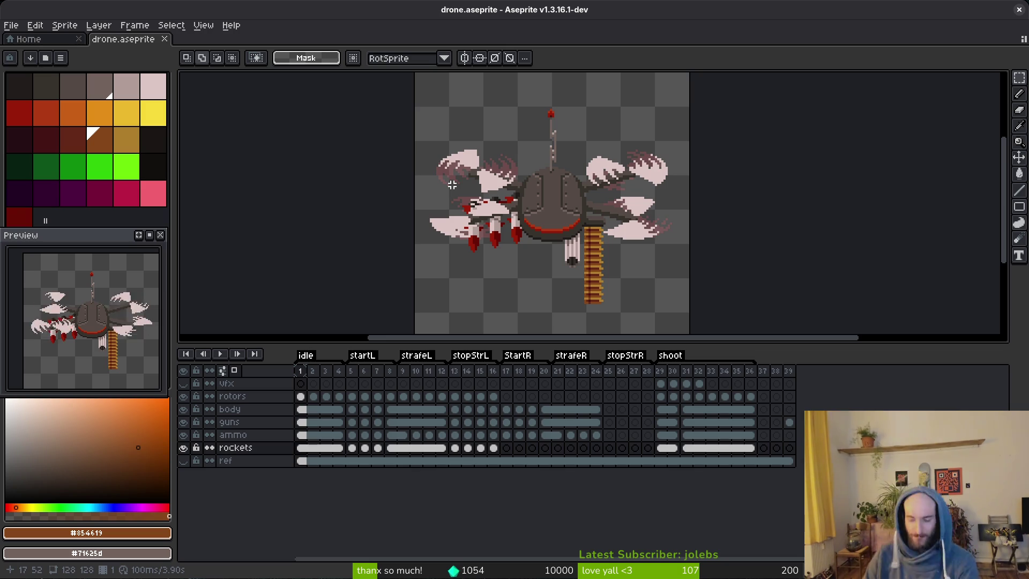
{"action": "scroll", "coordinate": [536, 160], "scroll_direction": "left", "scroll_amount": 2}
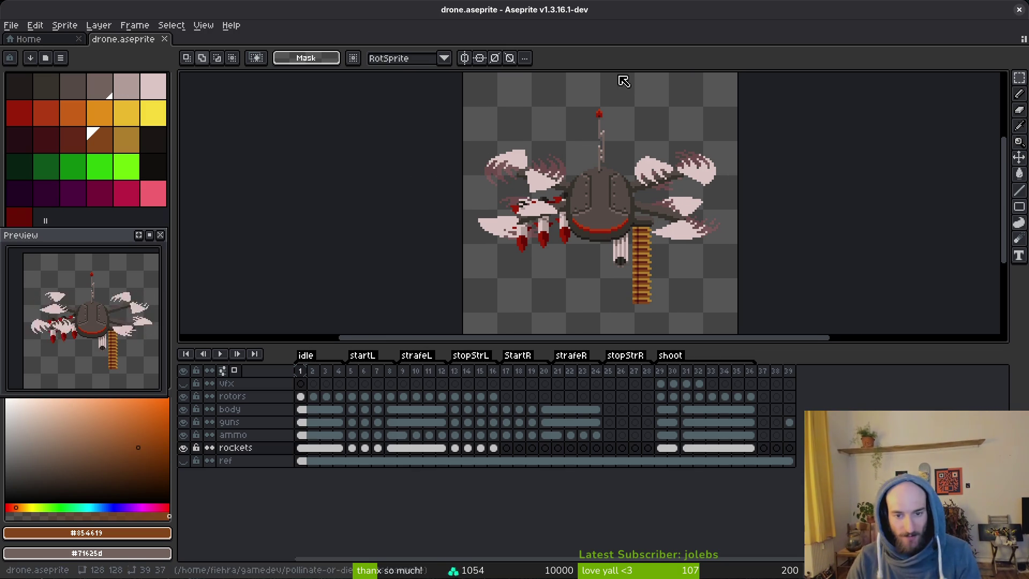
{"action": "scroll", "coordinate": [557, 258], "scroll_direction": "up", "scroll_amount": 4}
{"action": "scroll", "coordinate": [523, 189], "scroll_direction": "left", "scroll_amount": 2}
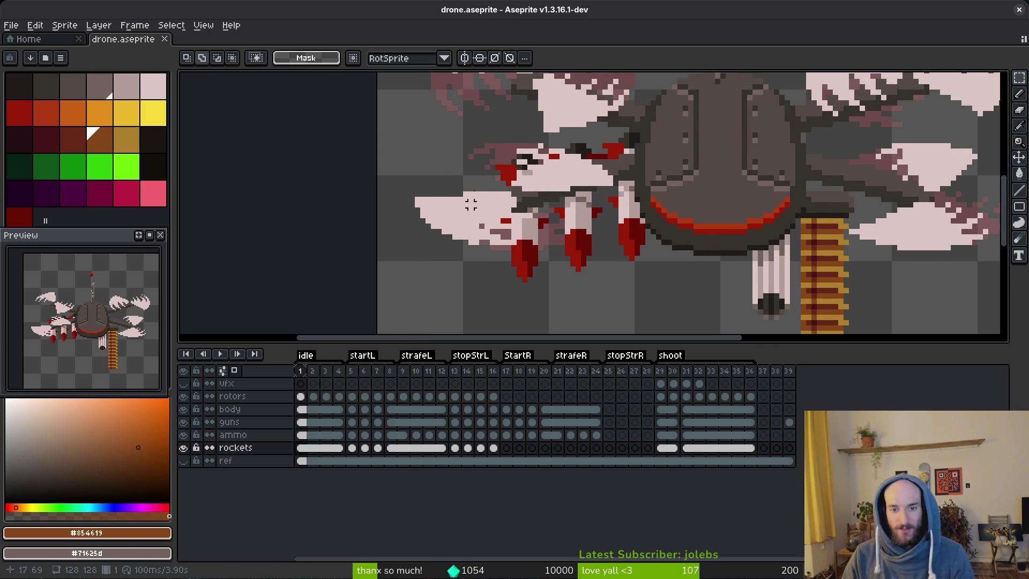
{"action": "scroll", "coordinate": [553, 237], "scroll_direction": "down", "scroll_amount": 1}
{"action": "scroll", "coordinate": [553, 236], "scroll_direction": "down", "scroll_amount": 2}
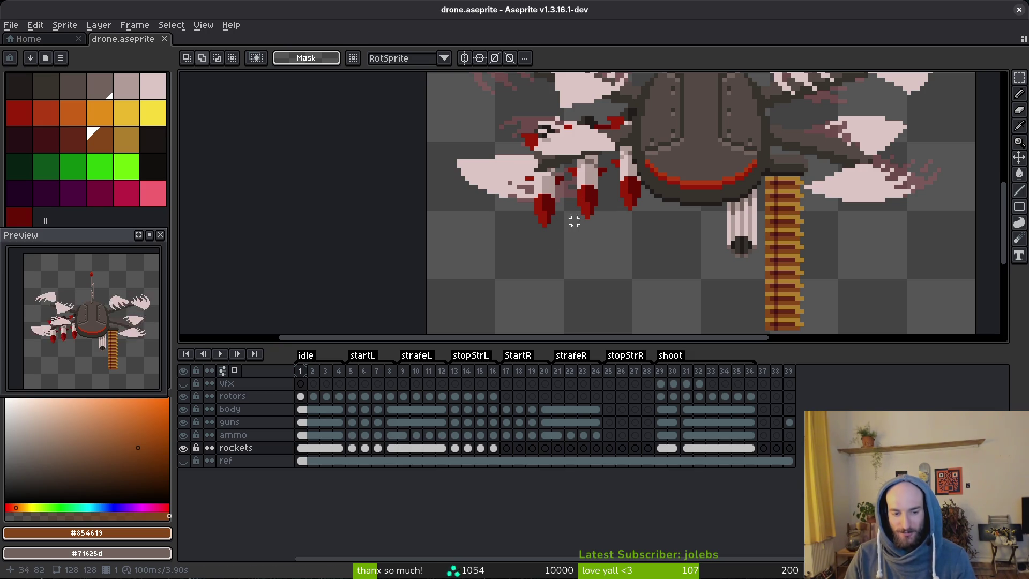
{"action": "scroll", "coordinate": [611, 218], "scroll_direction": "down", "scroll_amount": 1}
{"action": "scroll", "coordinate": [596, 229], "scroll_direction": "up", "scroll_amount": 1}
{"action": "scroll", "coordinate": [596, 229], "scroll_direction": "left", "scroll_amount": 1}
{"action": "key", "text": "ctrl+s"}
{"action": "scroll", "coordinate": [643, 241], "scroll_direction": "left", "scroll_amount": 2}
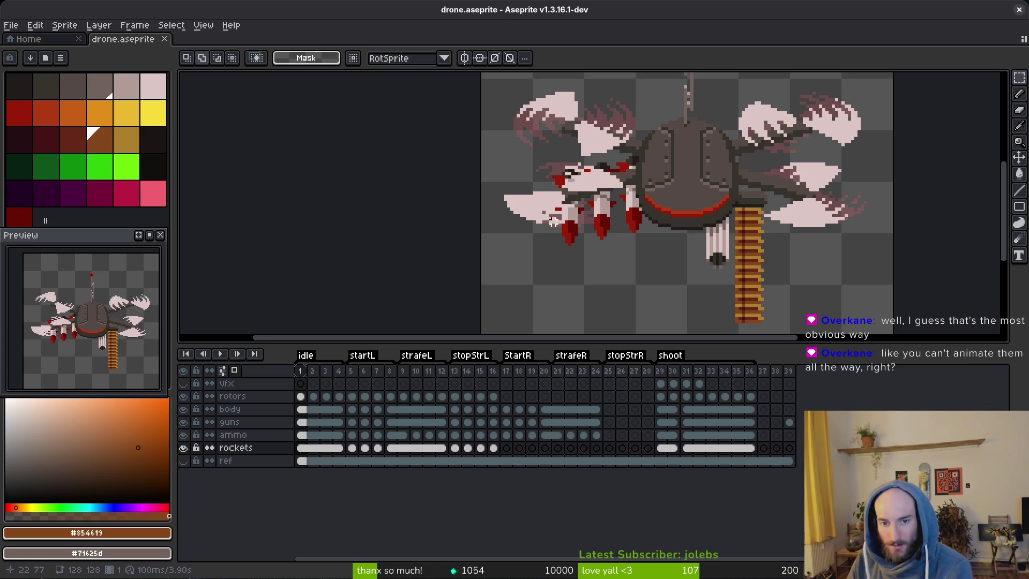
{"action": "left_click", "coordinate": [29, 39]}
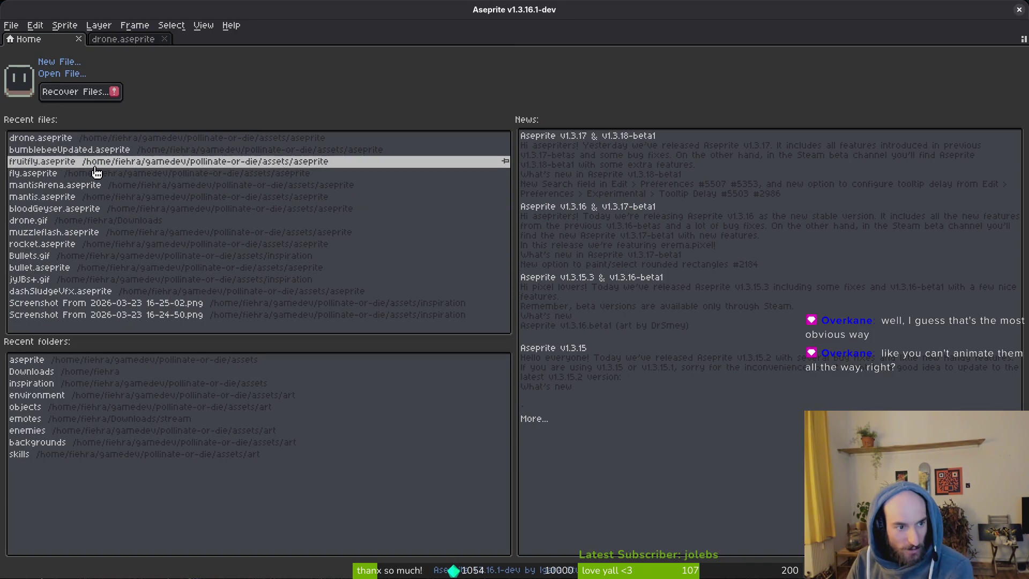
Open rocket.aseprite from Recent files, then return to the drone.aseprite tab.
{"action": "left_click", "coordinate": [43, 244]}
{"action": "scroll", "coordinate": [595, 201], "scroll_direction": "up", "scroll_amount": 4}
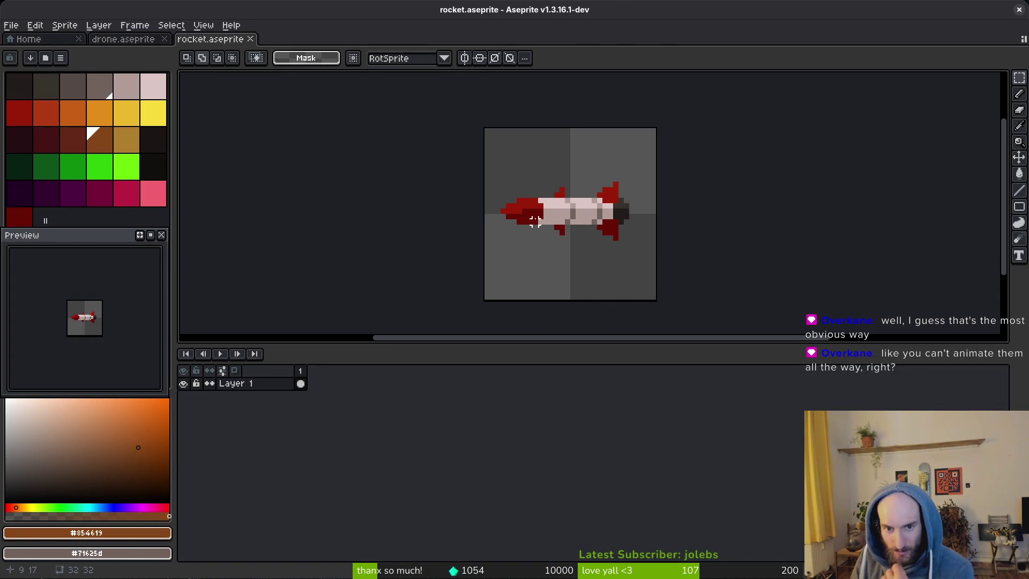
{"action": "left_click", "coordinate": [94, 39]}
{"action": "left_click_drag", "start_coordinate": [571, 202], "coordinate": [565, 150]}
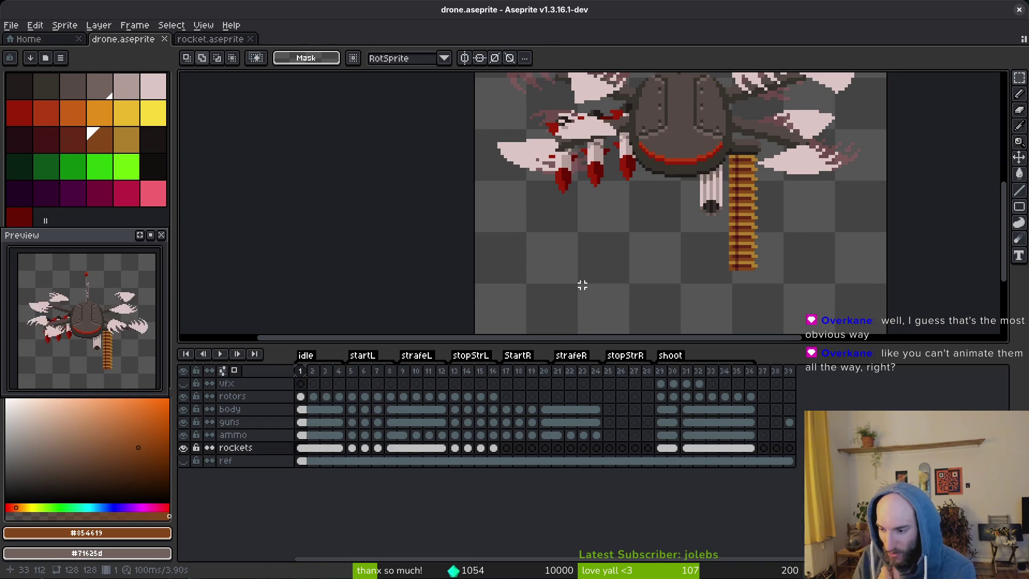
{"action": "scroll", "coordinate": [589, 288], "scroll_direction": "up", "scroll_amount": 3}
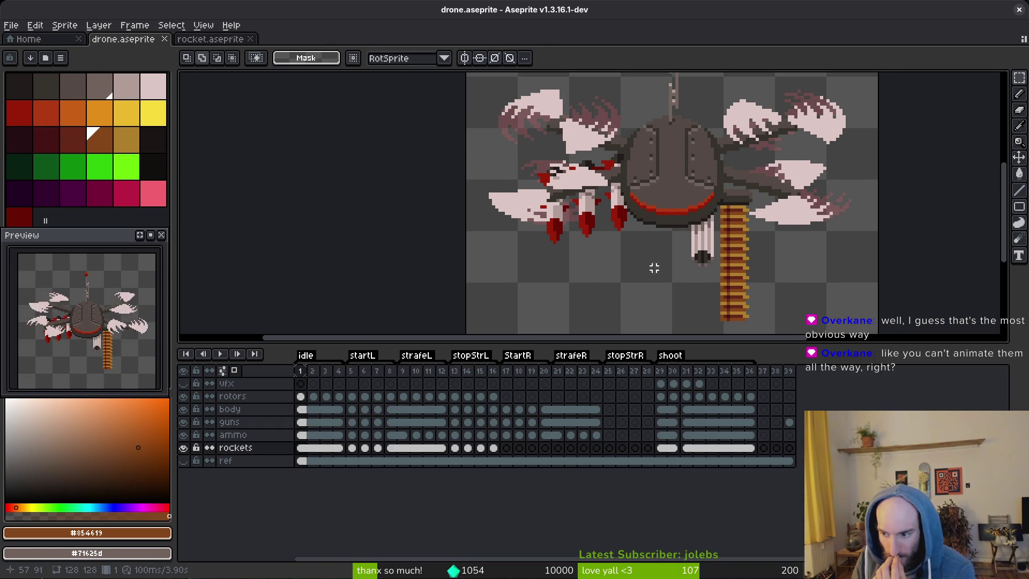
{"action": "left_click", "coordinate": [183, 448]}
{"action": "left_click", "coordinate": [184, 449]}
{"action": "left_click", "coordinate": [184, 448]}
{"action": "left_click", "coordinate": [183, 448]}
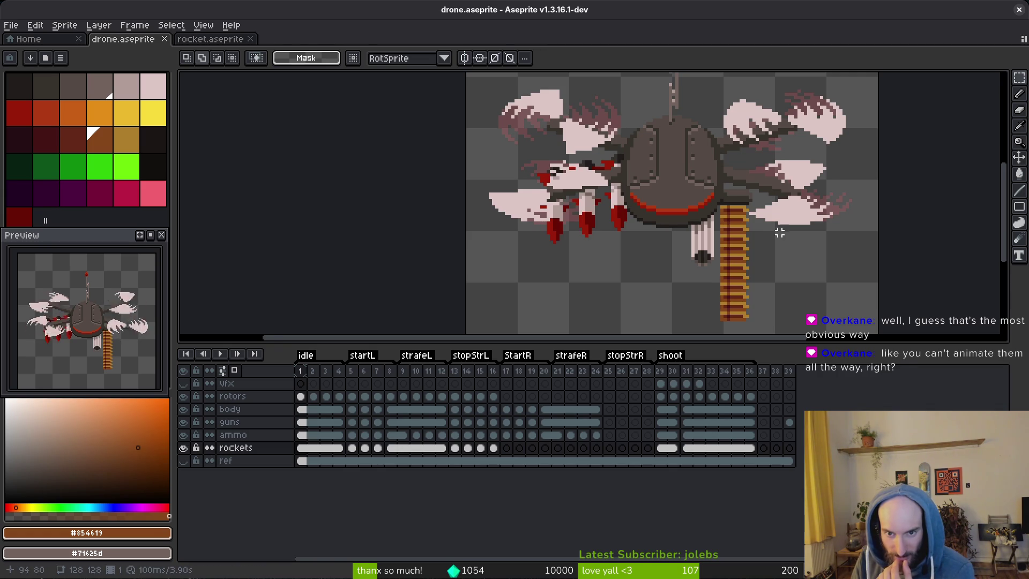
{"action": "scroll", "coordinate": [675, 241], "scroll_direction": "up", "scroll_amount": 2}
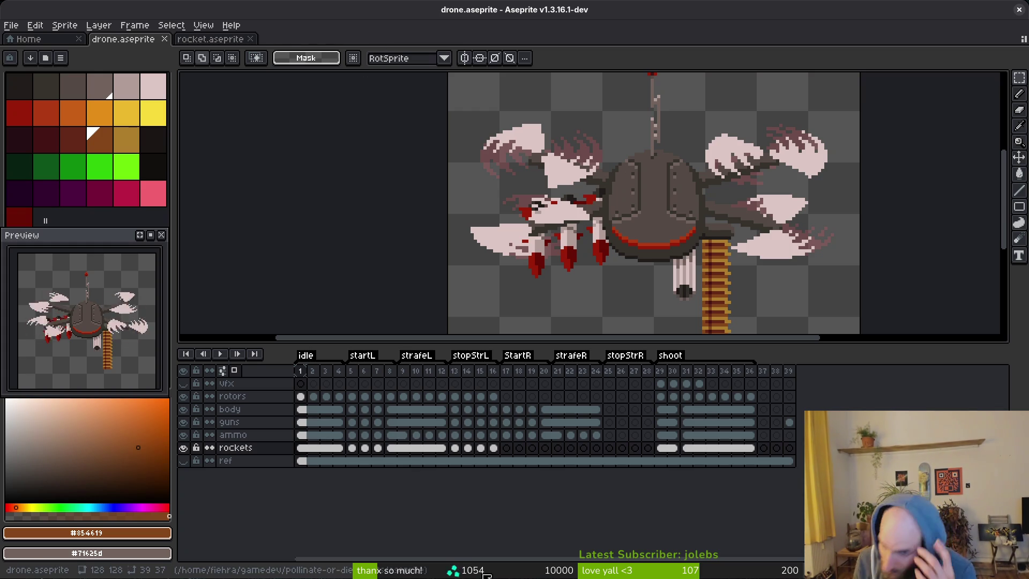
{"action": "left_click", "coordinate": [493, 448]}
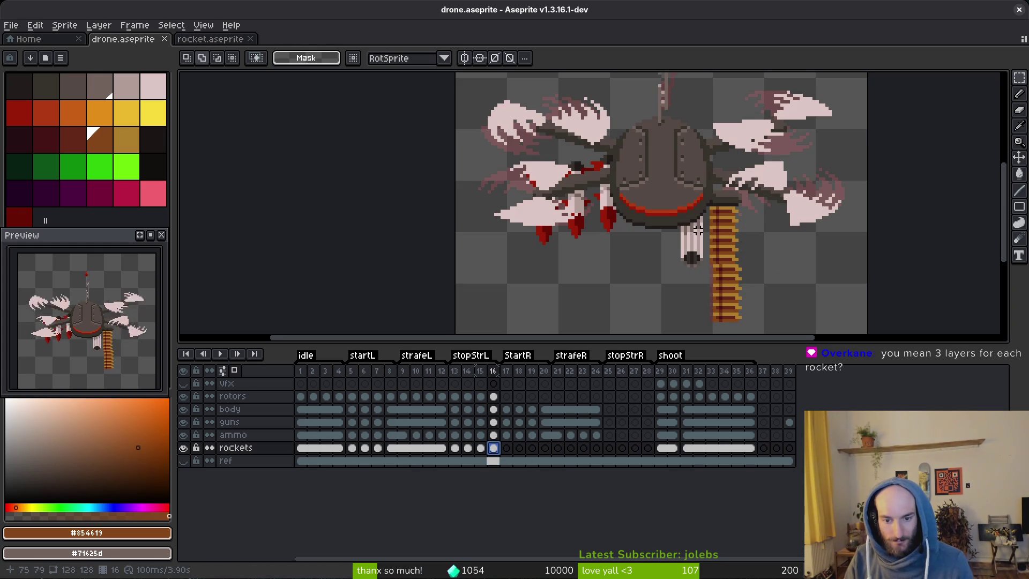
{"action": "left_click", "coordinate": [596, 409]}
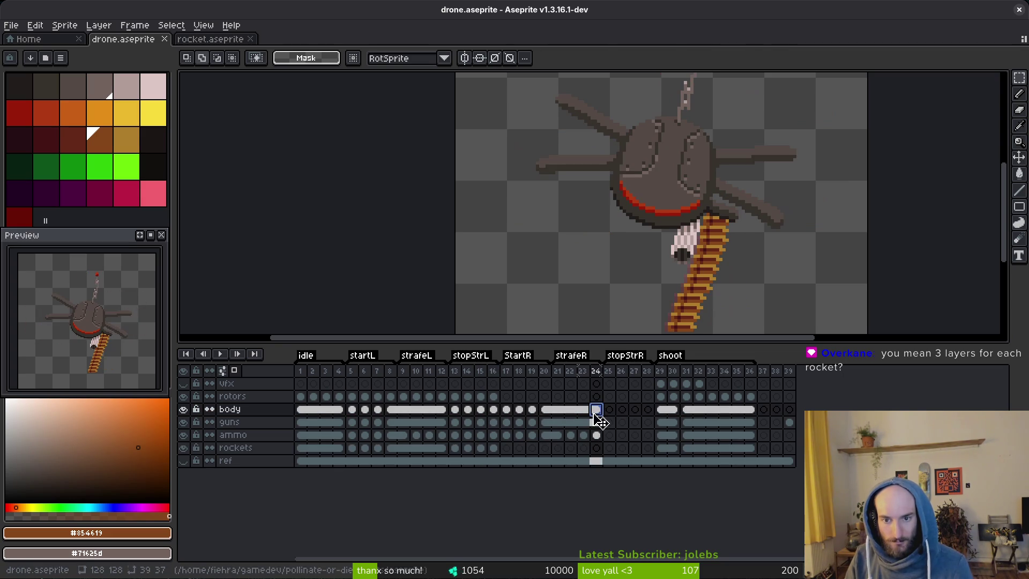
{"action": "left_click", "coordinate": [532, 412]}
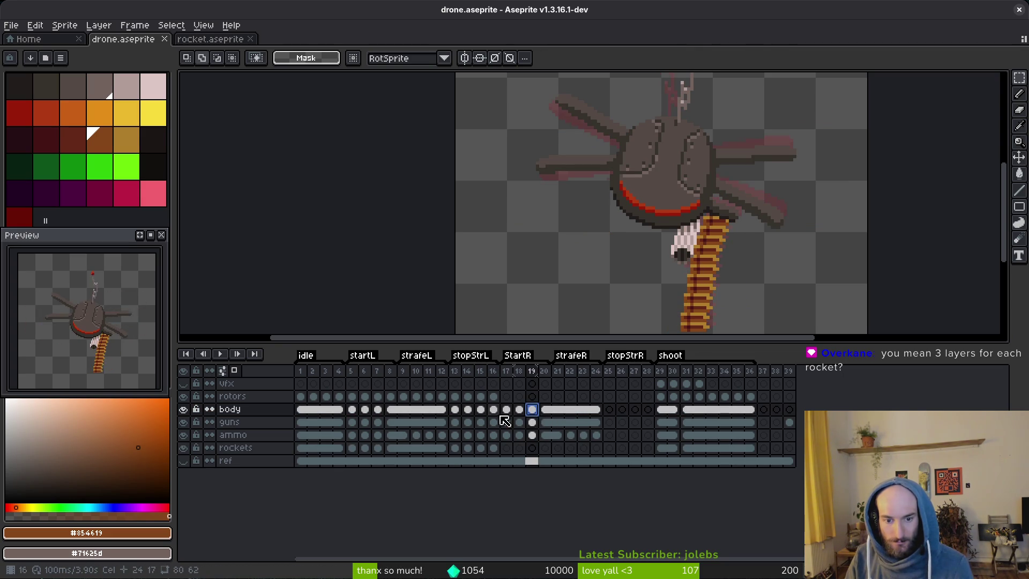
{"action": "left_click", "coordinate": [454, 410]}
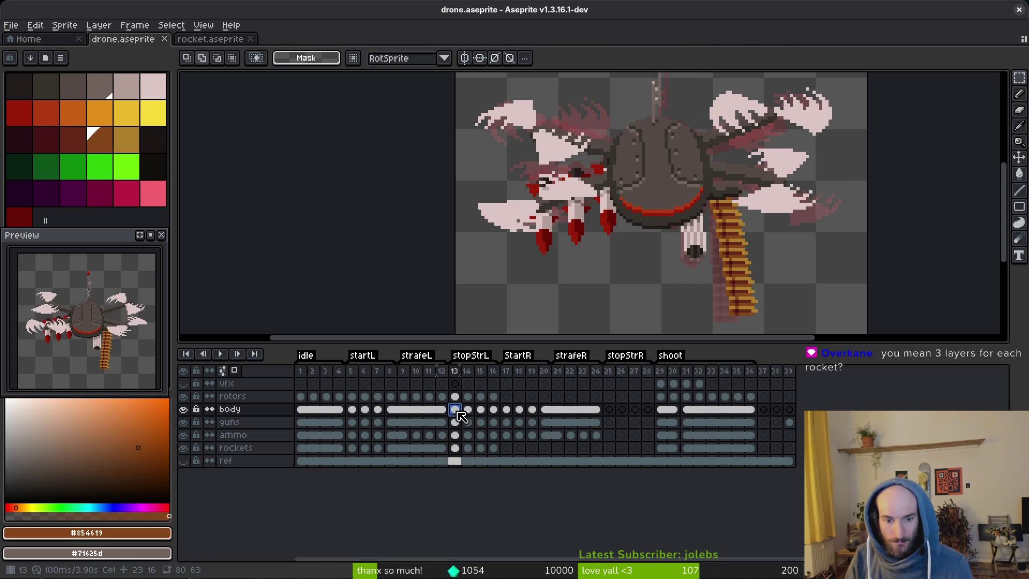
{"action": "scroll", "coordinate": [672, 237], "scroll_direction": "down", "scroll_amount": 2}
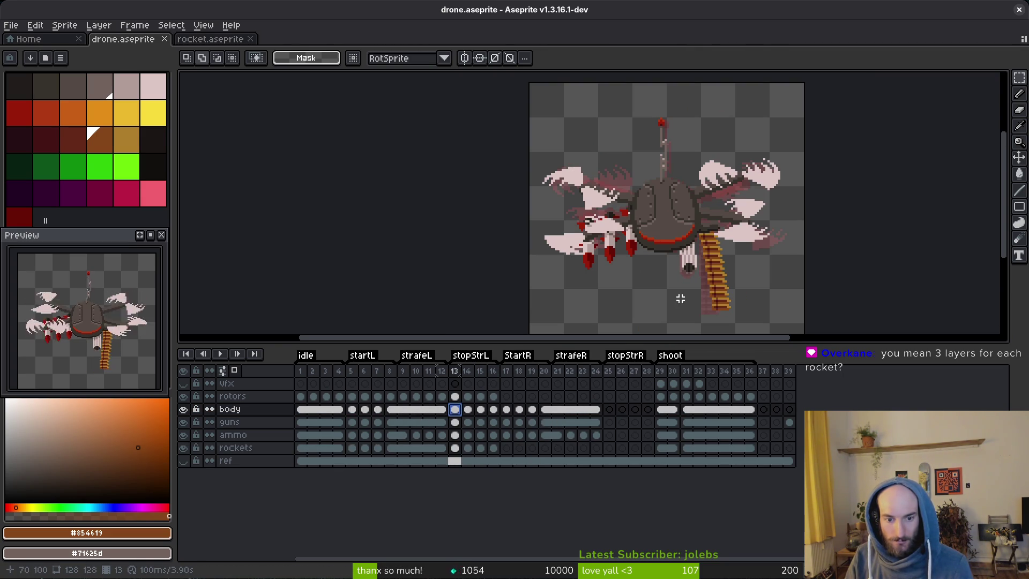
{"action": "key", "text": "i"}
{"action": "key", "text": "Right"}
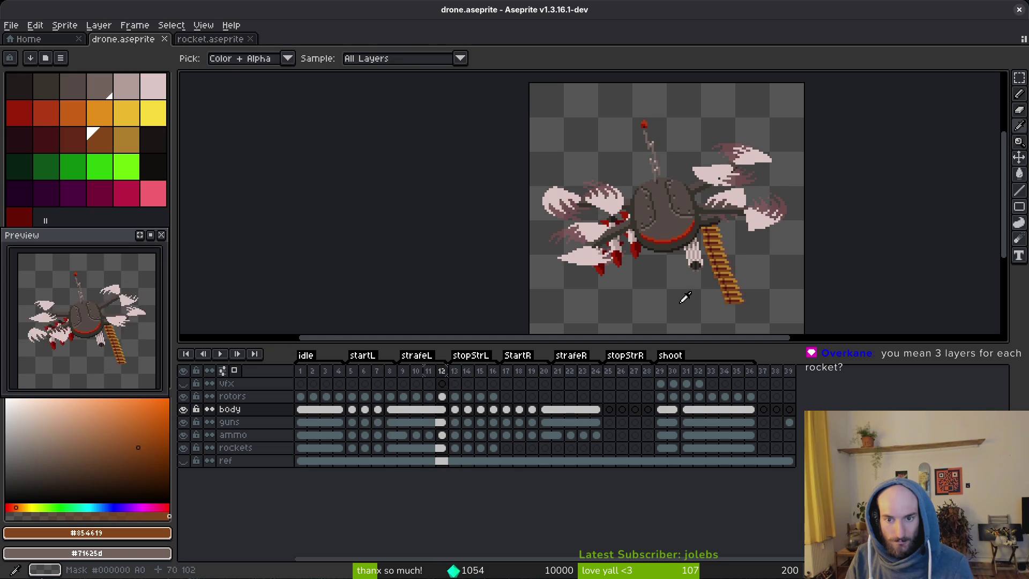
{"action": "key", "text": "Left"}
{"action": "key", "text": "Right"}
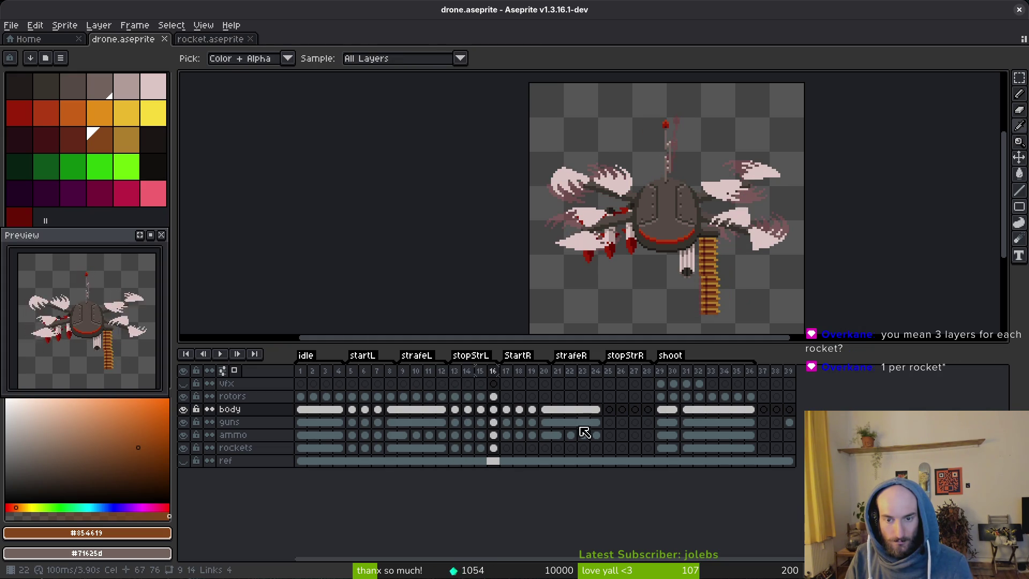
{"action": "key", "text": "Right"}
{"action": "key", "text": "Right"}
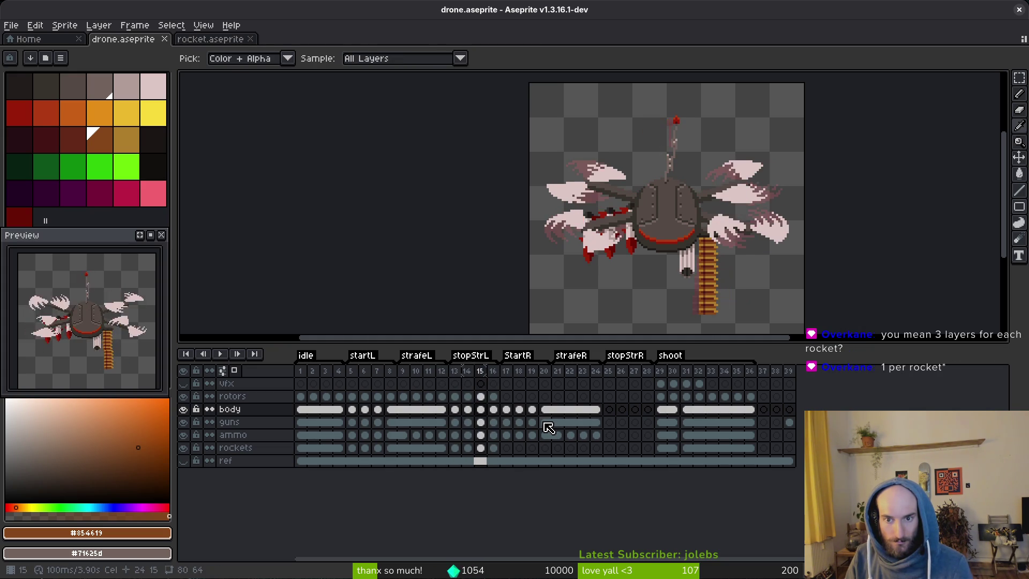
{"action": "left_click_drag", "start_coordinate": [509, 414], "coordinate": [544, 415]}
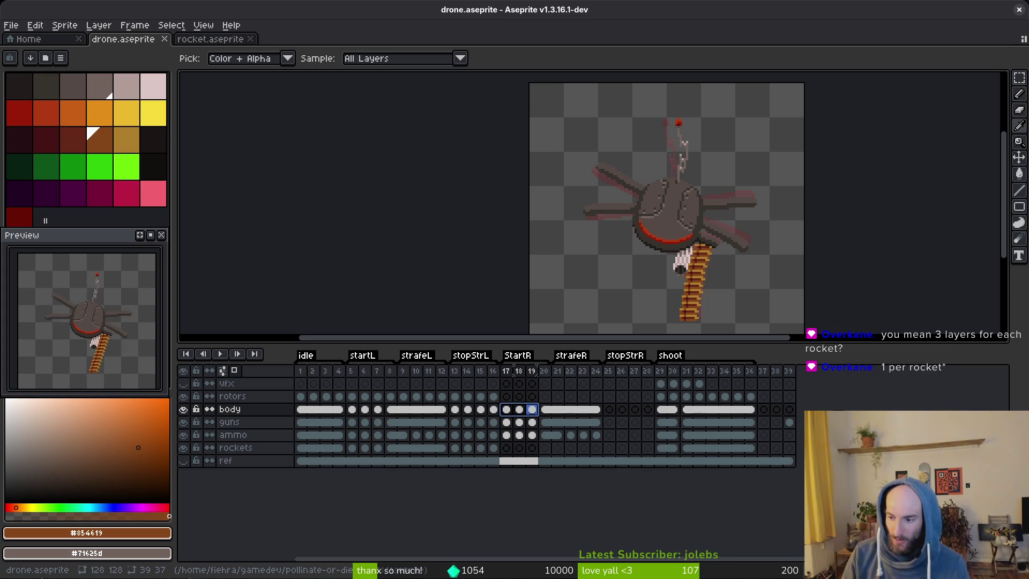
{"action": "key", "text": "m"}
{"action": "left_click", "coordinate": [562, 243]}
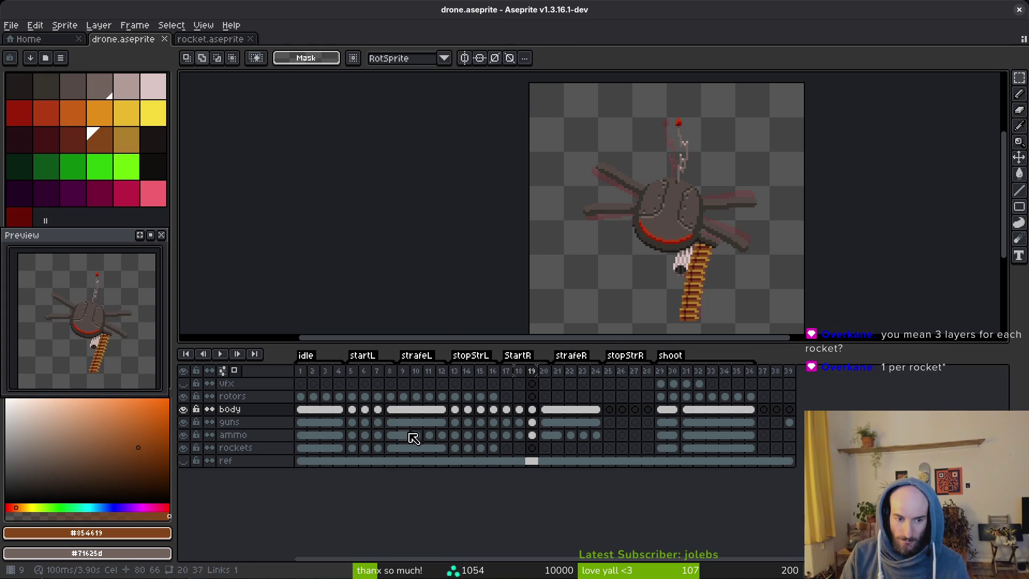
{"action": "left_click", "coordinate": [596, 422]}
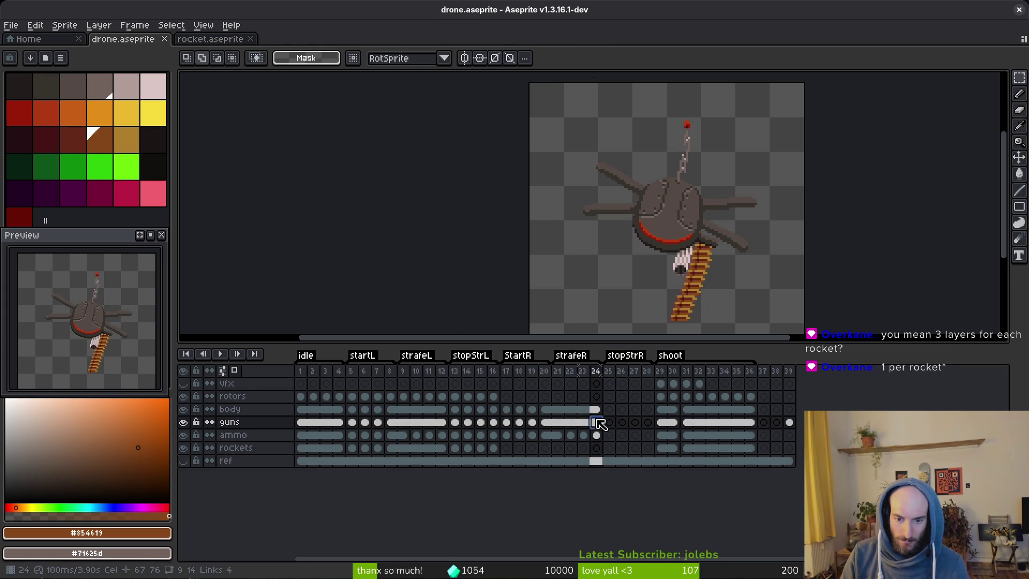
{"action": "left_click", "coordinate": [511, 413]}
{"action": "left_click", "coordinate": [510, 423]}
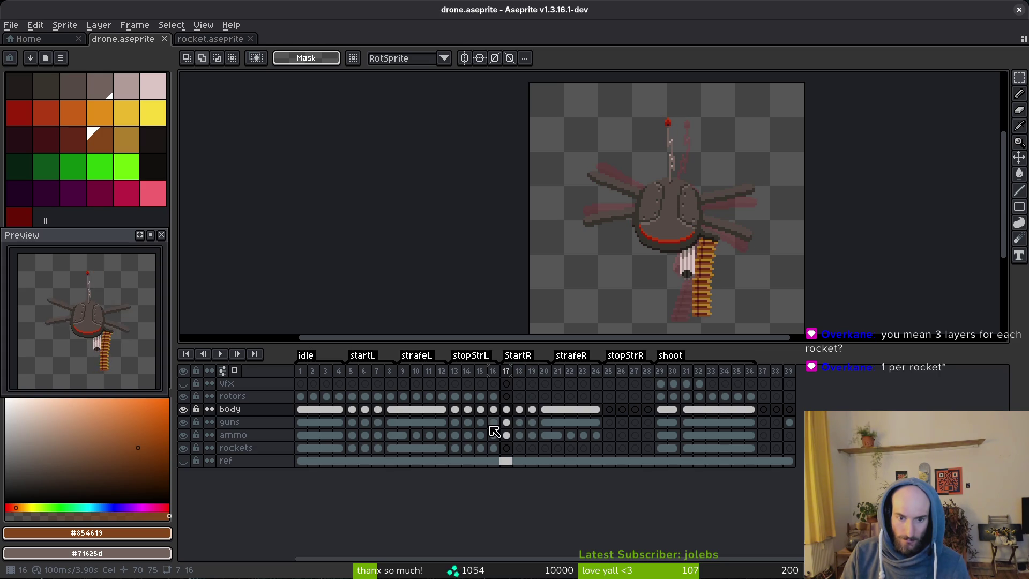
{"action": "left_click", "coordinate": [353, 410]}
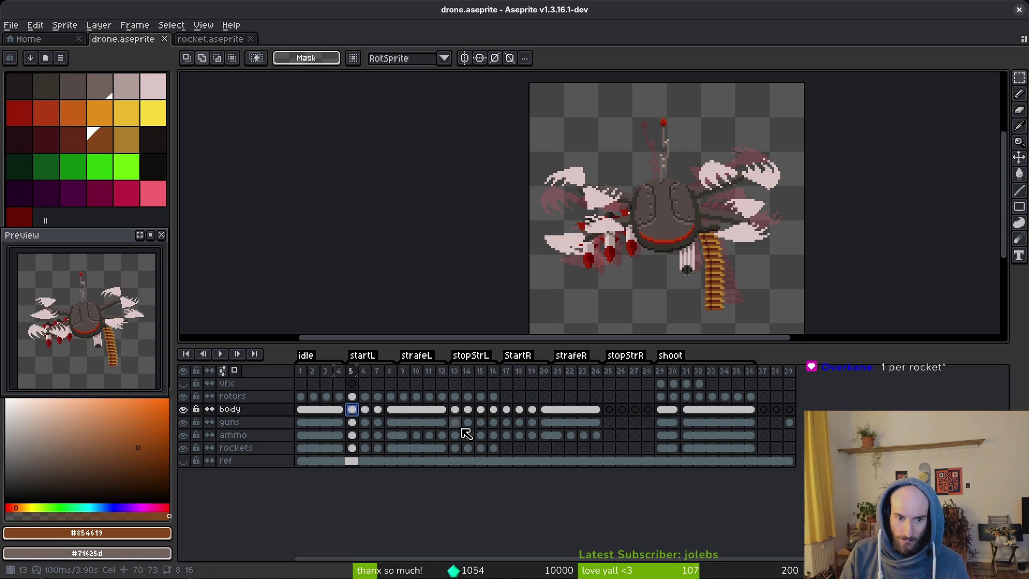
{"action": "left_click", "coordinate": [454, 410]}
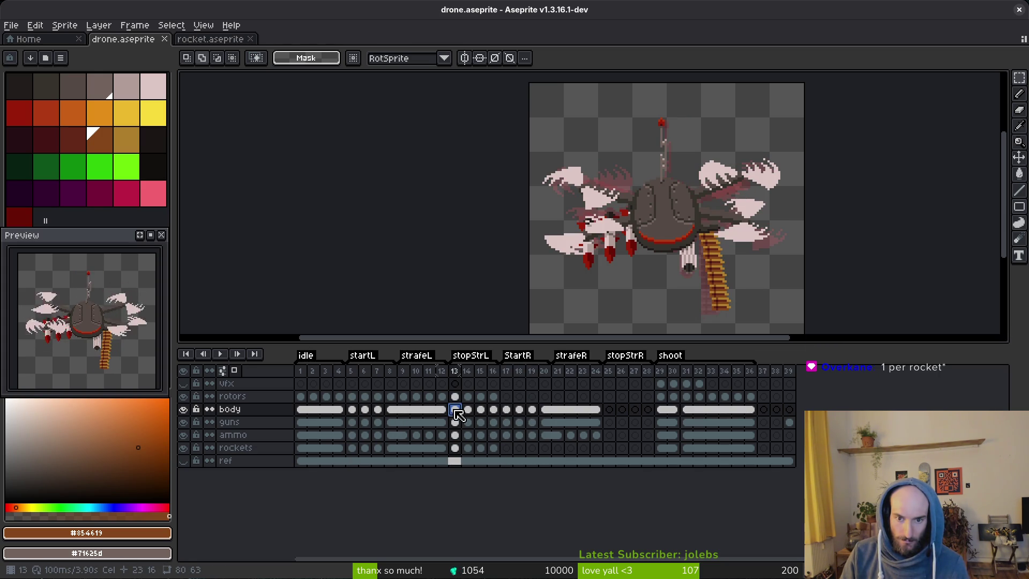
{"action": "left_click", "coordinate": [505, 410]}
{"action": "left_click", "coordinate": [609, 411]}
Paste the drone body into frame 25 and hide the guns, ammo, rockets and rotors layers.
{"action": "key", "text": "ctrl+v"}
{"action": "scroll", "coordinate": [729, 255], "scroll_direction": "up", "scroll_amount": 5}
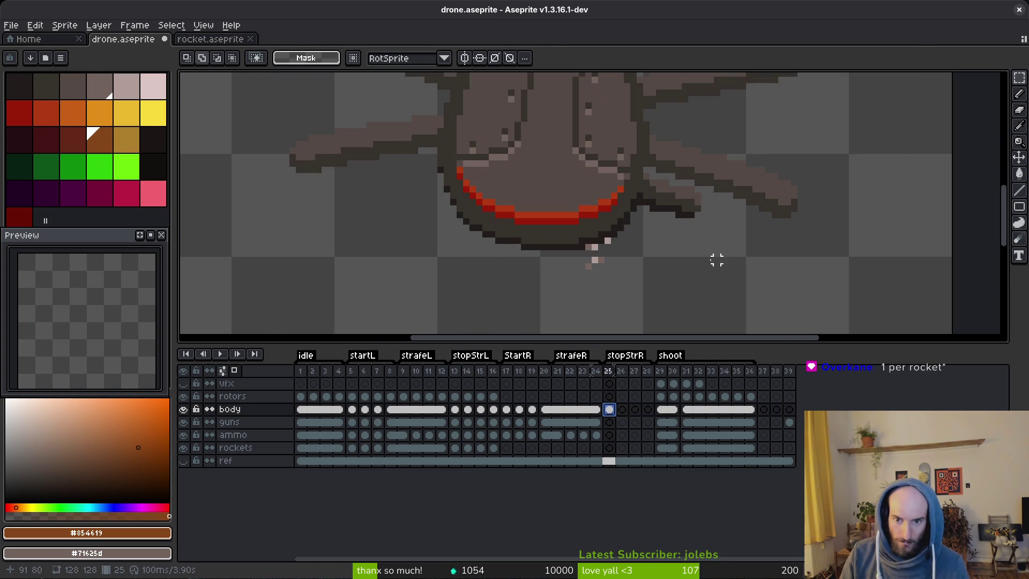
{"action": "left_click_drag", "start_coordinate": [620, 254], "coordinate": [620, 234]}
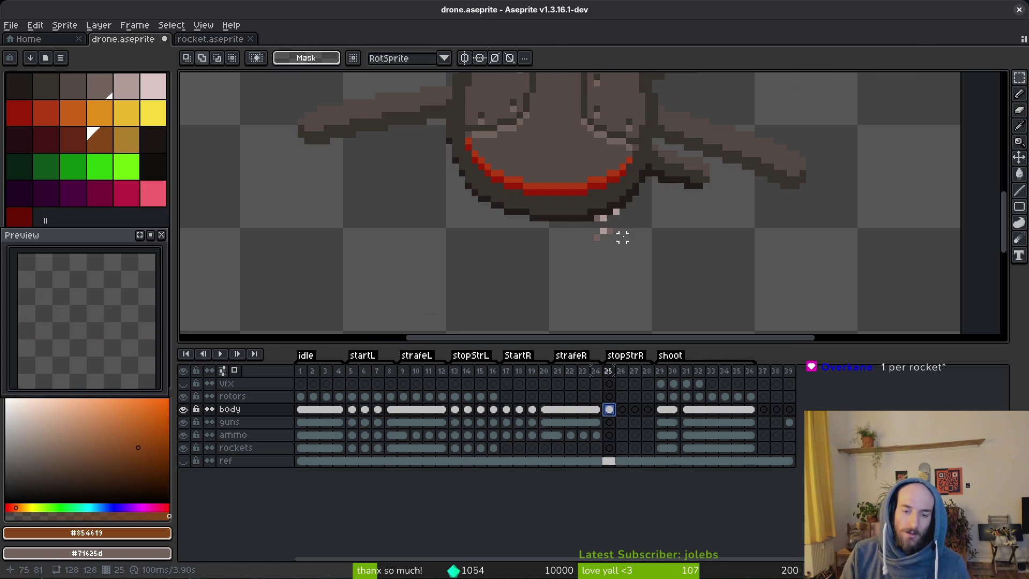
{"action": "left_click", "coordinate": [184, 422]}
{"action": "left_click", "coordinate": [183, 435]}
{"action": "left_click", "coordinate": [183, 448]}
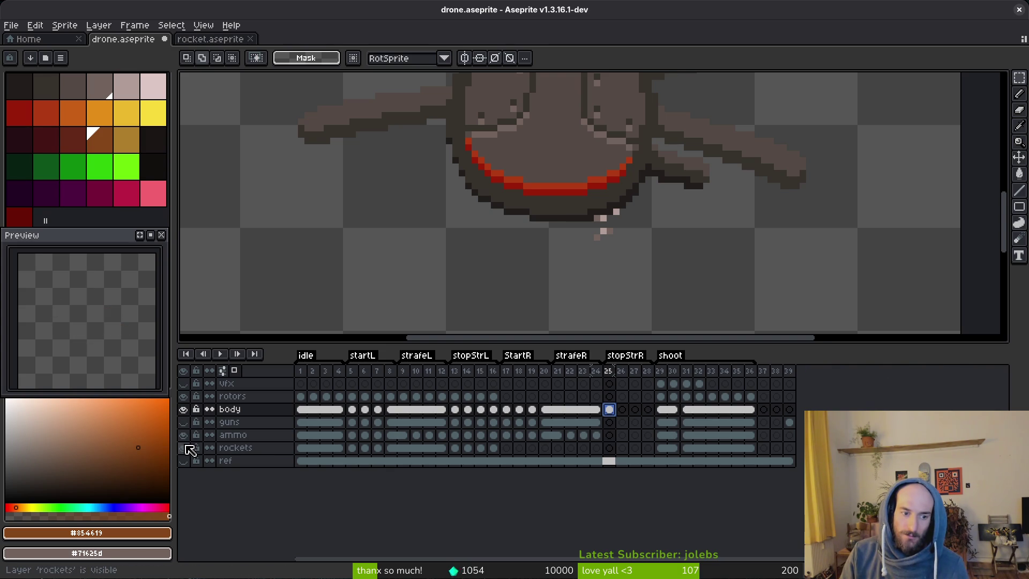
{"action": "left_click", "coordinate": [184, 396]}
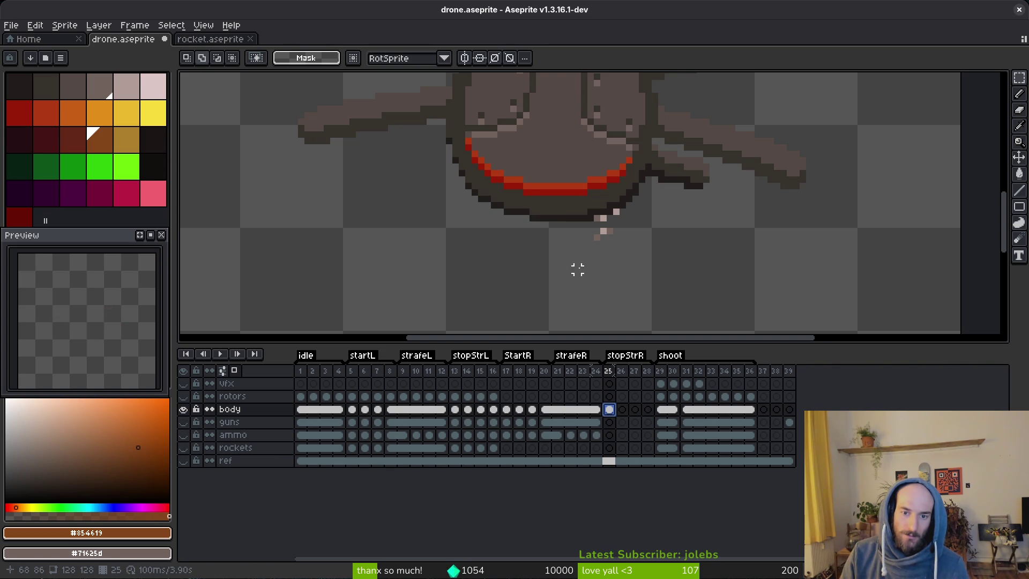
{"action": "scroll", "coordinate": [636, 218], "scroll_direction": "up", "scroll_amount": 1}
Lasso-cut the stray pixels below the hull and paste them onto the frame 25 guns cel.
{"action": "key", "text": "shift+w"}
{"action": "left_click", "coordinate": [183, 422]}
{"action": "mouse_move", "coordinate": [631, 229]}
{"action": "left_mouse_down"}
{"action": "mouse_move", "coordinate": [596, 199]}
{"action": "mouse_move", "coordinate": [554, 249]}
{"action": "mouse_move", "coordinate": [613, 252]}
{"action": "left_mouse_up"}
{"action": "key", "text": "Delete"}
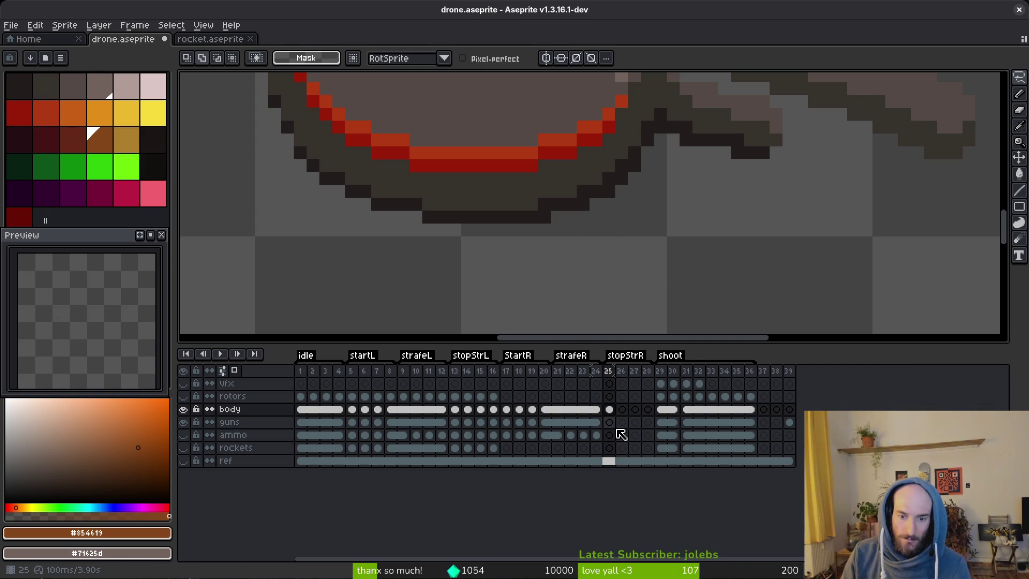
{"action": "left_click", "coordinate": [610, 423]}
{"action": "key", "text": "ctrl+v"}
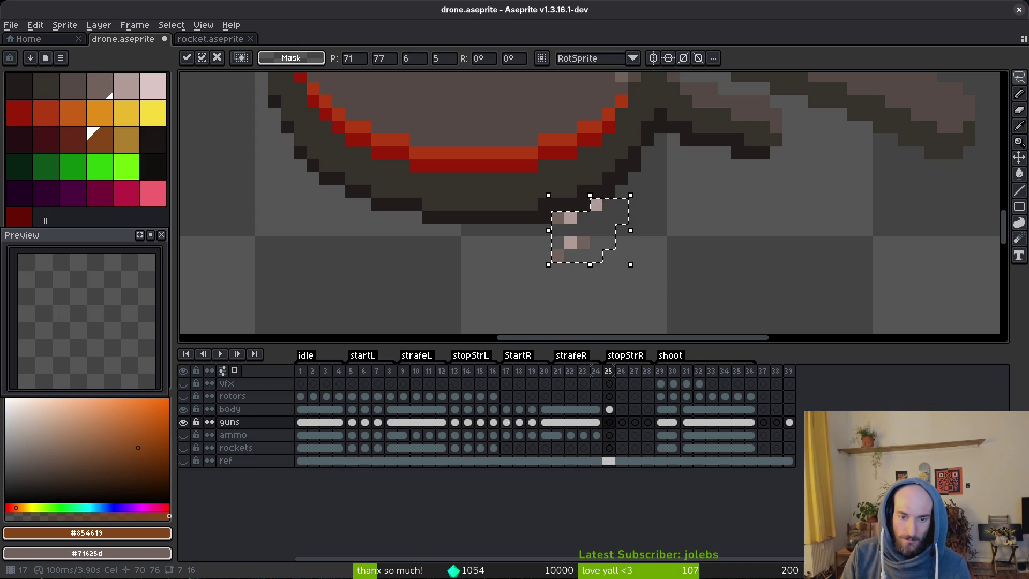
{"action": "left_click", "coordinate": [507, 422]}
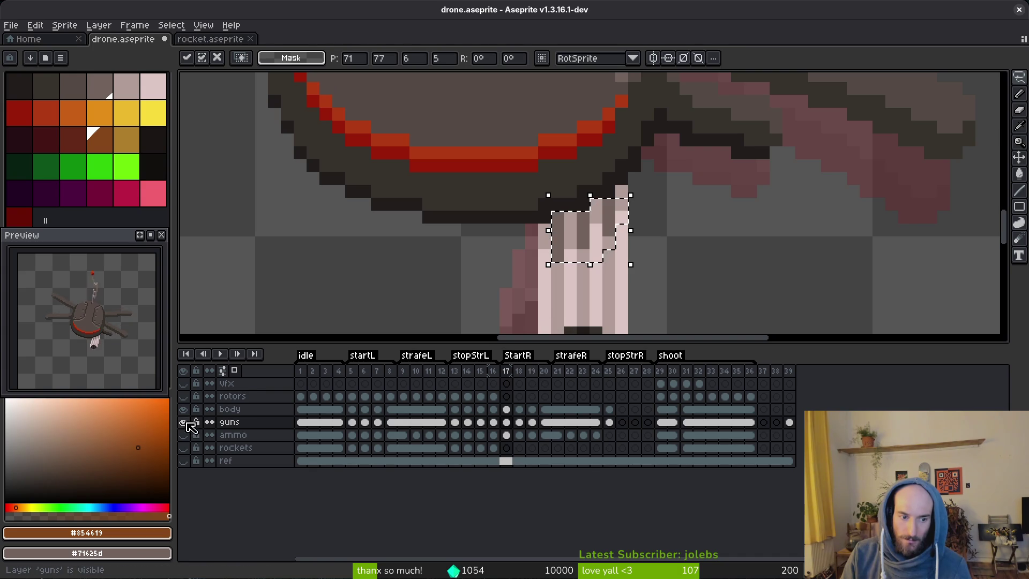
Inspect the body and guns cels at frame 17 and save the drone sprite.
{"action": "left_click", "coordinate": [182, 423]}
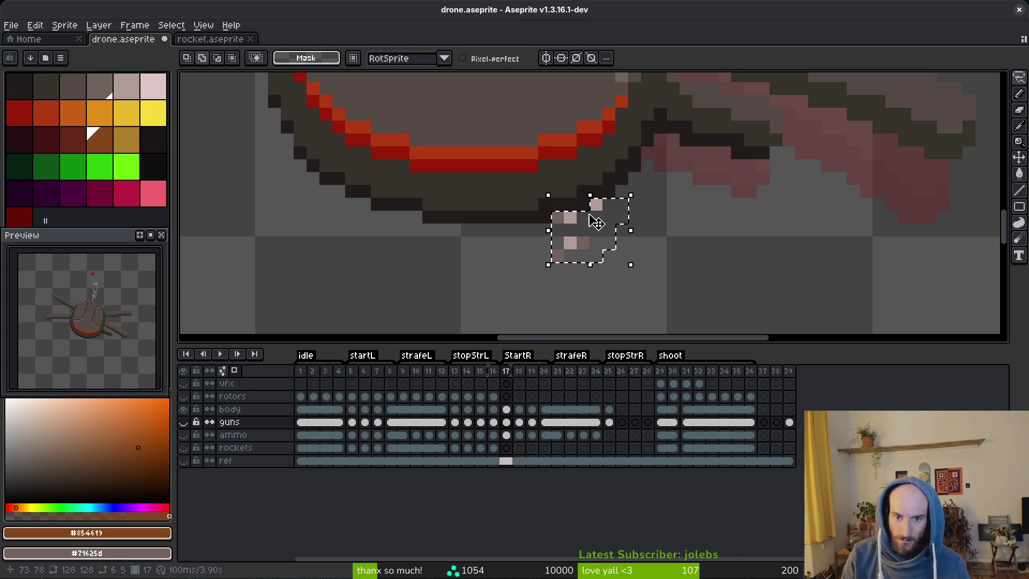
{"action": "left_click", "coordinate": [507, 409]}
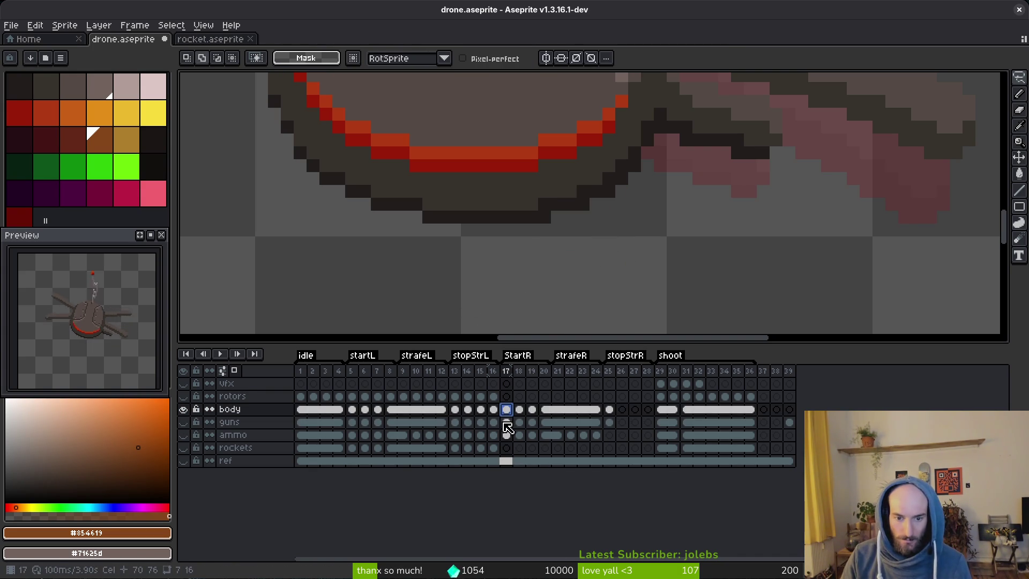
{"action": "left_click", "coordinate": [507, 422]}
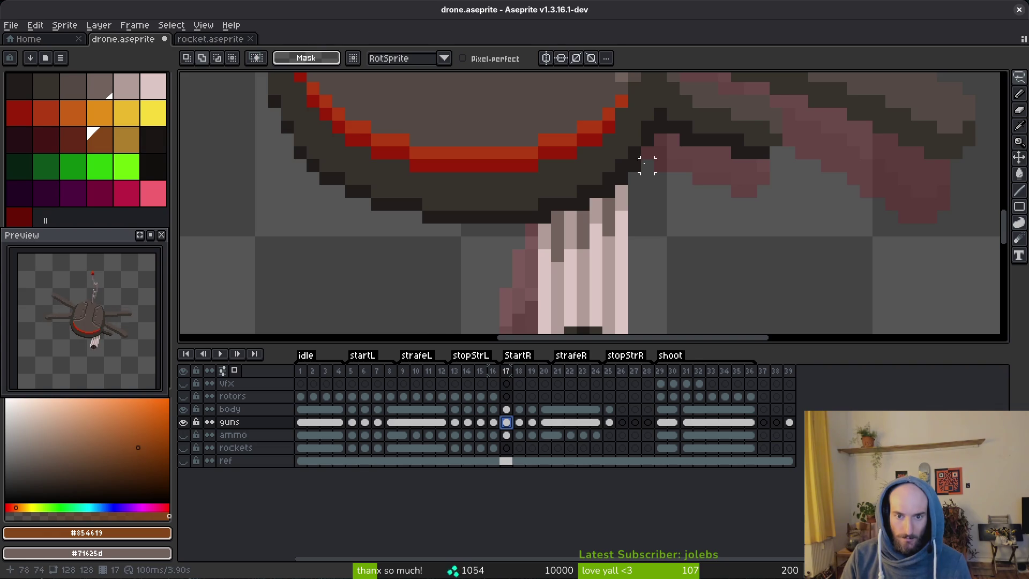
{"action": "scroll", "coordinate": [632, 193], "scroll_direction": "down", "scroll_amount": 4}
{"action": "key", "text": "ctrl+s"}
{"action": "key", "text": "i"}
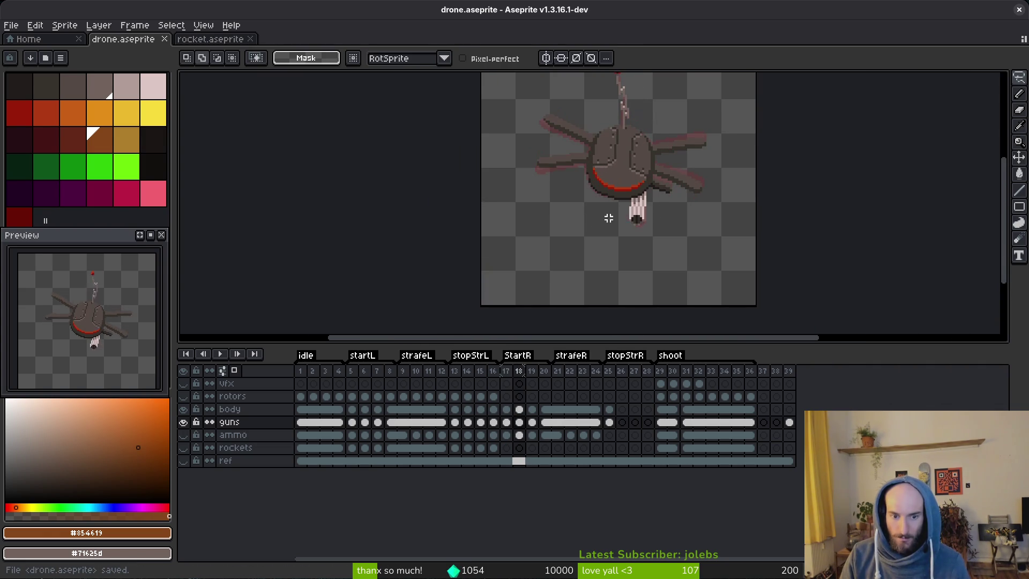
{"action": "scroll", "coordinate": [569, 257], "scroll_direction": "up", "scroll_amount": 2}
{"action": "scroll", "coordinate": [590, 252], "scroll_direction": "down", "scroll_amount": 2}
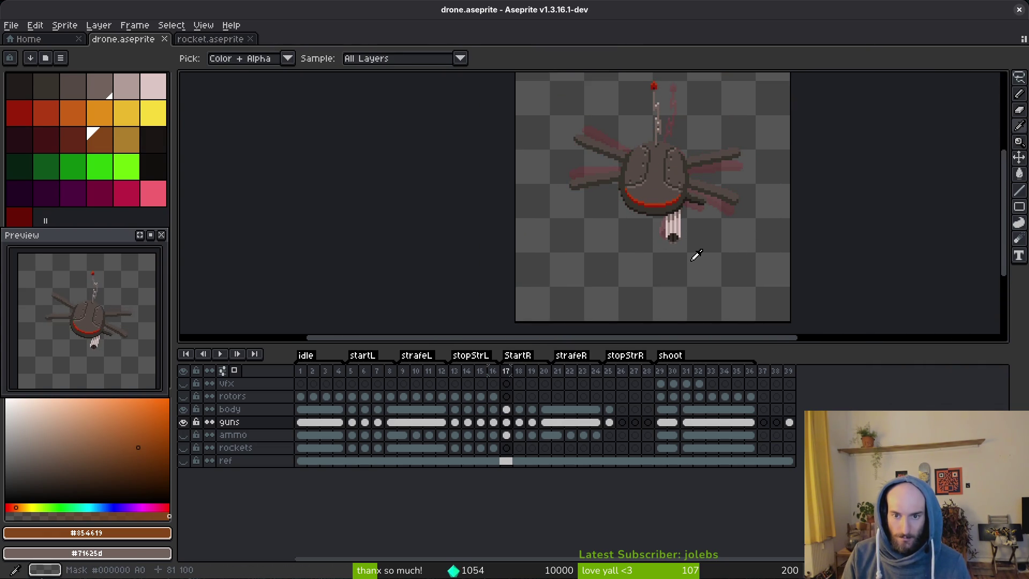
Step through frames 20–25, checking the guns and body layers beneath the hull.
{"action": "key", "text": "Right"}
{"action": "key", "text": "Right"}
{"action": "key", "text": "Right"}
{"action": "key", "text": "v"}
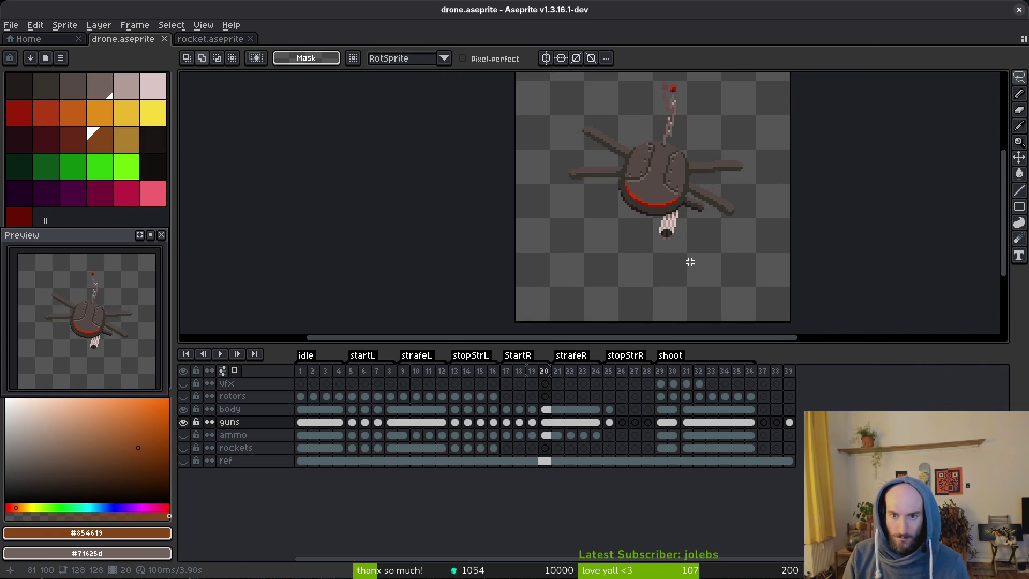
{"action": "left_click", "coordinate": [596, 423]}
{"action": "scroll", "coordinate": [657, 272], "scroll_direction": "up", "scroll_amount": 1}
{"action": "scroll", "coordinate": [657, 271], "scroll_direction": "down", "scroll_amount": 1}
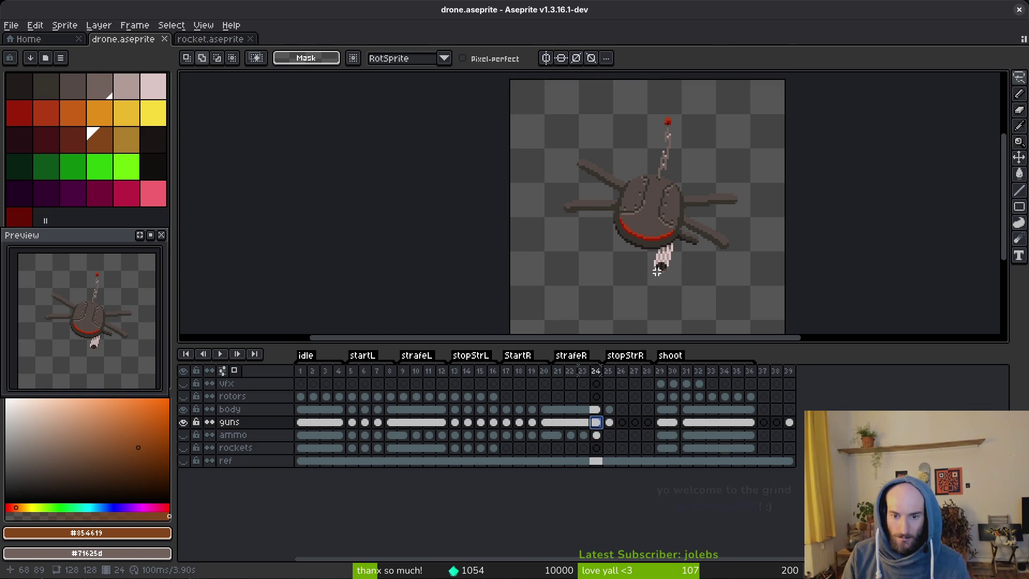
{"action": "key", "text": "Up"}
{"action": "left_click_drag", "start_coordinate": [696, 258], "coordinate": [657, 273]}
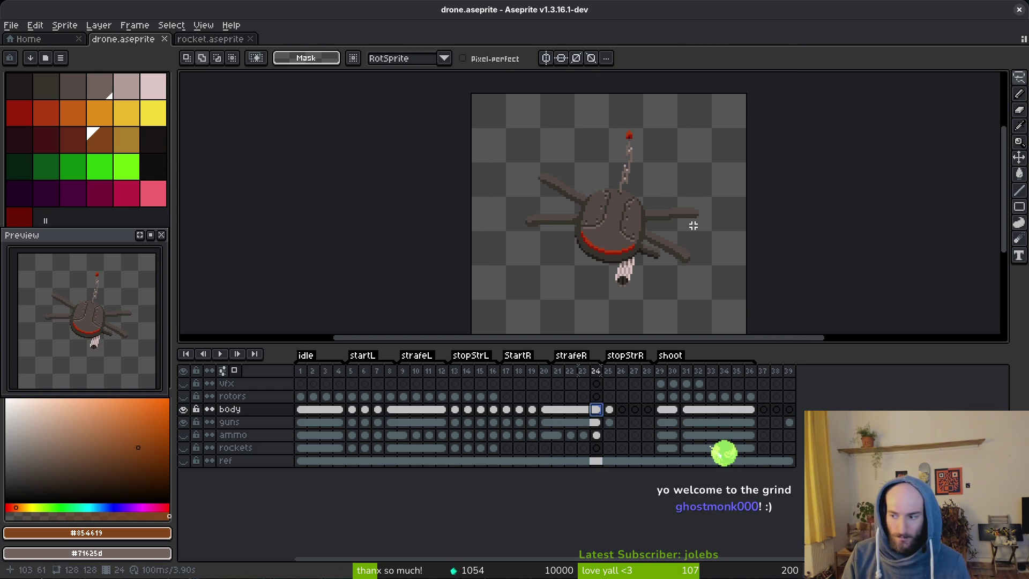
{"action": "key", "text": "Right"}
{"action": "key", "text": "i"}
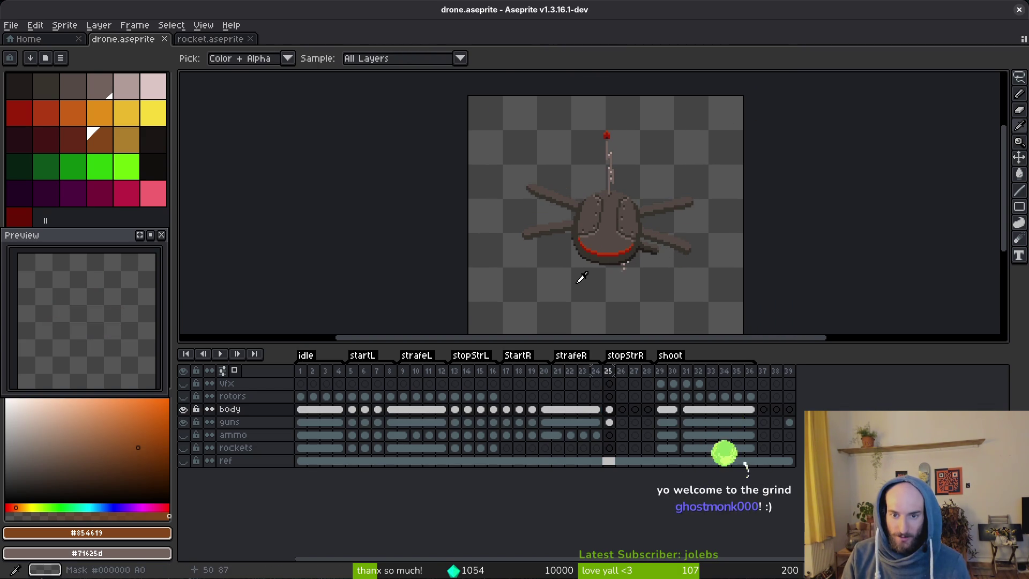
{"action": "key", "text": "m"}
{"action": "scroll", "coordinate": [618, 275], "scroll_direction": "up", "scroll_amount": 4}
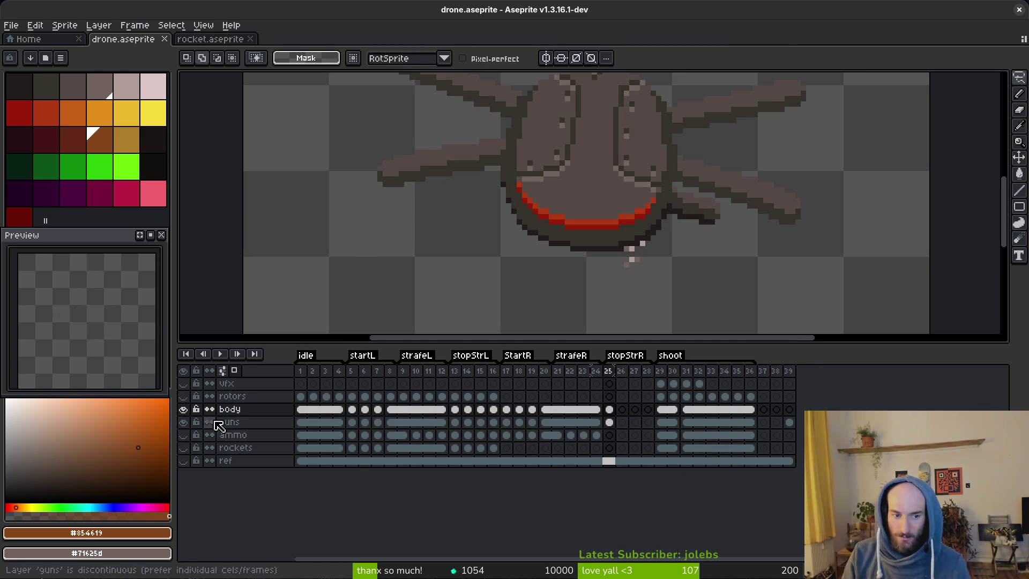
{"action": "left_click", "coordinate": [184, 410]}
{"action": "left_click", "coordinate": [184, 410]}
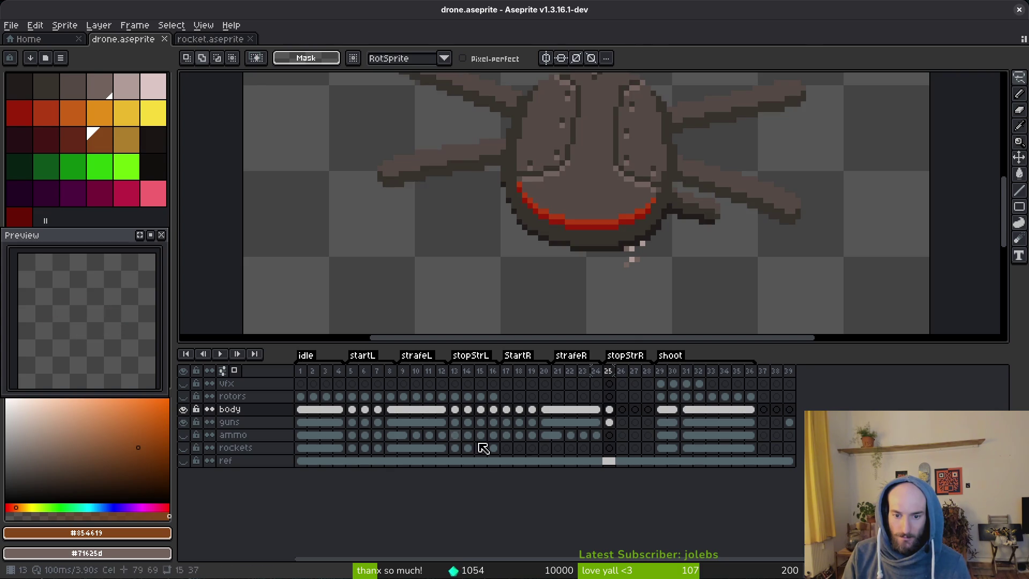
Copy the gun from the frame 17 guns cel and paste it into frame 25.
{"action": "left_click", "coordinate": [610, 423]}
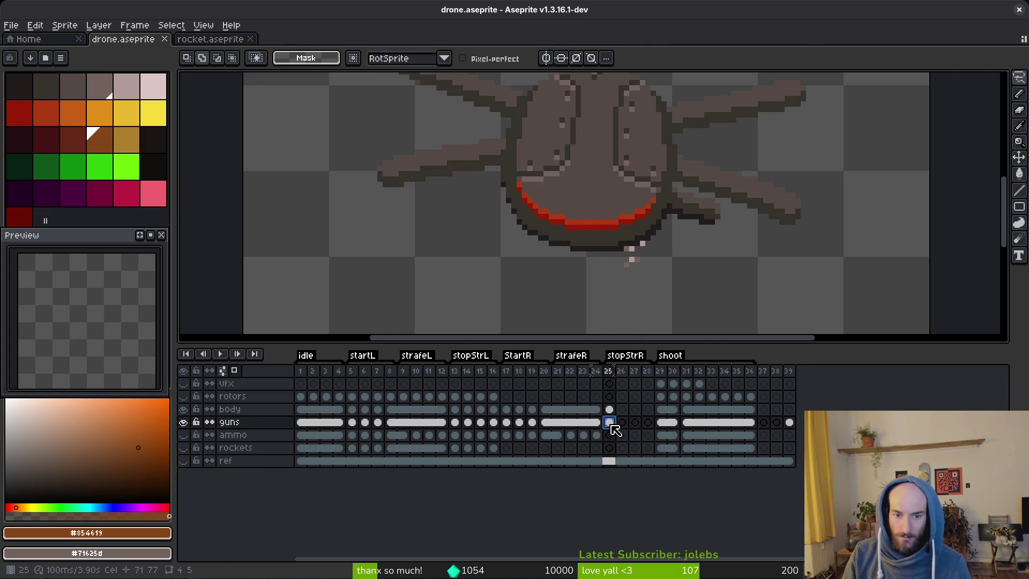
{"action": "left_click", "coordinate": [506, 423]}
{"action": "key", "text": "ctrl+c"}
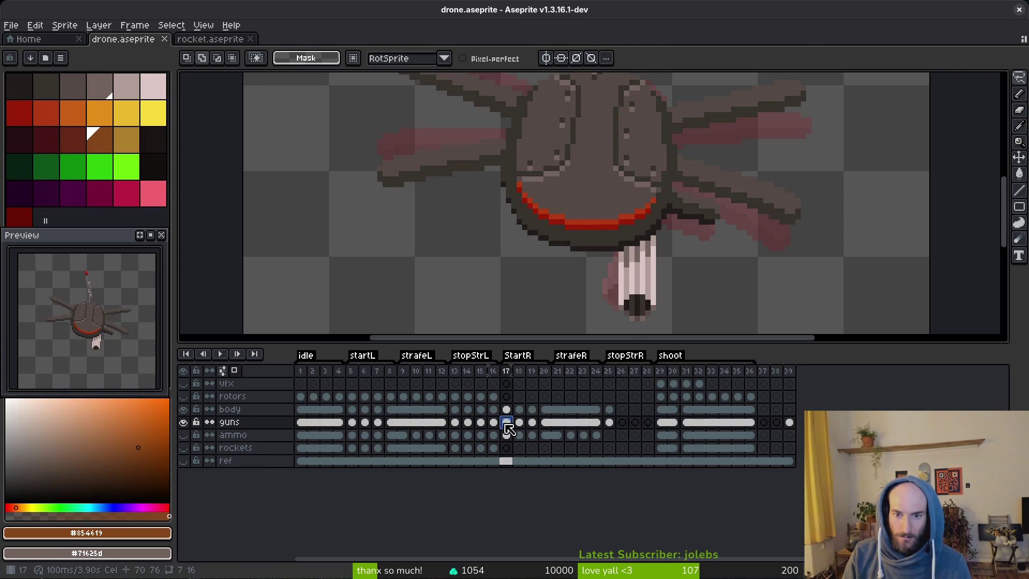
{"action": "left_click", "coordinate": [609, 423]}
{"action": "key", "text": "ctrl+v"}
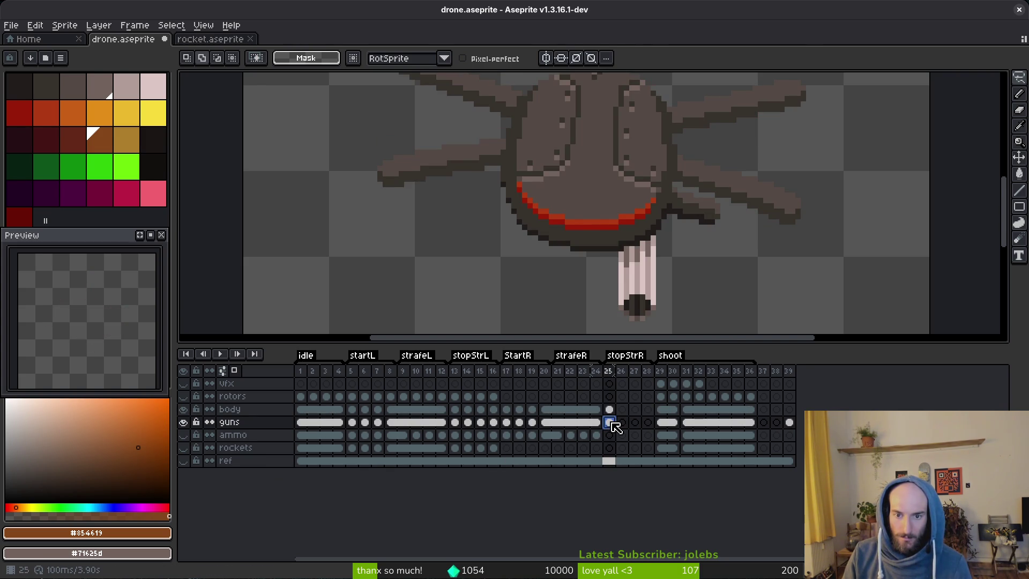
{"action": "left_click", "coordinate": [507, 435]}
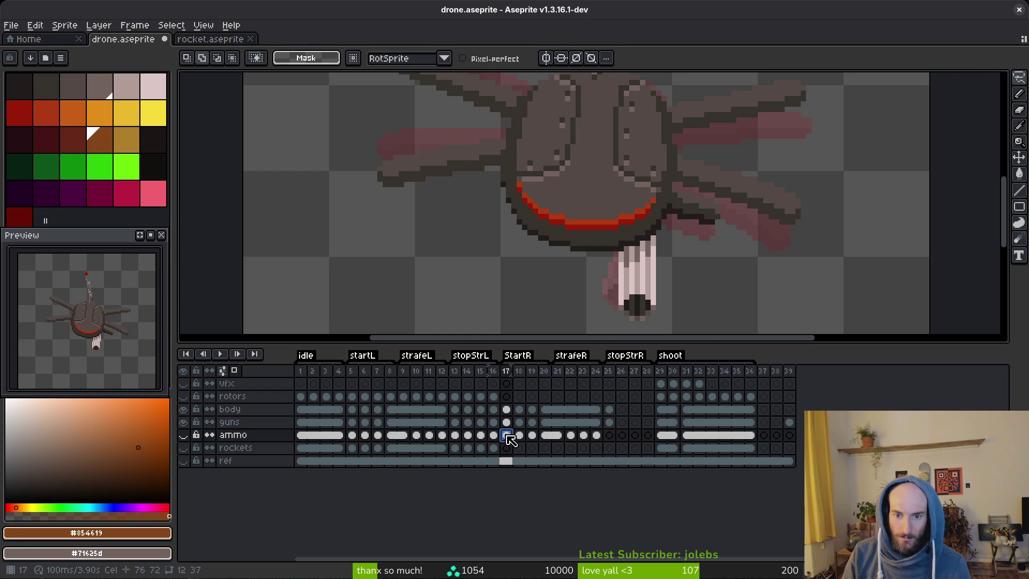
Unhide the ammo layer so the belt shows on the canvas.
{"action": "left_click", "coordinate": [183, 435]}
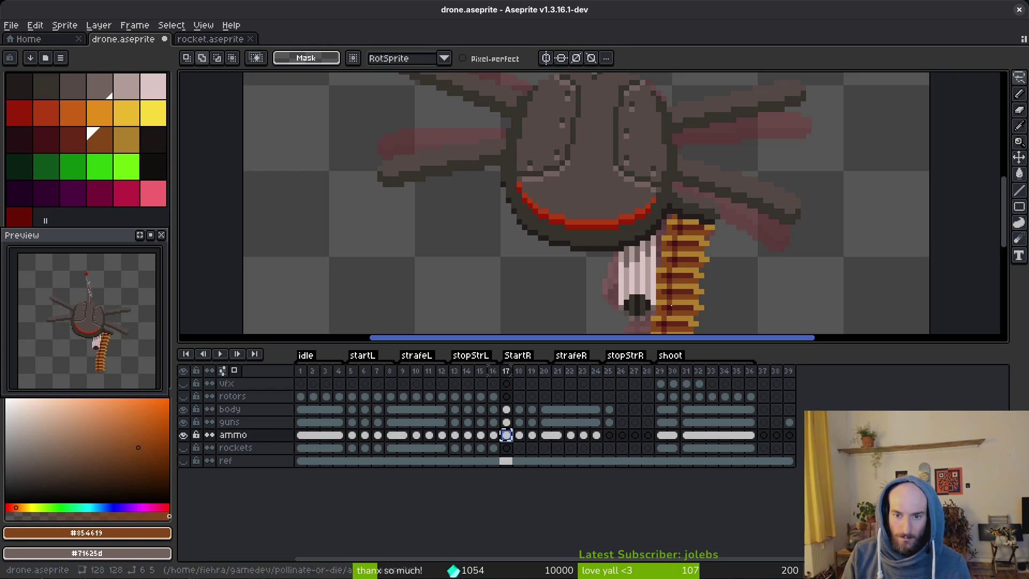
{"action": "scroll", "coordinate": [755, 220], "scroll_direction": "down", "scroll_amount": 2}
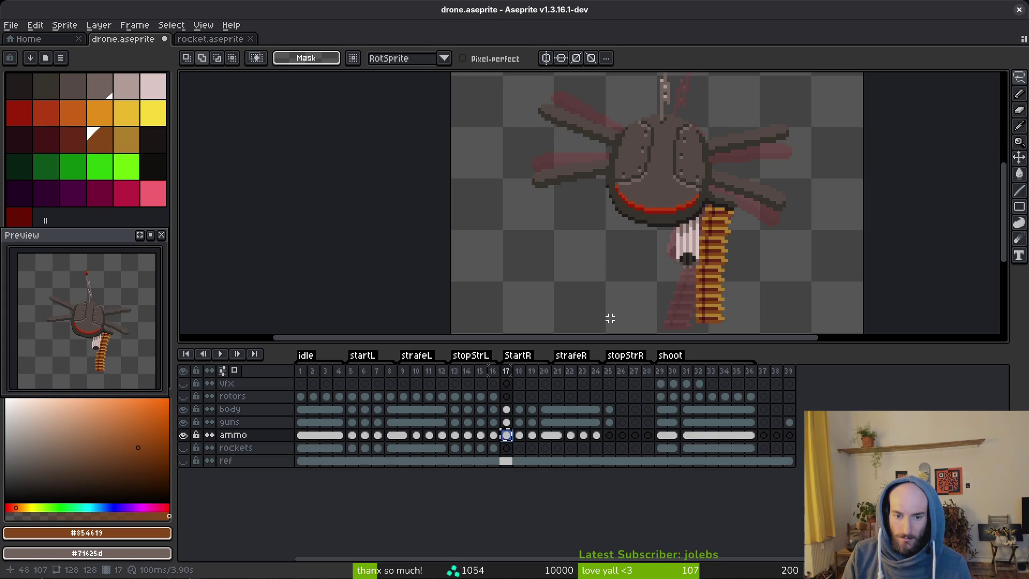
{"action": "scroll", "coordinate": [678, 275], "scroll_direction": "down", "scroll_amount": 1}
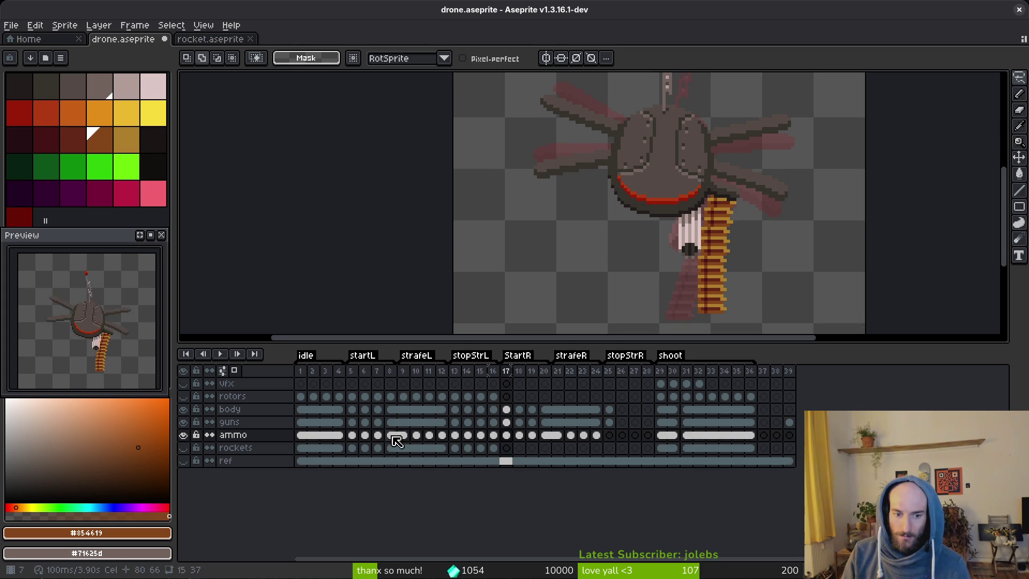
Flip between frames 12 and 13 on the ammo layer to compare the belt.
{"action": "left_click", "coordinate": [455, 435]}
{"action": "key", "text": "Left"}
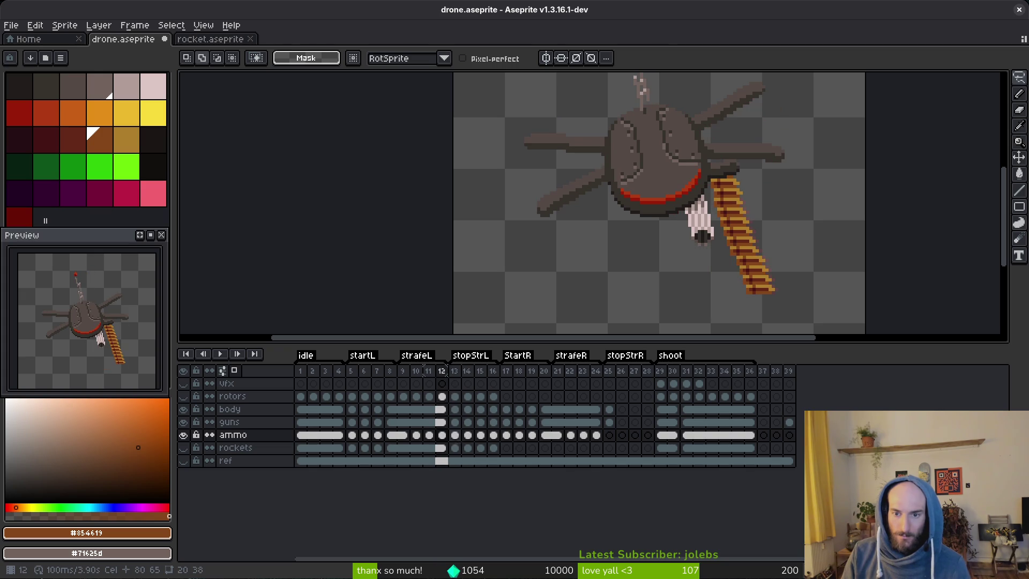
{"action": "key", "text": "Right"}
{"action": "key", "text": "Left"}
{"action": "key", "text": "Right"}
{"action": "key", "text": "Left"}
{"action": "key", "text": "Right"}
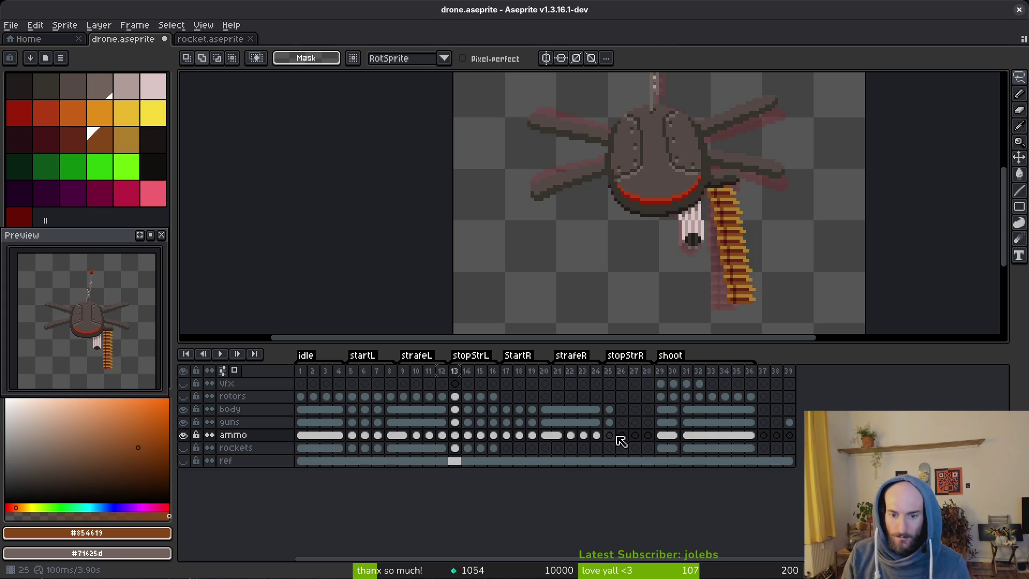
Copy and paste the ammo belt cel into frame 25, then save drone.aseprite.
{"action": "left_click", "coordinate": [596, 422]}
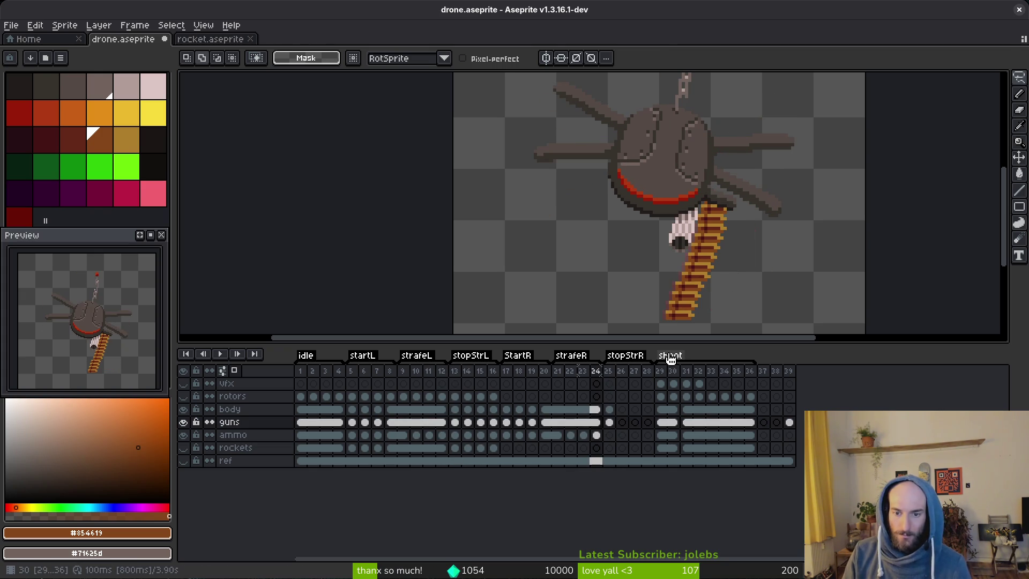
{"action": "key", "text": "i"}
{"action": "key", "text": "Right"}
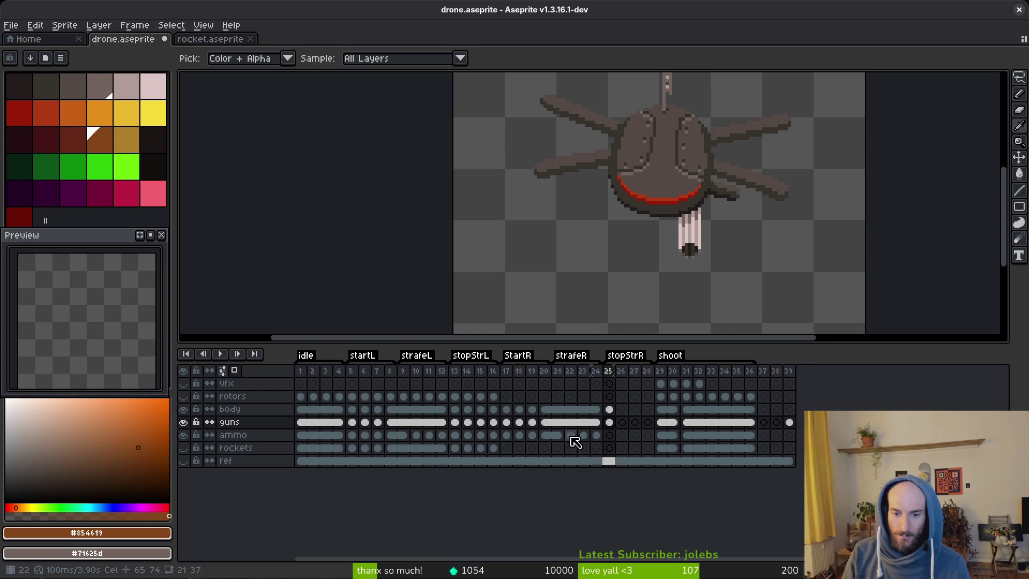
{"action": "left_click", "coordinate": [513, 436]}
{"action": "key", "text": "ctrl+c"}
{"action": "left_click", "coordinate": [609, 435]}
{"action": "key", "text": "ctrl+v"}
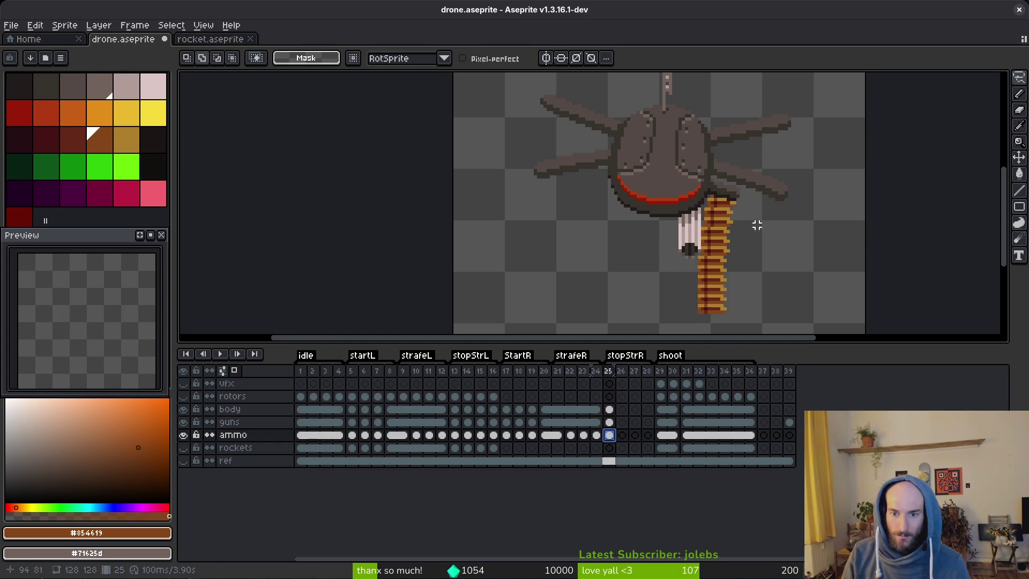
{"action": "left_click_drag", "start_coordinate": [731, 254], "coordinate": [779, 183]}
{"action": "key", "text": "ctrl+s"}
Compare the belt in frames 24 and 25, ending on frame 25.
{"action": "key", "text": "Left"}
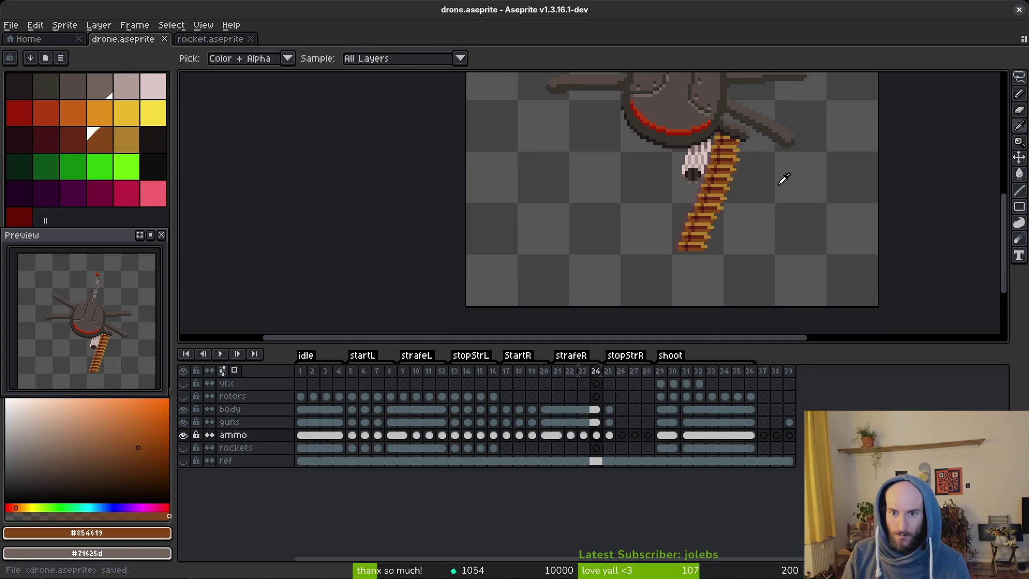
{"action": "key", "text": "Right"}
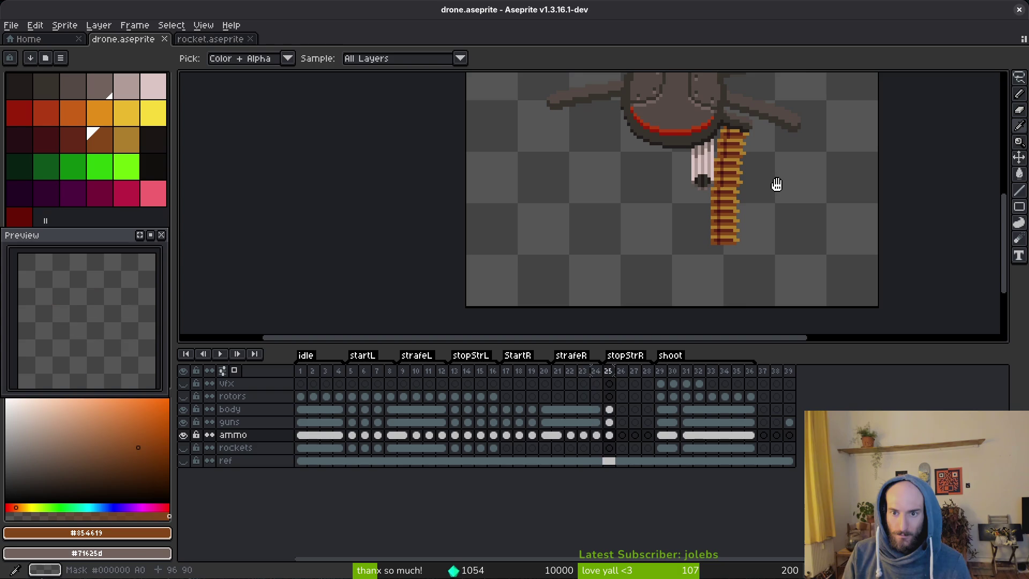
{"action": "key", "text": "Left"}
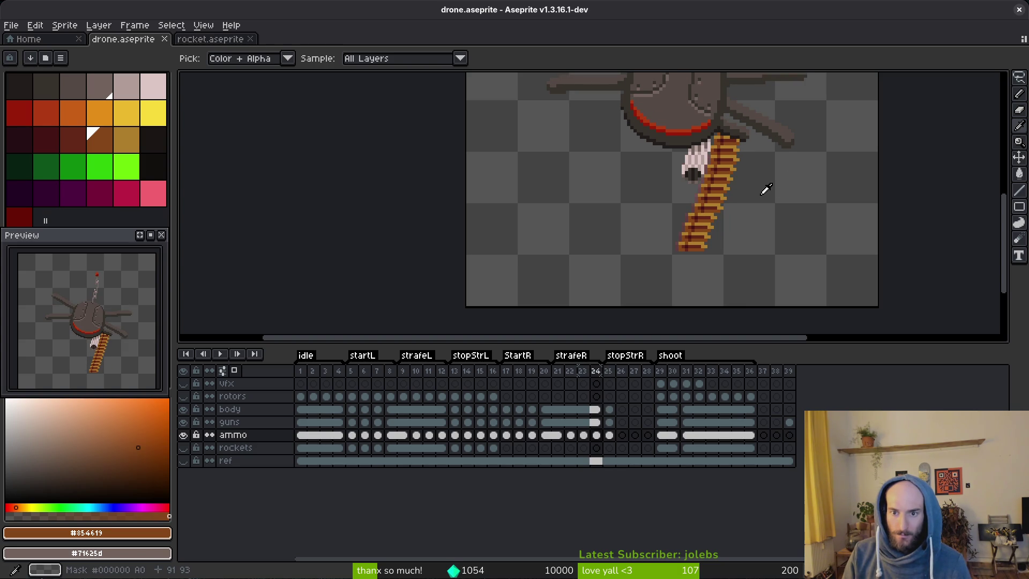
{"action": "key", "text": "Right"}
{"action": "scroll", "coordinate": [750, 177], "scroll_direction": "up", "scroll_amount": 1}
{"action": "key", "text": "Left"}
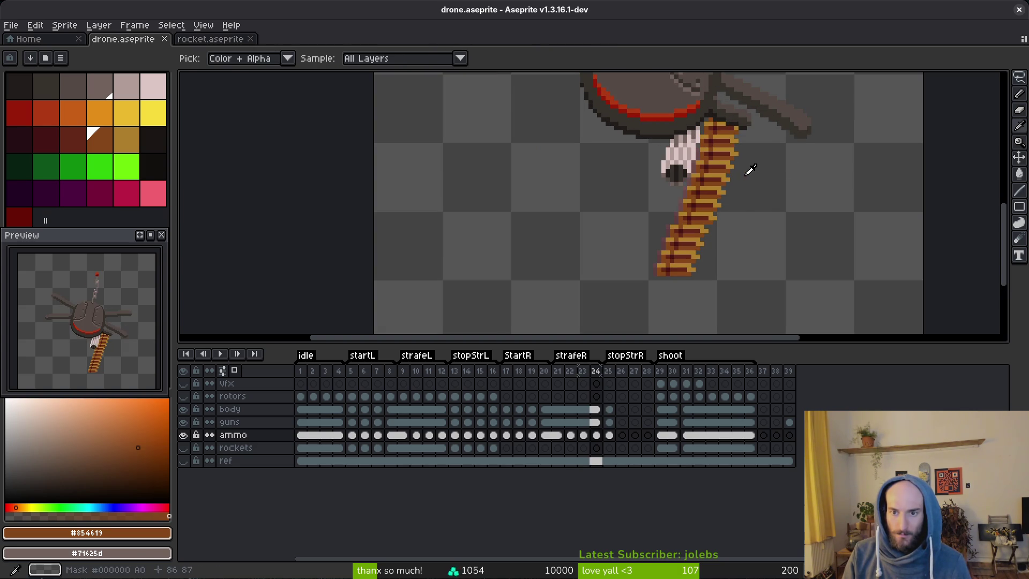
{"action": "key", "text": "Right"}
Try rectangular selections around the belt and rotor area, then clear the selection.
{"action": "key", "text": "m"}
{"action": "scroll", "coordinate": [750, 170], "scroll_direction": "up", "scroll_amount": 1}
{"action": "left_click_drag", "start_coordinate": [756, 125], "coordinate": [716, 155]}
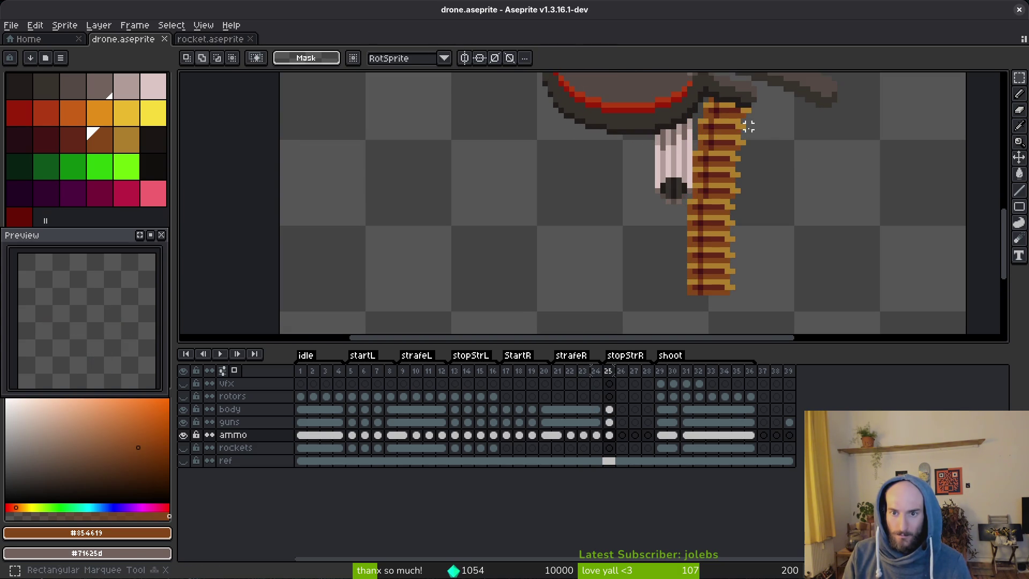
{"action": "left_click_drag", "start_coordinate": [758, 116], "coordinate": [636, 319]}
{"action": "left_click_drag", "start_coordinate": [695, 148], "coordinate": [819, 333]}
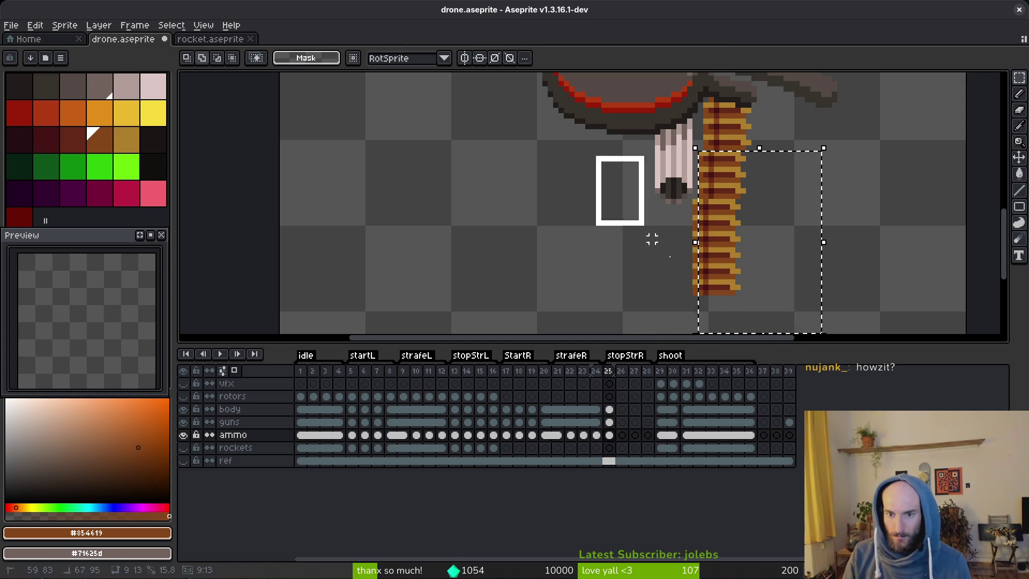
{"action": "left_click_drag", "start_coordinate": [594, 167], "coordinate": [792, 331]}
{"action": "key", "text": "ctrl+d"}
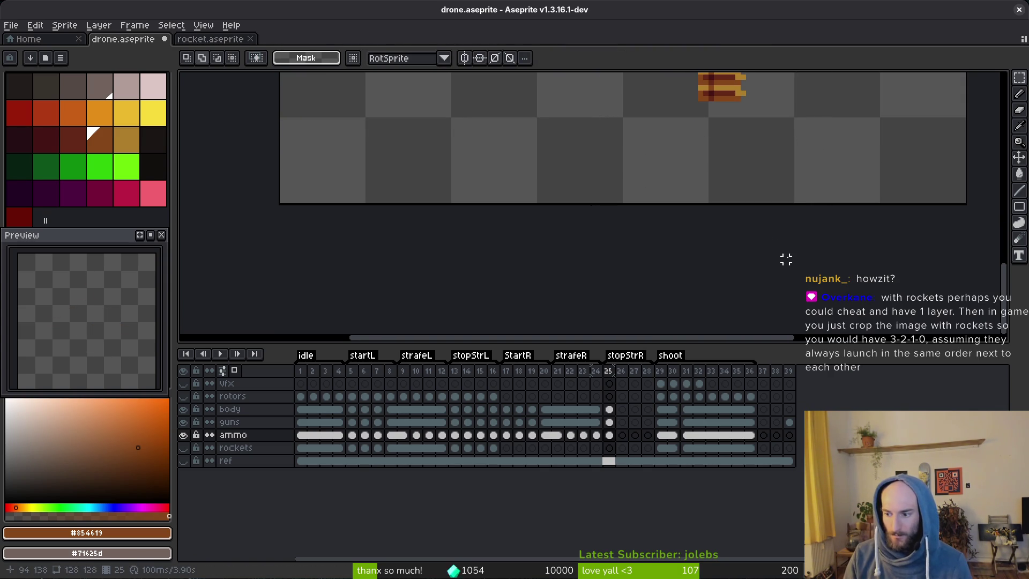
{"action": "scroll", "coordinate": [750, 255], "scroll_direction": "up", "scroll_amount": 2}
{"action": "scroll", "coordinate": [721, 252], "scroll_direction": "up", "scroll_amount": 5}
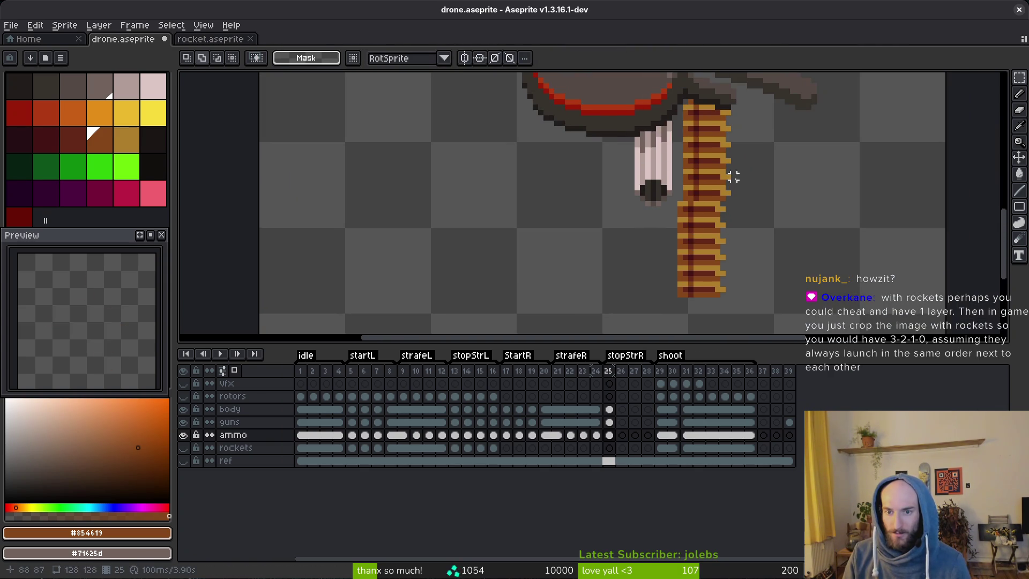
{"action": "key", "text": "ctrl+shift+d"}
{"action": "key", "text": "ctrl+d"}
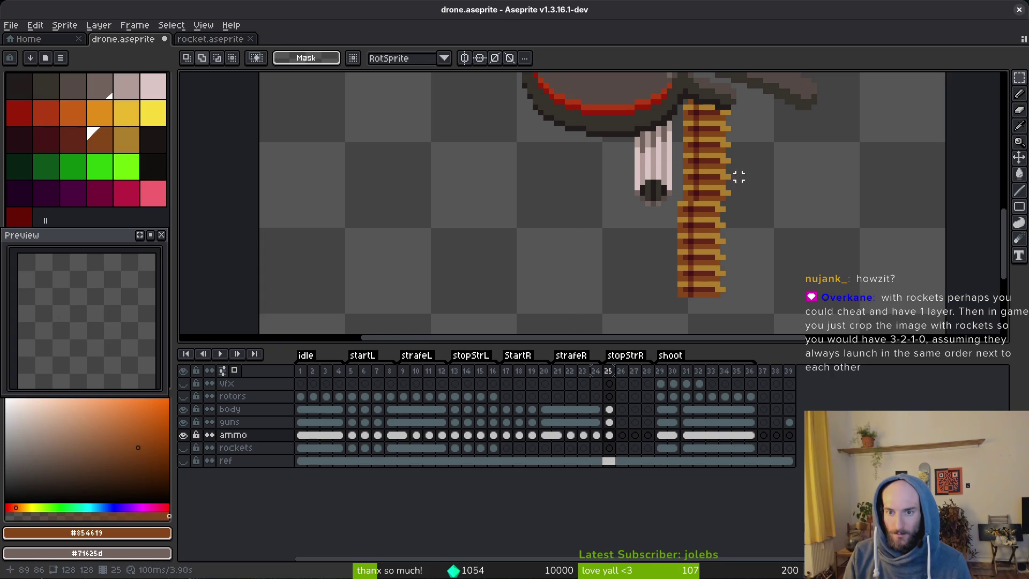
Shift four successively lower belt sections one pixel left each to curve the belt.
{"action": "left_click_drag", "start_coordinate": [733, 171], "coordinate": [568, 311]}
{"action": "key", "text": "Left"}
{"action": "key", "text": "ctrl+d"}
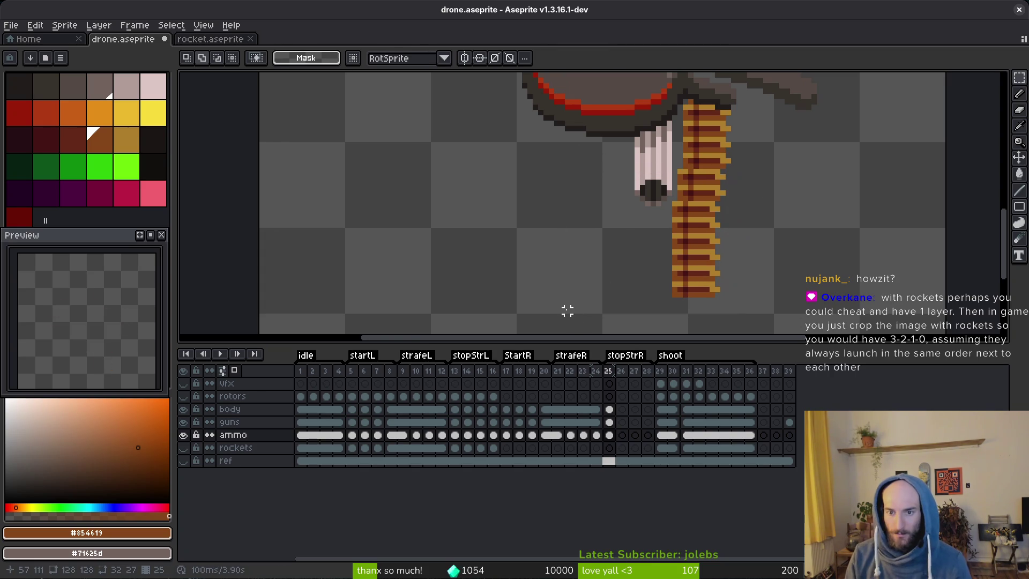
{"action": "left_click_drag", "start_coordinate": [733, 230], "coordinate": [606, 326]}
{"action": "key", "text": "Left"}
{"action": "key", "text": "ctrl+d"}
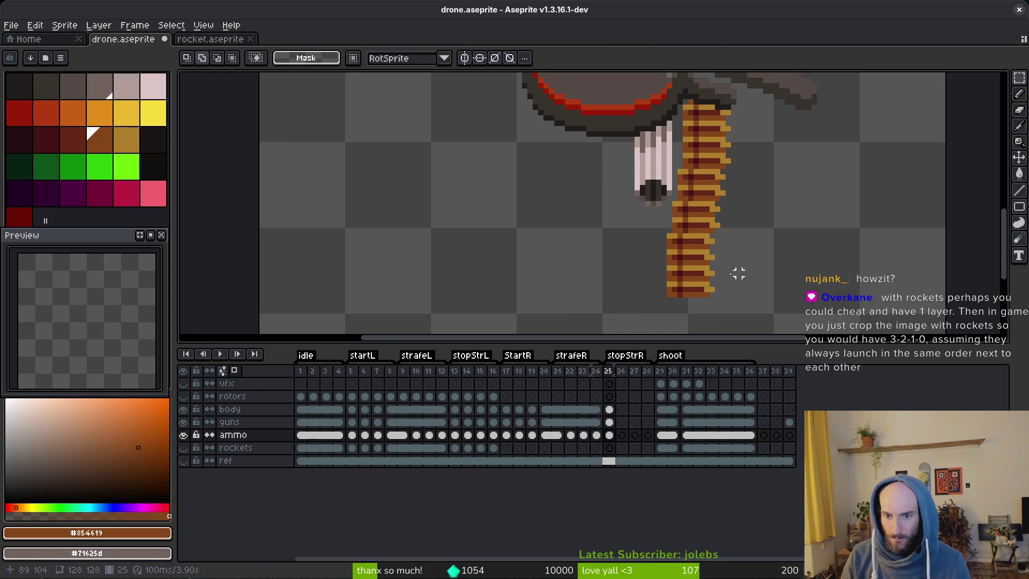
{"action": "left_click_drag", "start_coordinate": [718, 260], "coordinate": [603, 332]}
{"action": "key", "text": "Left"}
{"action": "key", "text": "ctrl+d"}
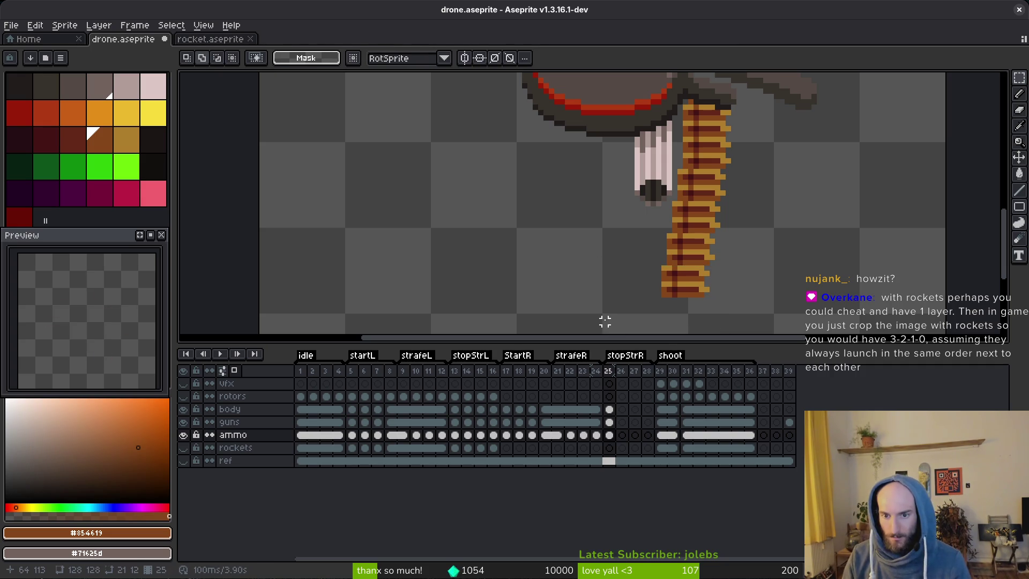
{"action": "left_click_drag", "start_coordinate": [716, 277], "coordinate": [626, 328]}
{"action": "key", "text": "Left"}
{"action": "key", "text": "ctrl+d"}
Shift the remaining belt one pixel left and save drone.aseprite.
{"action": "scroll", "coordinate": [712, 255], "scroll_direction": "down", "scroll_amount": 3}
{"action": "left_click_drag", "start_coordinate": [726, 73], "coordinate": [580, 343]}
{"action": "key", "text": "Left"}
{"action": "key", "text": "ctrl+d"}
{"action": "key", "text": "ctrl+s"}
{"action": "scroll", "coordinate": [724, 135], "scroll_direction": "down", "scroll_amount": 4}
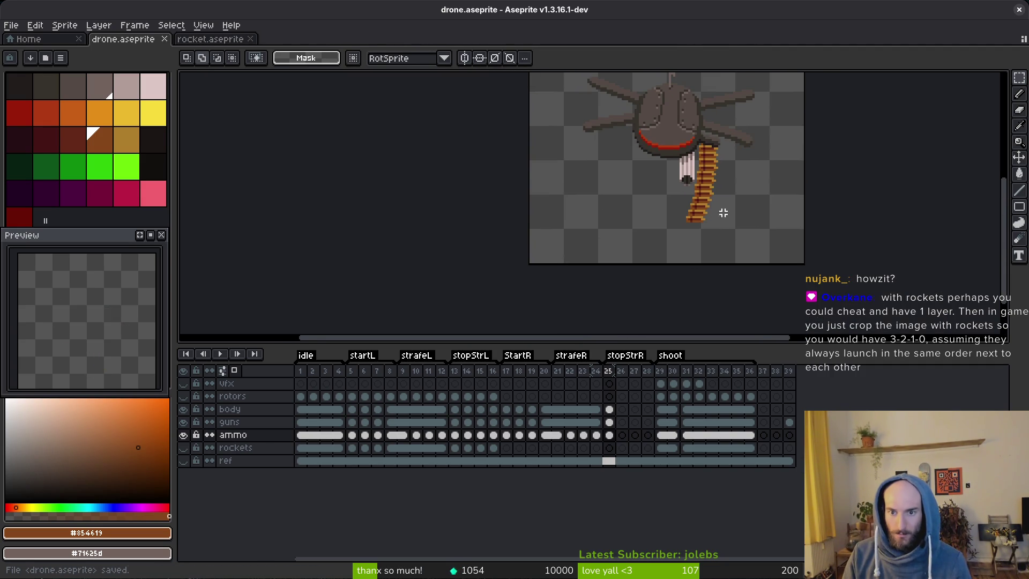
{"action": "scroll", "coordinate": [723, 211], "scroll_direction": "down", "scroll_amount": 2}
{"action": "key", "text": "comma"}
{"action": "key", "text": "period"}
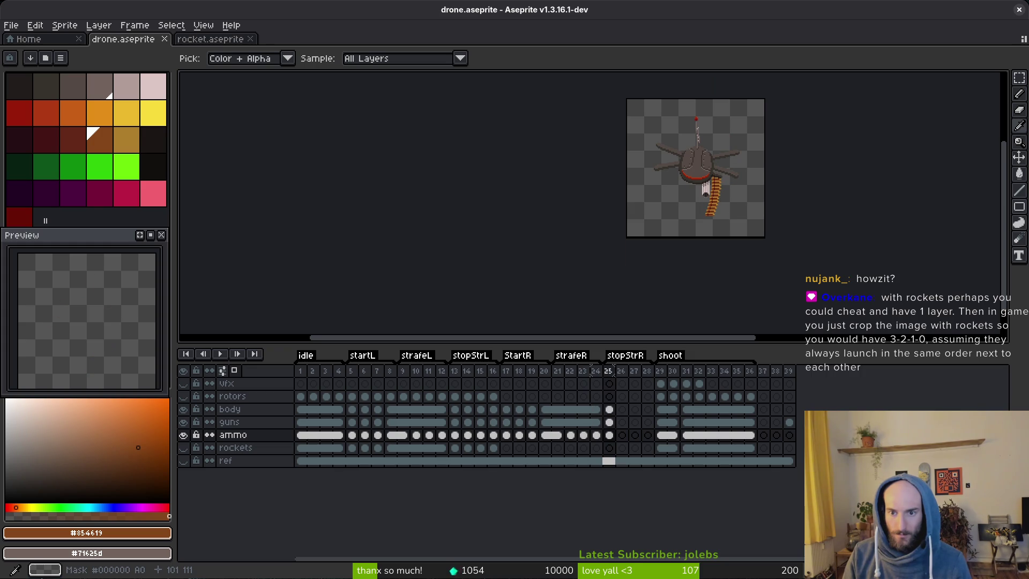
{"action": "key", "text": "period"}
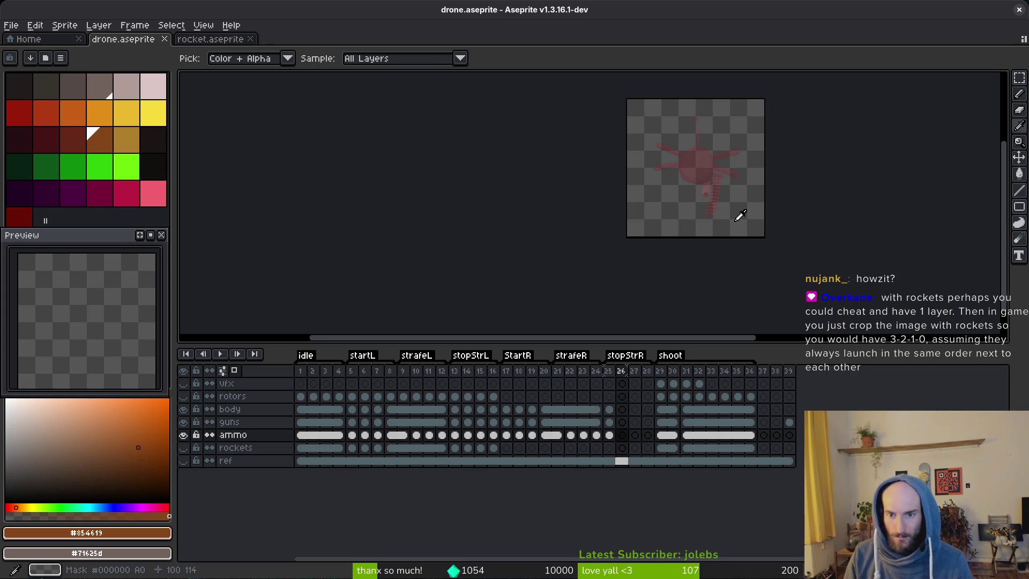
{"action": "key", "text": "v"}
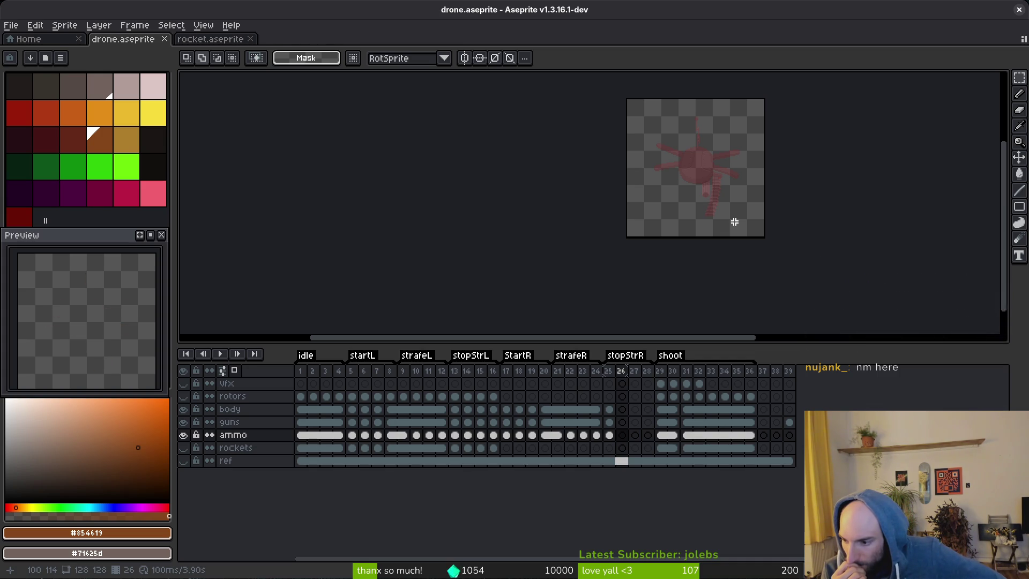
{"action": "key", "text": "ctrl+z"}
{"action": "scroll", "coordinate": [660, 289], "scroll_direction": "up", "scroll_amount": 2}
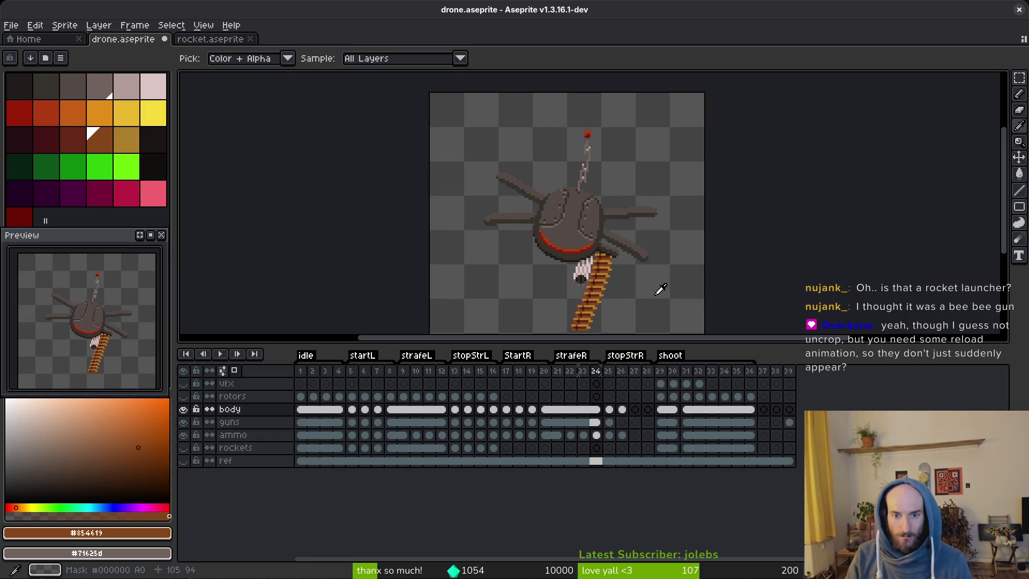
{"action": "key", "text": "Right"}
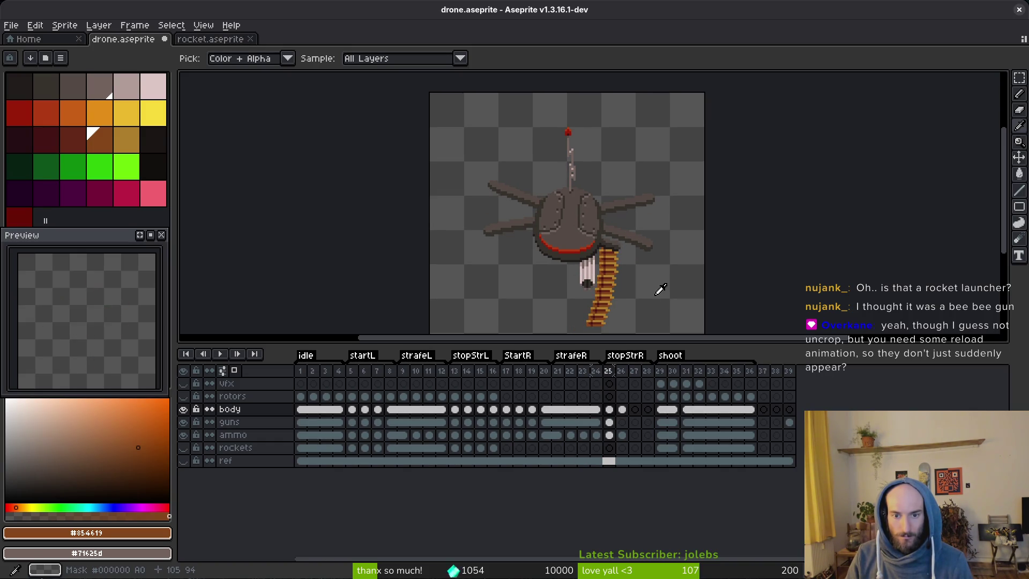
{"action": "key", "text": "Left"}
{"action": "key", "text": "Left"}
{"action": "key", "text": "Left"}
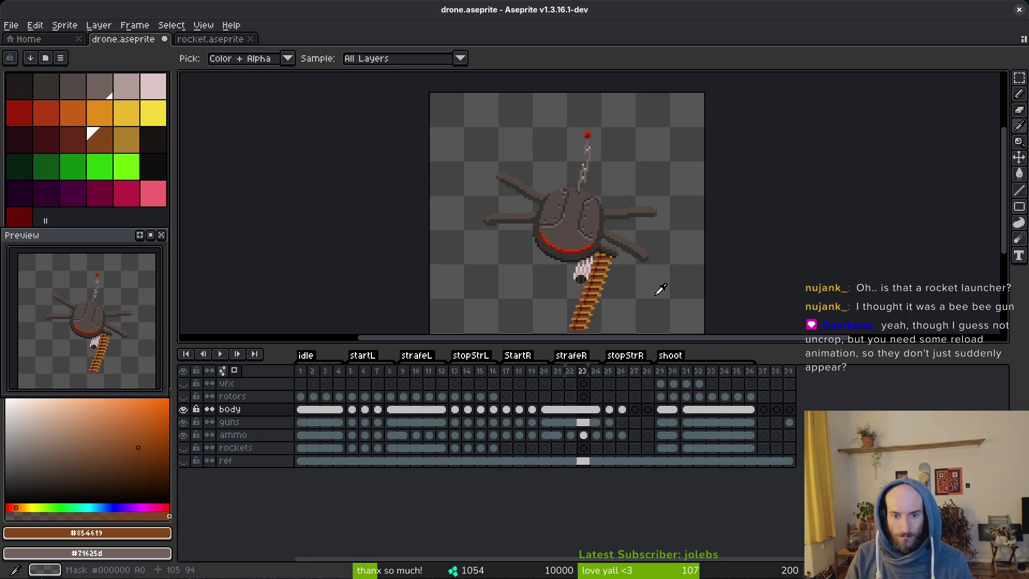
{"action": "key", "text": "Left"}
{"action": "key", "text": "Left"}
{"action": "key", "text": "Left"}
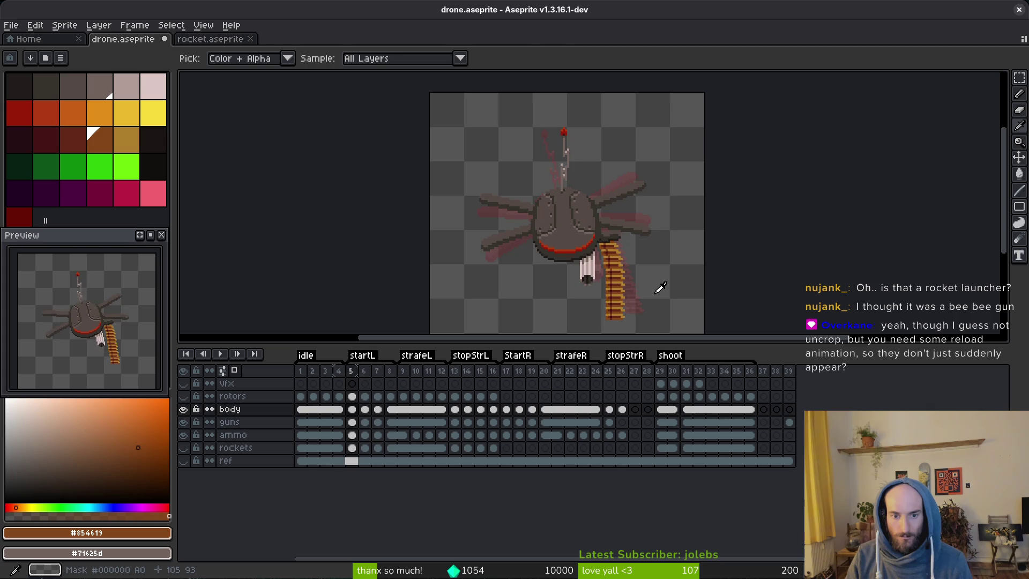
{"action": "key", "text": "Left"}
{"action": "key", "text": "Left"}
{"action": "key", "text": "Left"}
{"action": "key", "text": "Right"}
{"action": "key", "text": "Right"}
{"action": "key", "text": "Right"}
{"action": "key", "text": "Right"}
{"action": "key", "text": "Right"}
{"action": "key", "text": "Right"}
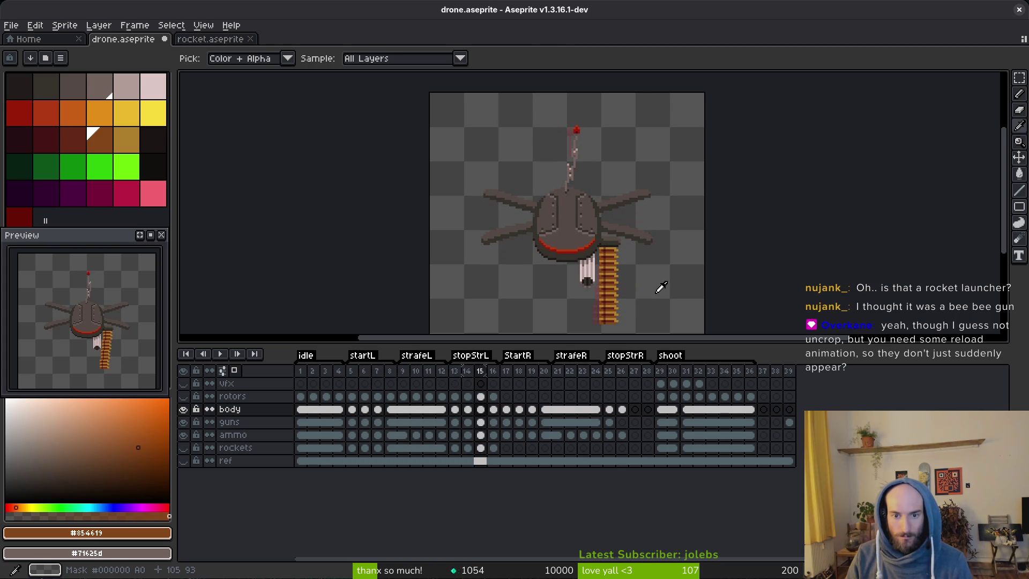
{"action": "key", "text": "Right"}
{"action": "key", "text": "Right"}
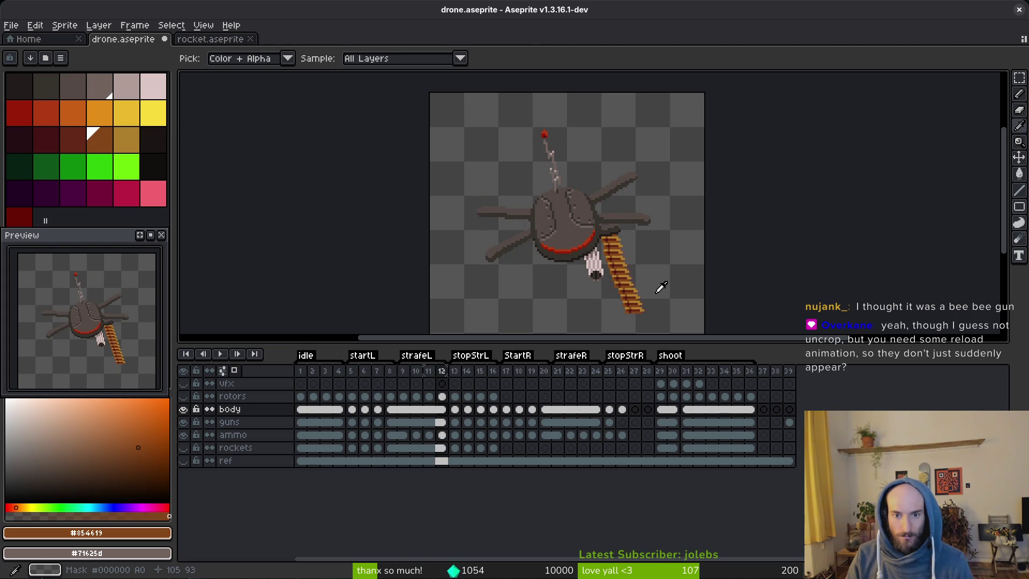
{"action": "key", "text": "Left"}
{"action": "key", "text": "Left"}
{"action": "key", "text": "Left"}
{"action": "key", "text": "Right"}
{"action": "key", "text": "Left"}
{"action": "key", "text": "Left"}
{"action": "key", "text": "Left"}
{"action": "key", "text": "Right"}
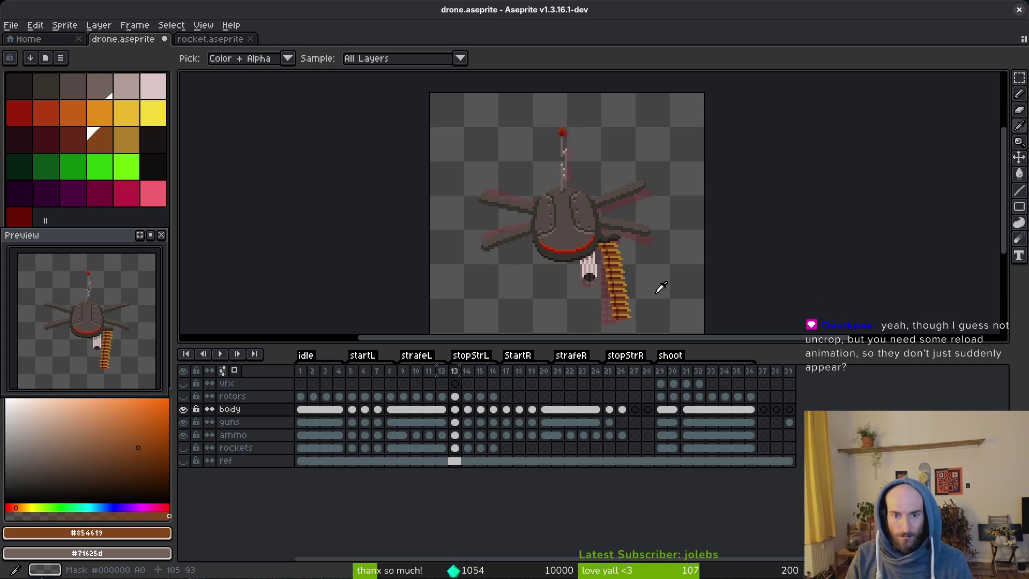
{"action": "key", "text": "Right"}
{"action": "key", "text": "Right"}
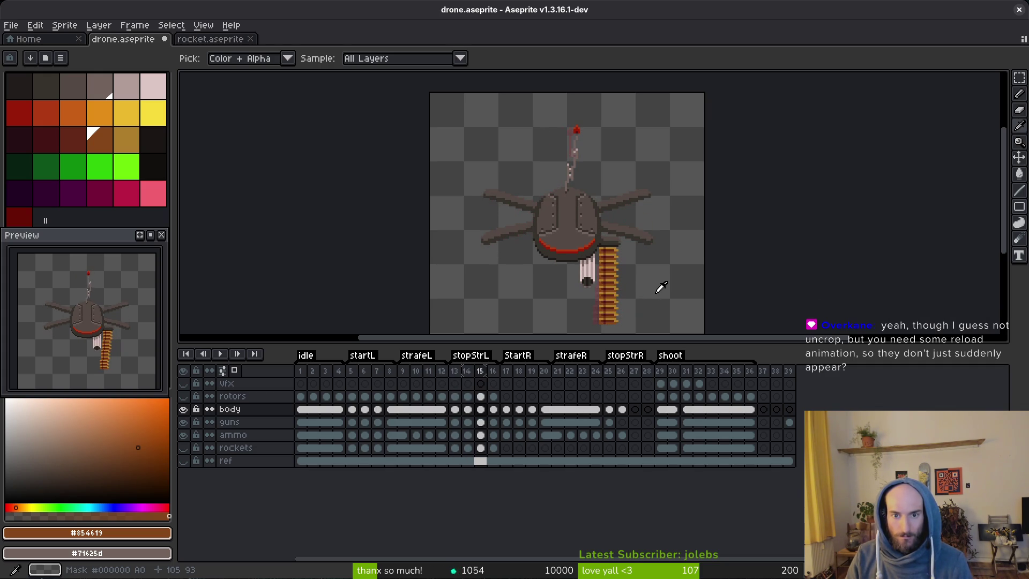
{"action": "key", "text": "Right"}
{"action": "key", "text": "Left"}
{"action": "key", "text": "Left"}
{"action": "key", "text": "Left"}
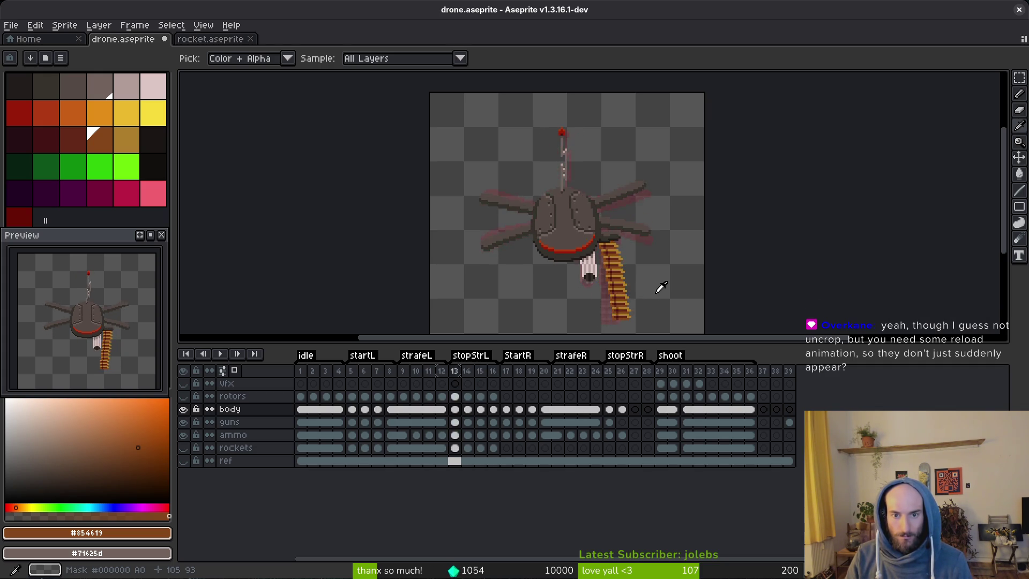
{"action": "key", "text": "Right"}
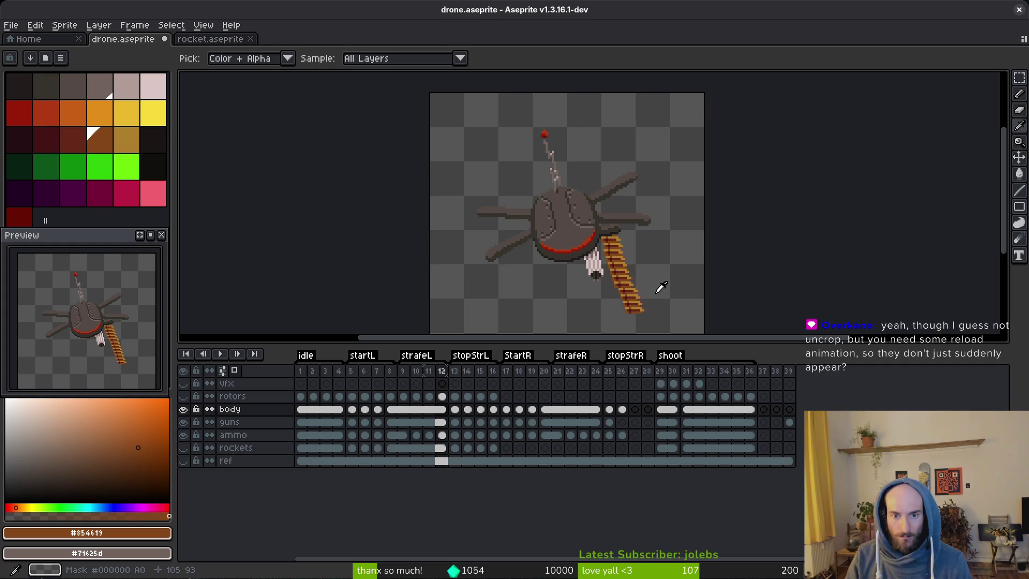
{"action": "key", "text": "Right"}
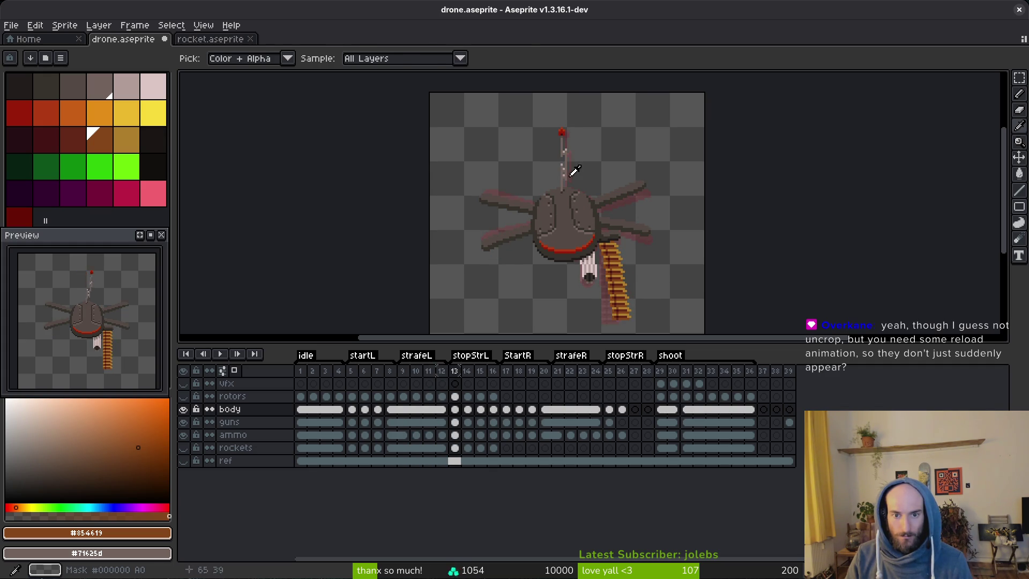
{"action": "scroll", "coordinate": [565, 166], "scroll_direction": "up", "scroll_amount": 4}
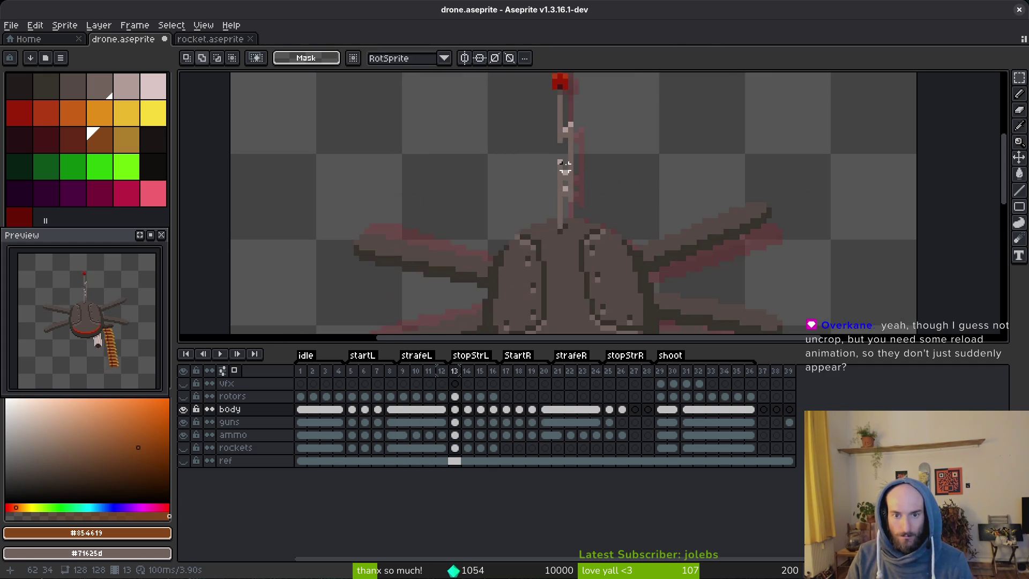
{"action": "scroll", "coordinate": [565, 166], "scroll_direction": "down", "scroll_amount": 2}
{"action": "key", "text": "i"}
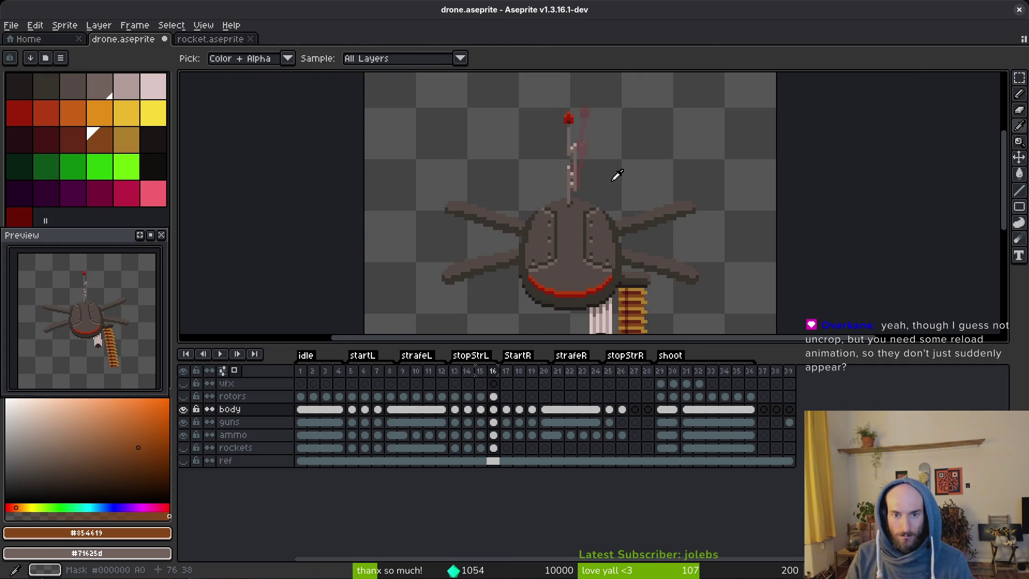
{"action": "key", "text": "Left"}
{"action": "key", "text": "Left"}
{"action": "key", "text": "Left"}
{"action": "key", "text": "Left"}
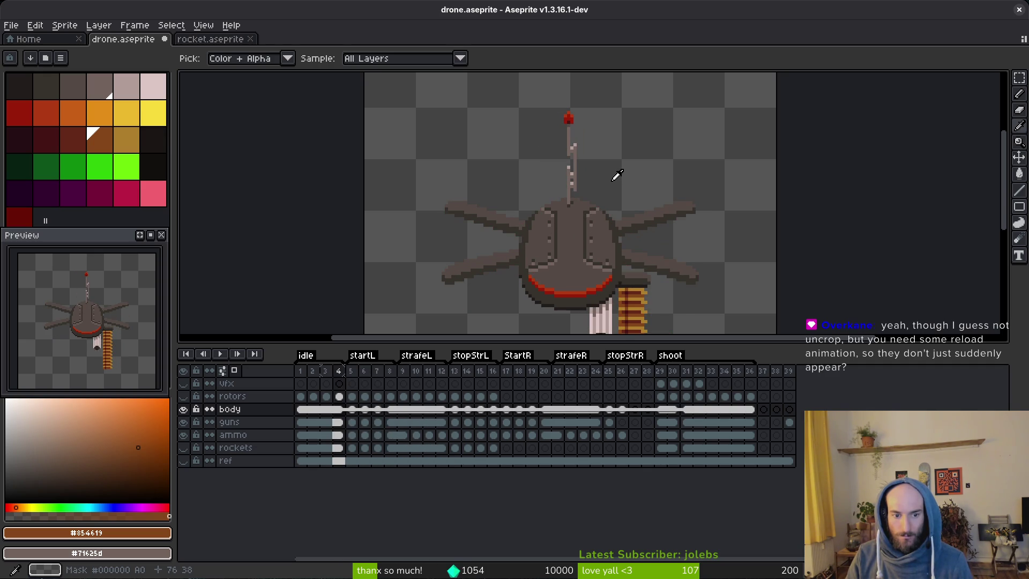
{"action": "key", "text": "Right"}
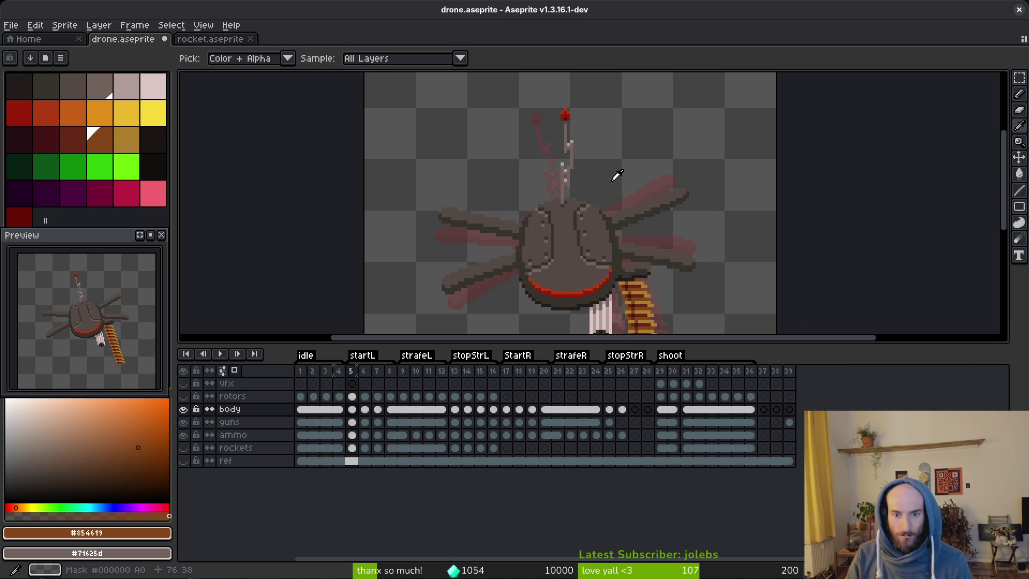
{"action": "key", "text": "Right"}
{"action": "key", "text": "Right"}
{"action": "key", "text": "Right"}
{"action": "key", "text": "Right"}
{"action": "key", "text": "Right"}
{"action": "key", "text": "Right"}
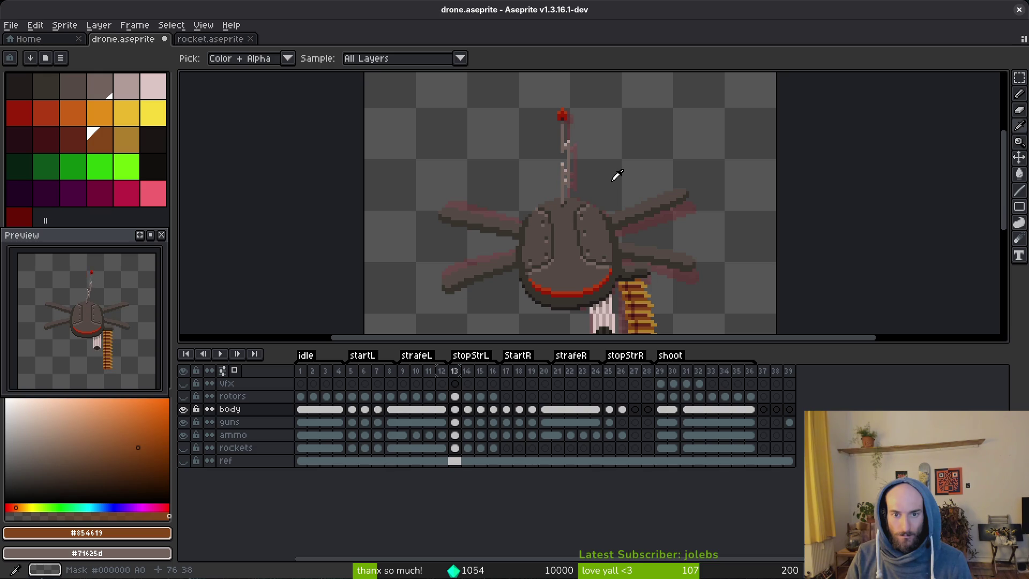
{"action": "key", "text": "Left"}
{"action": "key", "text": "Right"}
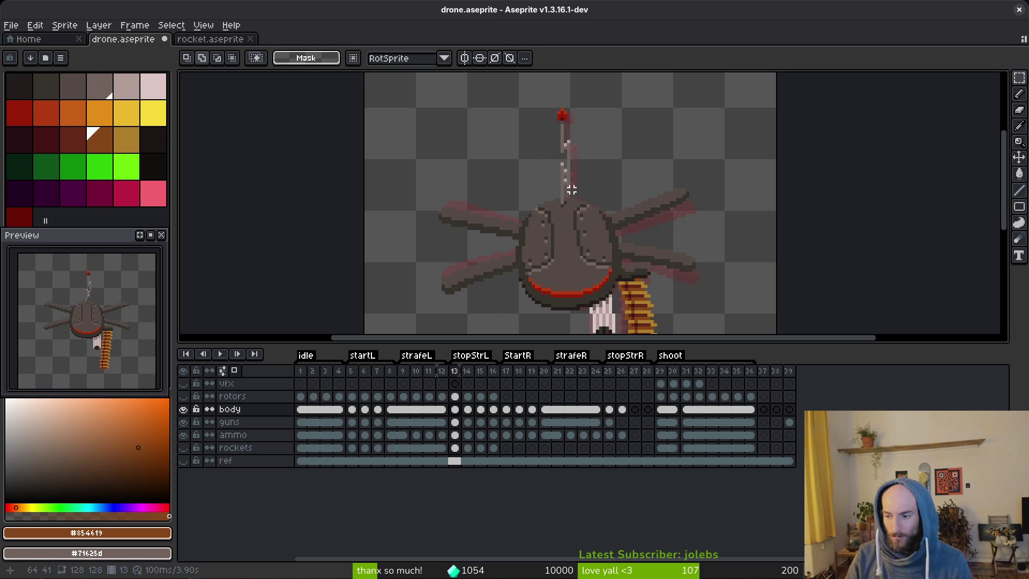
{"action": "key", "text": "Left"}
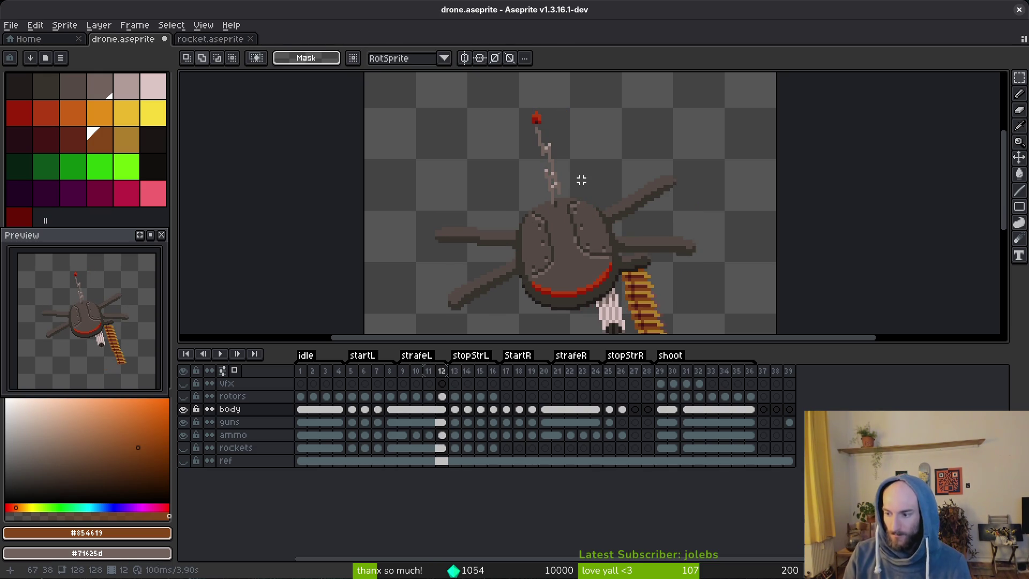
{"action": "scroll", "coordinate": [783, 218], "scroll_direction": "down", "scroll_amount": 2}
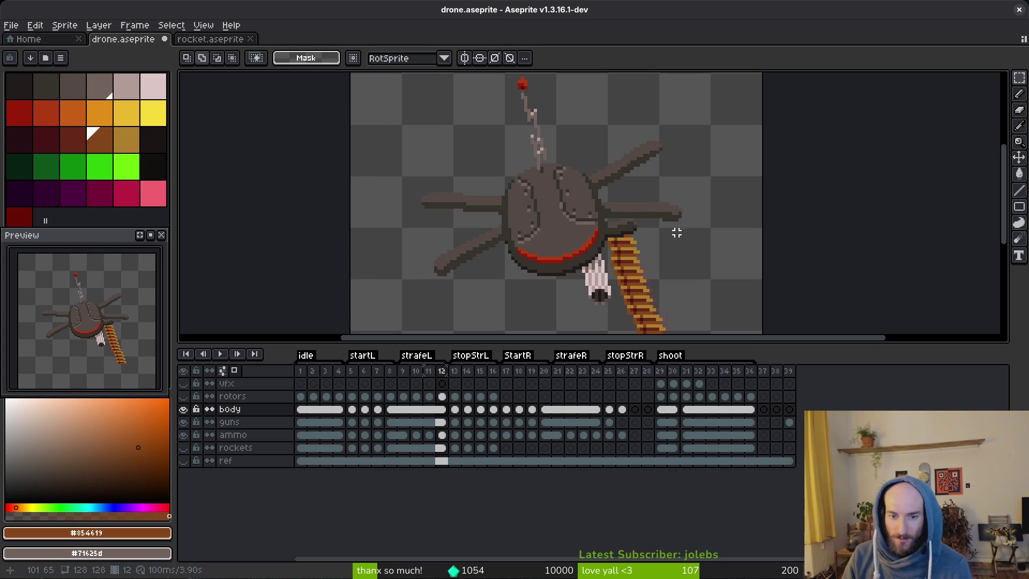
{"action": "left_click", "coordinate": [183, 447]}
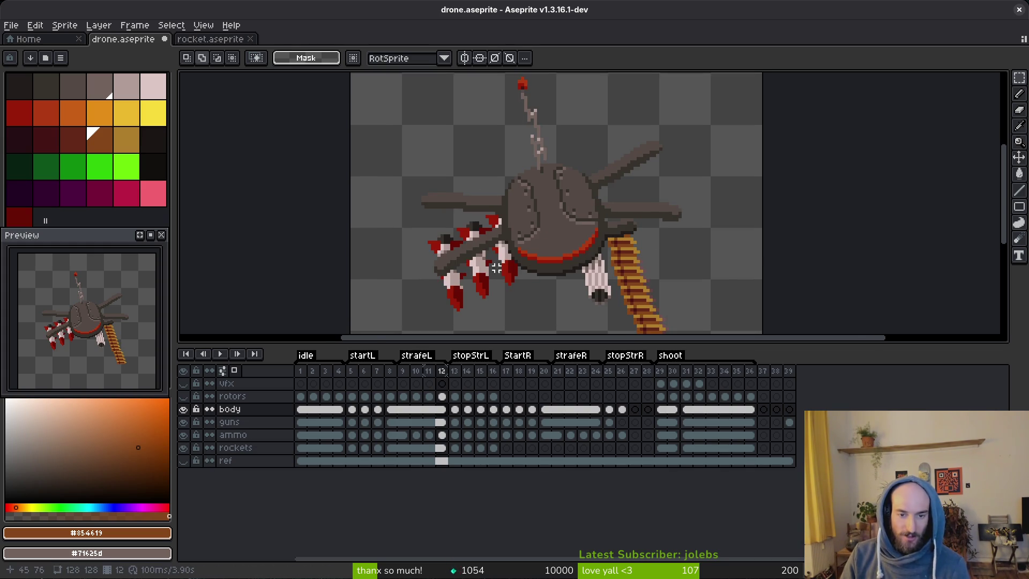
{"action": "scroll", "coordinate": [504, 245], "scroll_direction": "down", "scroll_amount": 1}
{"action": "left_click", "coordinate": [184, 447]}
{"action": "scroll", "coordinate": [536, 268], "scroll_direction": "up", "scroll_amount": 2}
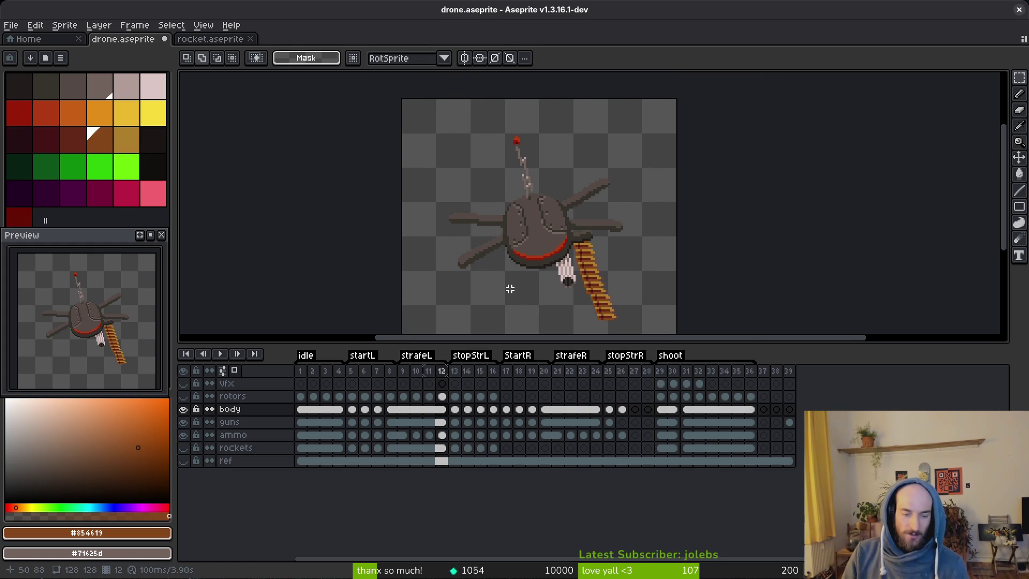
{"action": "scroll", "coordinate": [511, 290], "scroll_direction": "up", "scroll_amount": 4}
{"action": "scroll", "coordinate": [515, 284], "scroll_direction": "down", "scroll_amount": 4}
{"action": "scroll", "coordinate": [520, 281], "scroll_direction": "down", "scroll_amount": 1}
{"action": "scroll", "coordinate": [540, 269], "scroll_direction": "up", "scroll_amount": 3}
{"action": "scroll", "coordinate": [568, 246], "scroll_direction": "up", "scroll_amount": 2}
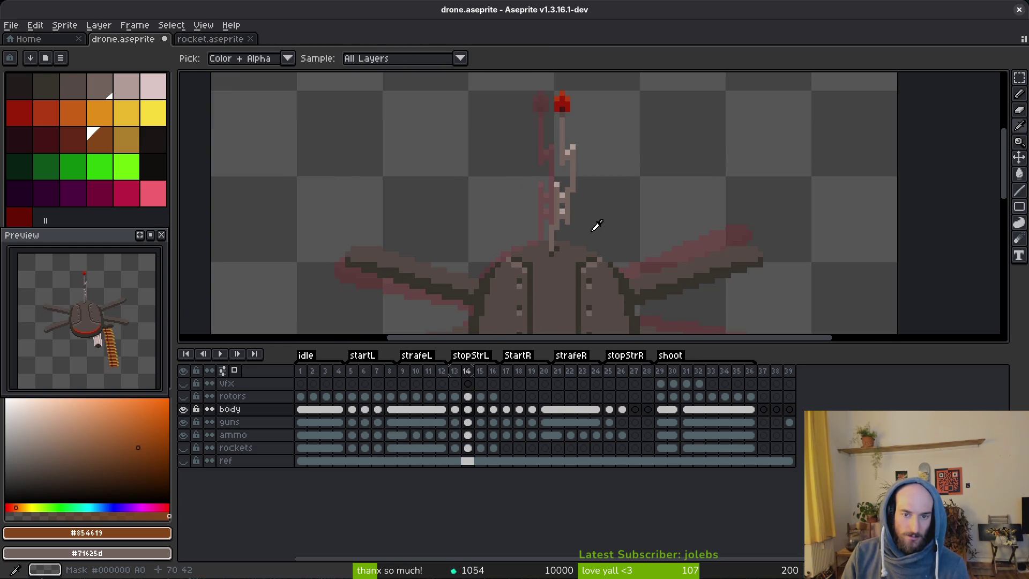
Centre the antenna in view and erase the light pixels along it.
{"action": "scroll", "coordinate": [597, 225], "scroll_direction": "down", "scroll_amount": 1}
{"action": "scroll", "coordinate": [594, 126], "scroll_direction": "up", "scroll_amount": 1}
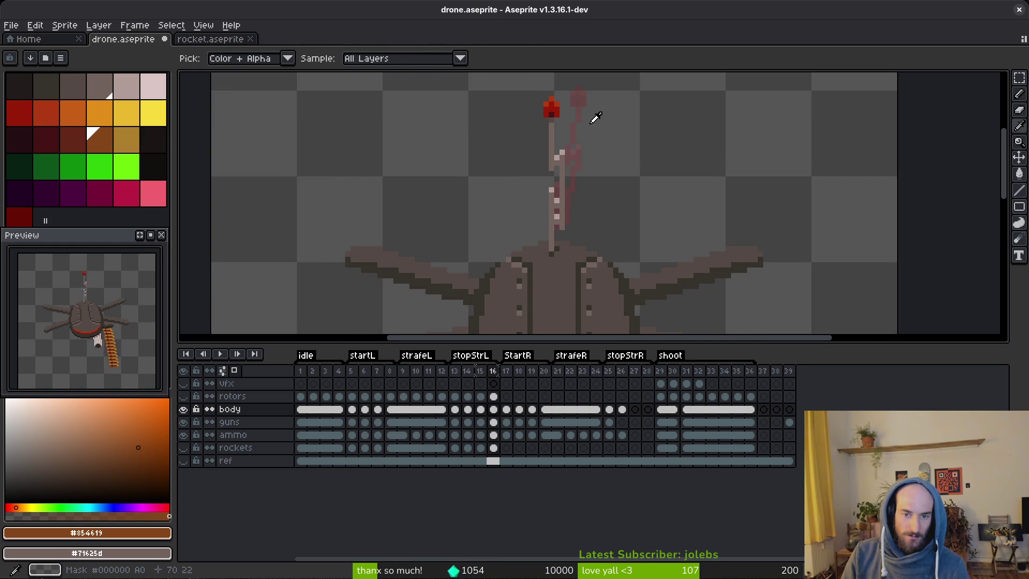
{"action": "scroll", "coordinate": [580, 165], "scroll_direction": "down", "scroll_amount": 1}
{"action": "scroll", "coordinate": [598, 182], "scroll_direction": "up", "scroll_amount": 1}
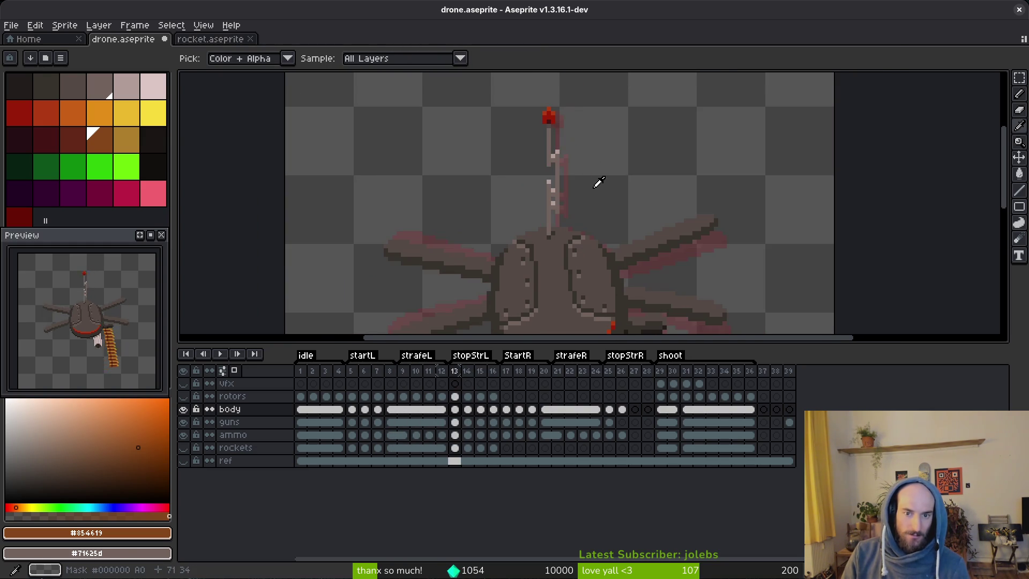
{"action": "scroll", "coordinate": [595, 190], "scroll_direction": "up", "scroll_amount": 1}
{"action": "scroll", "coordinate": [599, 191], "scroll_direction": "down", "scroll_amount": 1}
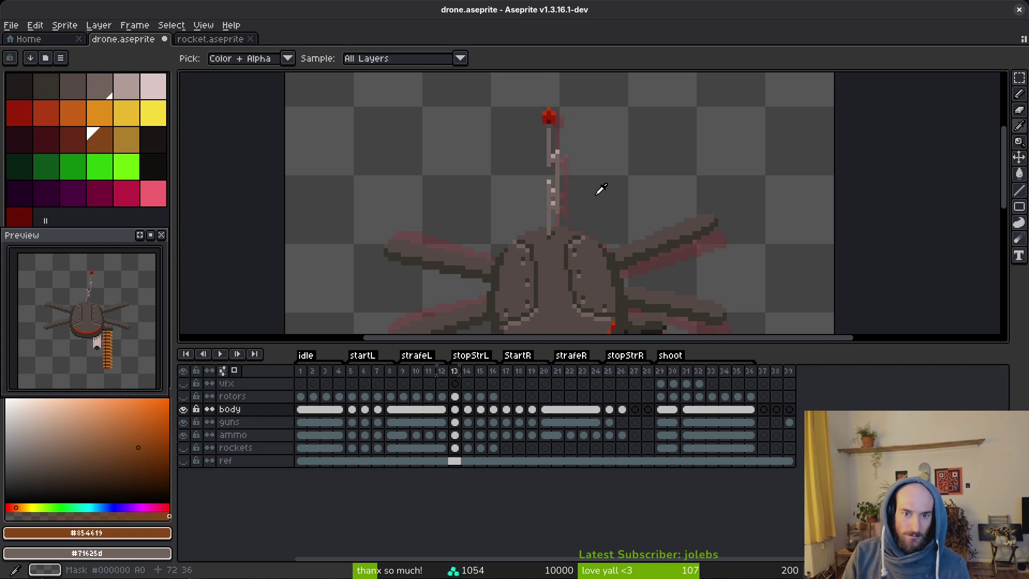
{"action": "scroll", "coordinate": [601, 189], "scroll_direction": "down", "scroll_amount": 1}
{"action": "scroll", "coordinate": [600, 189], "scroll_direction": "down", "scroll_amount": 1}
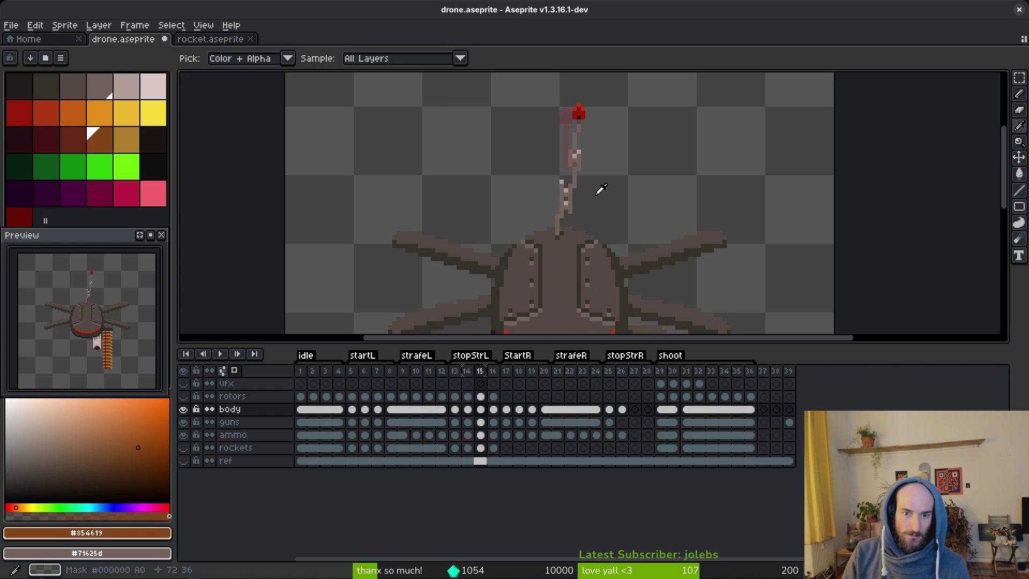
{"action": "scroll", "coordinate": [600, 189], "scroll_direction": "up", "scroll_amount": 1}
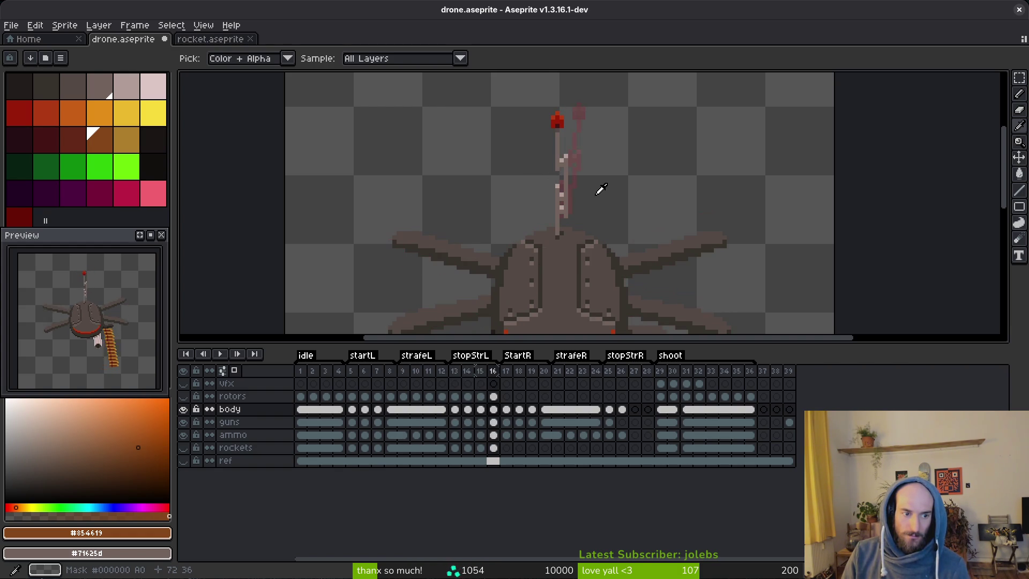
{"action": "scroll", "coordinate": [600, 190], "scroll_direction": "up", "scroll_amount": 1}
{"action": "scroll", "coordinate": [600, 190], "scroll_direction": "down", "scroll_amount": 2}
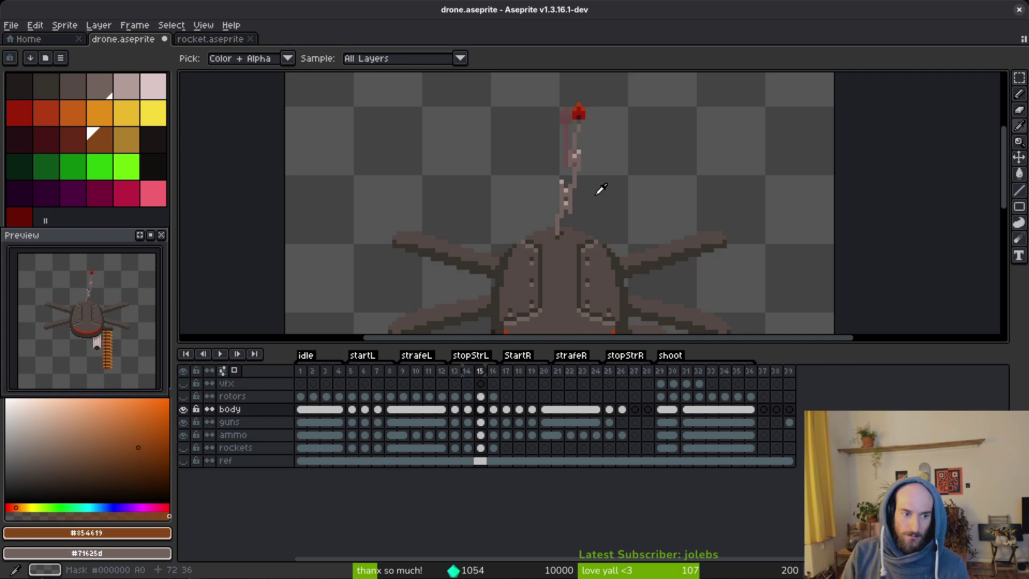
{"action": "scroll", "coordinate": [600, 189], "scroll_direction": "up", "scroll_amount": 3}
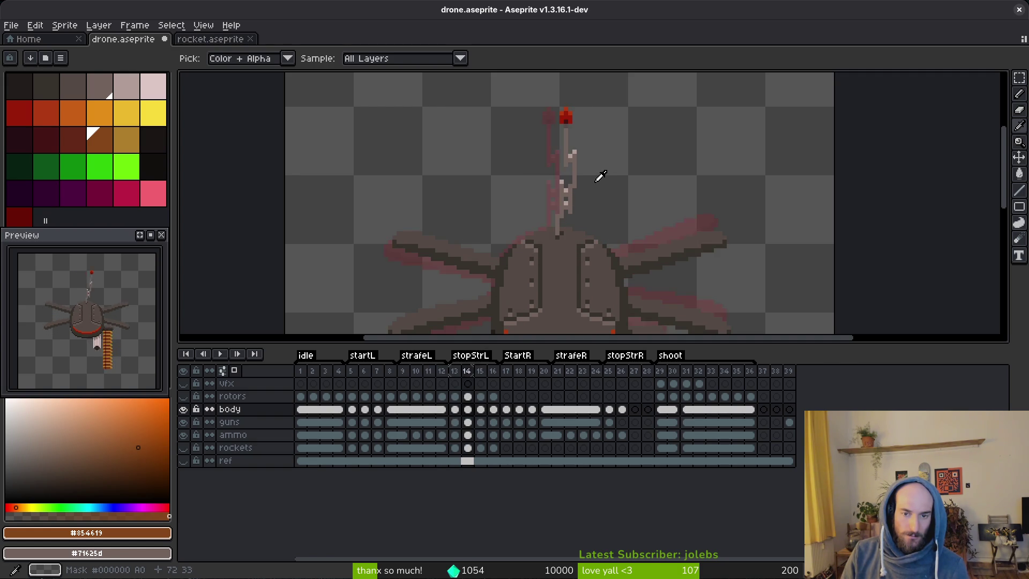
{"action": "mouse_move", "coordinate": [588, 175]}
{"action": "left_mouse_down"}
{"action": "mouse_move", "coordinate": [615, 160]}
{"action": "mouse_move", "coordinate": [619, 206]}
{"action": "left_mouse_up"}
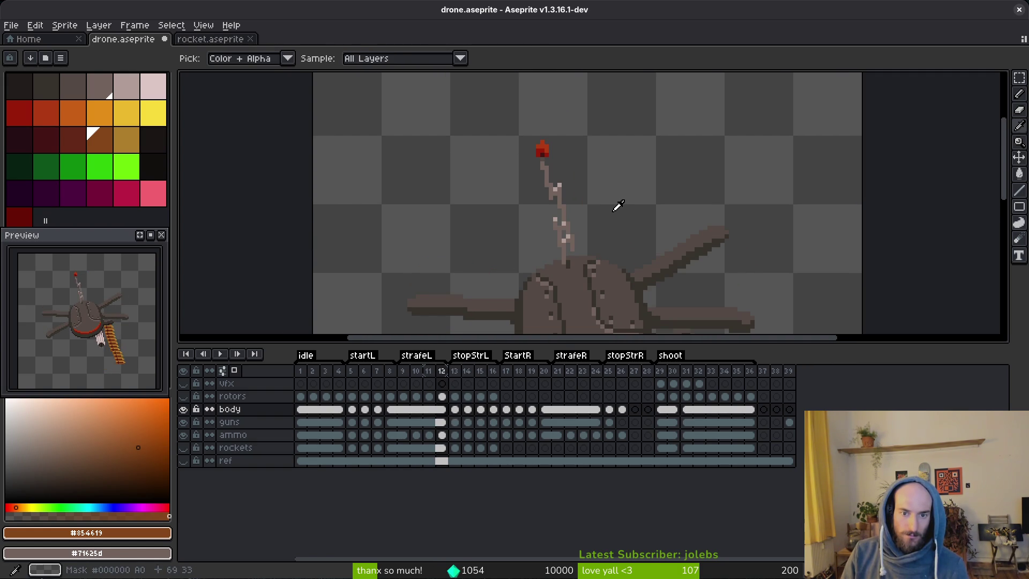
{"action": "scroll", "coordinate": [584, 215], "scroll_direction": "down", "scroll_amount": 1}
{"action": "key", "text": "e"}
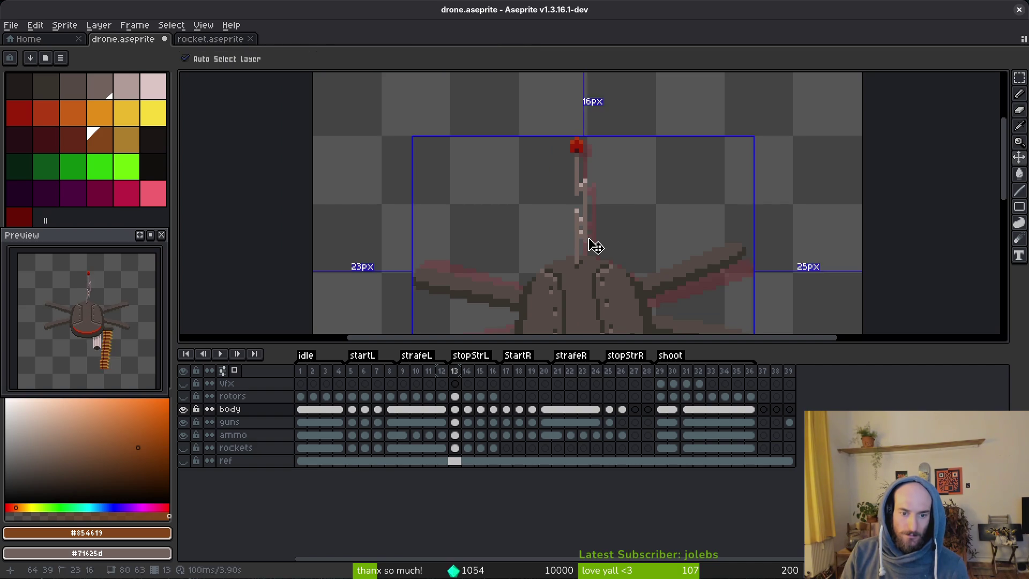
{"action": "left_click_drag", "start_coordinate": [580, 231], "coordinate": [577, 142]}
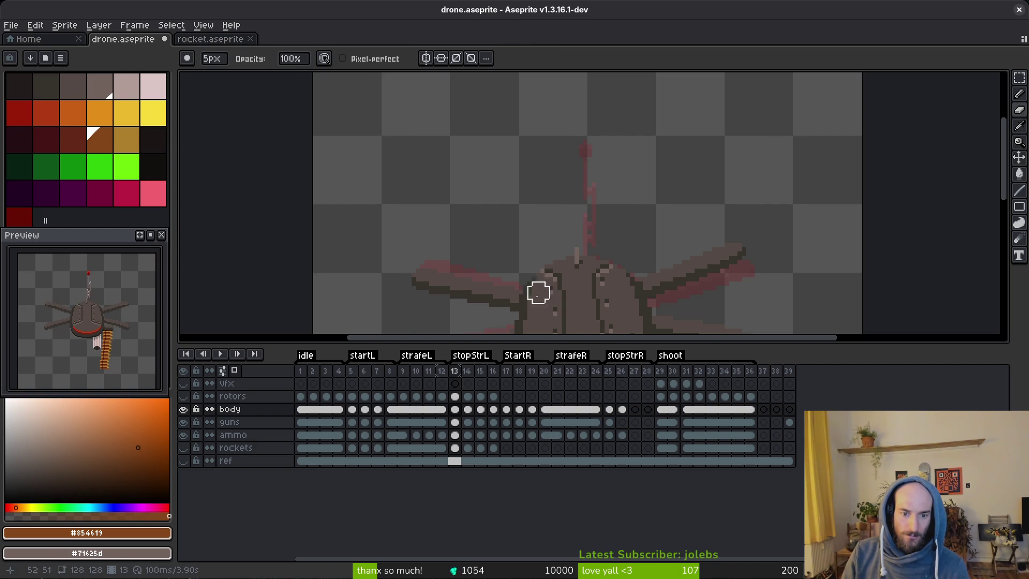
Insert a new frame after frame 12 and make the stopStrL tag start at frame 13.
{"action": "left_click", "coordinate": [441, 397]}
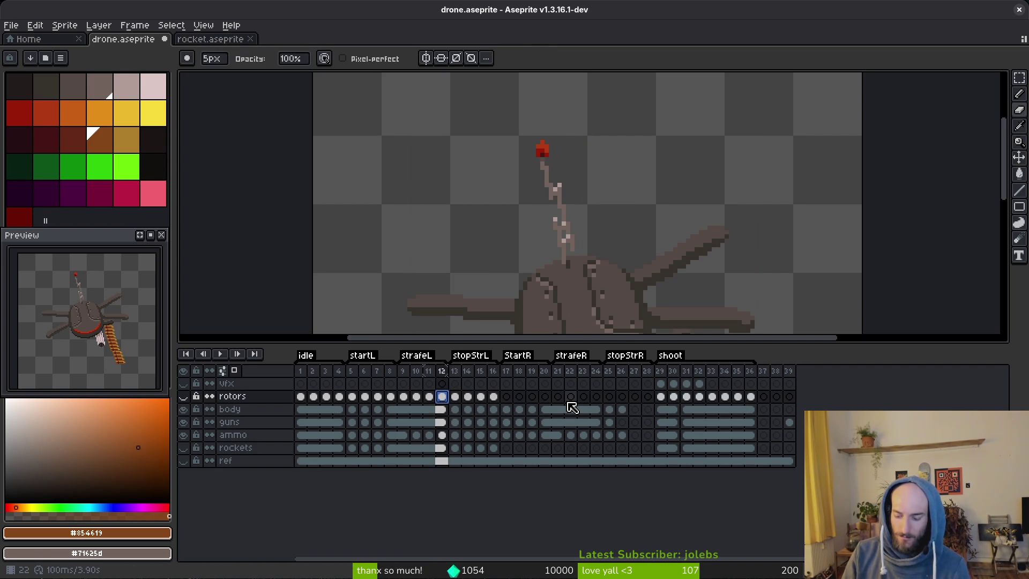
{"action": "key", "text": "alt+n"}
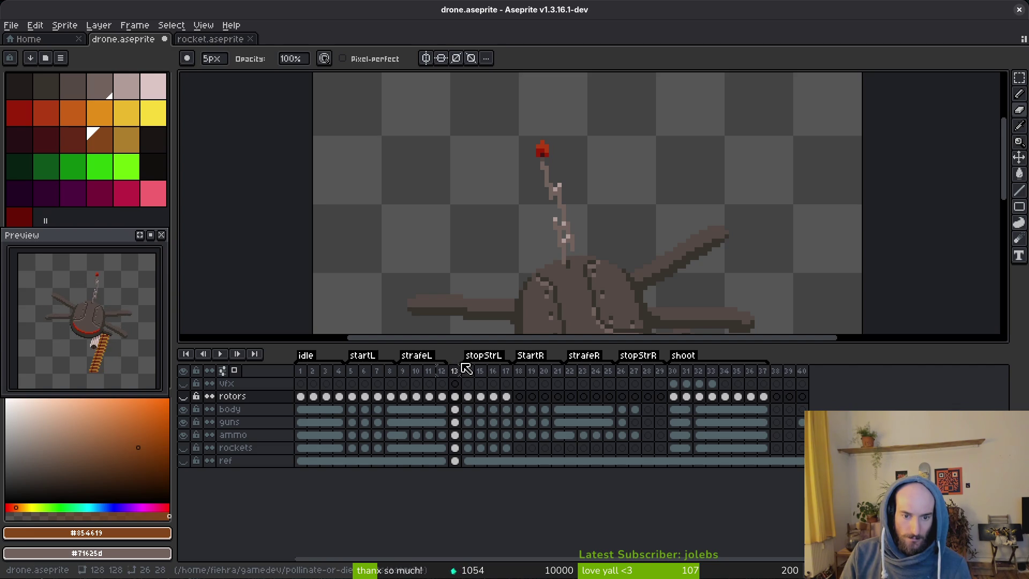
{"action": "left_click_drag", "start_coordinate": [461, 362], "coordinate": [455, 362]}
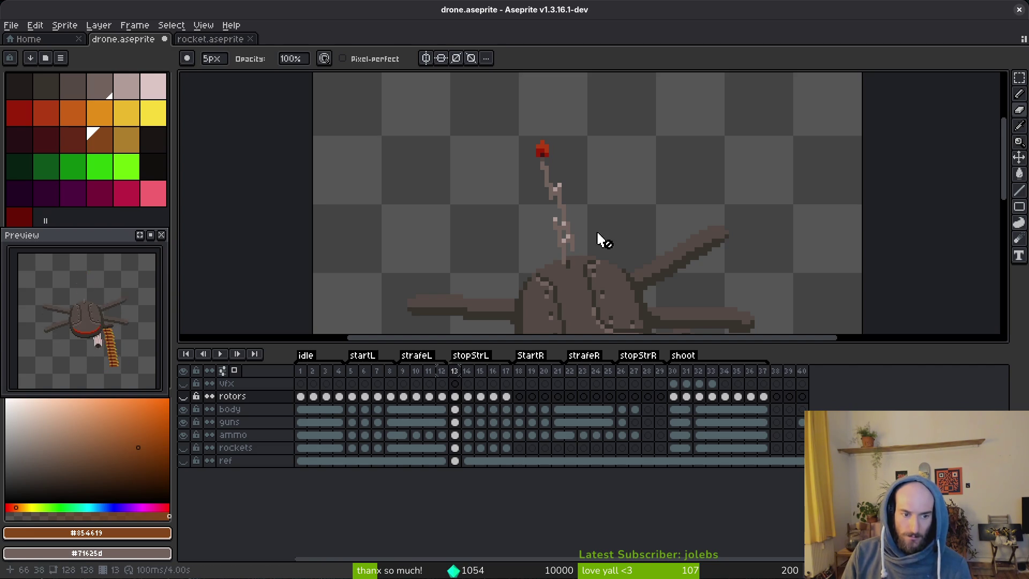
On frame 14, paint a darker stroke along the antenna in grey-brown #71625d.
{"action": "left_click", "coordinate": [468, 409]}
{"action": "left_click_drag", "start_coordinate": [544, 229], "coordinate": [554, 236]}
{"action": "scroll", "coordinate": [555, 236], "scroll_direction": "up", "scroll_amount": 1}
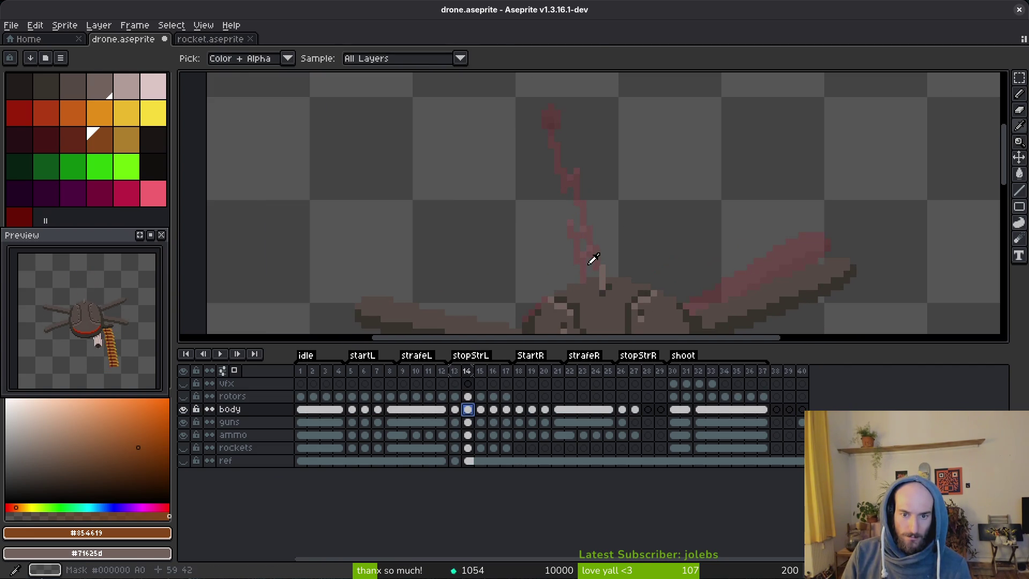
{"action": "left_click", "coordinate": [602, 266], "text": "alt"}
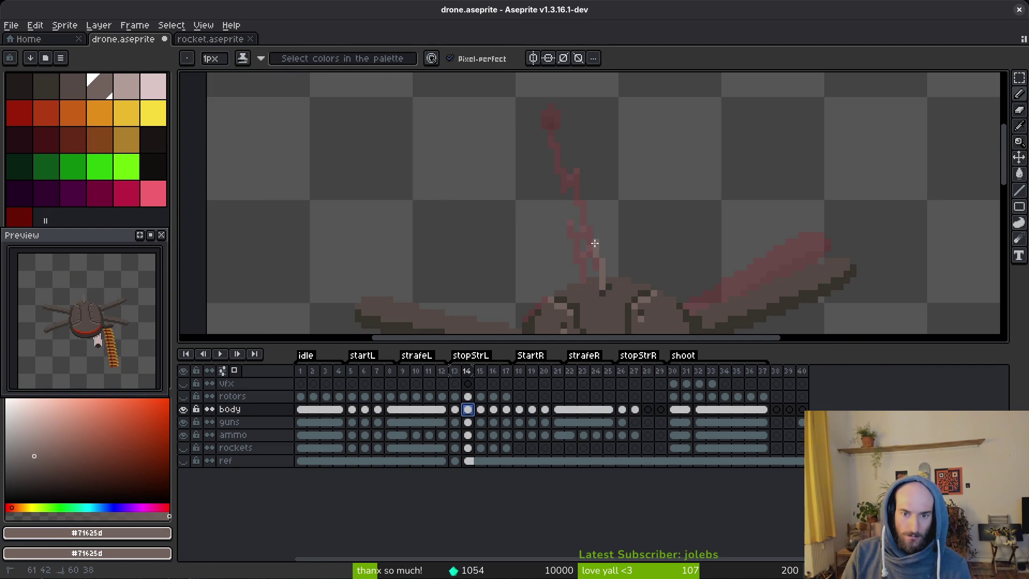
{"action": "left_click_drag", "start_coordinate": [582, 207], "coordinate": [598, 260]}
{"action": "scroll", "coordinate": [589, 238], "scroll_direction": "up", "scroll_amount": 3}
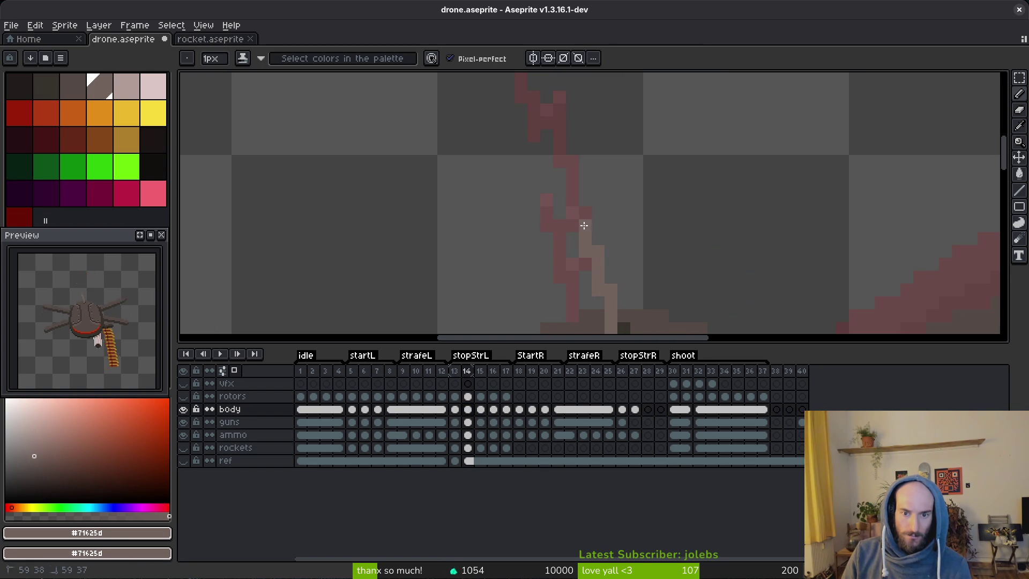
{"action": "mouse_move", "coordinate": [574, 217]}
{"action": "left_mouse_down"}
{"action": "mouse_move", "coordinate": [590, 283]}
{"action": "mouse_move", "coordinate": [593, 246]}
{"action": "mouse_move", "coordinate": [576, 227]}
{"action": "left_mouse_up"}
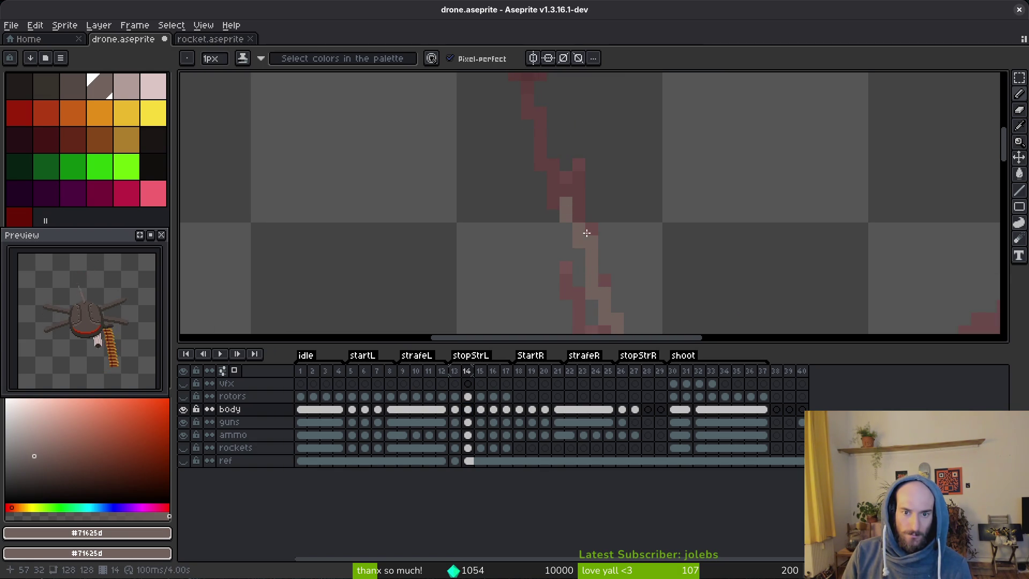
Shade antenna pixels and draw a new diagonal stroke for the antenna bend.
{"action": "key", "text": "e"}
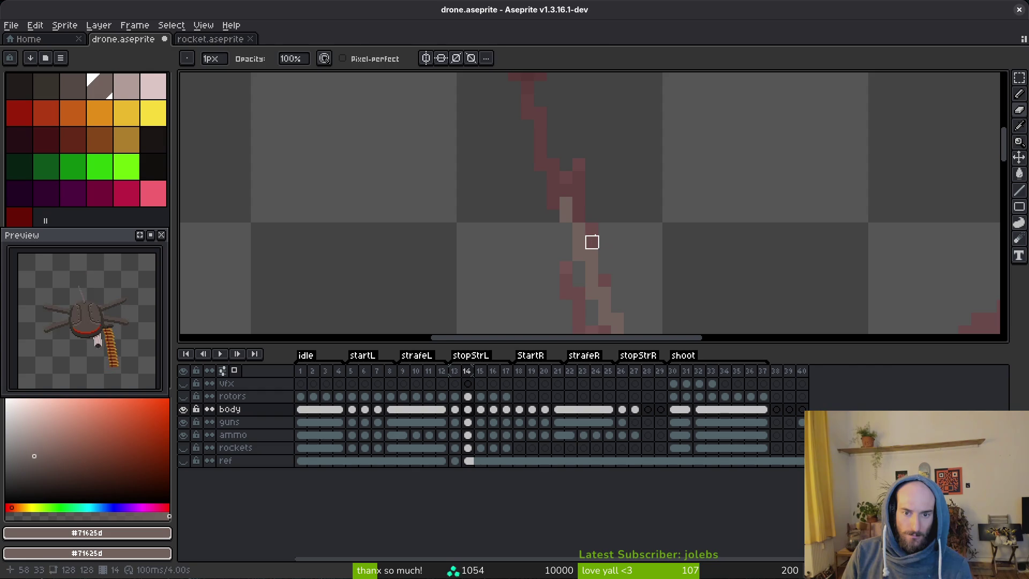
{"action": "key", "text": "f"}
{"action": "left_click", "coordinate": [565, 195]}
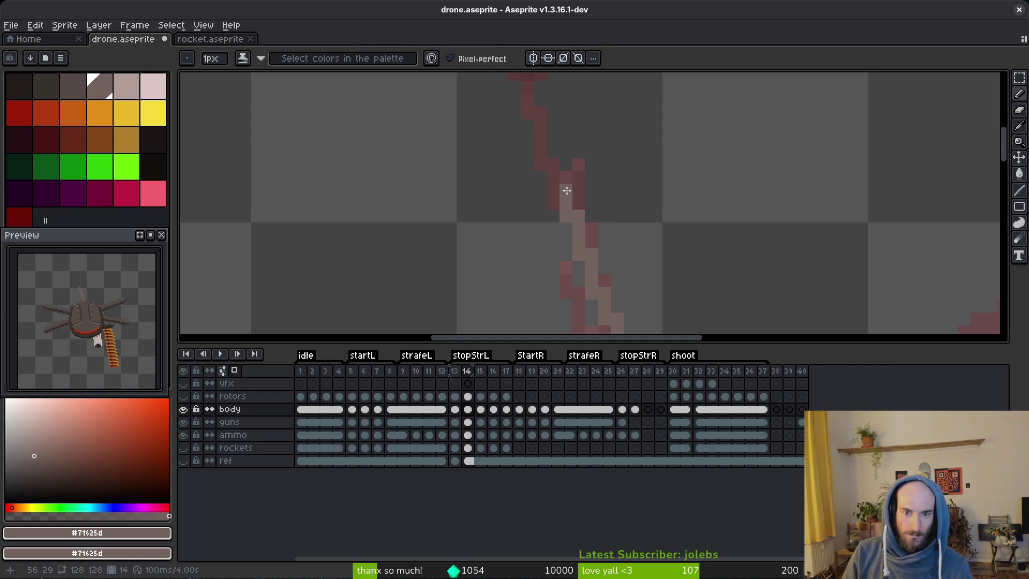
{"action": "left_click_drag", "start_coordinate": [565, 171], "coordinate": [584, 206]}
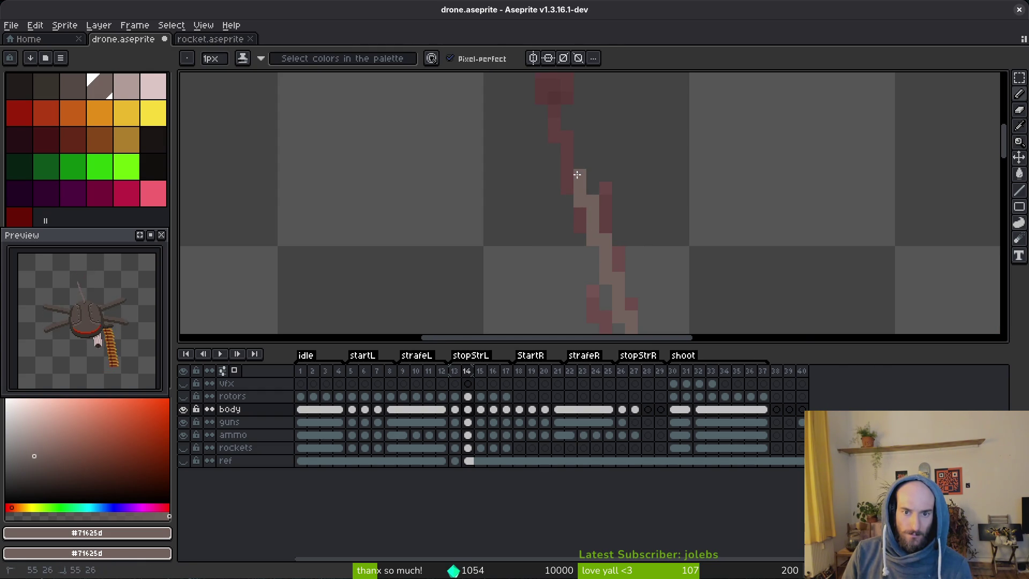
{"action": "scroll", "coordinate": [657, 236], "scroll_direction": "down", "scroll_amount": 5}
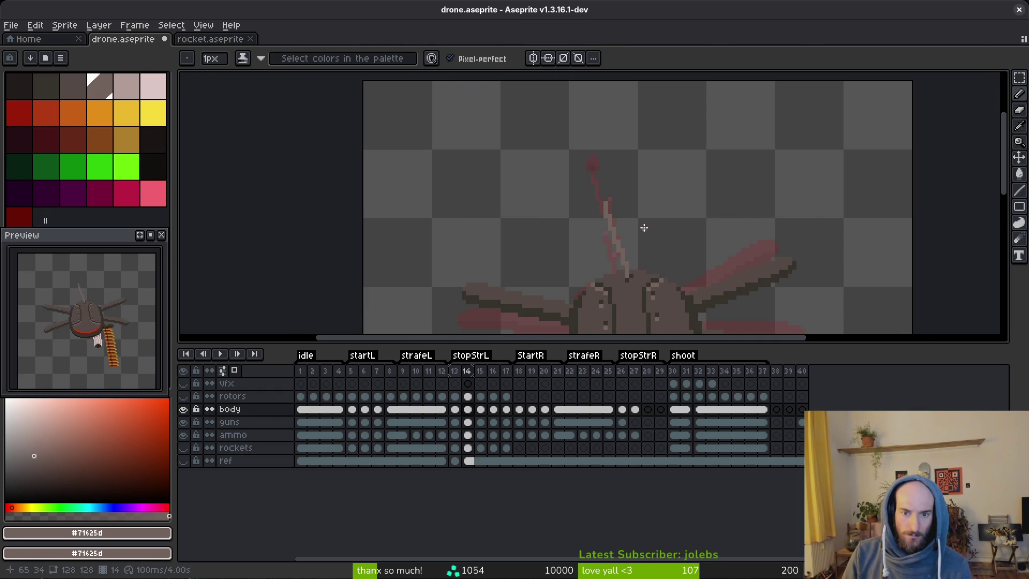
{"action": "scroll", "coordinate": [620, 225], "scroll_direction": "up", "scroll_amount": 2}
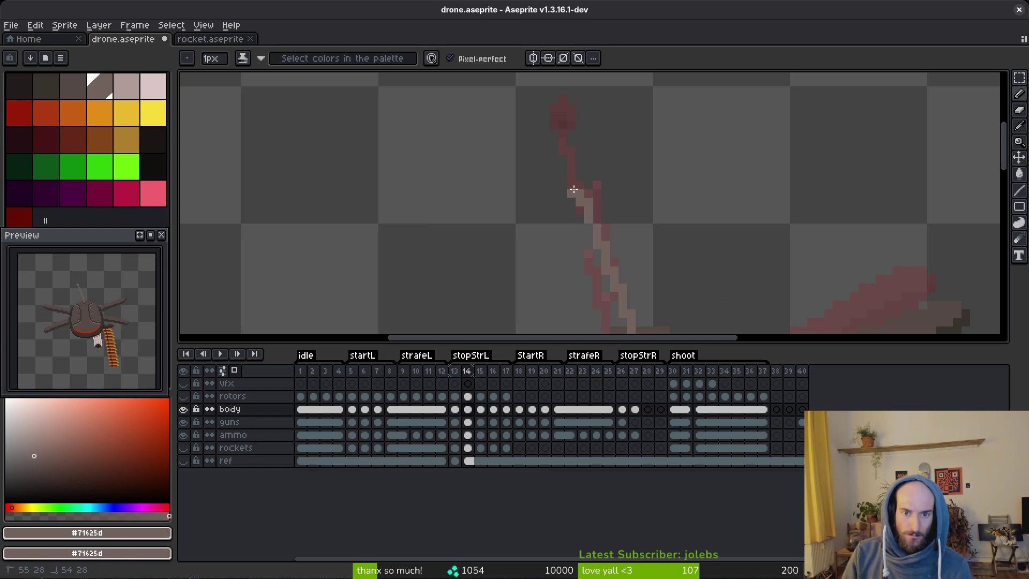
{"action": "mouse_move", "coordinate": [531, 128]}
{"action": "left_mouse_down"}
{"action": "mouse_move", "coordinate": [576, 190]}
{"action": "mouse_move", "coordinate": [554, 174]}
{"action": "left_mouse_up"}
Erase stray pixels around the reshaped antenna tip, touching up with the pencil.
{"action": "key", "text": "e"}
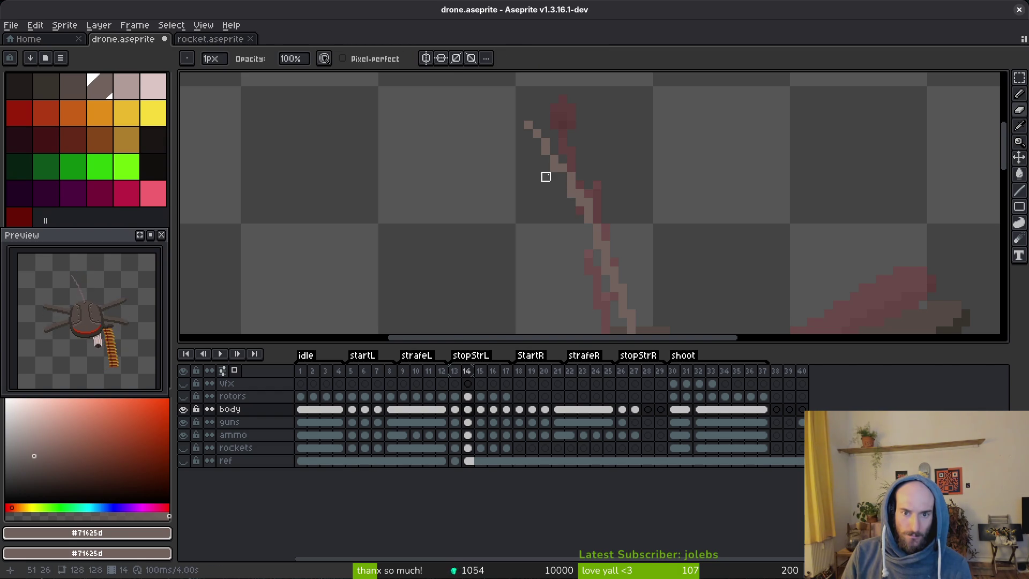
{"action": "scroll", "coordinate": [597, 194], "scroll_direction": "down", "scroll_amount": 1}
{"action": "scroll", "coordinate": [588, 207], "scroll_direction": "up", "scroll_amount": 1}
{"action": "key", "text": "b"}
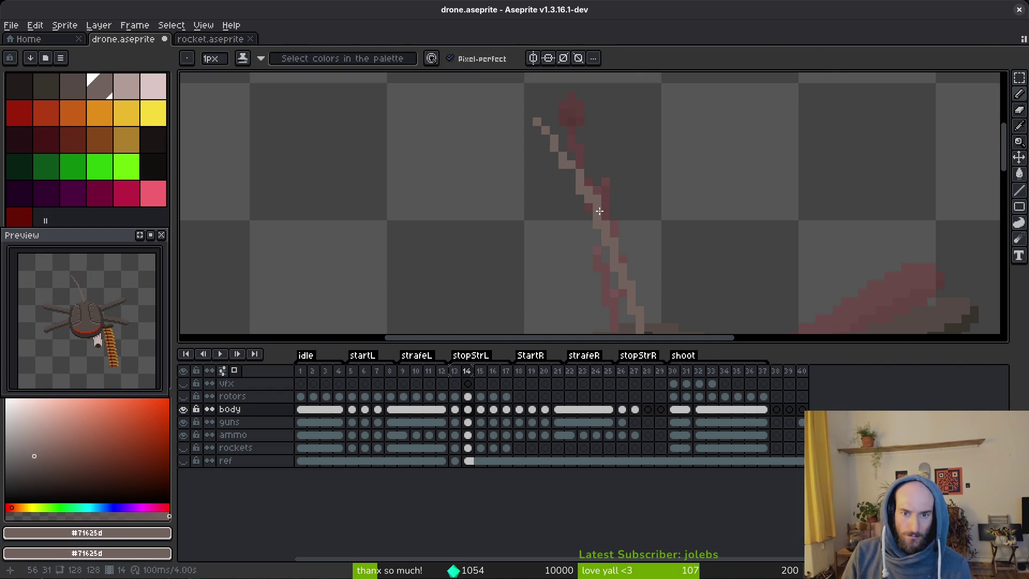
{"action": "key", "text": "e"}
{"action": "scroll", "coordinate": [641, 191], "scroll_direction": "down", "scroll_amount": 2}
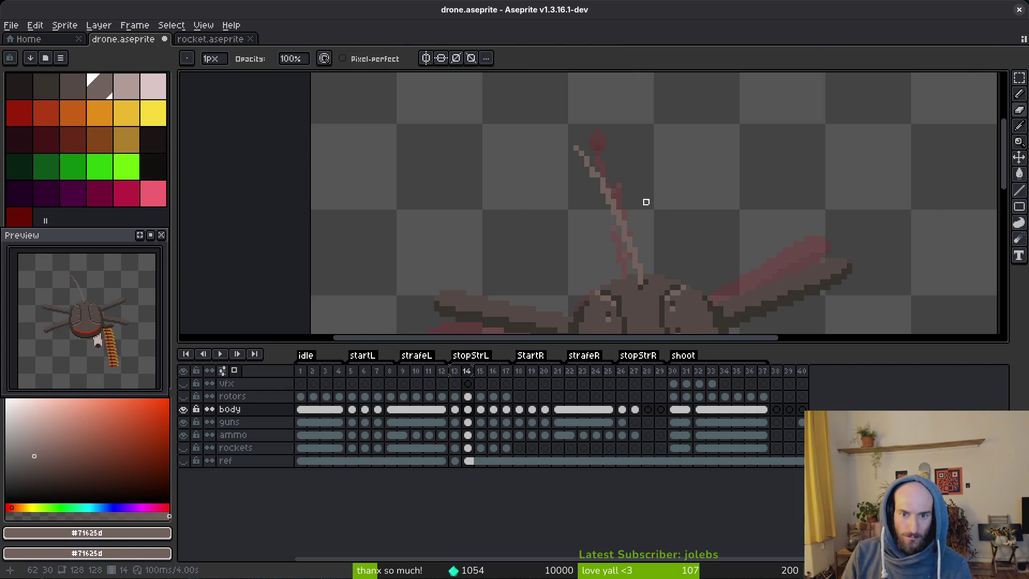
{"action": "scroll", "coordinate": [632, 209], "scroll_direction": "up", "scroll_amount": 1}
{"action": "key", "text": "b"}
{"action": "key", "text": "e"}
{"action": "key", "text": "b"}
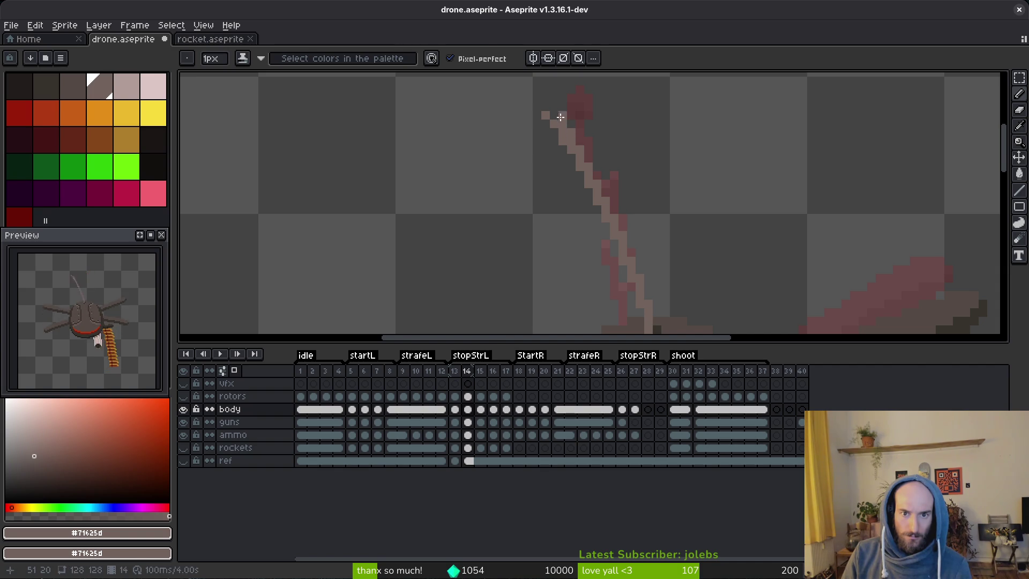
{"action": "key", "text": "e"}
{"action": "key", "text": "b"}
{"action": "key", "text": "e"}
Save drone.aseprite and step back to the previous frame.
{"action": "scroll", "coordinate": [690, 191], "scroll_direction": "down", "scroll_amount": 1}
{"action": "key", "text": "ctrl+s"}
{"action": "key", "text": "Left"}
{"action": "scroll", "coordinate": [694, 207], "scroll_direction": "down", "scroll_amount": 3}
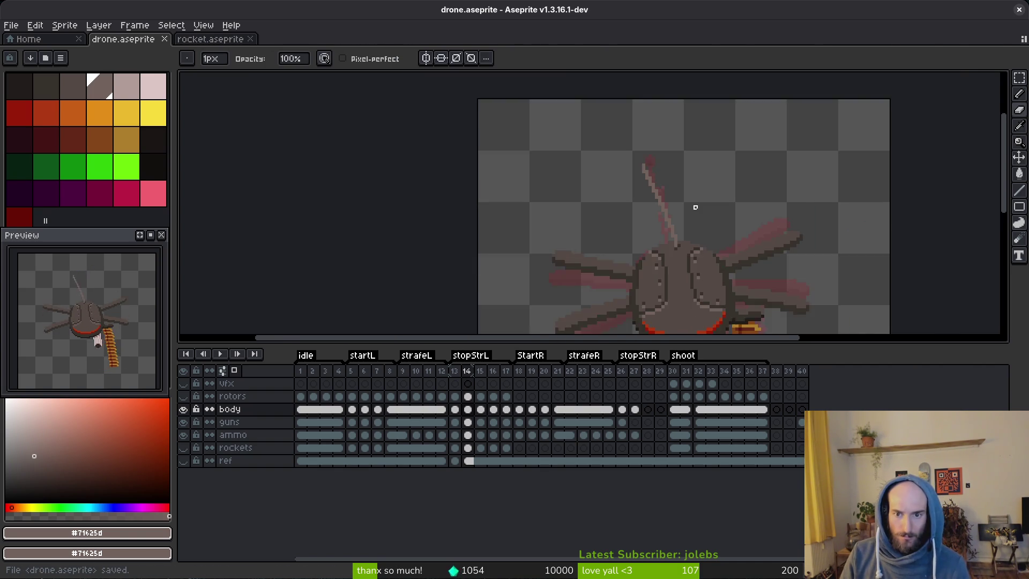
{"action": "key", "text": "alt"}
Back on frame 14, draw a light pixel and a light line leaning up-left from the antenna.
{"action": "key", "text": "Left"}
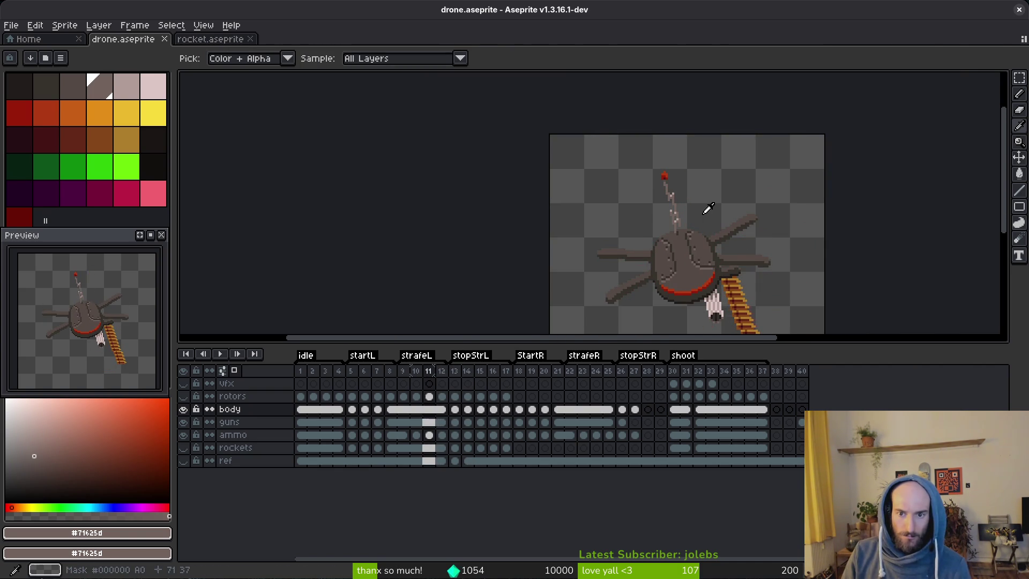
{"action": "key", "text": "Right"}
{"action": "key", "text": "Right"}
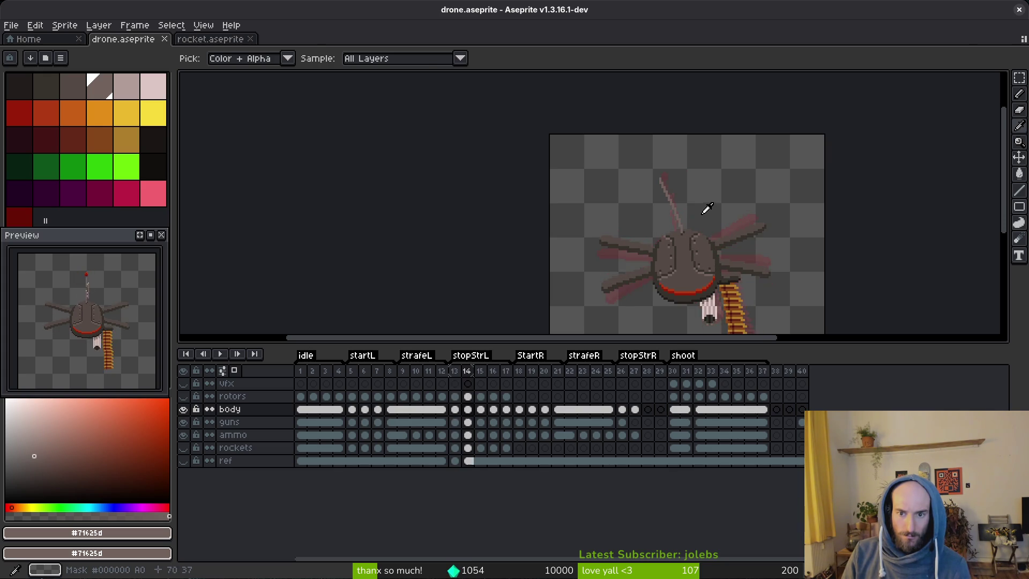
{"action": "scroll", "coordinate": [707, 211], "scroll_direction": "up", "scroll_amount": 4}
{"action": "key", "text": "b"}
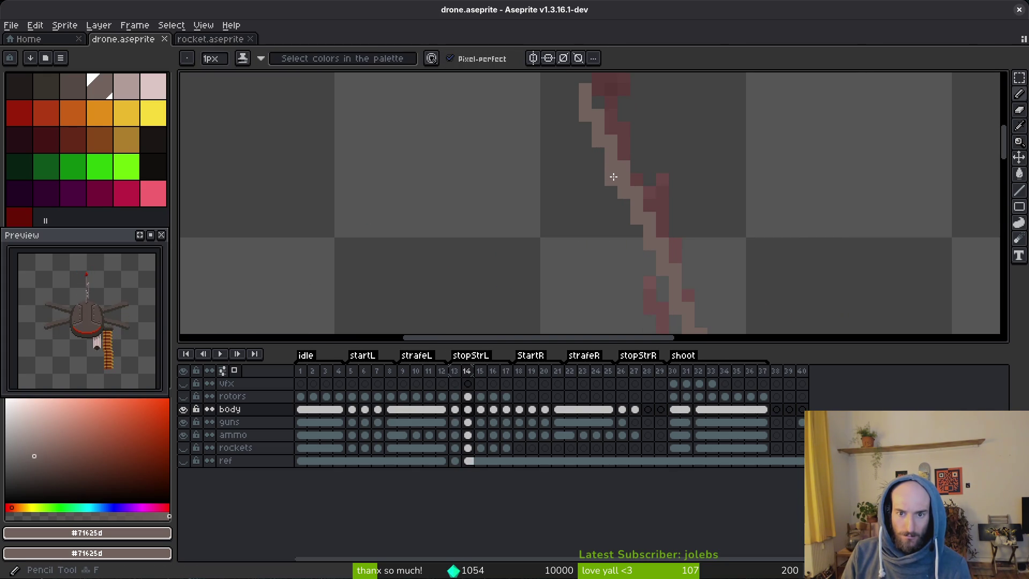
{"action": "left_click", "coordinate": [602, 164]}
{"action": "mouse_move", "coordinate": [593, 154]}
{"action": "left_mouse_down"}
{"action": "mouse_move", "coordinate": [546, 113]}
{"action": "mouse_move", "coordinate": [599, 116]}
{"action": "left_mouse_up"}
Erase the extra pixels at the light line's upper-left tip.
{"action": "key", "text": "e"}
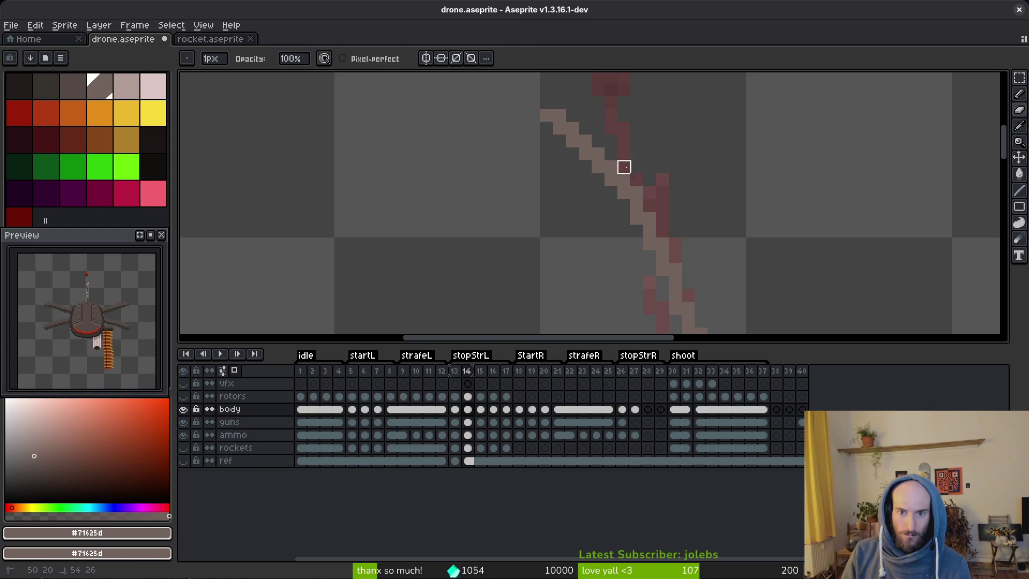
{"action": "key", "text": "b"}
{"action": "scroll", "coordinate": [707, 217], "scroll_direction": "down", "scroll_amount": 6}
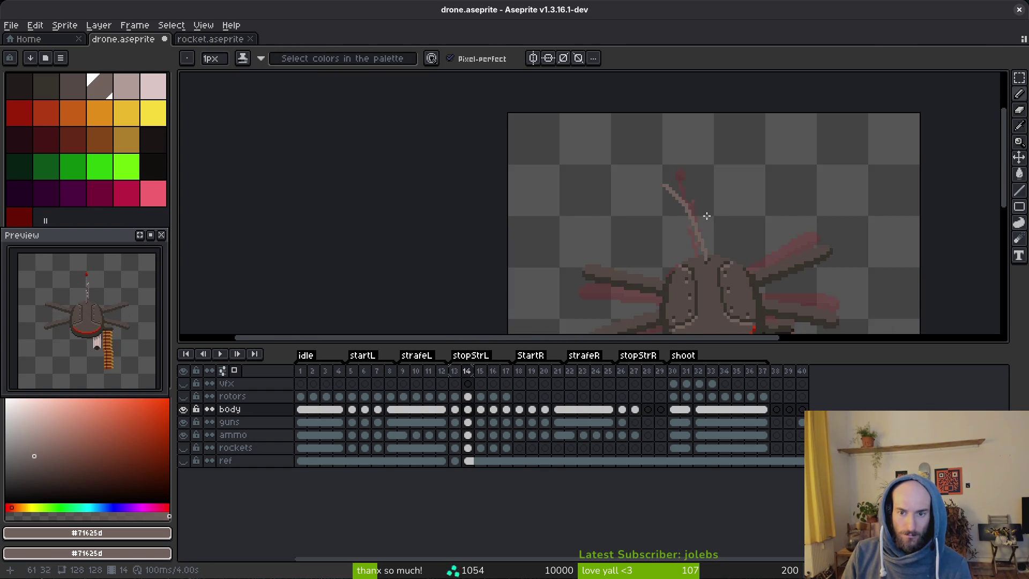
{"action": "scroll", "coordinate": [707, 219], "scroll_direction": "up", "scroll_amount": 3}
{"action": "key", "text": "e"}
{"action": "left_click_drag", "start_coordinate": [629, 160], "coordinate": [640, 167]}
Extend the antenna tip upward with light pixels.
{"action": "key", "text": "b"}
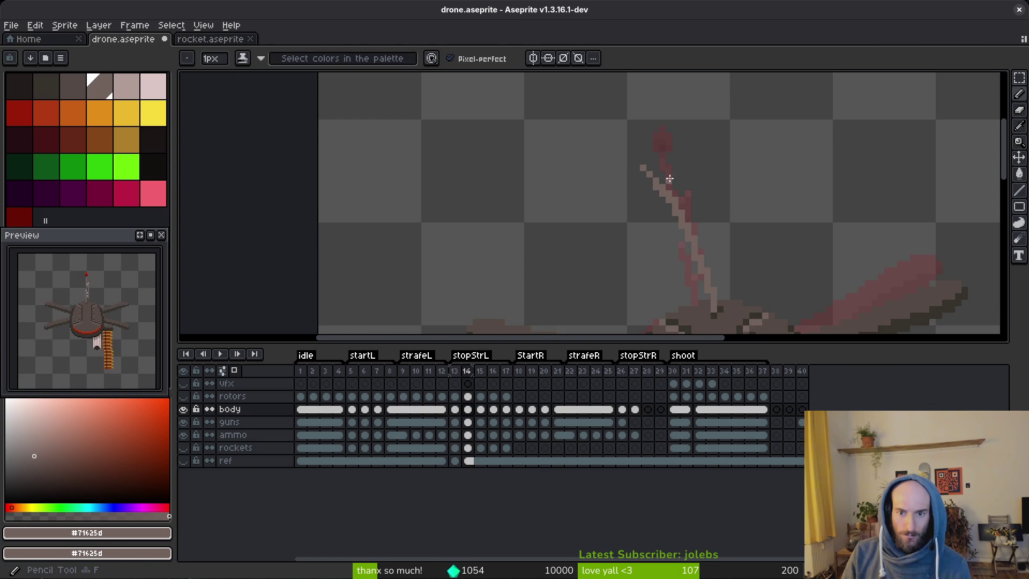
{"action": "scroll", "coordinate": [661, 179], "scroll_direction": "up", "scroll_amount": 2}
{"action": "left_click_drag", "start_coordinate": [624, 127], "coordinate": [620, 135]}
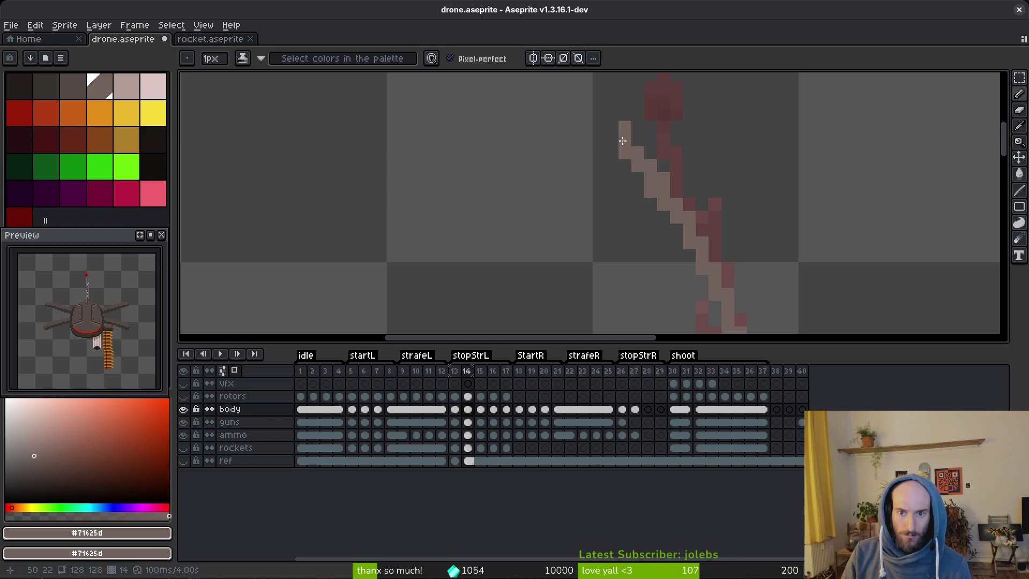
{"action": "key", "text": "e"}
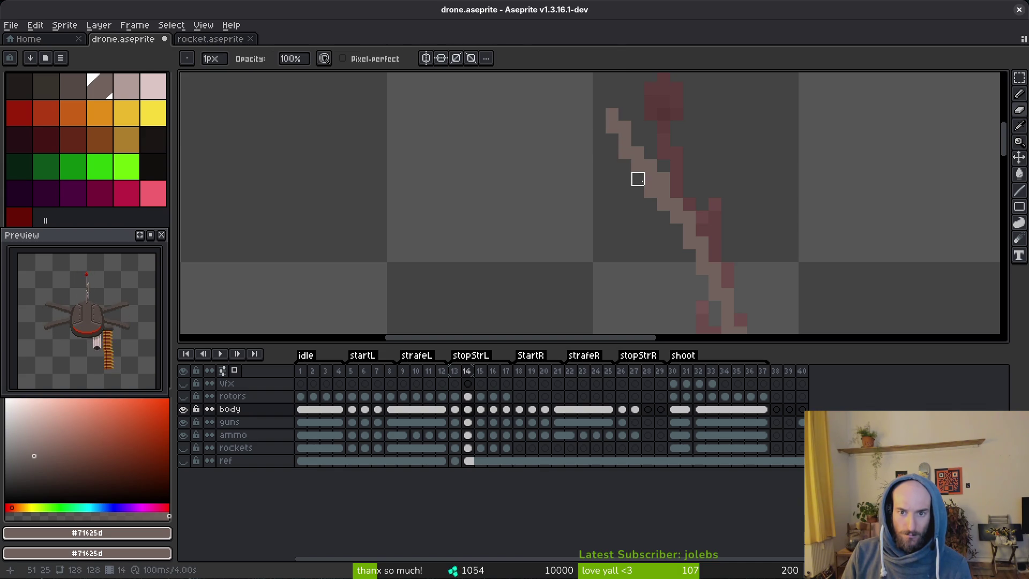
{"action": "scroll", "coordinate": [732, 212], "scroll_direction": "down", "scroll_amount": 5}
{"action": "scroll", "coordinate": [732, 212], "scroll_direction": "down", "scroll_amount": 1}
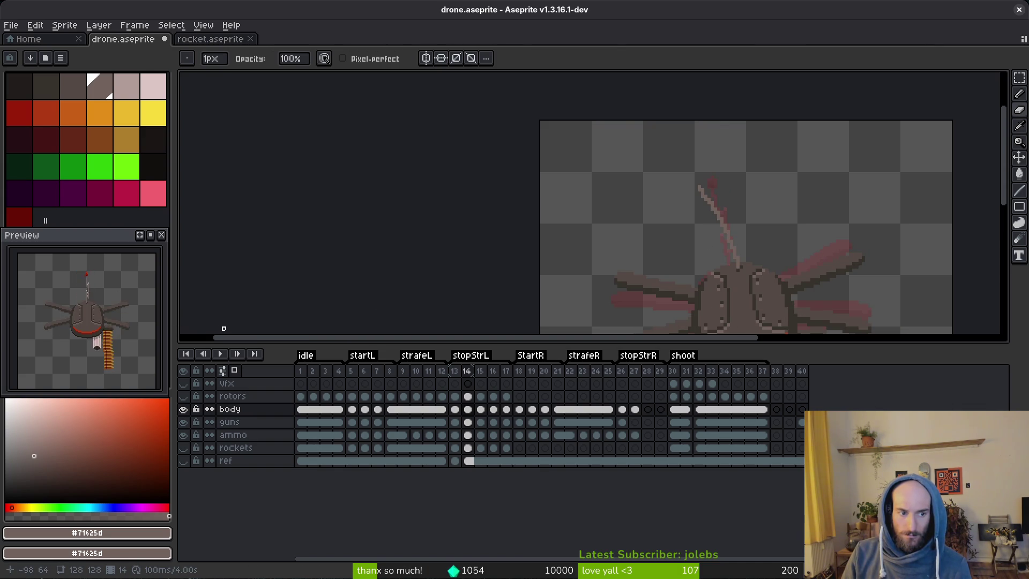
Compare the antenna across frames 13, 14 and 15, then return to frame 14.
{"action": "key", "text": "Left"}
{"action": "key", "text": "i"}
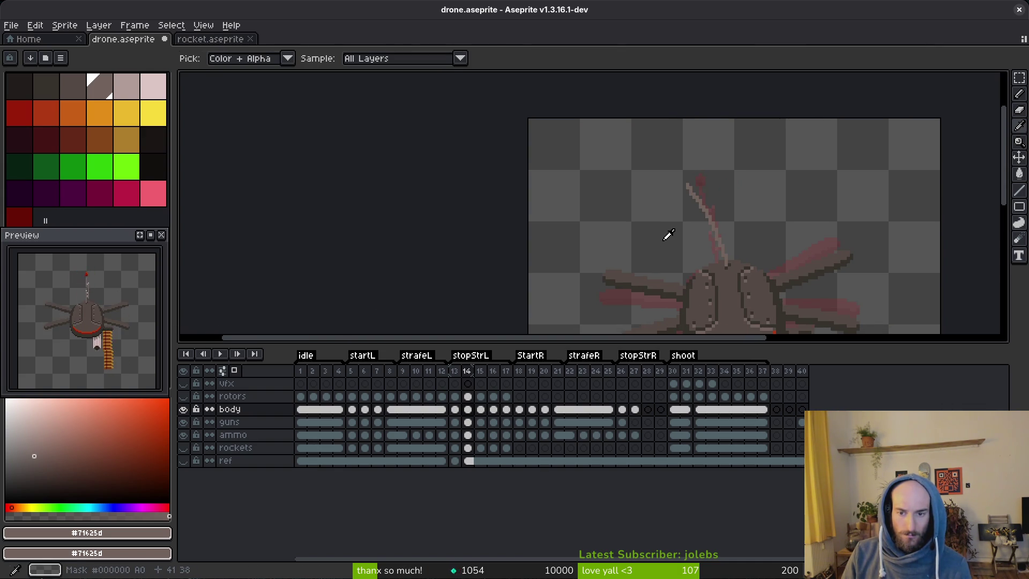
{"action": "key", "text": "Right"}
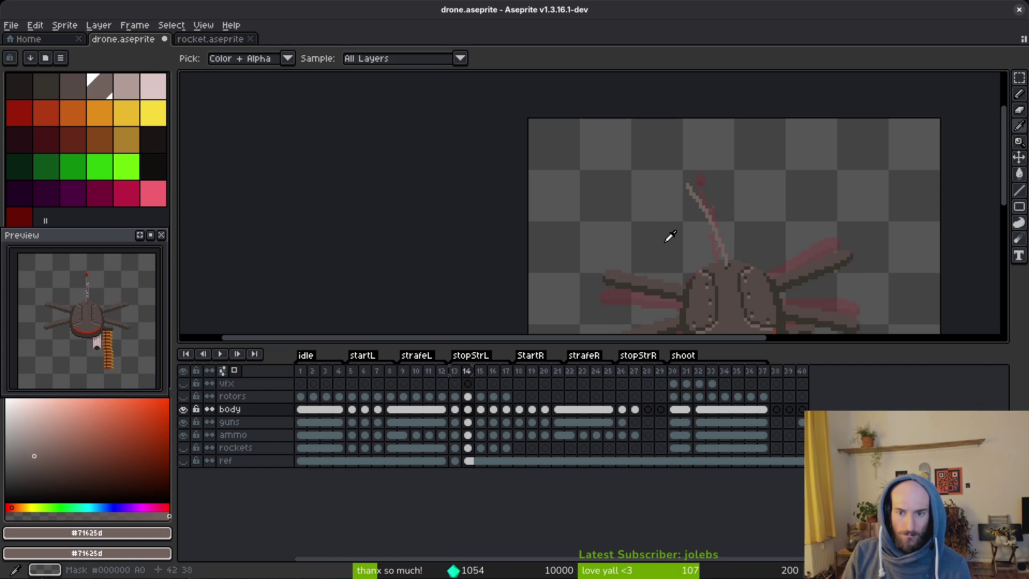
{"action": "key", "text": "Right"}
{"action": "key", "text": "b"}
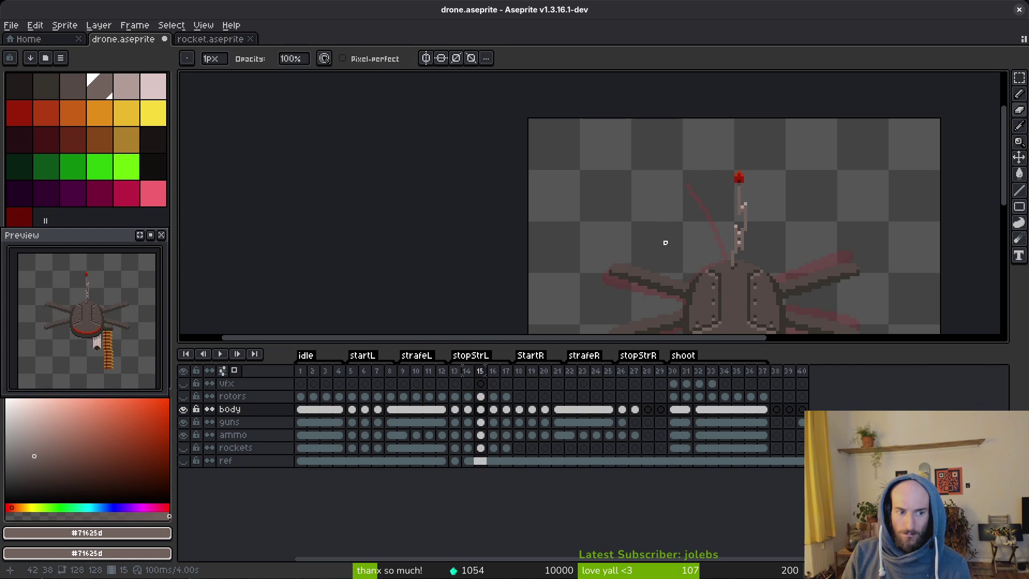
{"action": "key", "text": "Left"}
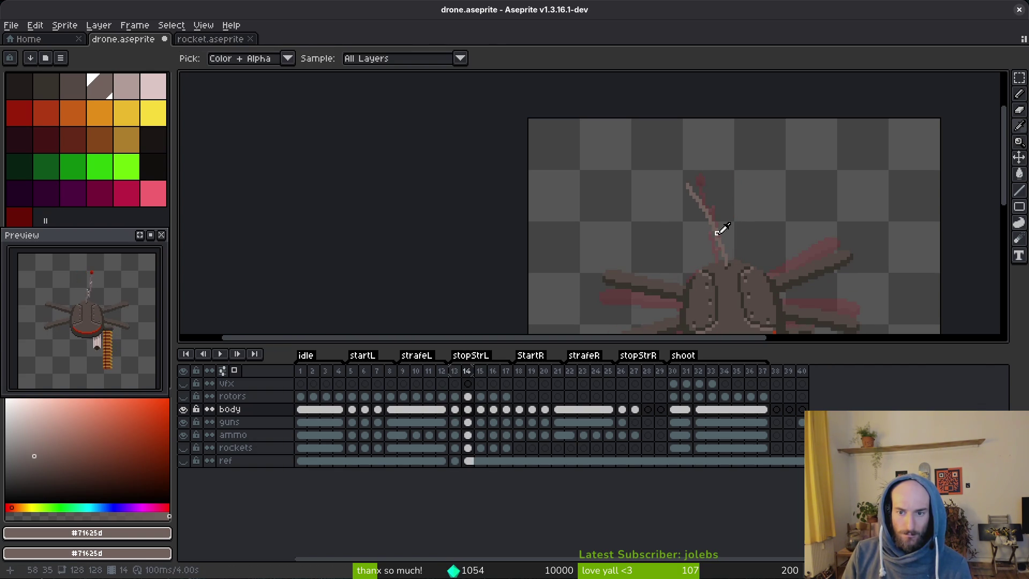
Select the antenna with the marquee (M) and shift it one pixel left.
{"action": "scroll", "coordinate": [740, 222], "scroll_direction": "up", "scroll_amount": 4}
{"action": "key", "text": "m"}
{"action": "mouse_move", "coordinate": [615, 99]}
{"action": "left_mouse_down"}
{"action": "mouse_move", "coordinate": [709, 212]}
{"action": "mouse_move", "coordinate": [683, 200]}
{"action": "mouse_move", "coordinate": [659, 207]}
{"action": "left_mouse_up"}
{"action": "key", "text": "Return"}
Pick the antenna colour and draw a light #71625d stroke up the antenna's lower bend.
{"action": "key", "text": "b"}
{"action": "key", "text": "i"}
{"action": "key", "text": "b"}
{"action": "key", "text": "i"}
{"action": "key", "text": "b"}
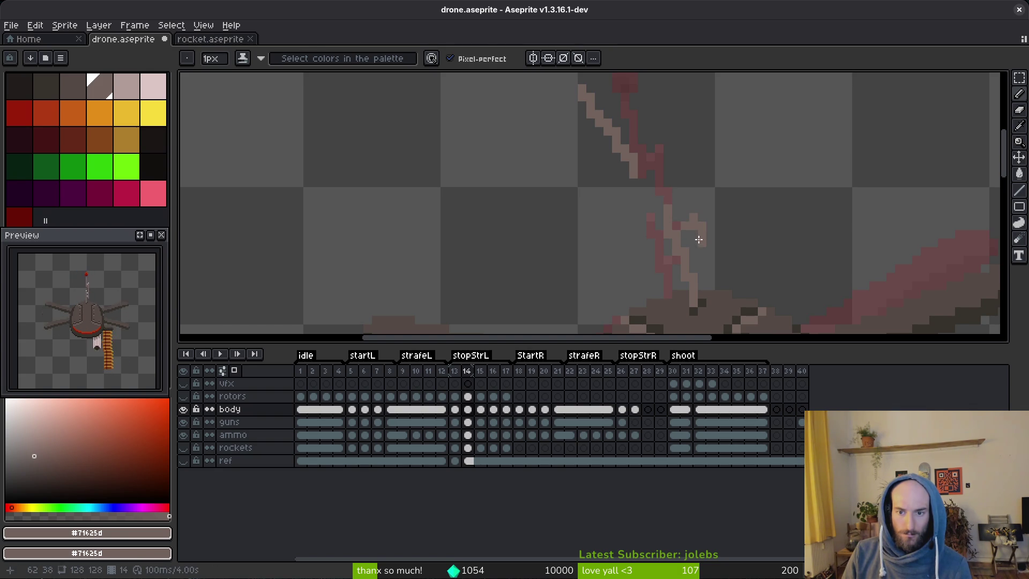
{"action": "scroll", "coordinate": [718, 235], "scroll_direction": "down", "scroll_amount": 1}
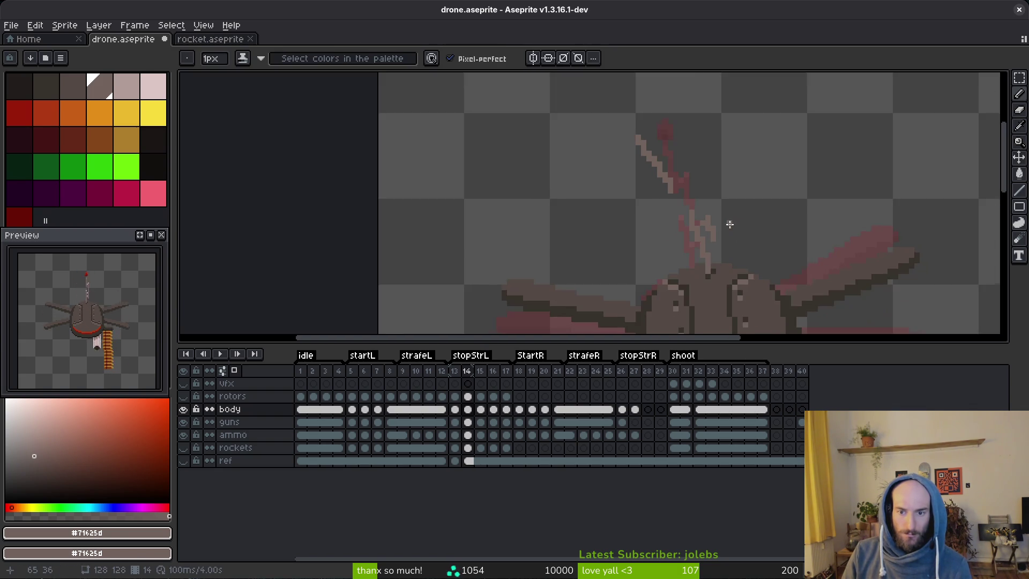
{"action": "scroll", "coordinate": [718, 234], "scroll_direction": "up", "scroll_amount": 1}
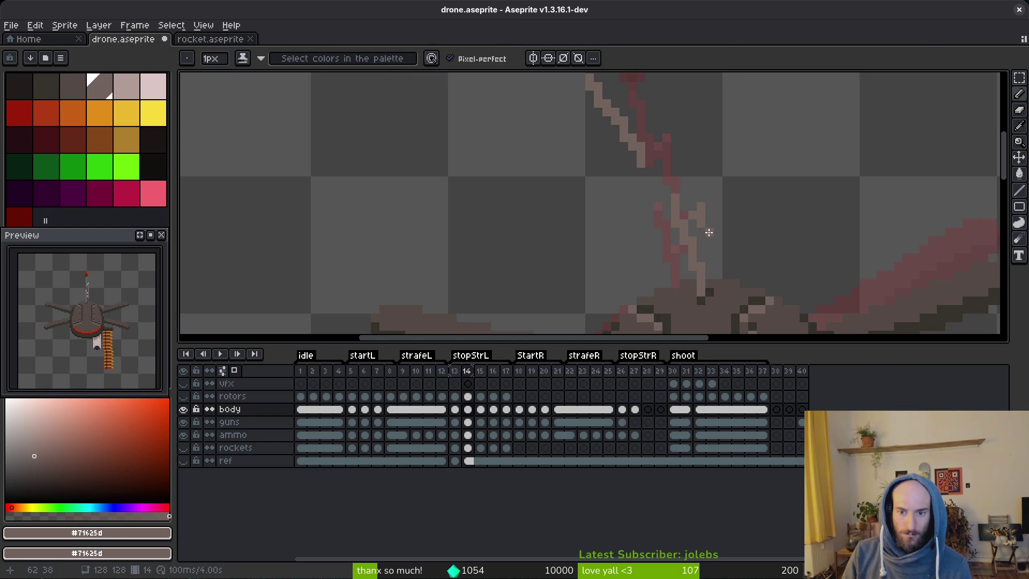
{"action": "scroll", "coordinate": [703, 233], "scroll_direction": "up", "scroll_amount": 2}
{"action": "left_click_drag", "start_coordinate": [687, 260], "coordinate": [679, 203]}
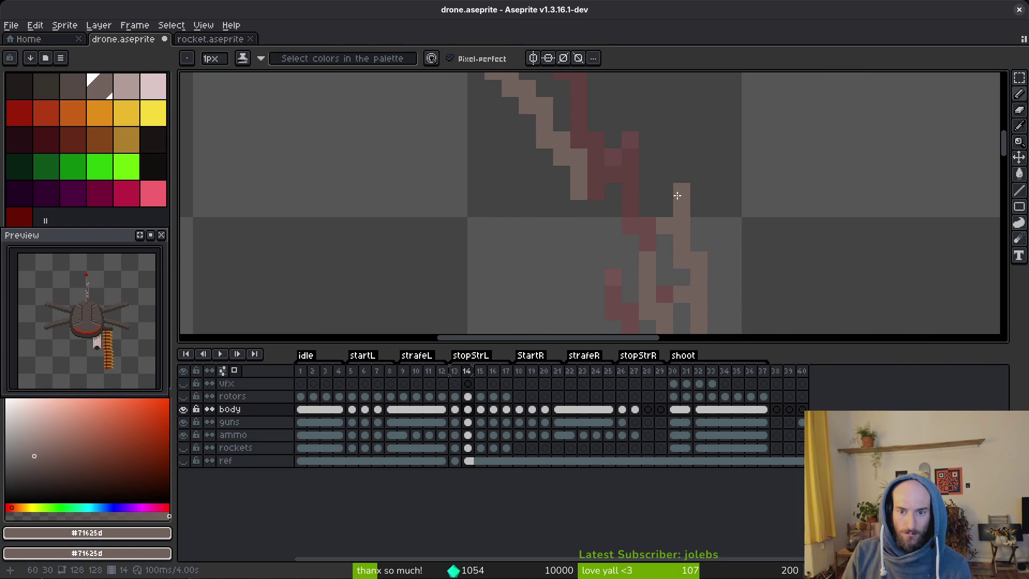
{"action": "left_click", "coordinate": [672, 196]}
{"action": "key", "text": "ctrl+z"}
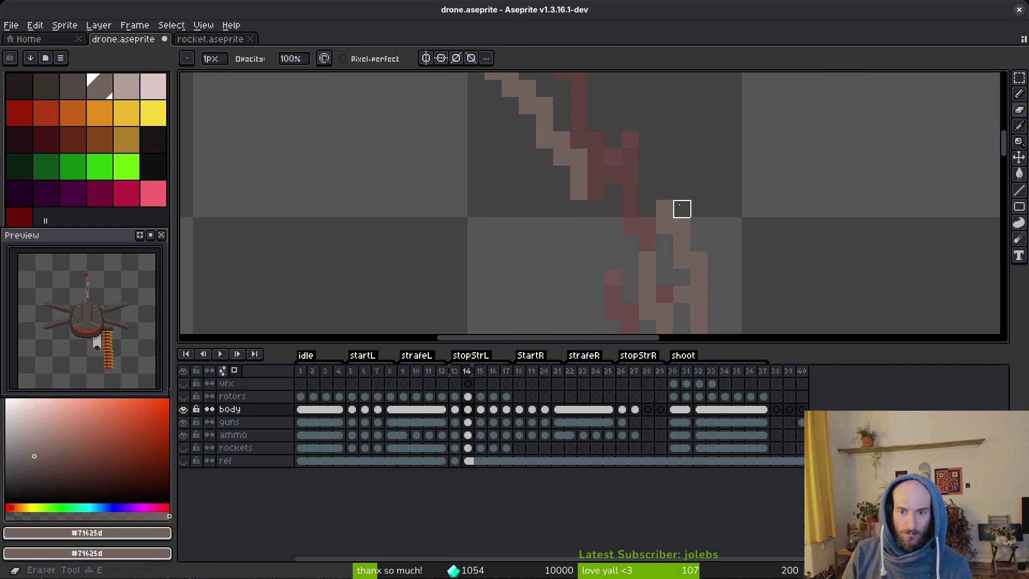
Extend the light stroke up-left, trim its last two pixels, and select the upper bend.
{"action": "left_click_drag", "start_coordinate": [663, 204], "coordinate": [626, 137]}
{"action": "key", "text": "ctrl+z"}
{"action": "key", "text": "ctrl+z"}
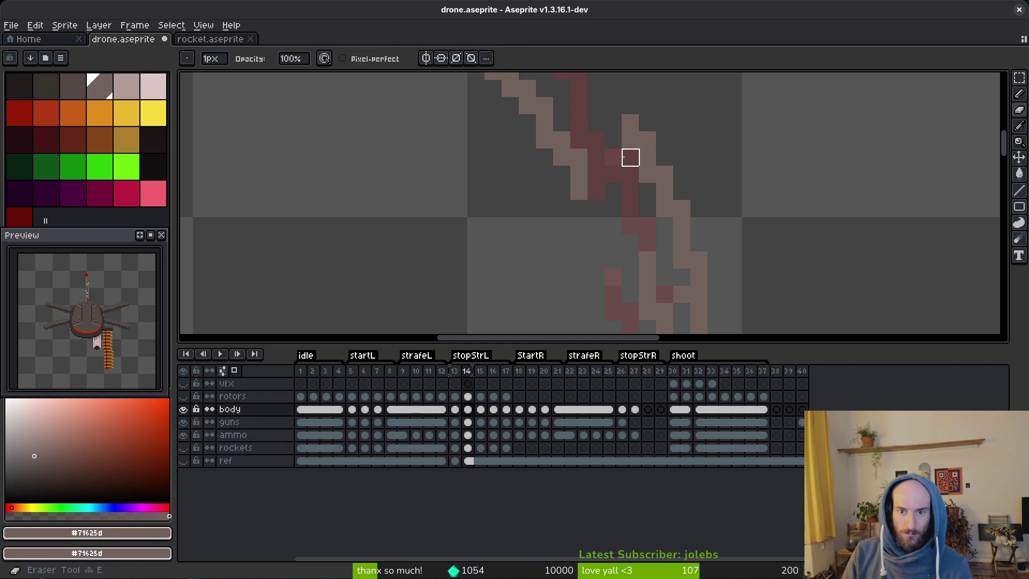
{"action": "key", "text": "m"}
{"action": "mouse_move", "coordinate": [610, 108]}
{"action": "left_mouse_down"}
{"action": "mouse_move", "coordinate": [718, 220]}
{"action": "mouse_move", "coordinate": [691, 230]}
{"action": "left_mouse_up"}
Select the upper part of the antenna stroke by colour and nudge it one pixel right.
{"action": "key", "text": "ctrl+d"}
{"action": "scroll", "coordinate": [718, 218], "scroll_direction": "down", "scroll_amount": 1}
{"action": "scroll", "coordinate": [718, 219], "scroll_direction": "down", "scroll_amount": 2}
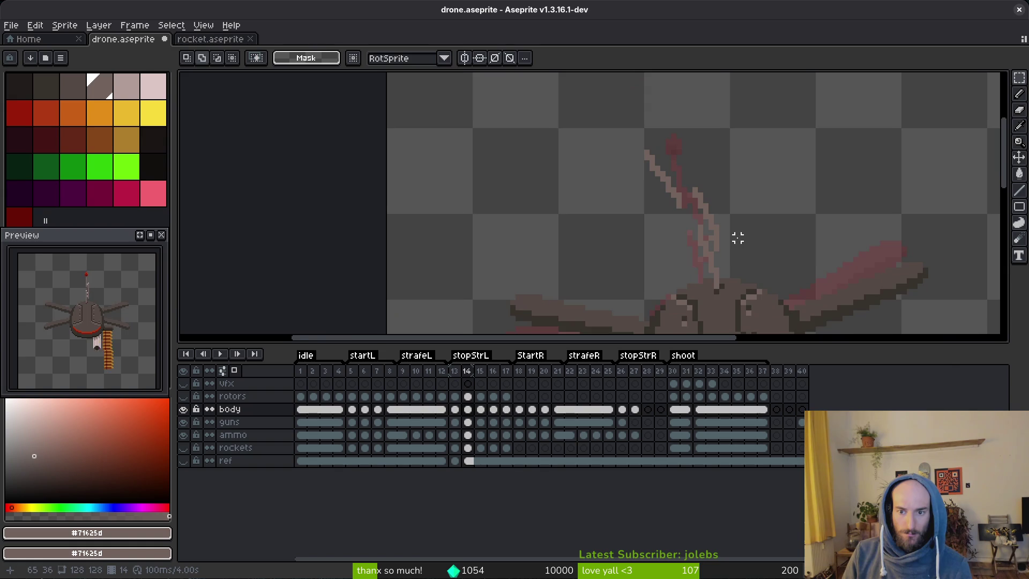
{"action": "scroll", "coordinate": [725, 230], "scroll_direction": "up", "scroll_amount": 1}
{"action": "key", "text": "w"}
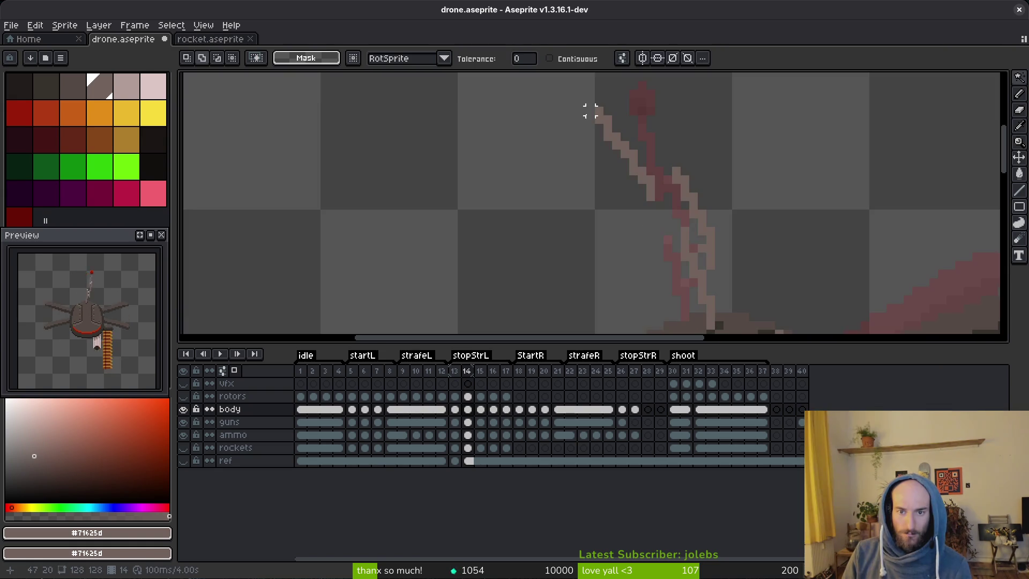
{"action": "key", "text": "w"}
{"action": "left_click_drag", "start_coordinate": [590, 107], "coordinate": [653, 204]}
{"action": "key", "text": "Right"}
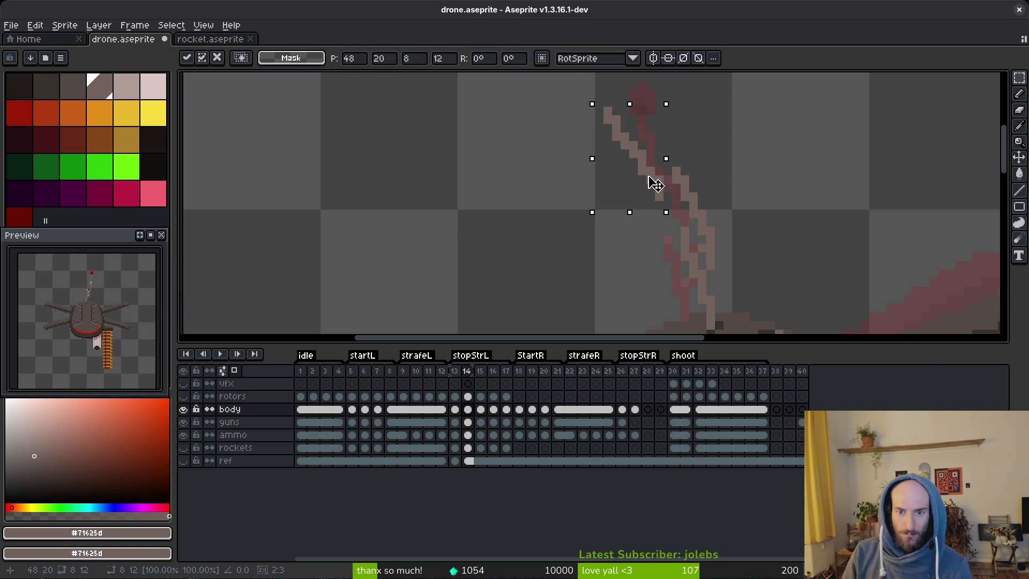
{"action": "key", "text": "b"}
Marquee-select the antenna stroke, shift it back up-left one pixel, and deselect.
{"action": "scroll", "coordinate": [669, 206], "scroll_direction": "up", "scroll_amount": 2}
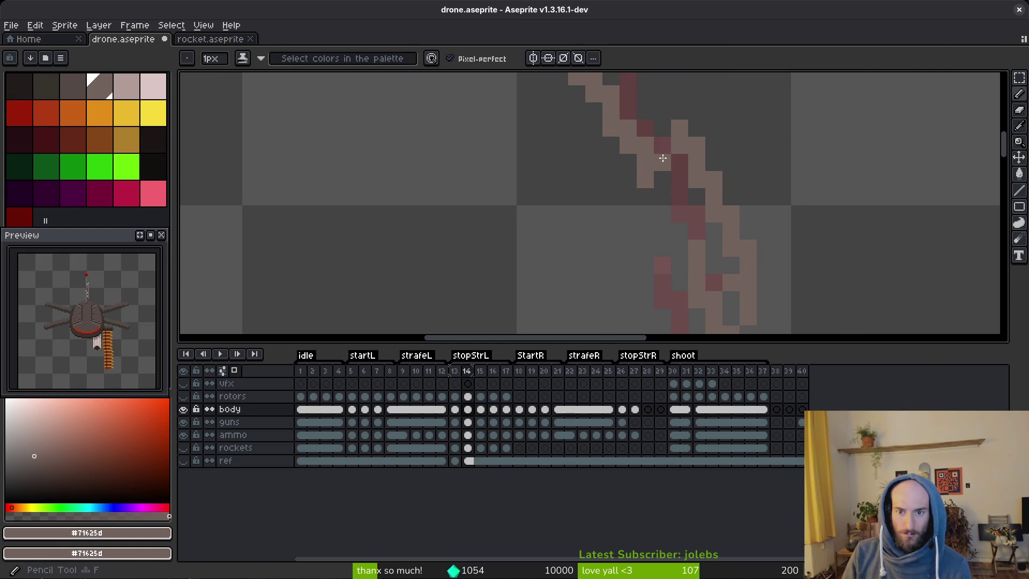
{"action": "scroll", "coordinate": [734, 189], "scroll_direction": "down", "scroll_amount": 3}
{"action": "scroll", "coordinate": [740, 209], "scroll_direction": "up", "scroll_amount": 2}
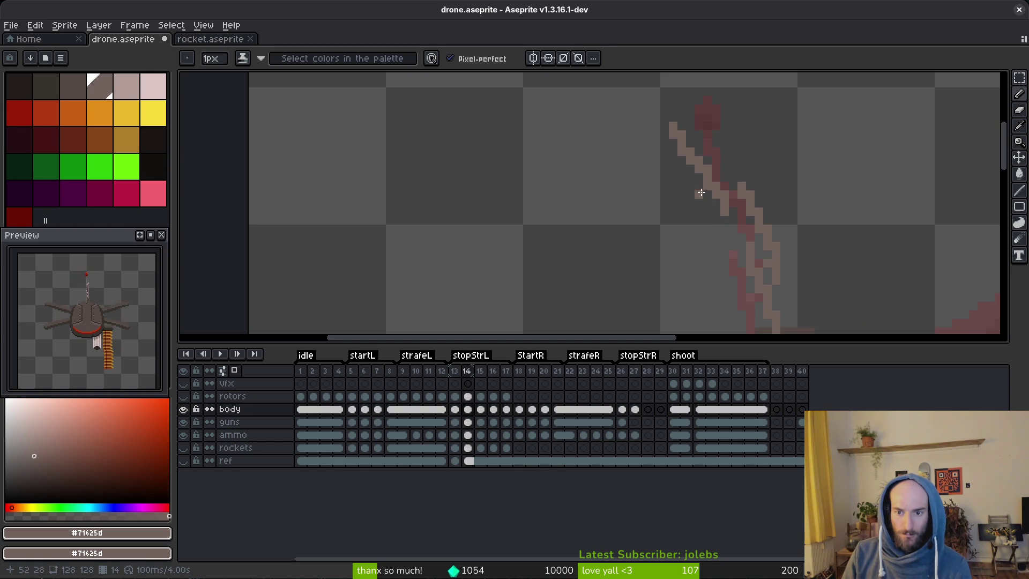
{"action": "key", "text": "m"}
{"action": "mouse_move", "coordinate": [616, 92]}
{"action": "left_mouse_down"}
{"action": "mouse_move", "coordinate": [730, 243]}
{"action": "mouse_move", "coordinate": [726, 220]}
{"action": "left_mouse_up"}
{"action": "key", "text": "Return"}
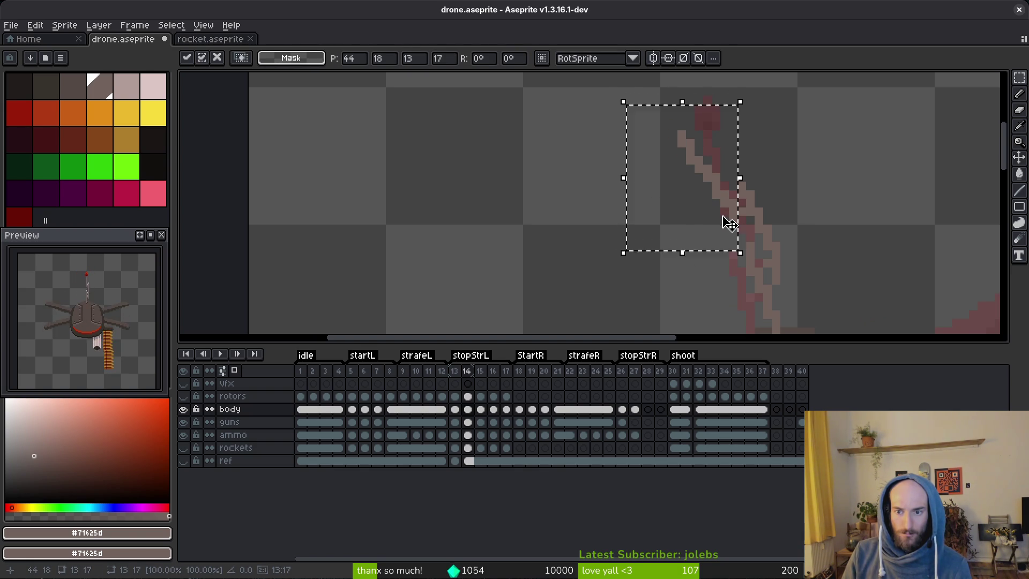
{"action": "key", "text": "ctrl+d"}
Compare with frame 13, then move the red antenna light further left on frame 14.
{"action": "scroll", "coordinate": [810, 237], "scroll_direction": "down", "scroll_amount": 3}
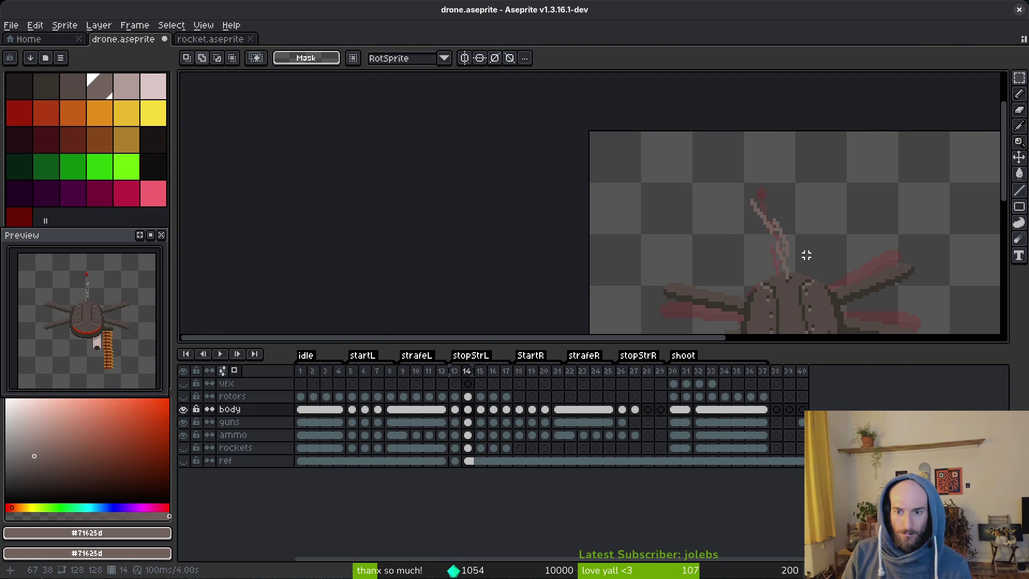
{"action": "scroll", "coordinate": [806, 255], "scroll_direction": "up", "scroll_amount": 2}
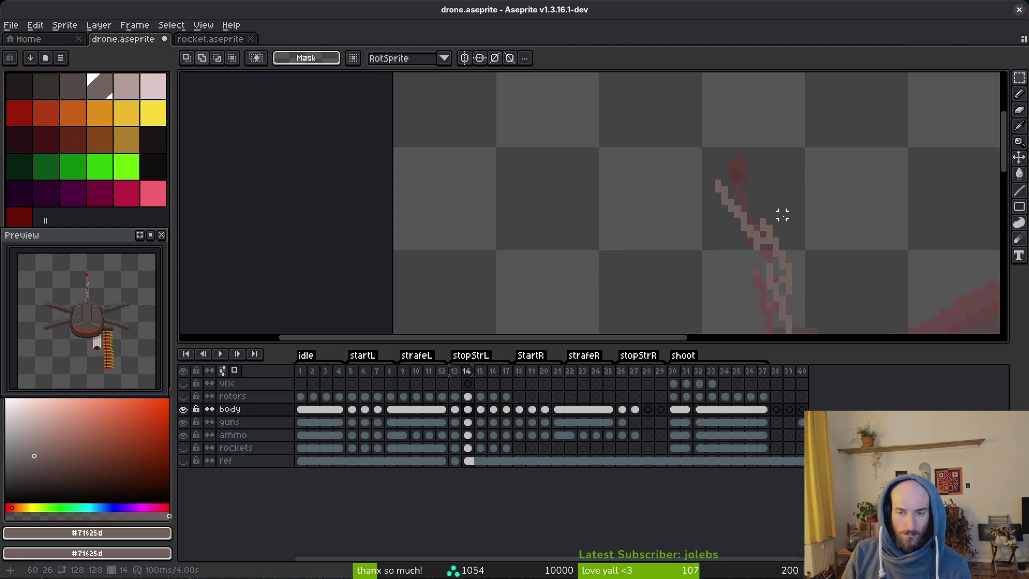
{"action": "key", "text": "Left"}
{"action": "key", "text": "alt"}
{"action": "mouse_move", "coordinate": [612, 102]}
{"action": "left_mouse_down"}
{"action": "mouse_move", "coordinate": [668, 146]}
{"action": "mouse_move", "coordinate": [621, 122]}
{"action": "left_mouse_up"}
{"action": "key", "text": "Right"}
{"action": "left_click", "coordinate": [668, 141]}
{"action": "scroll", "coordinate": [656, 141], "scroll_direction": "up", "scroll_amount": 2}
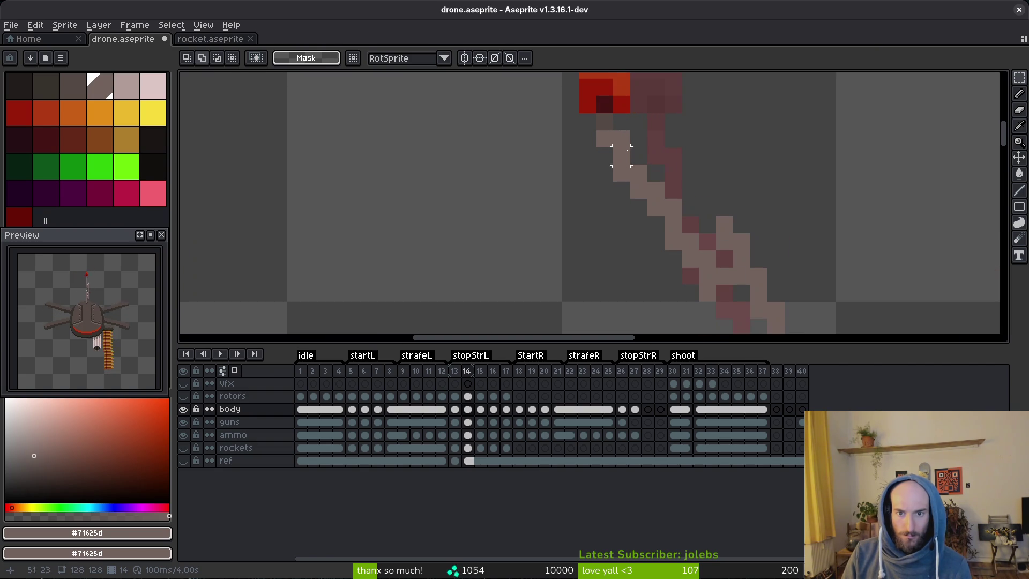
Lower the red light one pixel with the rectangular marquee.
{"action": "key", "text": "b"}
{"action": "scroll", "coordinate": [620, 140], "scroll_direction": "down", "scroll_amount": 3}
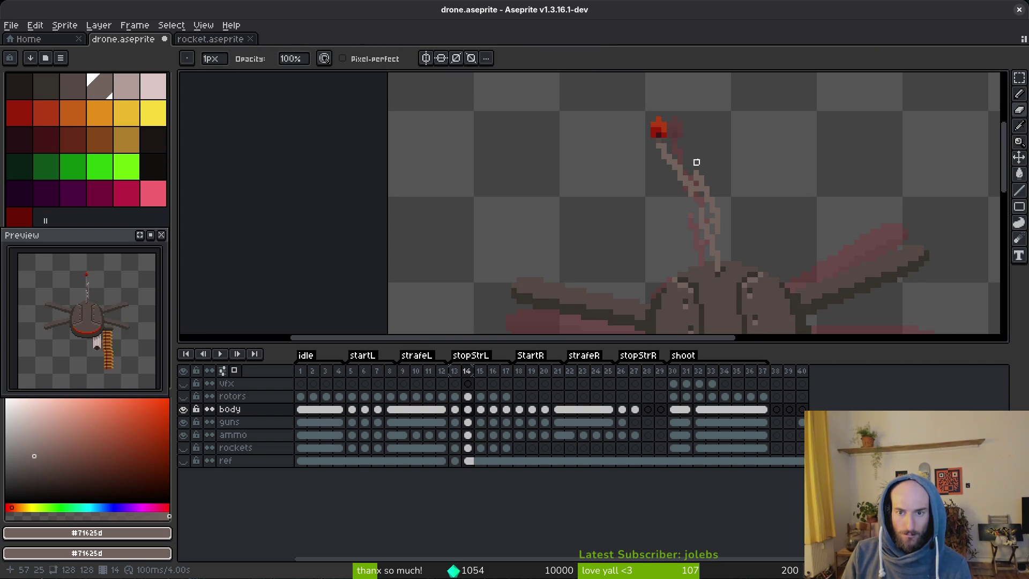
{"action": "scroll", "coordinate": [702, 158], "scroll_direction": "down", "scroll_amount": 3}
{"action": "scroll", "coordinate": [691, 150], "scroll_direction": "up", "scroll_amount": 4}
{"action": "key", "text": "m"}
{"action": "mouse_move", "coordinate": [615, 89]}
{"action": "left_mouse_down"}
{"action": "mouse_move", "coordinate": [690, 144]}
{"action": "mouse_move", "coordinate": [660, 134]}
{"action": "mouse_move", "coordinate": [669, 141]}
{"action": "left_mouse_up"}
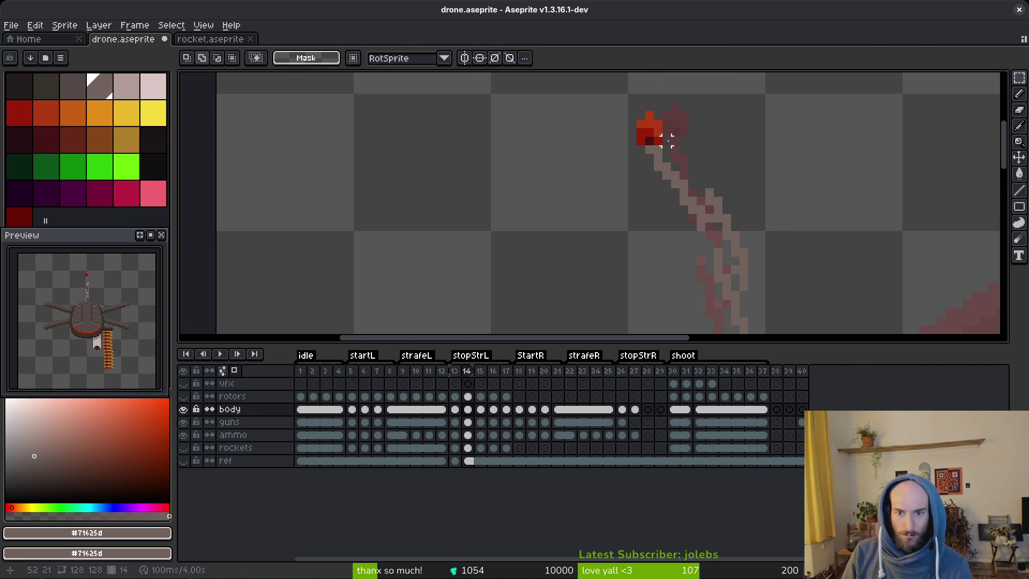
{"action": "key", "text": "Return"}
Pick dark grey #544a45 from the drone body and darken two stalk pixels below the tip.
{"action": "scroll", "coordinate": [659, 145], "scroll_direction": "up", "scroll_amount": 2}
{"action": "scroll", "coordinate": [746, 195], "scroll_direction": "up", "scroll_amount": 1}
{"action": "scroll", "coordinate": [765, 259], "scroll_direction": "down", "scroll_amount": 3}
{"action": "scroll", "coordinate": [702, 254], "scroll_direction": "up", "scroll_amount": 2}
{"action": "key", "text": "i"}
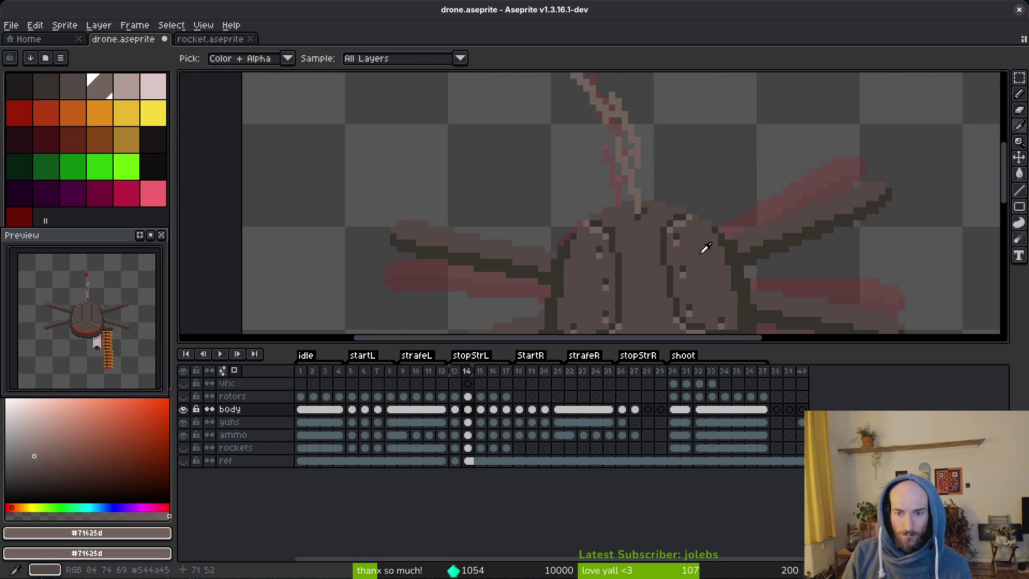
{"action": "left_click", "coordinate": [702, 254]}
{"action": "scroll", "coordinate": [623, 204], "scroll_direction": "up", "scroll_amount": 4}
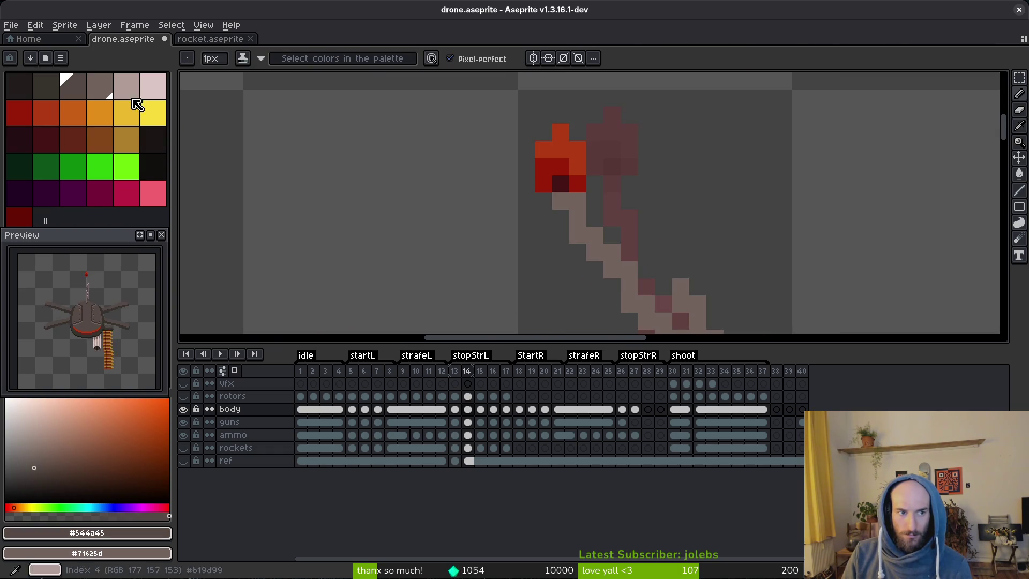
{"action": "left_click_drag", "start_coordinate": [573, 201], "coordinate": [572, 211]}
{"action": "scroll", "coordinate": [649, 230], "scroll_direction": "down", "scroll_amount": 4}
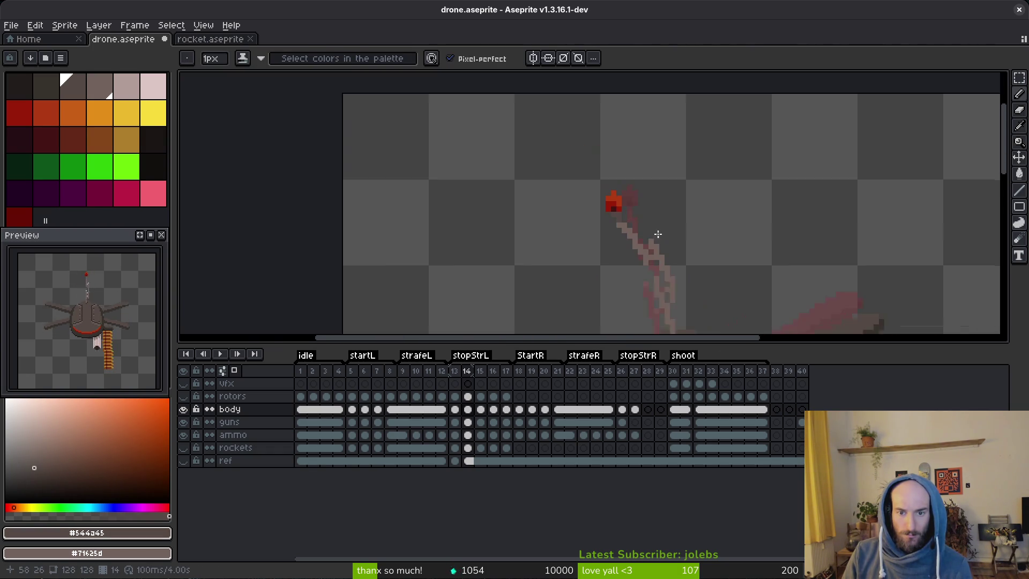
{"action": "scroll", "coordinate": [648, 226], "scroll_direction": "up", "scroll_amount": 2}
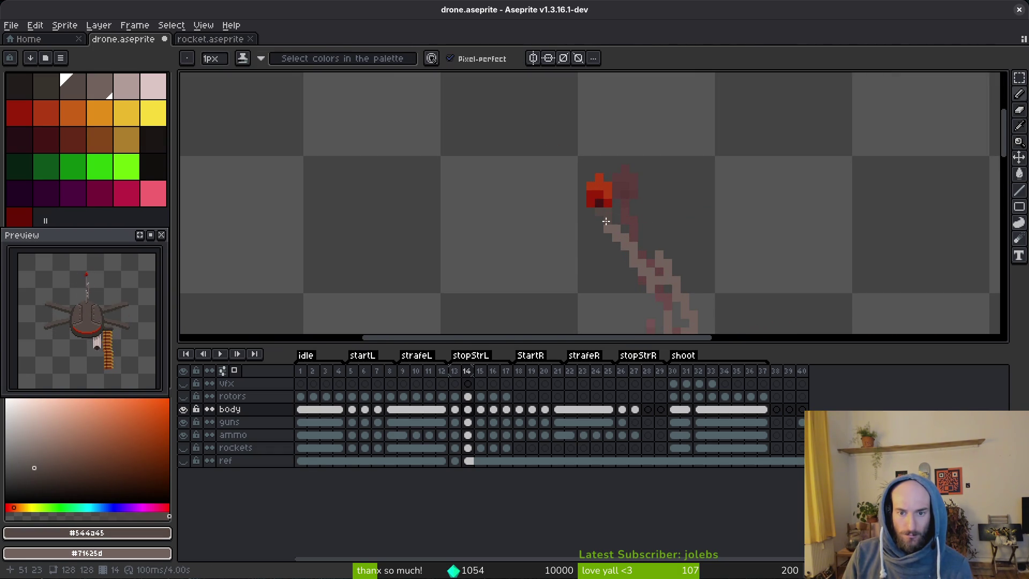
Reposition the red tip with the marquee and raise it one pixel.
{"action": "key", "text": "alt"}
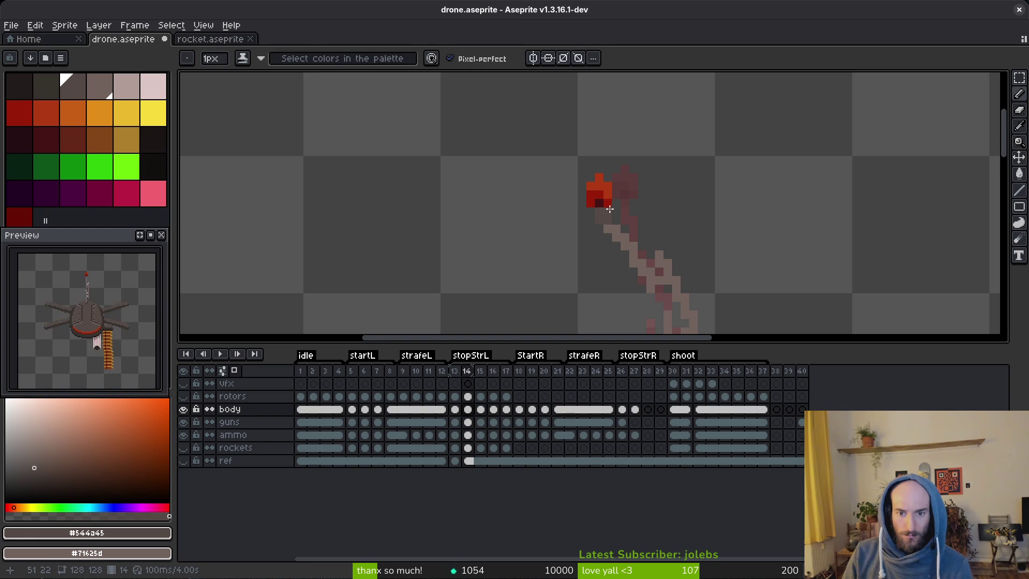
{"action": "key", "text": "e"}
{"action": "scroll", "coordinate": [656, 224], "scroll_direction": "down", "scroll_amount": 2}
{"action": "scroll", "coordinate": [645, 222], "scroll_direction": "up", "scroll_amount": 2}
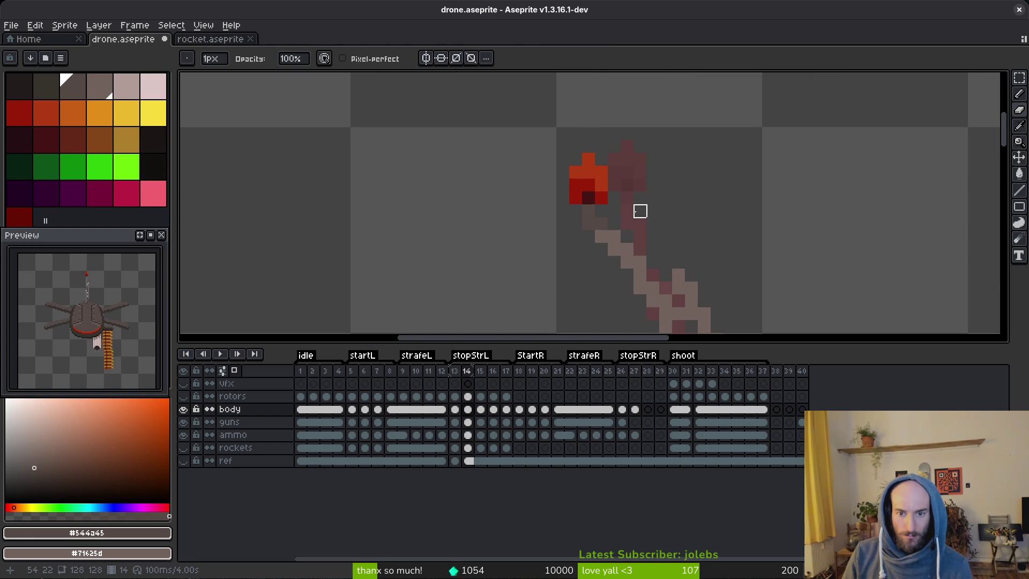
{"action": "key", "text": "m"}
{"action": "mouse_move", "coordinate": [531, 128]}
{"action": "left_mouse_down"}
{"action": "mouse_move", "coordinate": [659, 219]}
{"action": "mouse_move", "coordinate": [593, 195]}
{"action": "mouse_move", "coordinate": [614, 204]}
{"action": "left_mouse_up"}
{"action": "key", "text": "Return"}
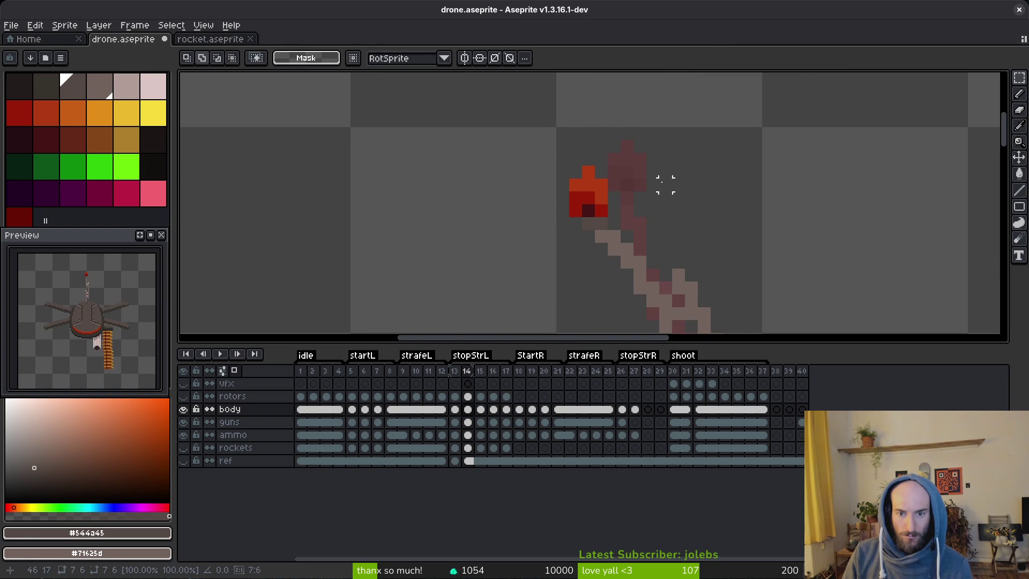
{"action": "scroll", "coordinate": [663, 184], "scroll_direction": "down", "scroll_amount": 2}
{"action": "scroll", "coordinate": [632, 184], "scroll_direction": "up", "scroll_amount": 2}
{"action": "mouse_move", "coordinate": [565, 151]}
{"action": "left_mouse_down"}
{"action": "mouse_move", "coordinate": [641, 223]}
{"action": "mouse_move", "coordinate": [645, 210]}
{"action": "left_mouse_up"}
{"action": "key", "text": "Return"}
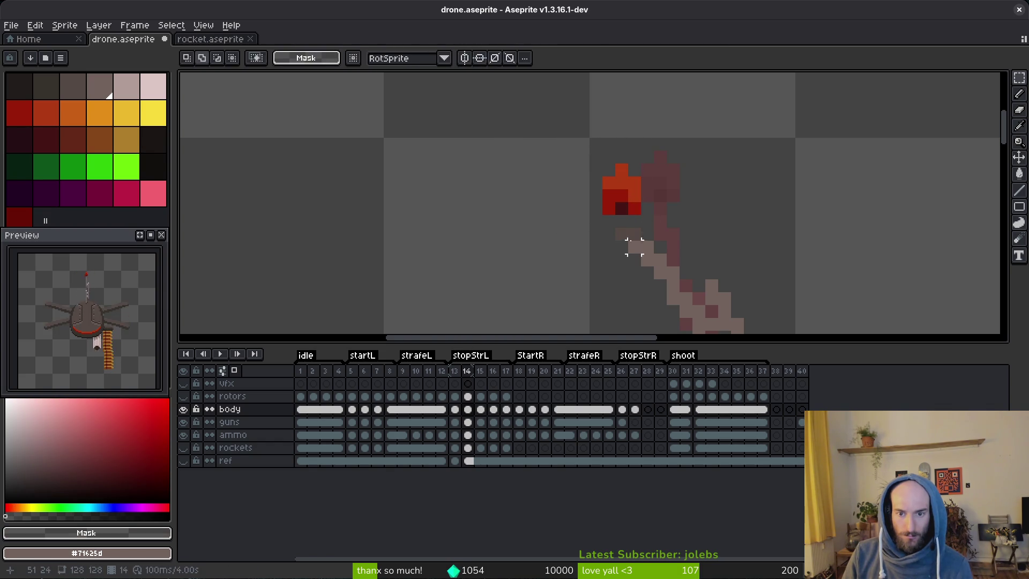
Nudge the red tip pixels one pixel left and clear the selection.
{"action": "key", "text": "ctrl+d"}
{"action": "key", "text": "f"}
{"action": "key", "text": "m"}
{"action": "left_click_drag", "start_coordinate": [593, 161], "coordinate": [643, 211]}
{"action": "key", "text": "Left"}
{"action": "key", "text": "Return"}
{"action": "key", "text": "ctrl+d"}
Reselect the red tip, adjust its position by one pixel, and clear the selection.
{"action": "scroll", "coordinate": [670, 195], "scroll_direction": "down", "scroll_amount": 2}
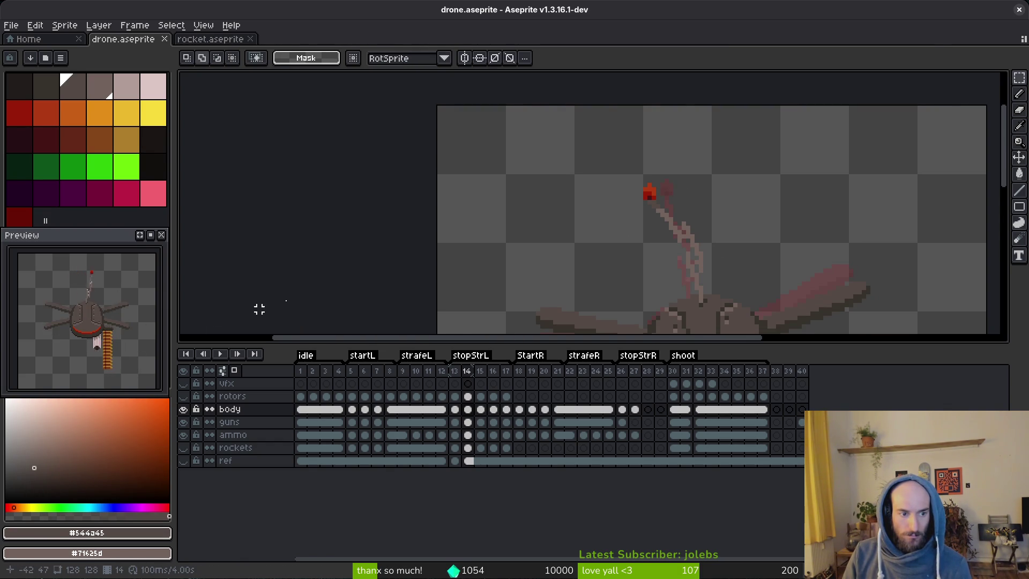
{"action": "scroll", "coordinate": [682, 225], "scroll_direction": "up", "scroll_amount": 1}
{"action": "mouse_move", "coordinate": [585, 117]}
{"action": "left_mouse_down"}
{"action": "mouse_move", "coordinate": [608, 175]}
{"action": "mouse_move", "coordinate": [664, 224]}
{"action": "left_mouse_up"}
{"action": "key", "text": "ctrl+d"}
{"action": "left_click_drag", "start_coordinate": [593, 144], "coordinate": [650, 196]}
{"action": "scroll", "coordinate": [684, 163], "scroll_direction": "up", "scroll_amount": 2}
{"action": "key", "text": "ctrl+d"}
{"action": "scroll", "coordinate": [669, 161], "scroll_direction": "down", "scroll_amount": 3}
Save drone.aseprite, then undo and redo the last change to check it.
{"action": "key", "text": "ctrl+s"}
{"action": "scroll", "coordinate": [627, 193], "scroll_direction": "up", "scroll_amount": 3}
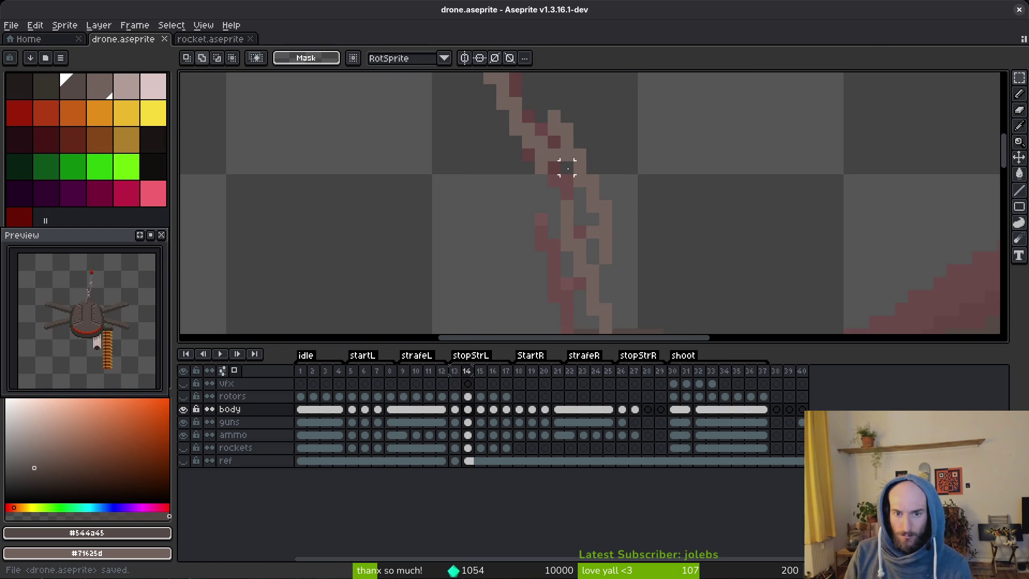
{"action": "scroll", "coordinate": [581, 195], "scroll_direction": "down", "scroll_amount": 5}
{"action": "scroll", "coordinate": [597, 195], "scroll_direction": "up", "scroll_amount": 3}
{"action": "key", "text": "e"}
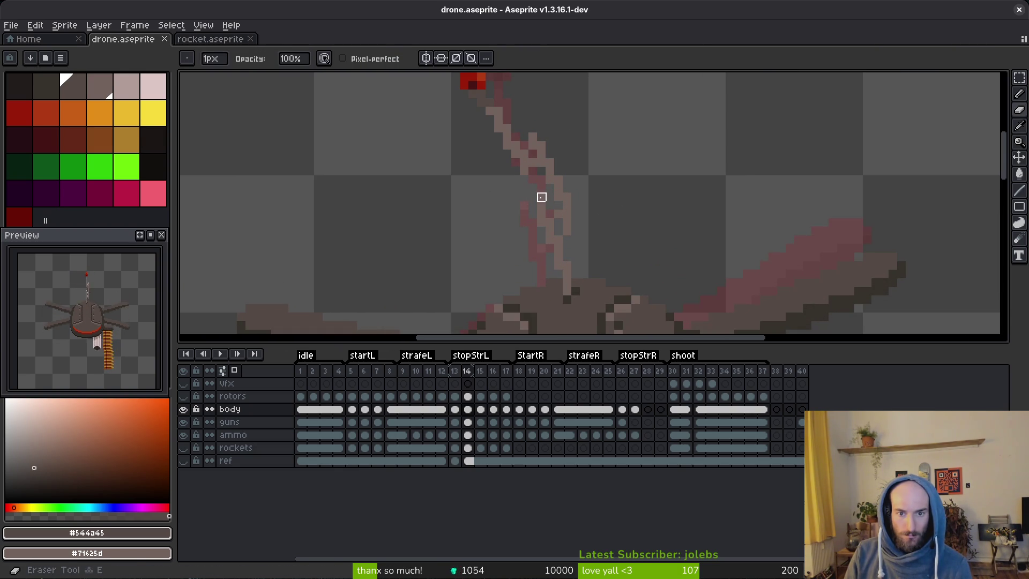
{"action": "key", "text": "ctrl+z"}
{"action": "key", "text": "ctrl+y"}
Choose the light pink palette swatch and pencil highlight pixels along the bent antenna.
{"action": "mouse_move", "coordinate": [559, 188]}
{"action": "left_mouse_down"}
{"action": "mouse_move", "coordinate": [588, 249]}
{"action": "mouse_move", "coordinate": [580, 274]}
{"action": "left_mouse_up"}
{"action": "left_click", "coordinate": [126, 86]}
{"action": "key", "text": "b"}
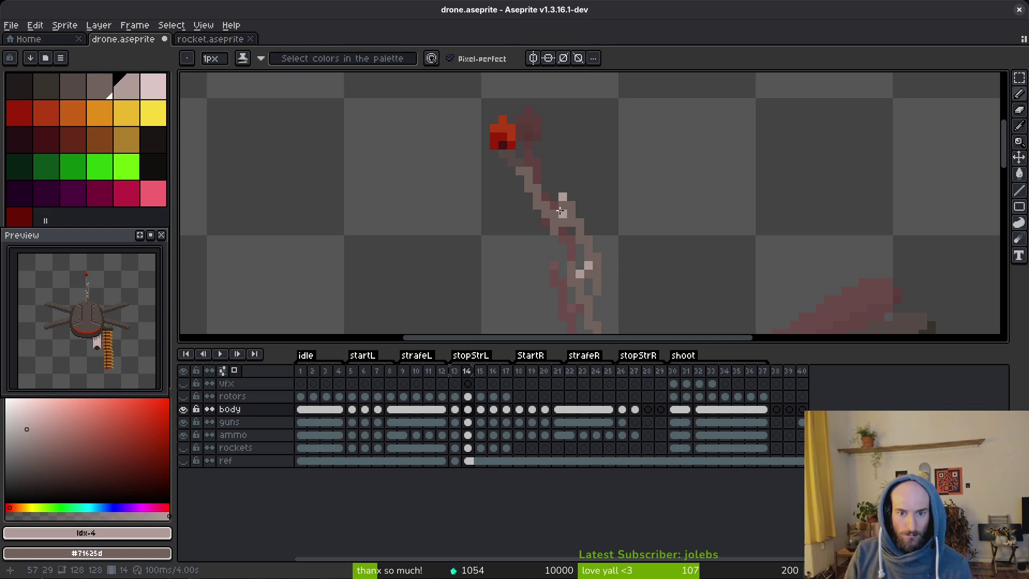
{"action": "scroll", "coordinate": [649, 188], "scroll_direction": "down", "scroll_amount": 3}
{"action": "key", "text": "alt"}
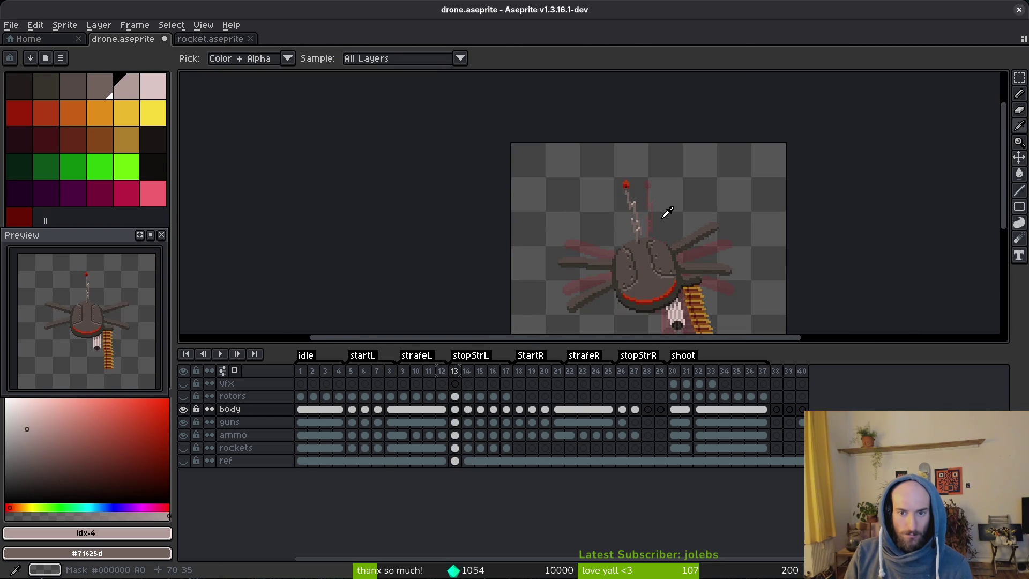
{"action": "scroll", "coordinate": [651, 218], "scroll_direction": "up", "scroll_amount": 3}
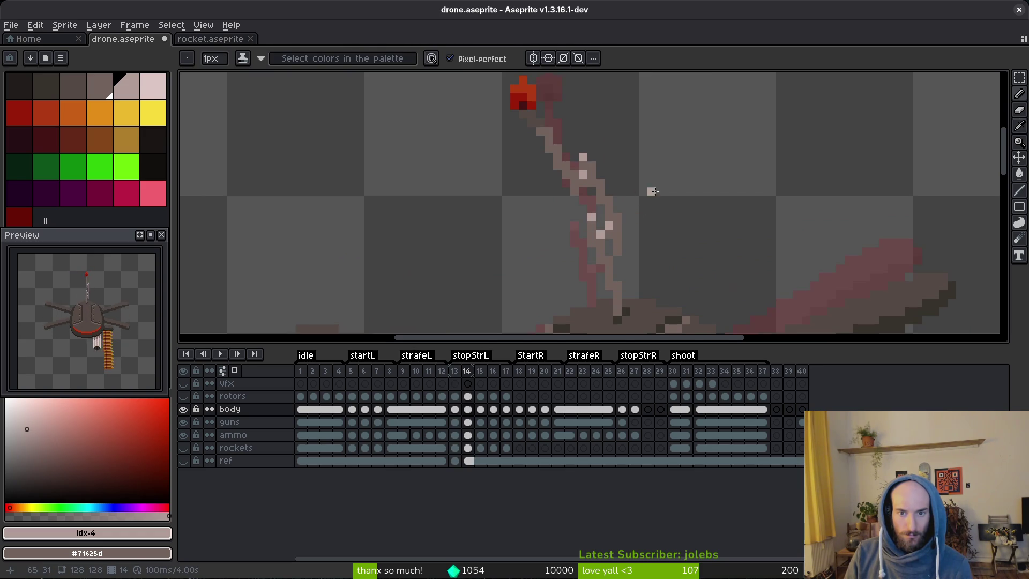
{"action": "scroll", "coordinate": [653, 185], "scroll_direction": "down", "scroll_amount": 3}
{"action": "key", "text": "alt"}
{"action": "scroll", "coordinate": [648, 186], "scroll_direction": "up", "scroll_amount": 1}
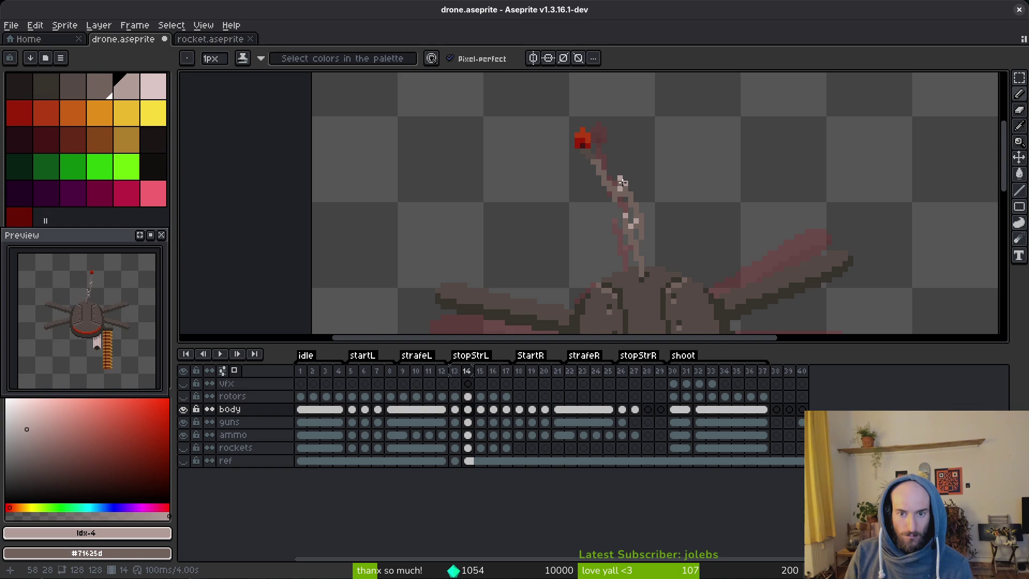
Erase a stray shading pixel on the antenna and touch up its neighbour.
{"action": "key", "text": "e"}
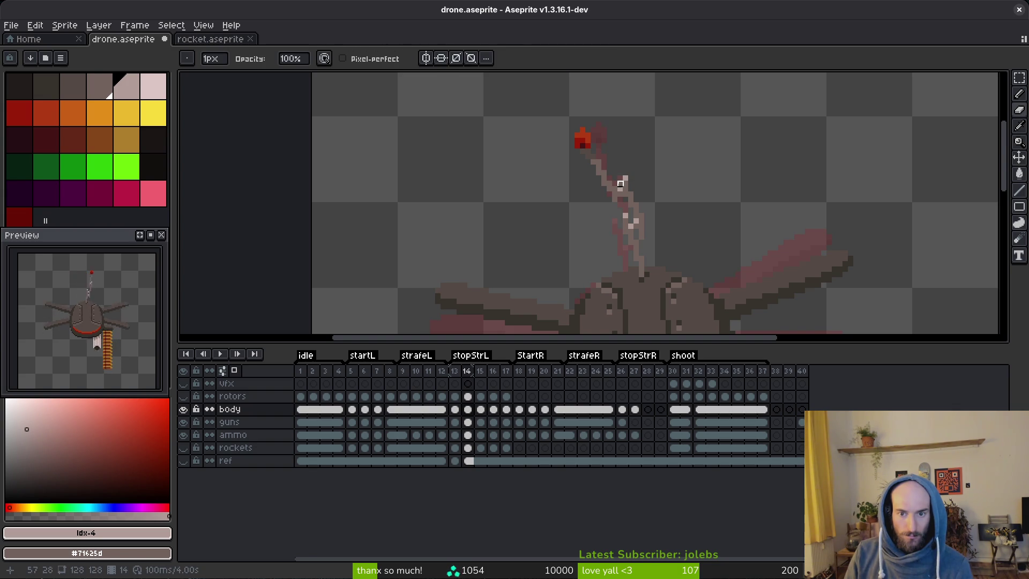
{"action": "scroll", "coordinate": [627, 174], "scroll_direction": "up", "scroll_amount": 1}
{"action": "left_click", "coordinate": [611, 175]}
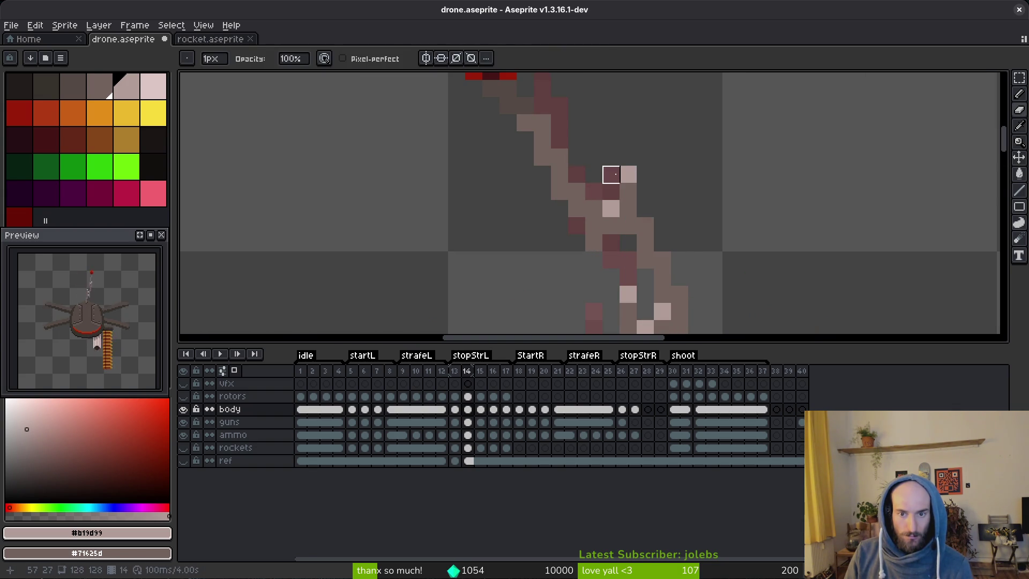
{"action": "left_click", "coordinate": [616, 174], "text": "alt"}
{"action": "scroll", "coordinate": [732, 175], "scroll_direction": "down", "scroll_amount": 1}
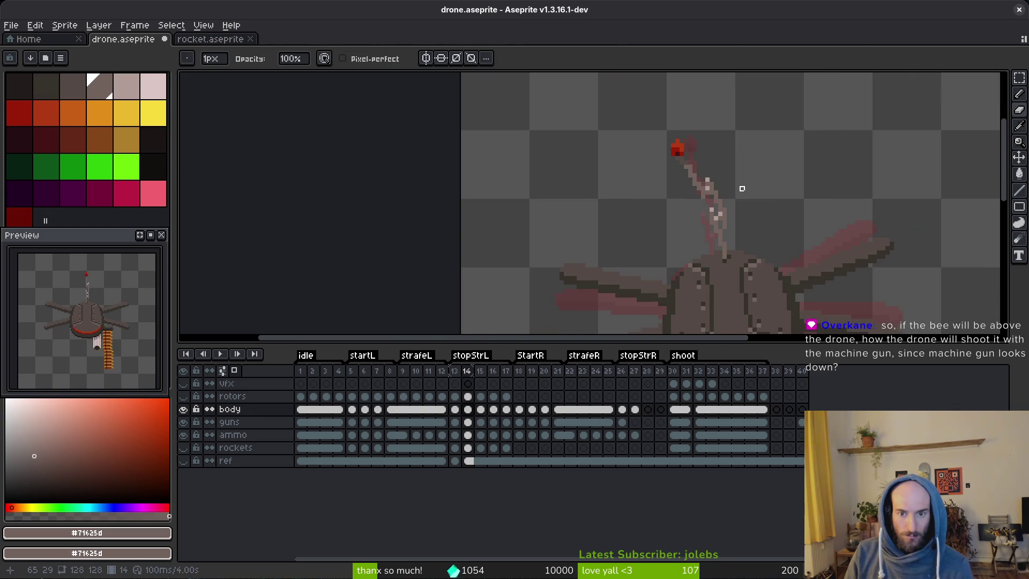
{"action": "scroll", "coordinate": [739, 191], "scroll_direction": "down", "scroll_amount": 1}
Save drone.aseprite again and step back to frame 13 to review.
{"action": "key", "text": "ctrl+s"}
{"action": "key", "text": "alt"}
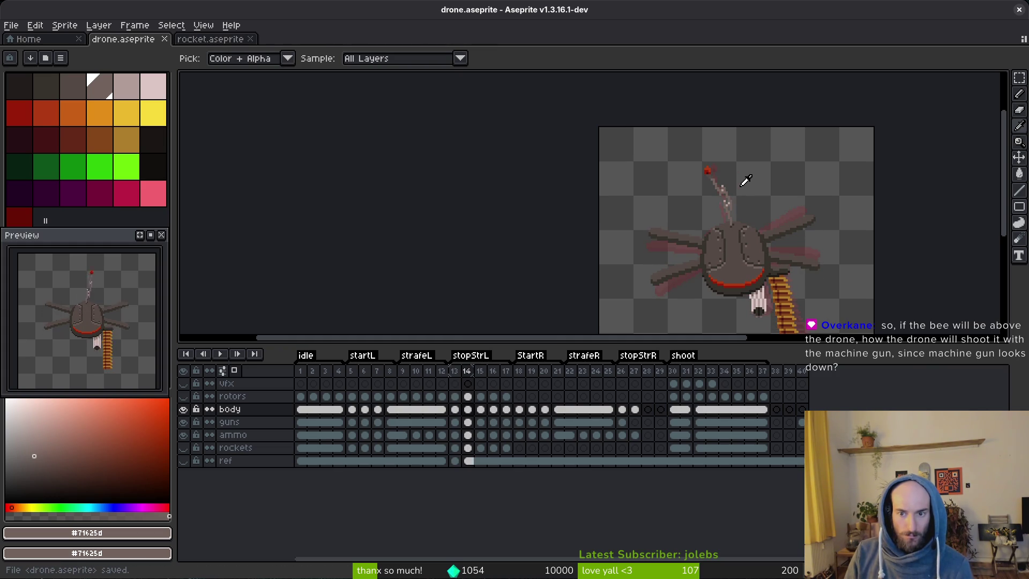
{"action": "key", "text": "Left"}
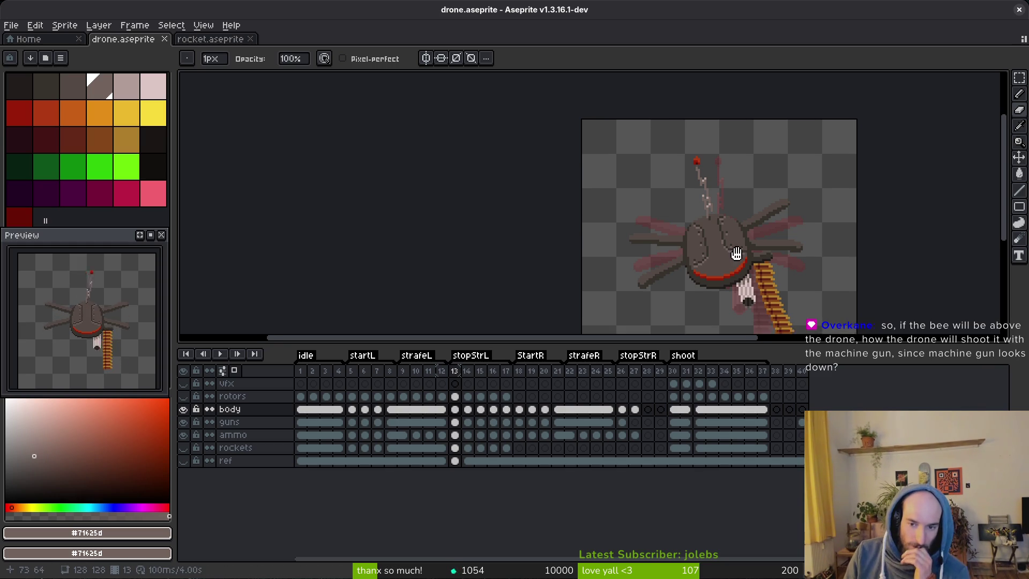
{"action": "key", "text": "ctrl+s"}
{"action": "scroll", "coordinate": [727, 264], "scroll_direction": "down", "scroll_amount": 1}
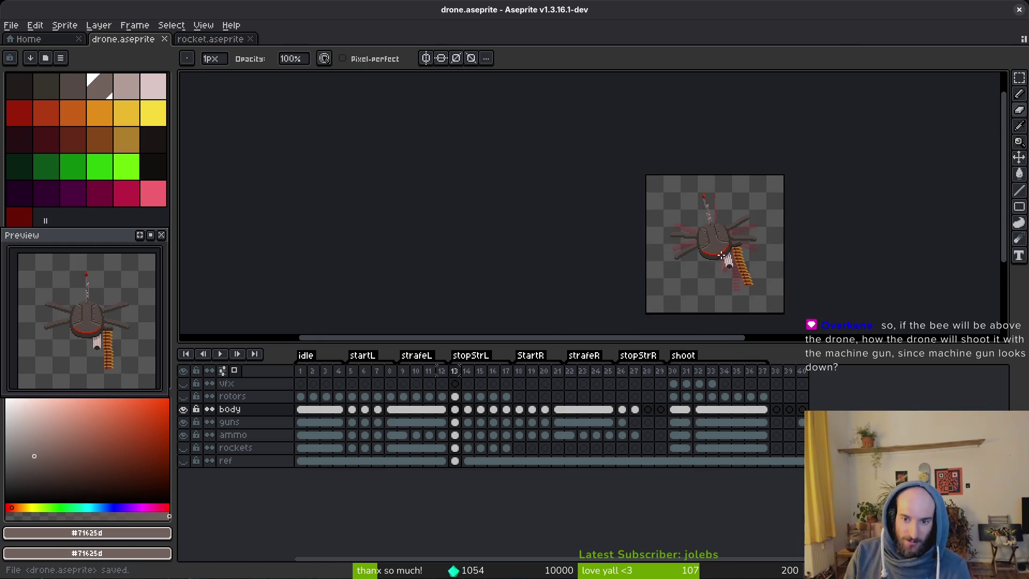
{"action": "key", "text": "m"}
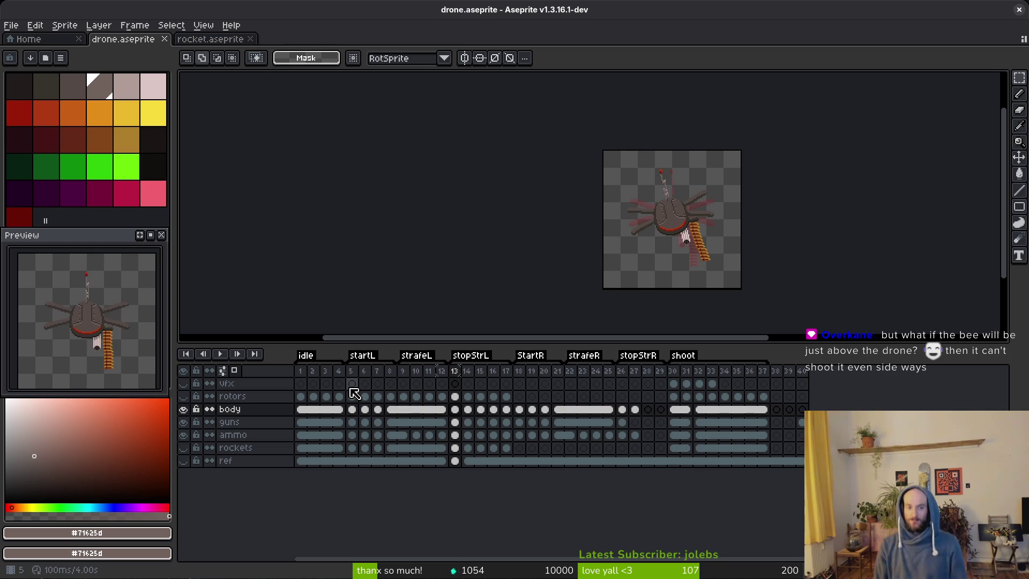
Draw a yellow rectangular frame in the empty area beside the antenna, redrawing it smaller.
{"action": "left_click", "coordinate": [154, 113]}
{"action": "scroll", "coordinate": [705, 232], "scroll_direction": "up", "scroll_amount": 6}
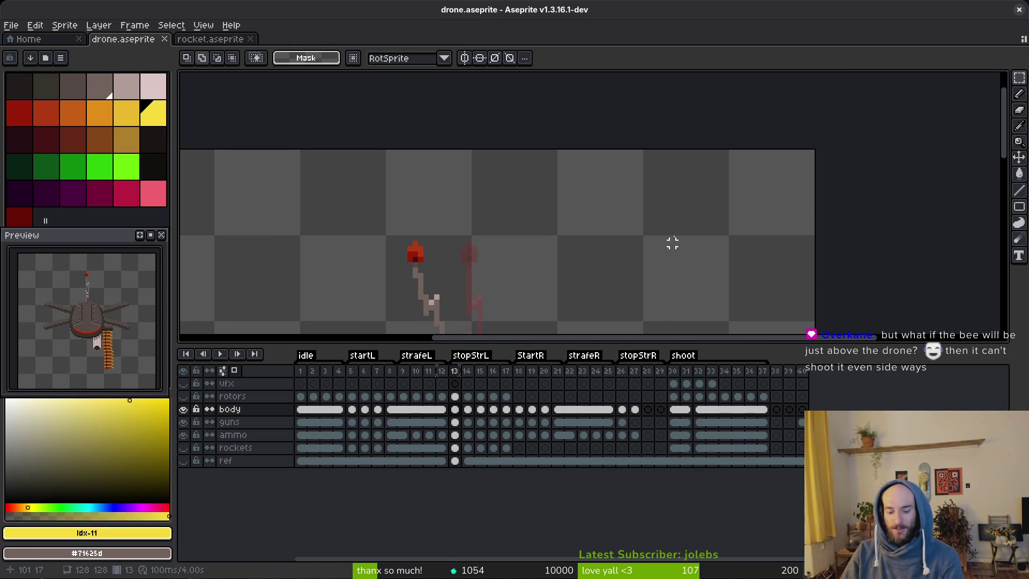
{"action": "key", "text": "r"}
{"action": "left_click_drag", "start_coordinate": [537, 151], "coordinate": [811, 305]}
{"action": "key", "text": "ctrl+z"}
{"action": "mouse_move", "coordinate": [554, 163]}
{"action": "left_mouse_down"}
{"action": "mouse_move", "coordinate": [753, 308]}
{"action": "mouse_move", "coordinate": [810, 317]}
{"action": "left_mouse_up"}
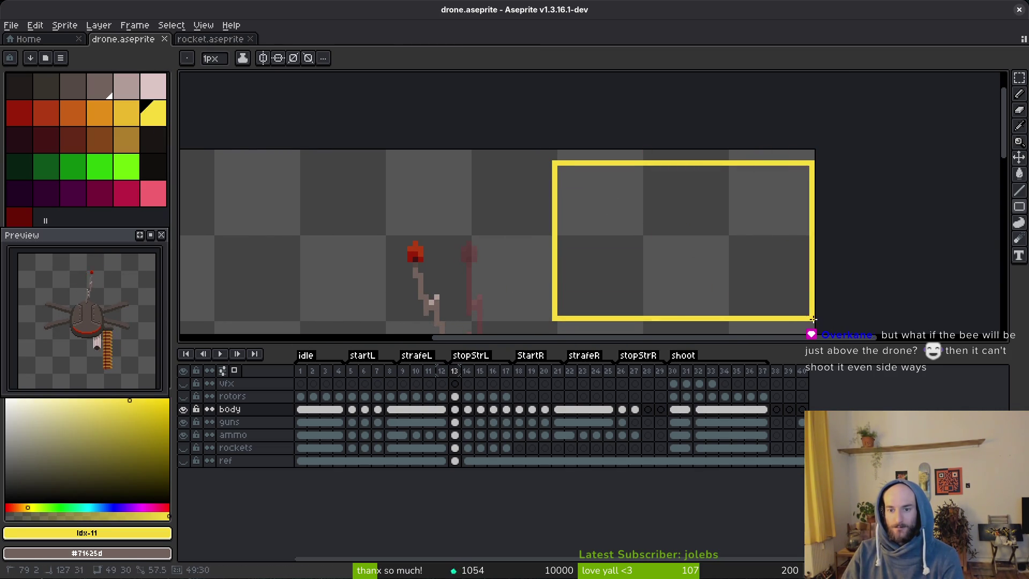
Paint an orange dot inside the yellow frame.
{"action": "left_click", "coordinate": [73, 113]}
{"action": "key", "text": "b"}
{"action": "scroll", "coordinate": [688, 243], "scroll_direction": "up", "scroll_amount": 2, "text": "alt"}
{"action": "scroll", "coordinate": [691, 241], "scroll_direction": "up", "scroll_amount": 1}
{"action": "scroll", "coordinate": [680, 236], "scroll_direction": "up", "scroll_amount": 2, "text": "alt"}
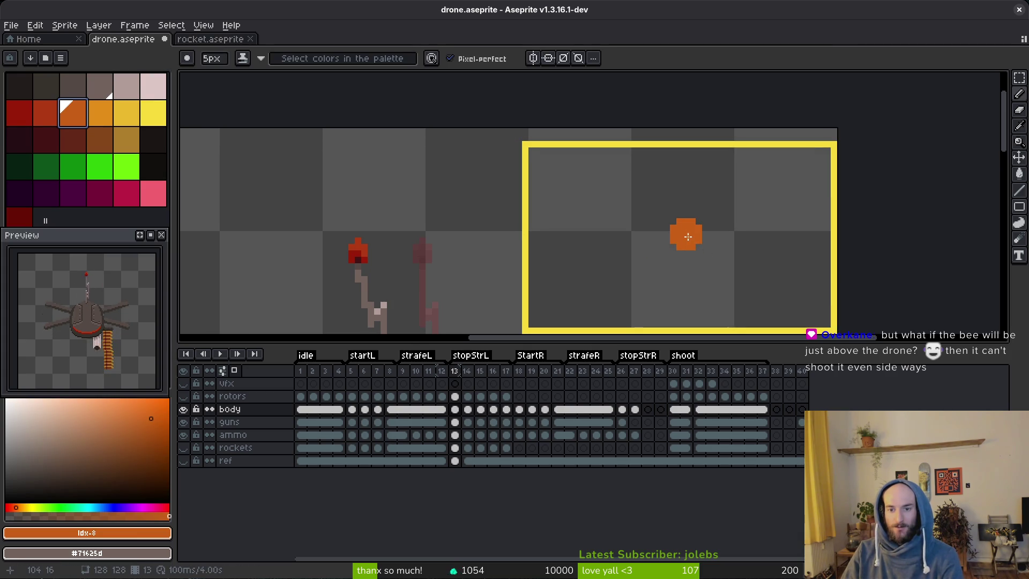
{"action": "left_click_drag", "start_coordinate": [727, 272], "coordinate": [718, 270]}
Add a dark cross above the orange dot and move the dot up and left.
{"action": "left_click", "coordinate": [153, 139]}
{"action": "scroll", "coordinate": [672, 195], "scroll_direction": "down", "scroll_amount": 2, "text": "alt"}
{"action": "left_click", "coordinate": [672, 194]}
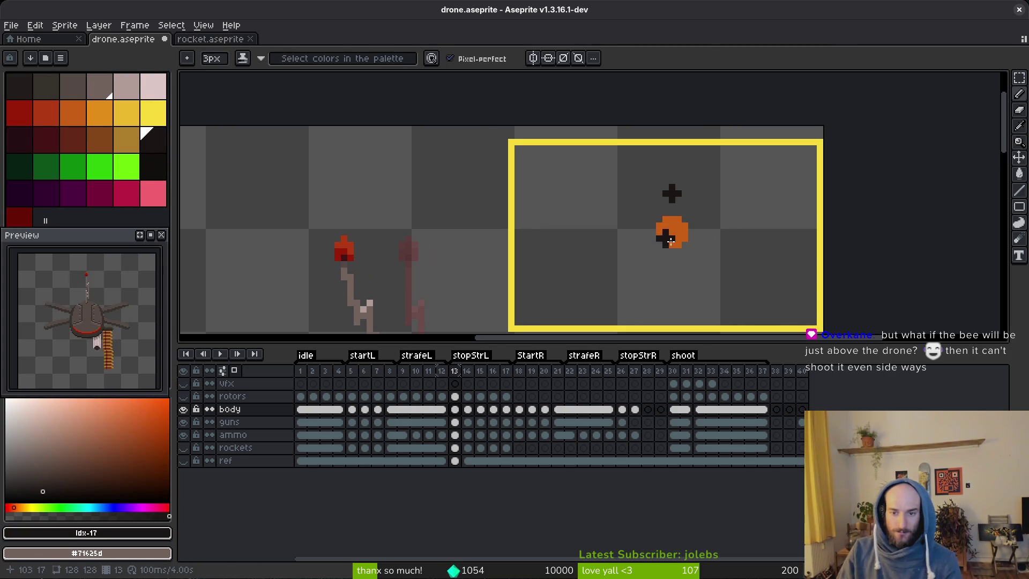
{"action": "key", "text": "alt"}
{"action": "key", "text": "m"}
{"action": "mouse_move", "coordinate": [641, 207]}
{"action": "left_mouse_down"}
{"action": "mouse_move", "coordinate": [722, 269]}
{"action": "mouse_move", "coordinate": [552, 200]}
{"action": "mouse_move", "coordinate": [658, 195]}
{"action": "mouse_move", "coordinate": [691, 206]}
{"action": "mouse_move", "coordinate": [550, 155]}
{"action": "mouse_move", "coordinate": [561, 208]}
{"action": "mouse_move", "coordinate": [783, 220]}
{"action": "mouse_move", "coordinate": [790, 181]}
{"action": "left_mouse_up"}
{"action": "key", "text": "ctrl+d"}
Draw an orange line from the dot toward the cross and save drone.aseprite.
{"action": "key", "text": "b"}
{"action": "left_click", "coordinate": [547, 185], "text": "alt"}
{"action": "key", "text": "ctrl+s"}
Move the orange dot to the frame's top-right, undo a trial move of the corner and cross, and save.
{"action": "key", "text": "m"}
{"action": "key", "text": "ctrl+d"}
{"action": "mouse_move", "coordinate": [556, 175]}
{"action": "left_mouse_down"}
{"action": "mouse_move", "coordinate": [717, 231]}
{"action": "mouse_move", "coordinate": [760, 197]}
{"action": "left_mouse_up"}
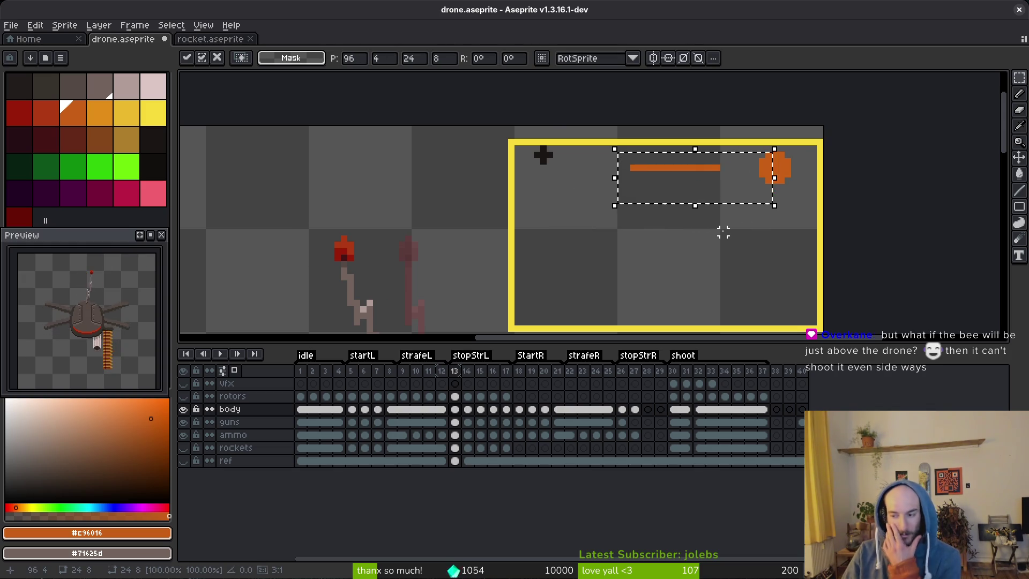
{"action": "left_click_drag", "start_coordinate": [509, 127], "coordinate": [579, 202]}
{"action": "left_click_drag", "start_coordinate": [551, 160], "coordinate": [669, 279]}
{"action": "key", "text": "ctrl+d"}
{"action": "key", "text": "ctrl+z"}
{"action": "key", "text": "ctrl+z"}
{"action": "key", "text": "ctrl+s"}
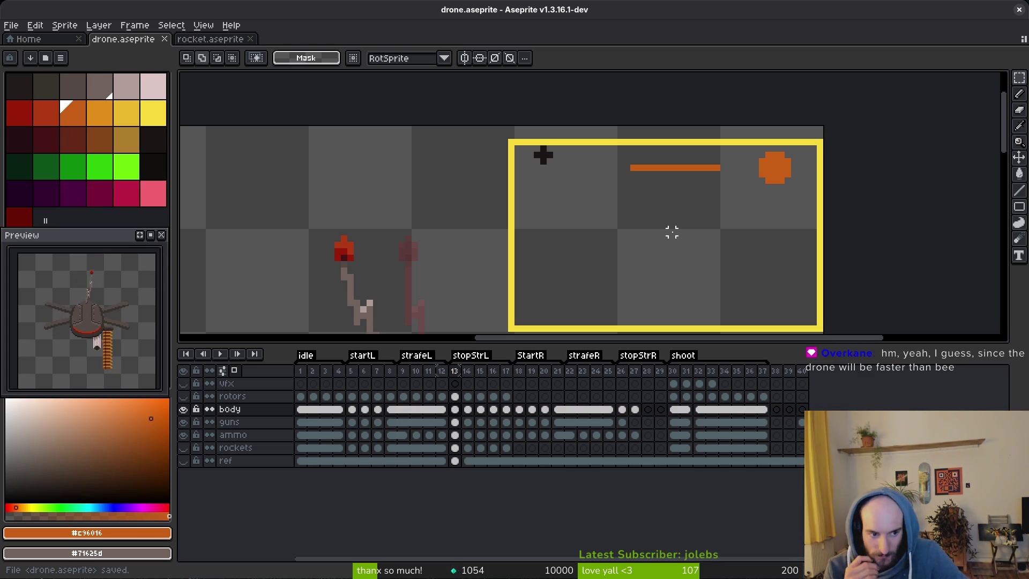
Undo the last two sketch edits so the orange dot returns beneath the dark cross.
{"action": "key", "text": "ctrl+z"}
{"action": "key", "text": "ctrl+z"}
{"action": "key", "text": "ctrl+z"}
{"action": "key", "text": "ctrl+z"}
{"action": "key", "text": "ctrl+z"}
{"action": "key", "text": "ctrl+z"}
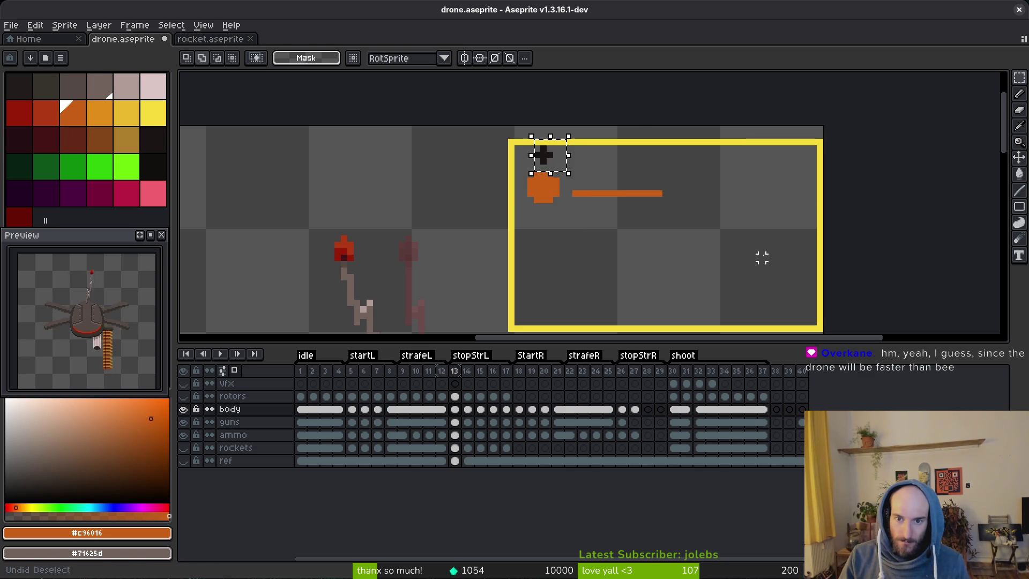
{"action": "key", "text": "ctrl+z"}
{"action": "key", "text": "ctrl+z"}
{"action": "key", "text": "ctrl+z"}
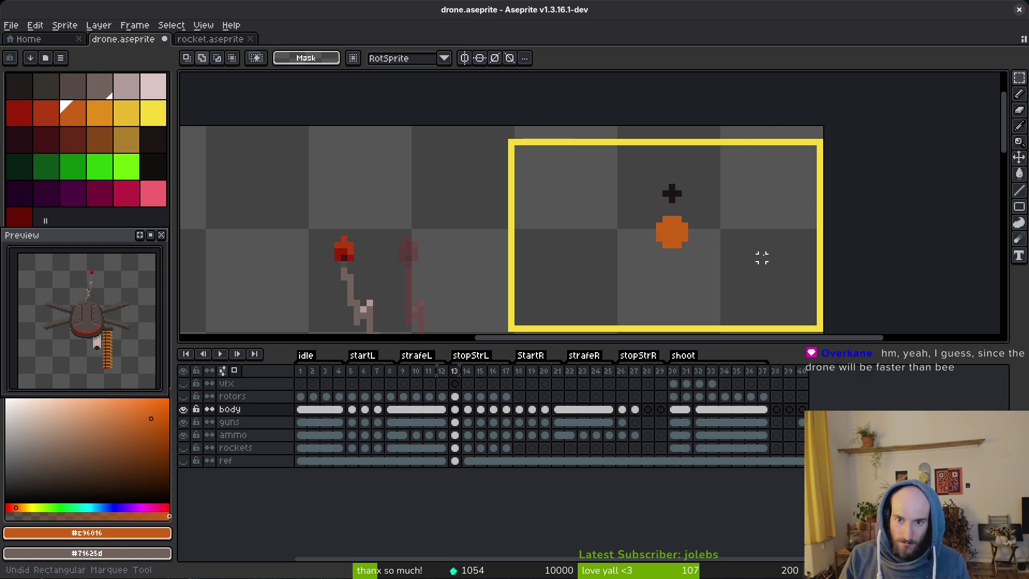
Zoom out to centre the whole drone and antenna, then save drone.aseprite.
{"action": "scroll", "coordinate": [762, 258], "scroll_direction": "down", "scroll_amount": 1}
{"action": "left_click_drag", "start_coordinate": [681, 278], "coordinate": [701, 148]}
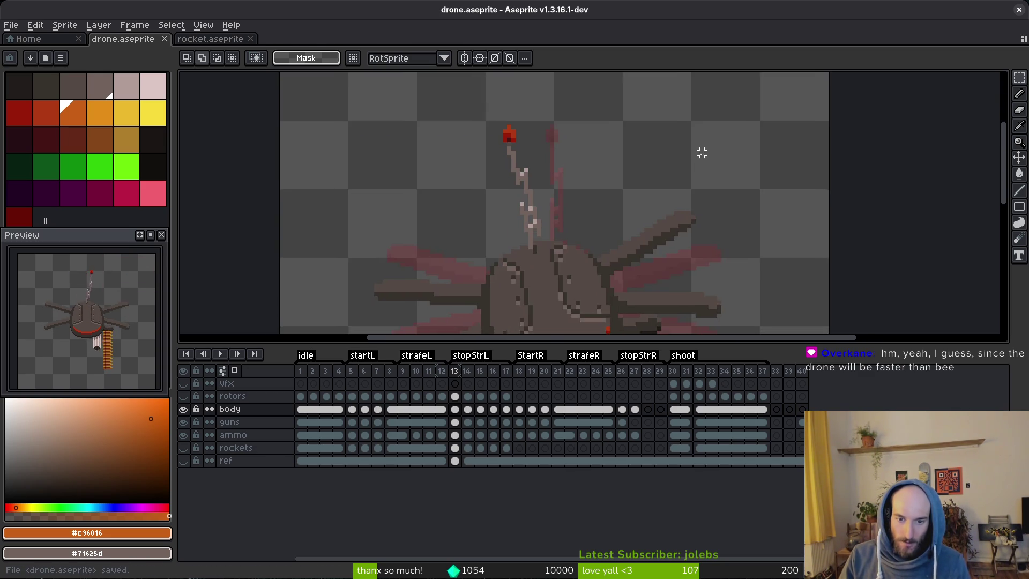
{"action": "scroll", "coordinate": [636, 214], "scroll_direction": "down", "scroll_amount": 1}
{"action": "left_click_drag", "start_coordinate": [636, 214], "coordinate": [655, 184]}
{"action": "key", "text": "ctrl+s"}
Review the antenna across frames 14, 15, 17, then back to 13, 5 and 1.
{"action": "key", "text": "alt"}
{"action": "key", "text": "Right"}
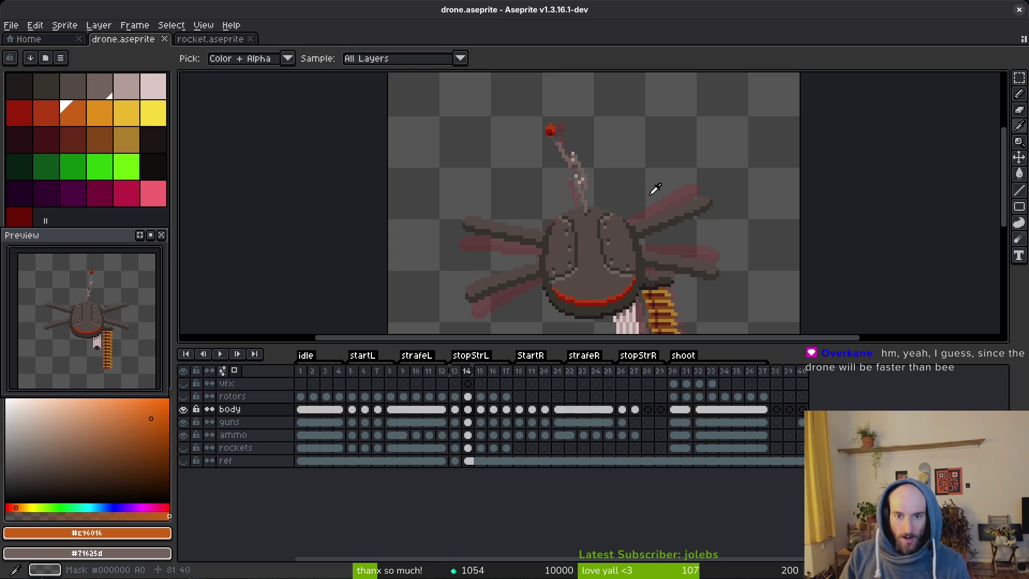
{"action": "key", "text": "Right"}
{"action": "key", "text": "Right"}
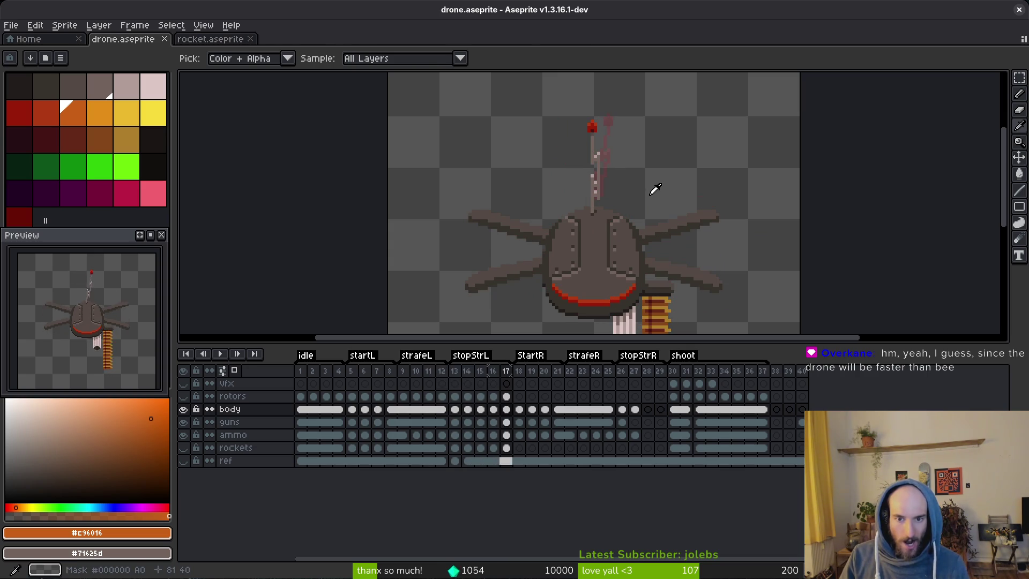
{"action": "key", "text": "m"}
{"action": "left_click", "coordinate": [454, 396]}
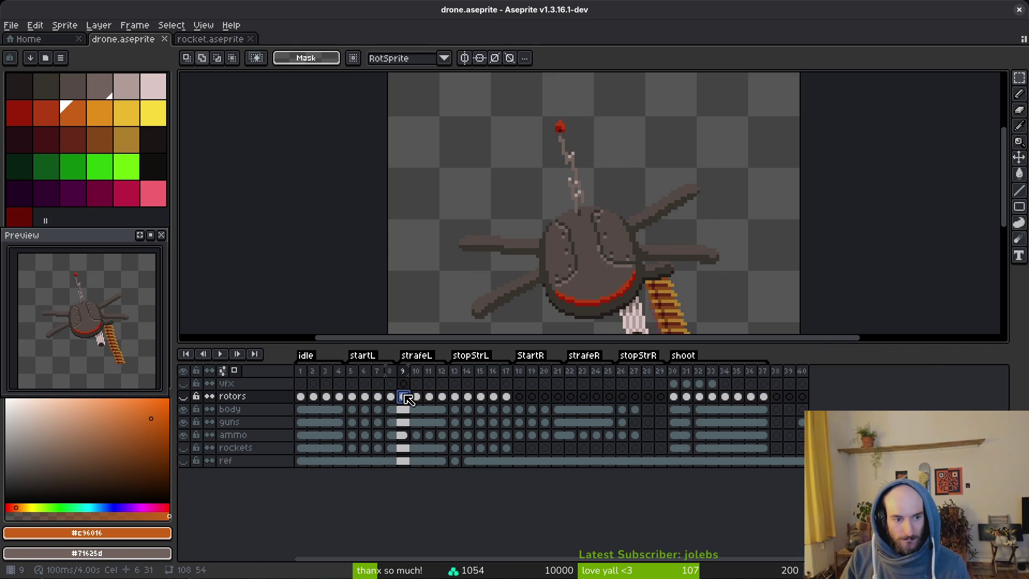
{"action": "left_click", "coordinate": [352, 397]}
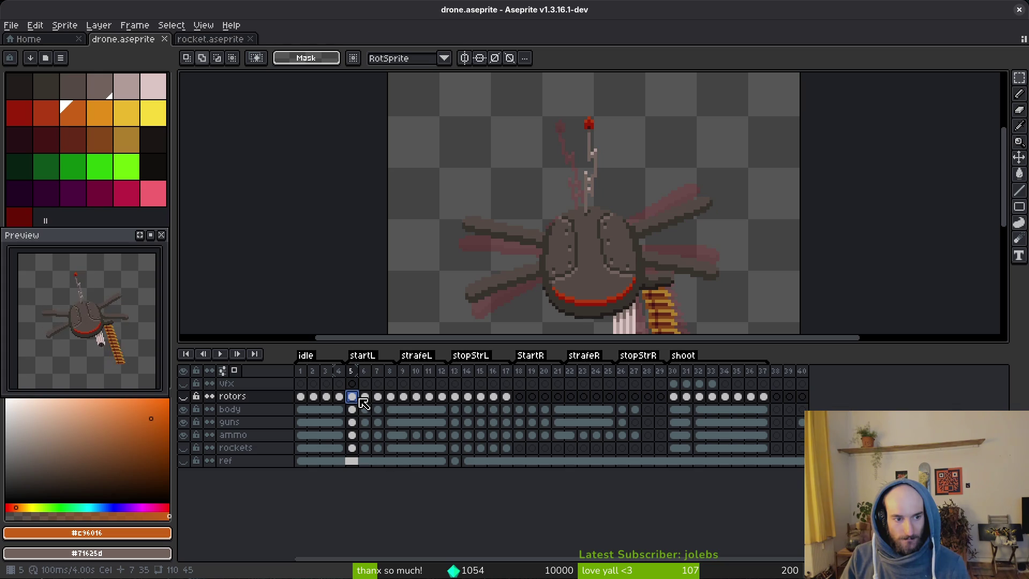
{"action": "left_click", "coordinate": [300, 397]}
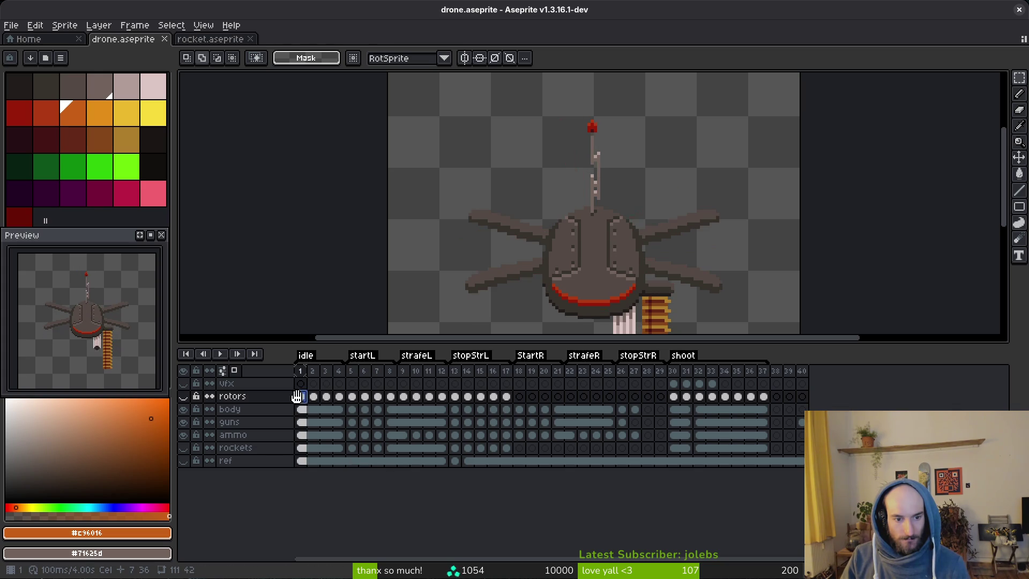
Show the rotors layer again and check frames 5, 9 and 13 with rotors visible.
{"action": "left_click", "coordinate": [183, 397]}
{"action": "left_click", "coordinate": [352, 396]}
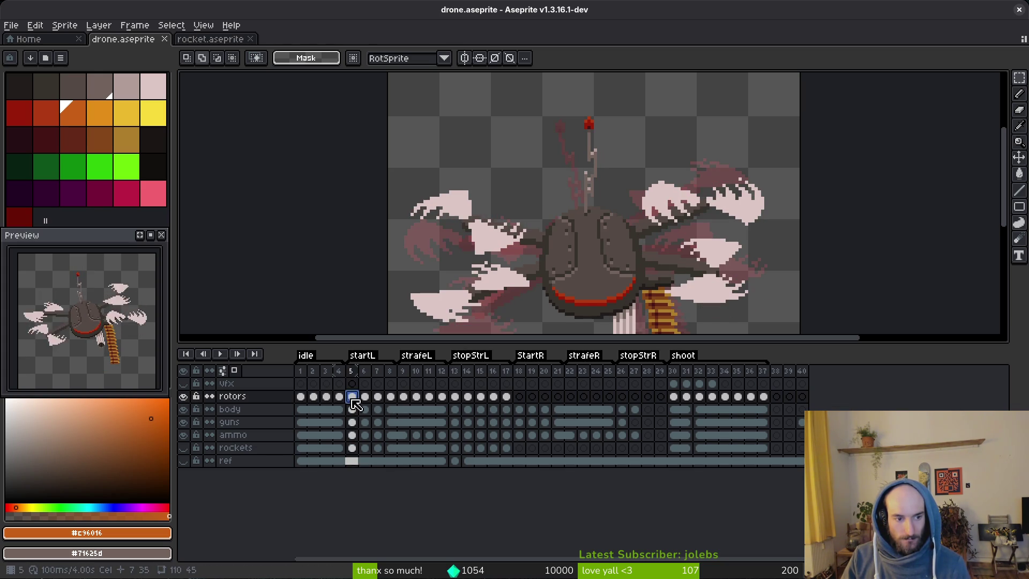
{"action": "left_click", "coordinate": [404, 399]}
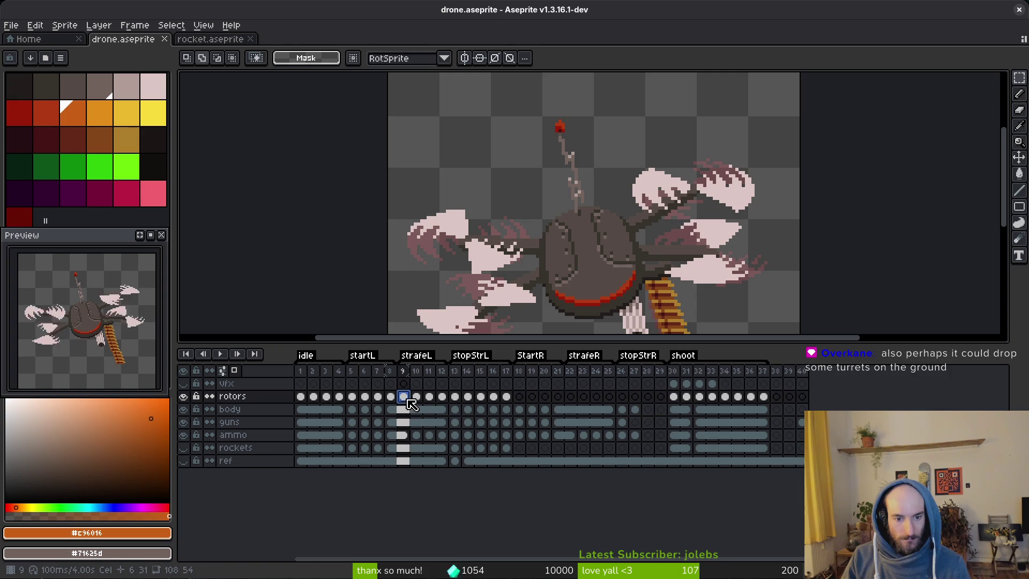
{"action": "key", "text": "Right"}
{"action": "key", "text": "Left"}
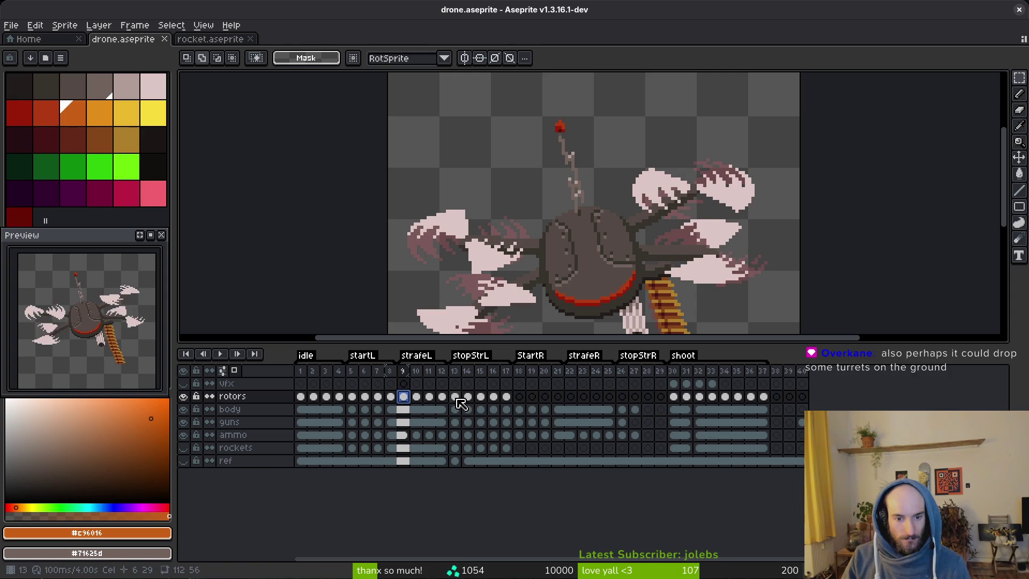
{"action": "left_click", "coordinate": [456, 397]}
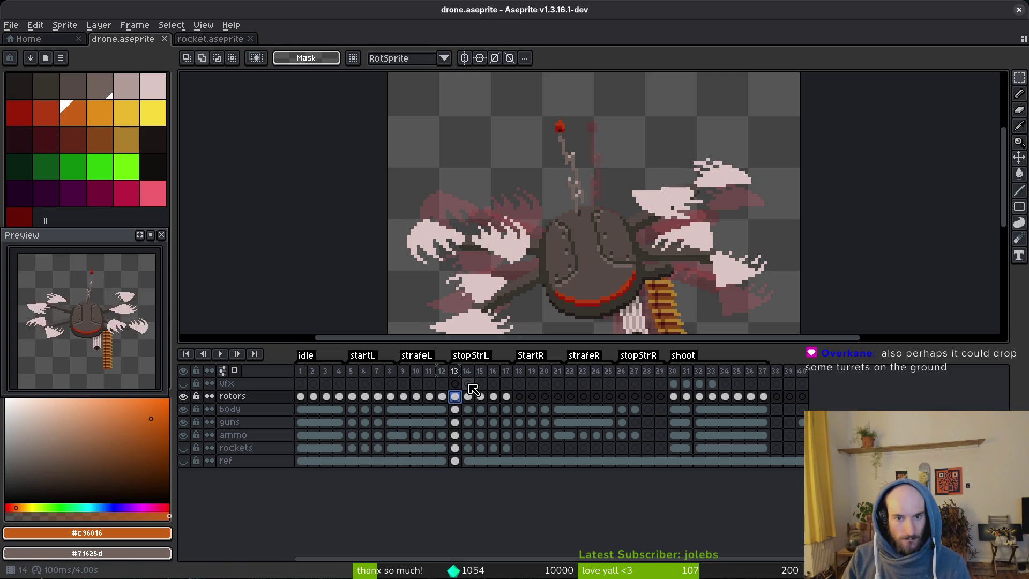
Delete frame 13 across all layers, undo an accidental cel link, and save.
{"action": "left_click", "coordinate": [458, 374]}
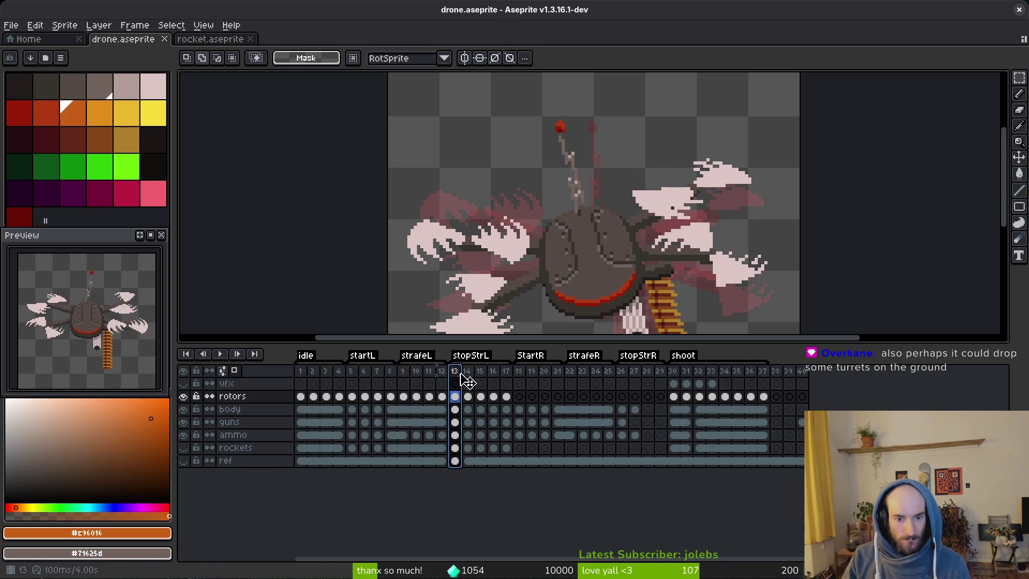
{"action": "key", "text": "Delete"}
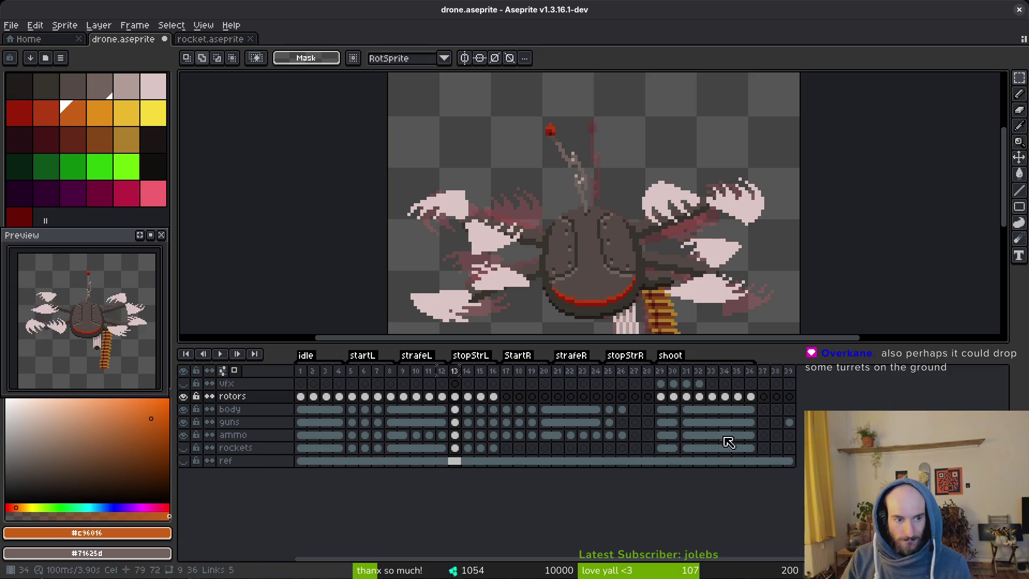
{"action": "mouse_move", "coordinate": [456, 396]}
{"action": "left_mouse_down"}
{"action": "mouse_move", "coordinate": [424, 397]}
{"action": "mouse_move", "coordinate": [494, 403]}
{"action": "left_mouse_up"}
{"action": "key", "text": "ctrl+z"}
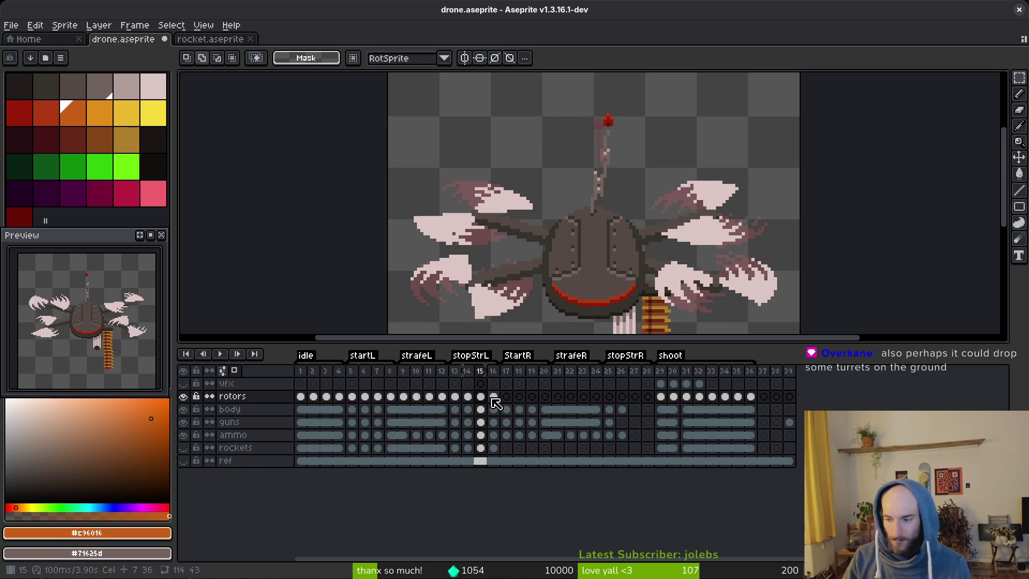
{"action": "key", "text": "ctrl+s"}
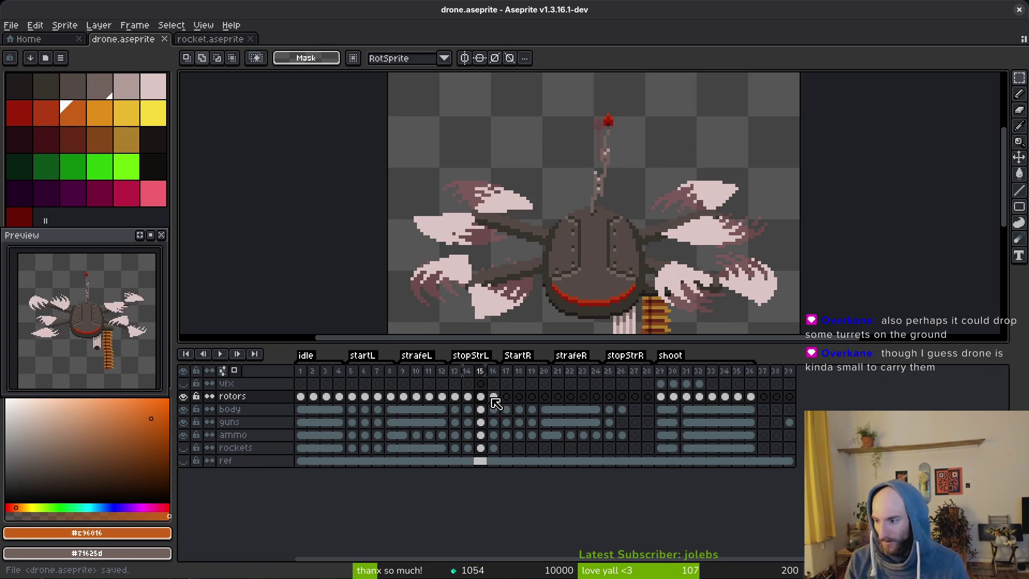
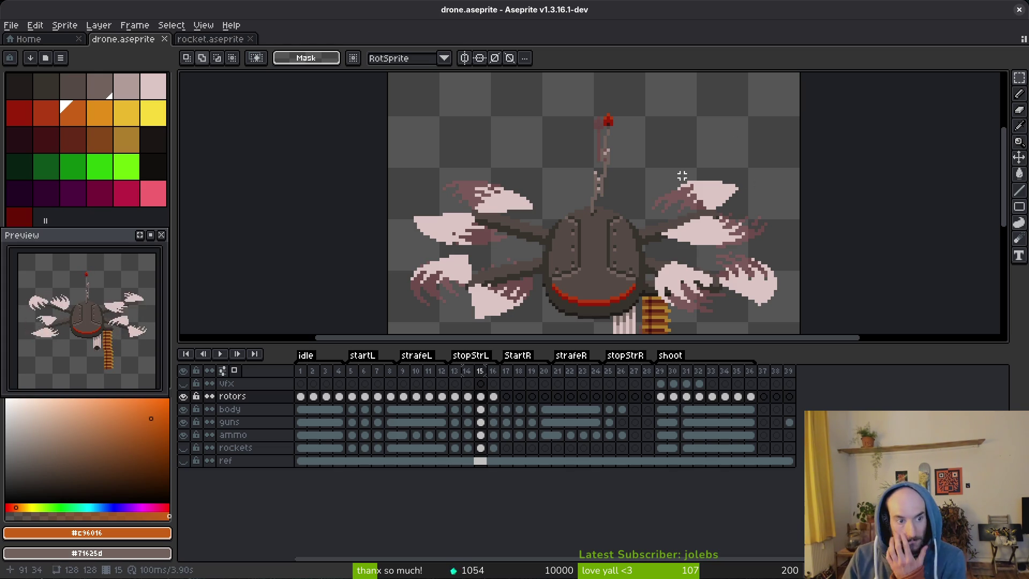
Save drone.aseprite and move ahead to the later animation frames.
{"action": "scroll", "coordinate": [524, 225], "scroll_direction": "down", "scroll_amount": 3}
{"action": "scroll", "coordinate": [524, 225], "scroll_direction": "right", "scroll_amount": 1}
{"action": "key", "text": "ctrl+s"}
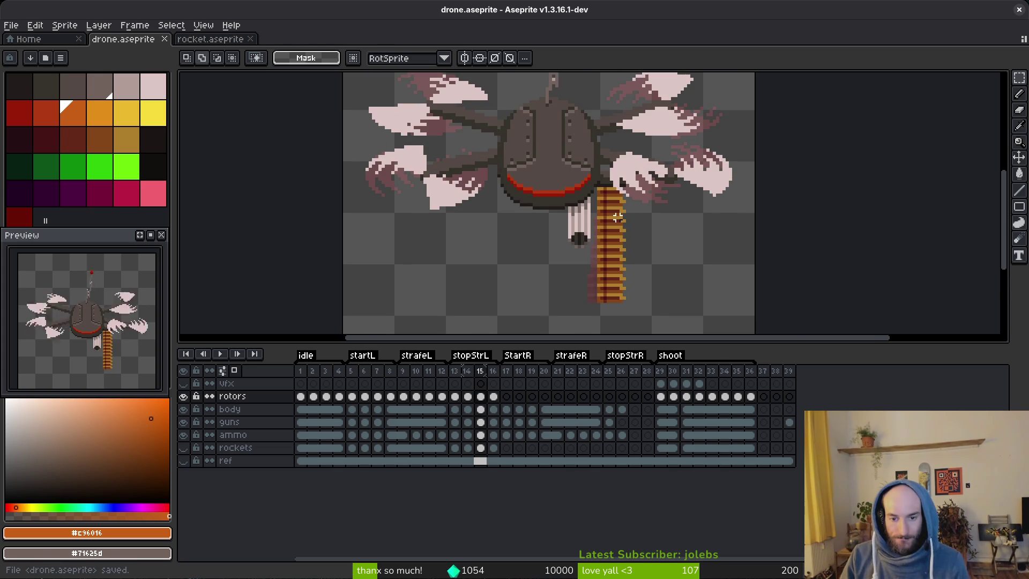
{"action": "key", "text": "minus"}
{"action": "key", "text": "minus"}
{"action": "key", "text": "minus"}
{"action": "key", "text": "i"}
{"action": "key", "text": "Return"}
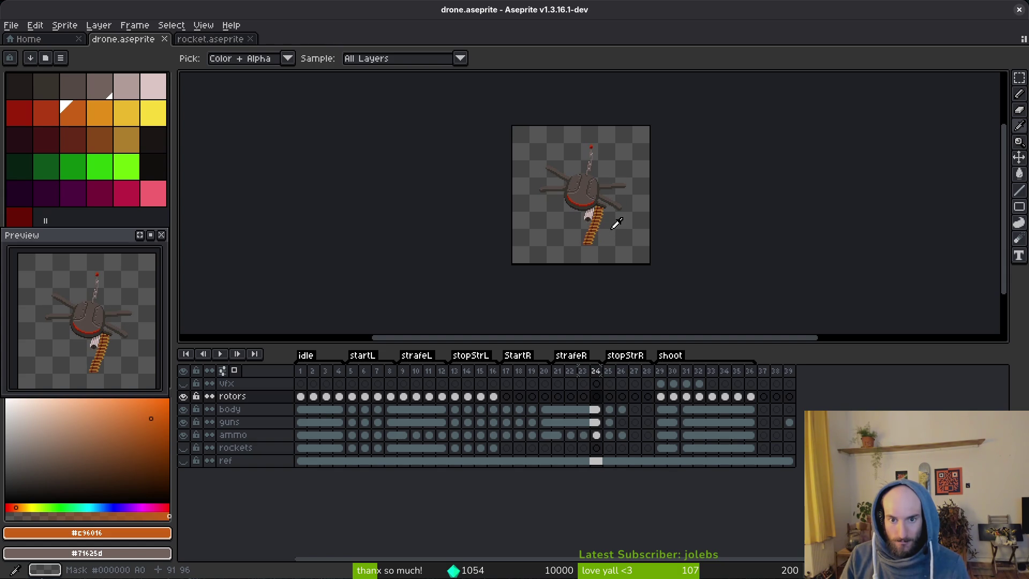
On frame 25, marquee-select the antenna and move it to follow frame 24's bend.
{"action": "key", "text": "Right"}
{"action": "key", "text": "m"}
{"action": "scroll", "coordinate": [608, 209], "scroll_direction": "up", "scroll_amount": 2}
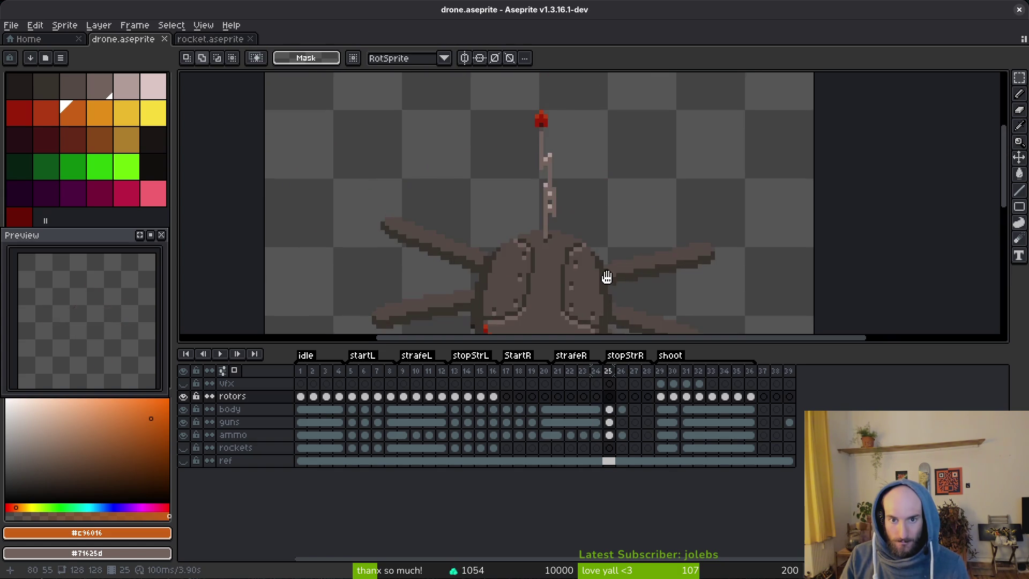
{"action": "key", "text": "Left"}
{"action": "scroll", "coordinate": [586, 218], "scroll_direction": "up", "scroll_amount": 1}
{"action": "key", "text": "Right"}
{"action": "left_click_drag", "start_coordinate": [518, 111], "coordinate": [578, 201]}
{"action": "left_click_drag", "start_coordinate": [505, 94], "coordinate": [587, 201]}
{"action": "left_click", "coordinate": [562, 184]}
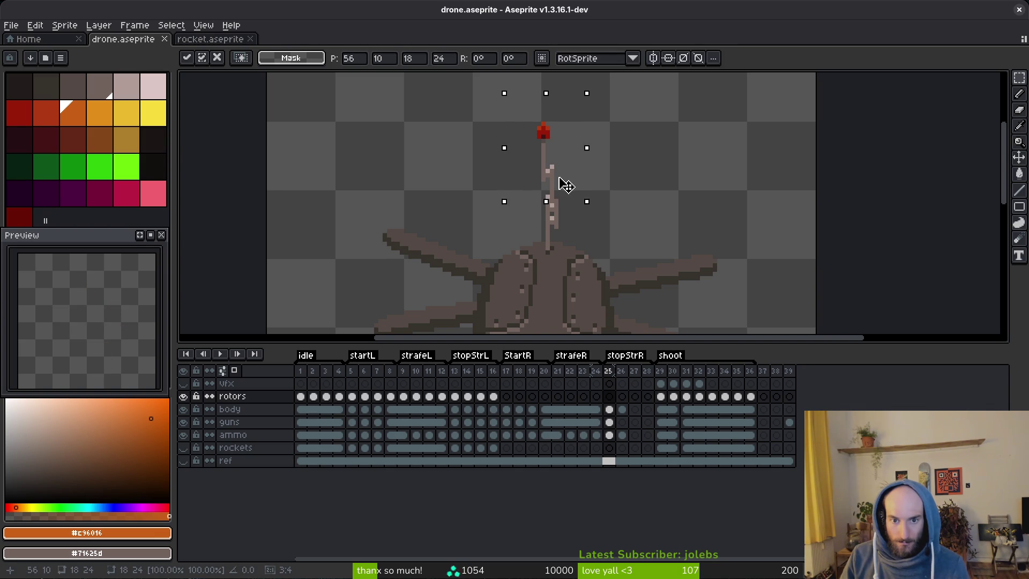
{"action": "left_click", "coordinate": [611, 410]}
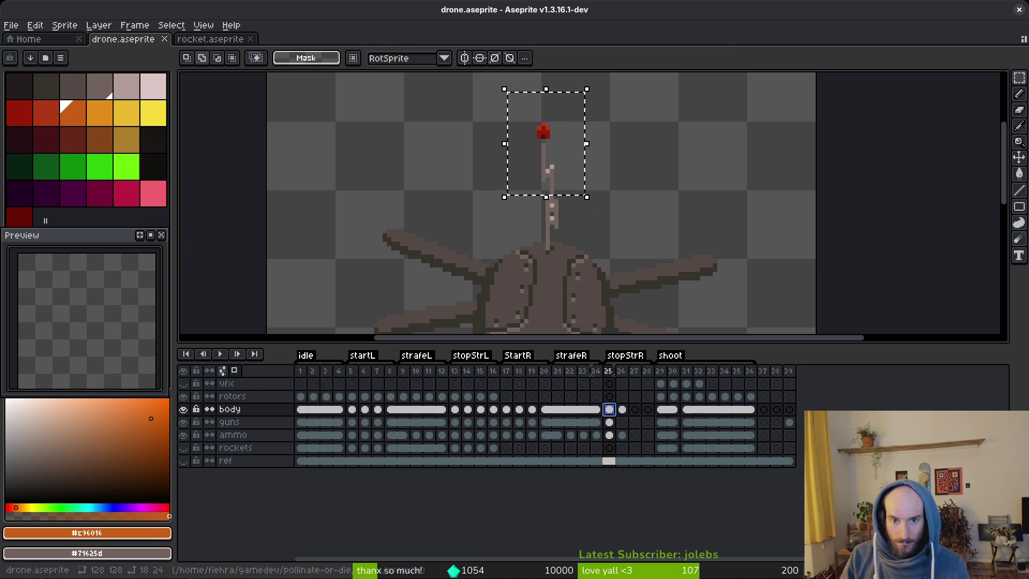
{"action": "key", "text": "ctrl+d"}
Flip between frames 24 and 25 to compare the repositioned antenna.
{"action": "key", "text": "Left"}
{"action": "key", "text": "i"}
{"action": "key", "text": "Right"}
{"action": "key", "text": "Left"}
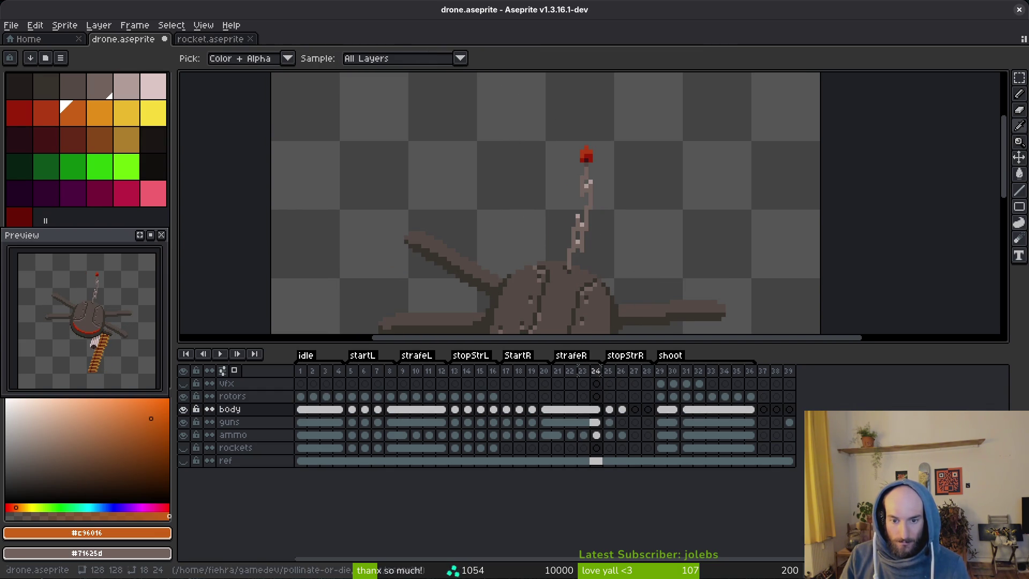
Insert a new frame 25 after frame 24, copying its pose.
{"action": "left_click", "coordinate": [443, 375]}
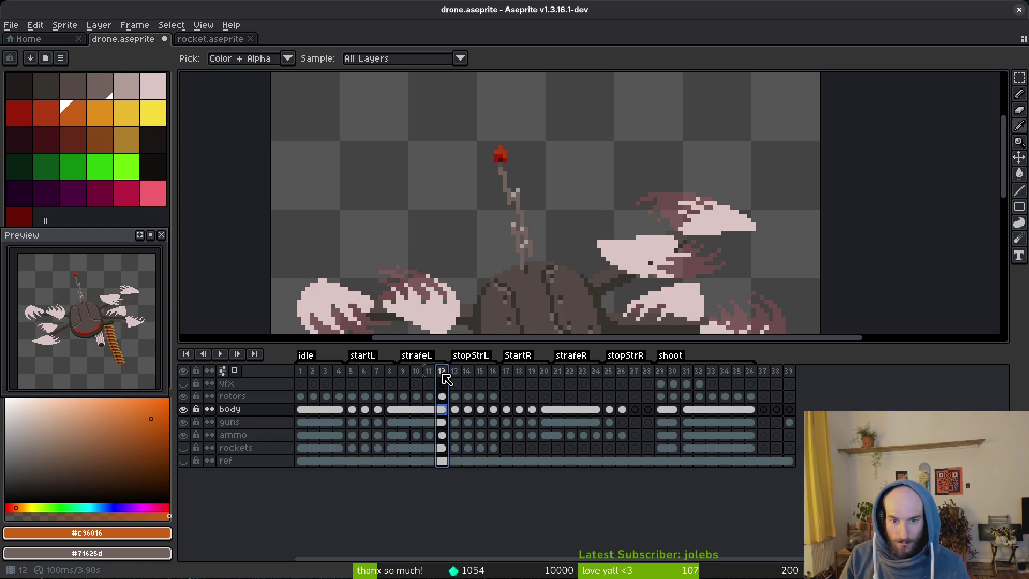
{"action": "left_click", "coordinate": [596, 384]}
{"action": "key", "text": "alt+n"}
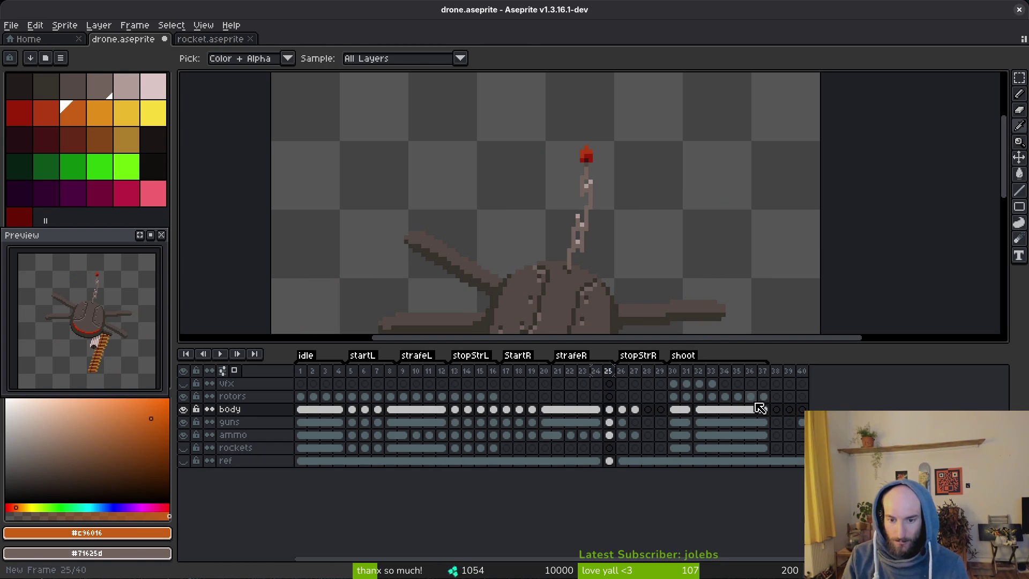
{"action": "key", "text": "m"}
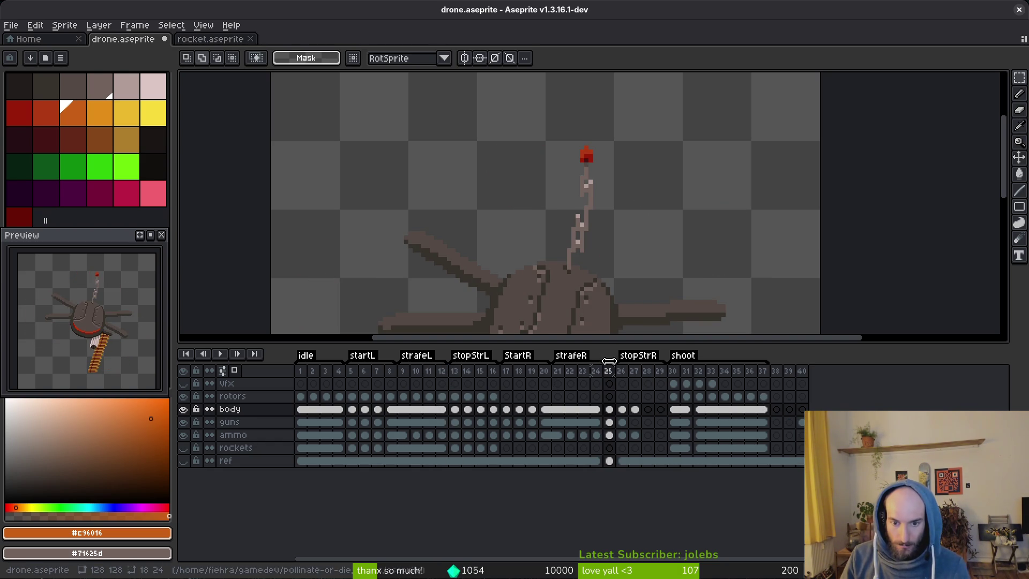
Set the stopStrR tag to start at frame 25.
{"action": "double_click", "coordinate": [614, 358]}
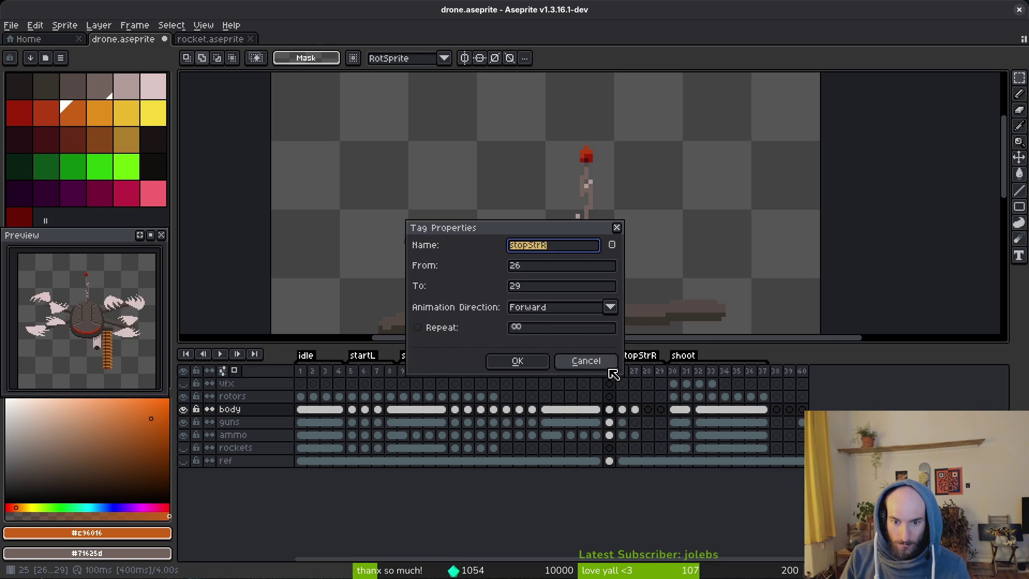
{"action": "left_click", "coordinate": [605, 367]}
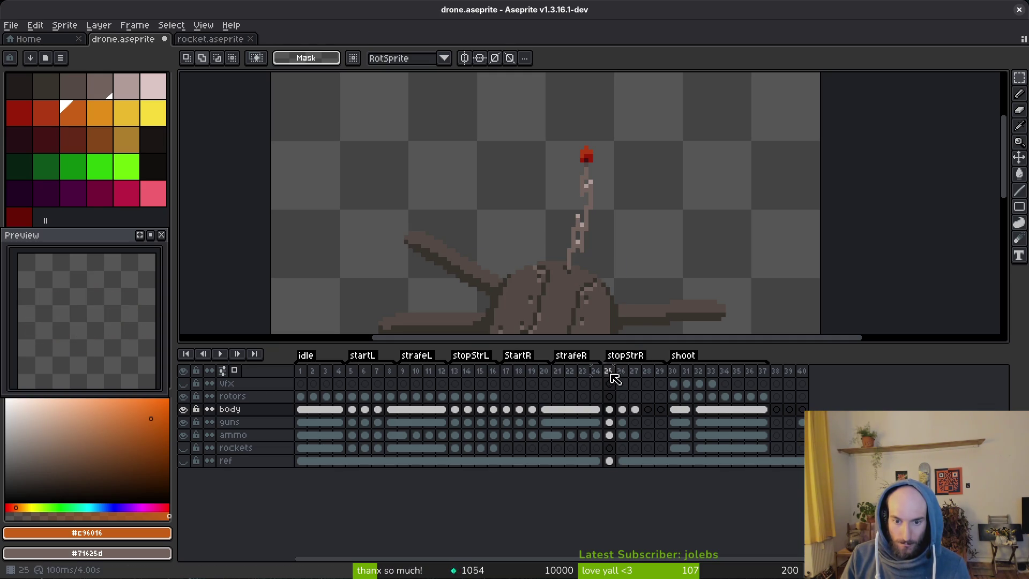
{"action": "key", "text": "Right"}
On frame 26, lasso the antenna and nudge it one pixel right.
{"action": "key", "text": "i"}
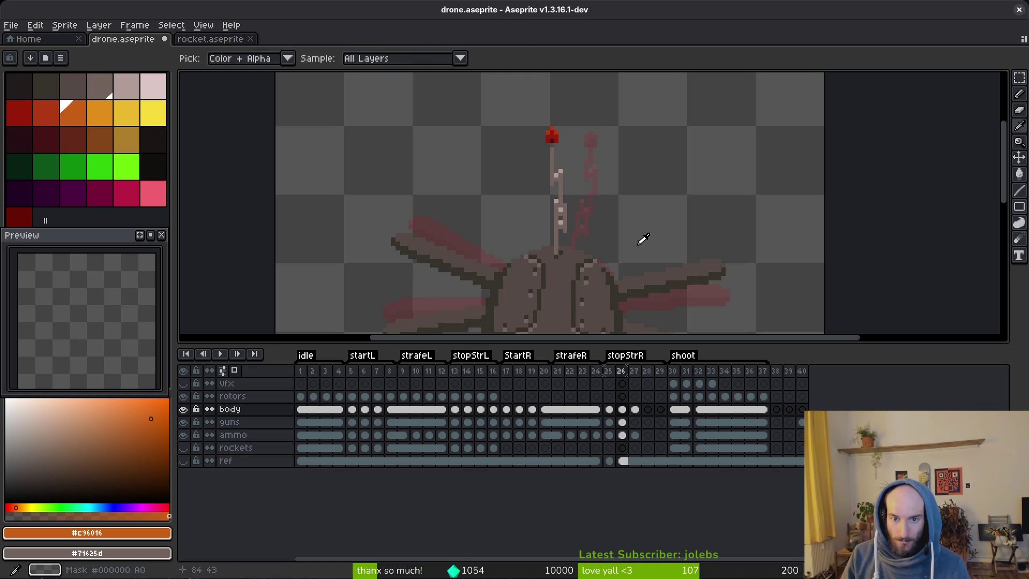
{"action": "scroll", "coordinate": [632, 241], "scroll_direction": "down", "scroll_amount": 3}
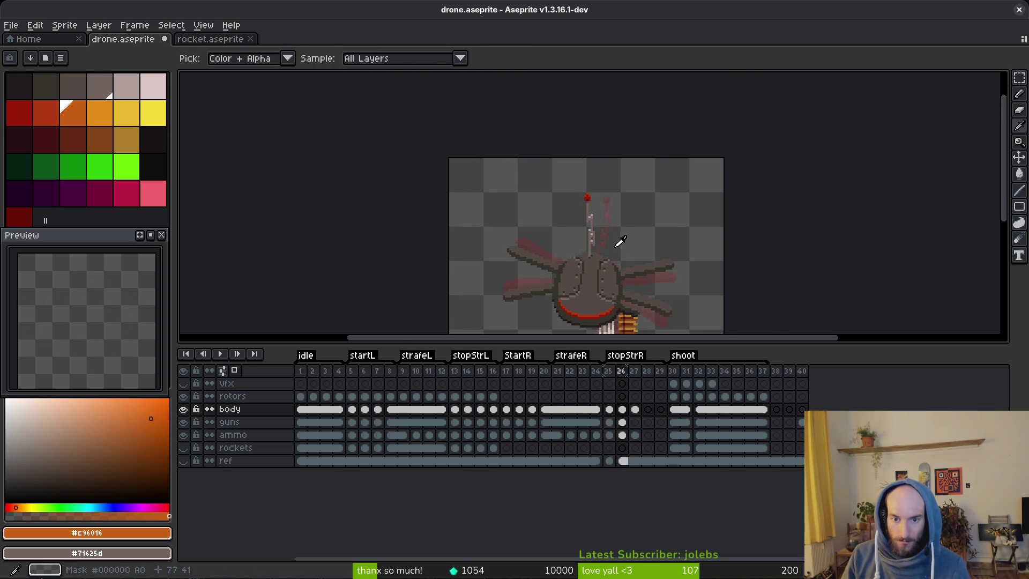
{"action": "key", "text": "m"}
{"action": "scroll", "coordinate": [616, 241], "scroll_direction": "up", "scroll_amount": 3}
{"action": "scroll", "coordinate": [612, 226], "scroll_direction": "down", "scroll_amount": 3}
{"action": "key", "text": "i"}
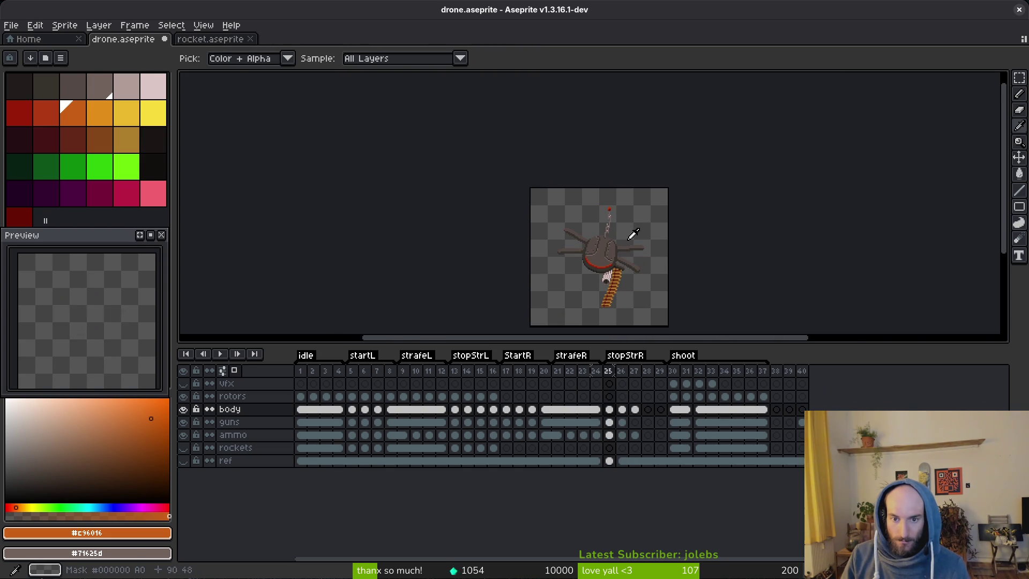
{"action": "key", "text": "m"}
{"action": "scroll", "coordinate": [611, 228], "scroll_direction": "up", "scroll_amount": 3}
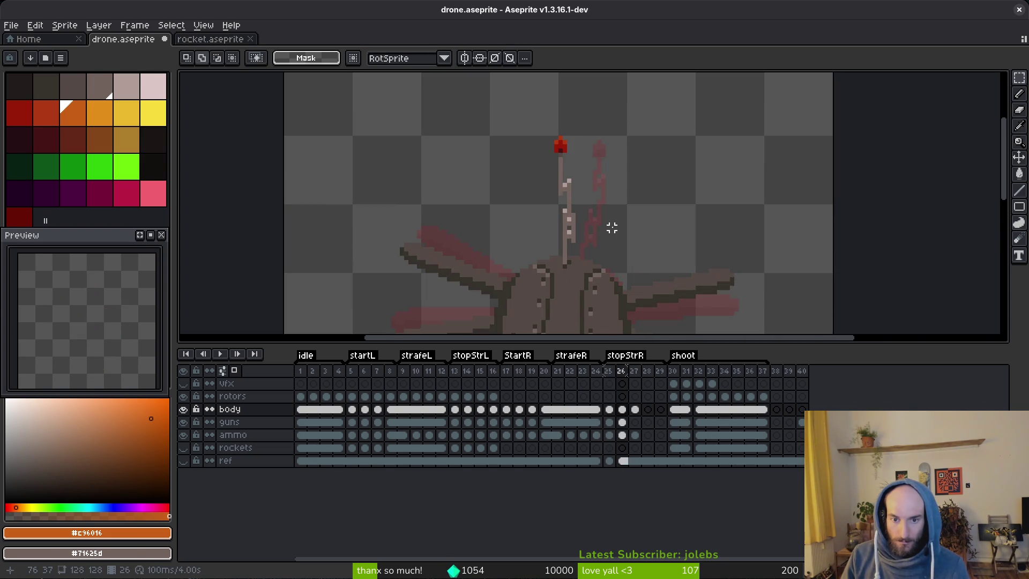
{"action": "scroll", "coordinate": [611, 228], "scroll_direction": "down", "scroll_amount": 2}
{"action": "key", "text": "i"}
{"action": "key", "text": "m"}
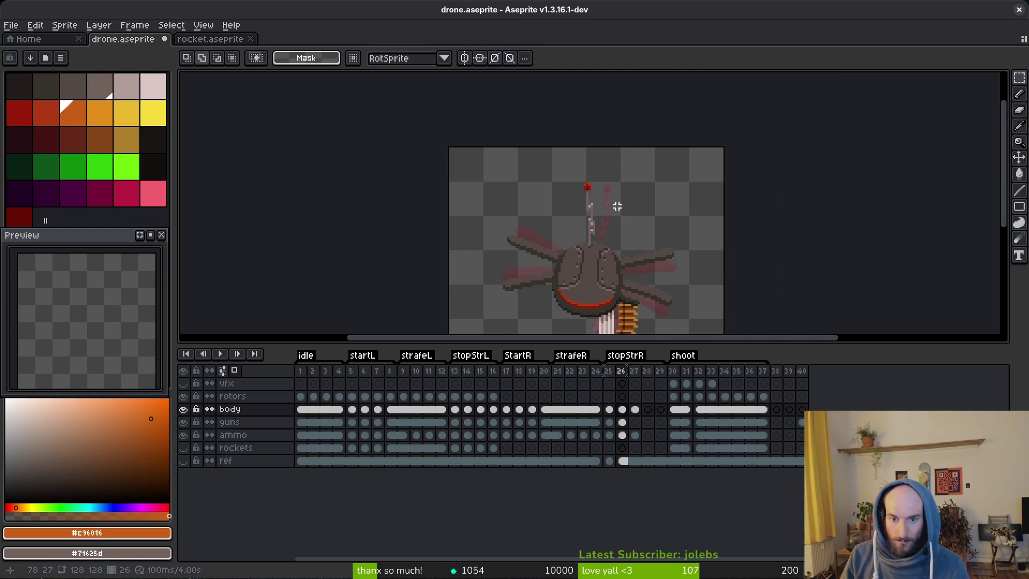
{"action": "scroll", "coordinate": [614, 220], "scroll_direction": "up", "scroll_amount": 2}
{"action": "key", "text": "shift+w"}
{"action": "mouse_move", "coordinate": [570, 129]}
{"action": "left_mouse_down"}
{"action": "mouse_move", "coordinate": [544, 193]}
{"action": "mouse_move", "coordinate": [558, 271]}
{"action": "mouse_move", "coordinate": [593, 236]}
{"action": "mouse_move", "coordinate": [578, 139]}
{"action": "left_mouse_up"}
{"action": "key", "text": "Right"}
{"action": "key", "text": "ctrl+d"}
Set up a 1px pencil in the darker #544d45 brown and save the sprite.
{"action": "scroll", "coordinate": [593, 285], "scroll_direction": "up", "scroll_amount": 2}
{"action": "scroll", "coordinate": [624, 200], "scroll_direction": "up", "scroll_amount": 1}
{"action": "key", "text": "i"}
{"action": "left_click", "coordinate": [601, 177]}
{"action": "key", "text": "b"}
{"action": "left_click_drag", "start_coordinate": [560, 161], "coordinate": [567, 177]}
{"action": "key", "text": "ctrl+z"}
{"action": "left_click", "coordinate": [567, 177], "text": "alt"}
{"action": "key", "text": "minus"}
{"action": "key", "text": "minus"}
{"action": "key", "text": "ctrl+s"}
On frame 27, shift the stray antenna pixels to join the stem.
{"action": "scroll", "coordinate": [574, 207], "scroll_direction": "down", "scroll_amount": 3}
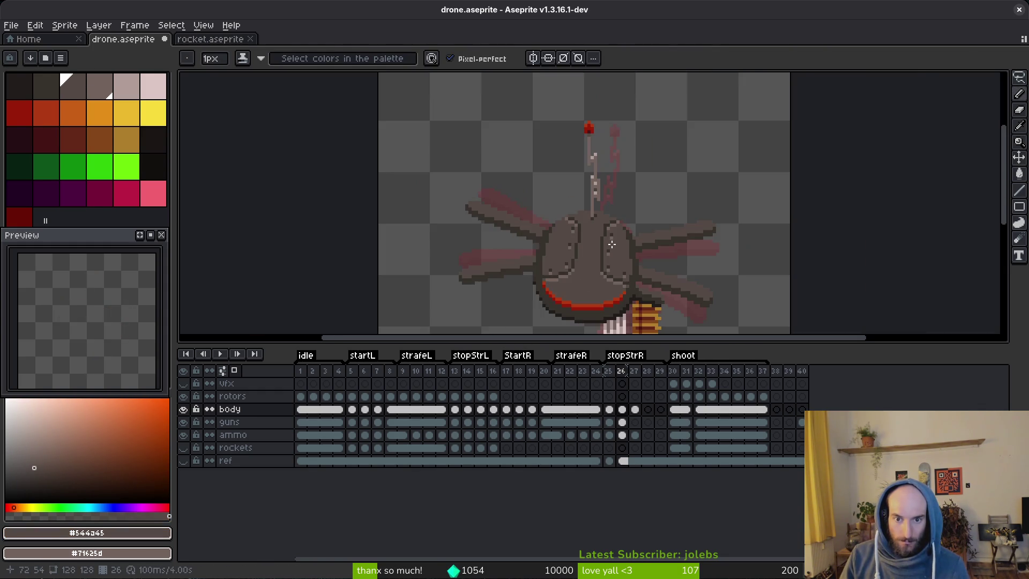
{"action": "scroll", "coordinate": [654, 206], "scroll_direction": "down", "scroll_amount": 2}
{"action": "scroll", "coordinate": [659, 212], "scroll_direction": "up", "scroll_amount": 2}
{"action": "key", "text": "Right"}
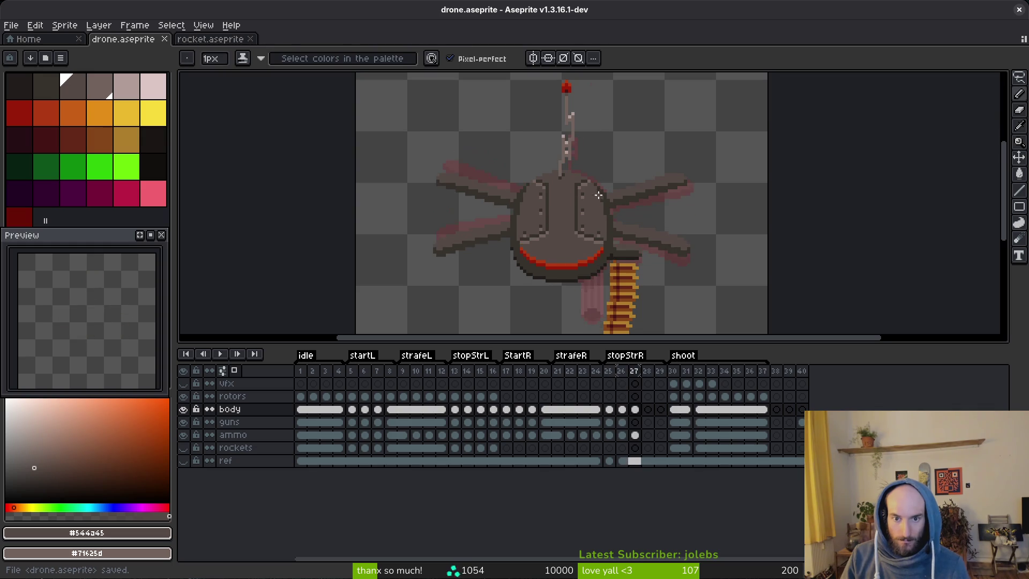
{"action": "scroll", "coordinate": [584, 233], "scroll_direction": "up", "scroll_amount": 3}
{"action": "key", "text": "m"}
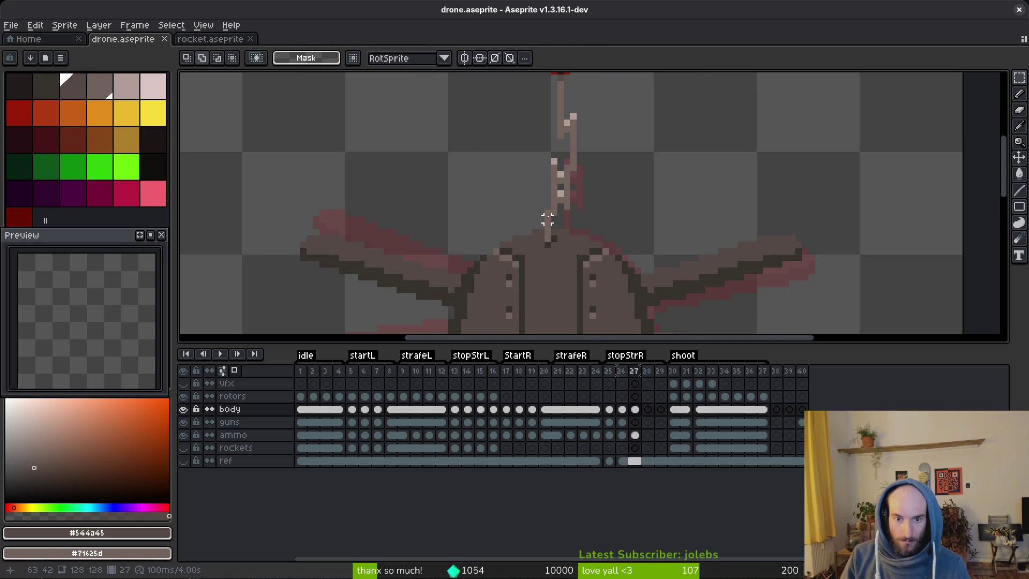
{"action": "mouse_move", "coordinate": [547, 212]}
{"action": "left_mouse_down"}
{"action": "mouse_move", "coordinate": [547, 238]}
{"action": "mouse_move", "coordinate": [560, 238]}
{"action": "left_mouse_up"}
{"action": "key", "text": "ctrl+s"}
{"action": "scroll", "coordinate": [560, 238], "scroll_direction": "up", "scroll_amount": 1}
{"action": "key", "text": "b"}
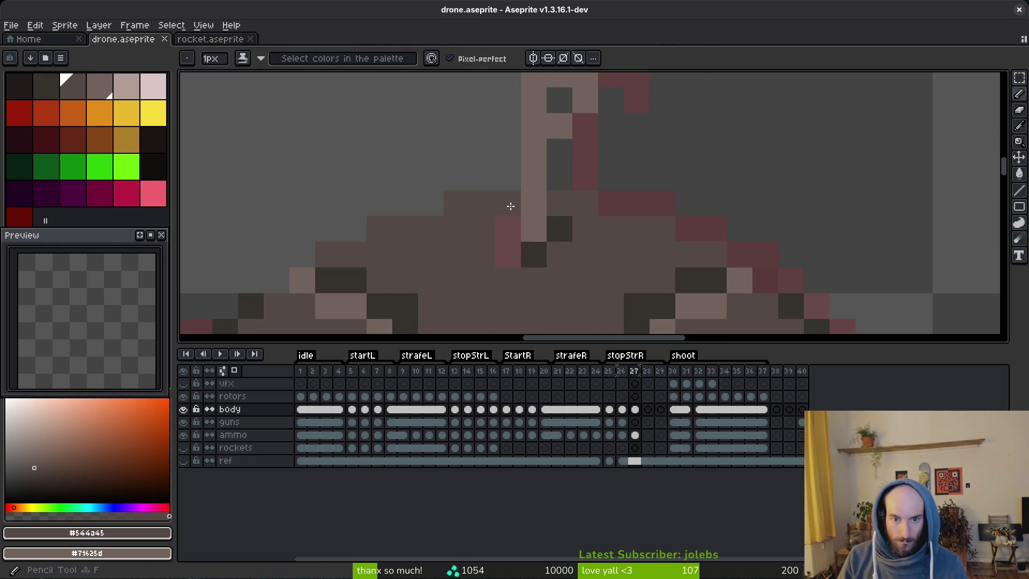
{"action": "scroll", "coordinate": [746, 230], "scroll_direction": "down", "scroll_amount": 3}
{"action": "scroll", "coordinate": [746, 230], "scroll_direction": "down", "scroll_amount": 2}
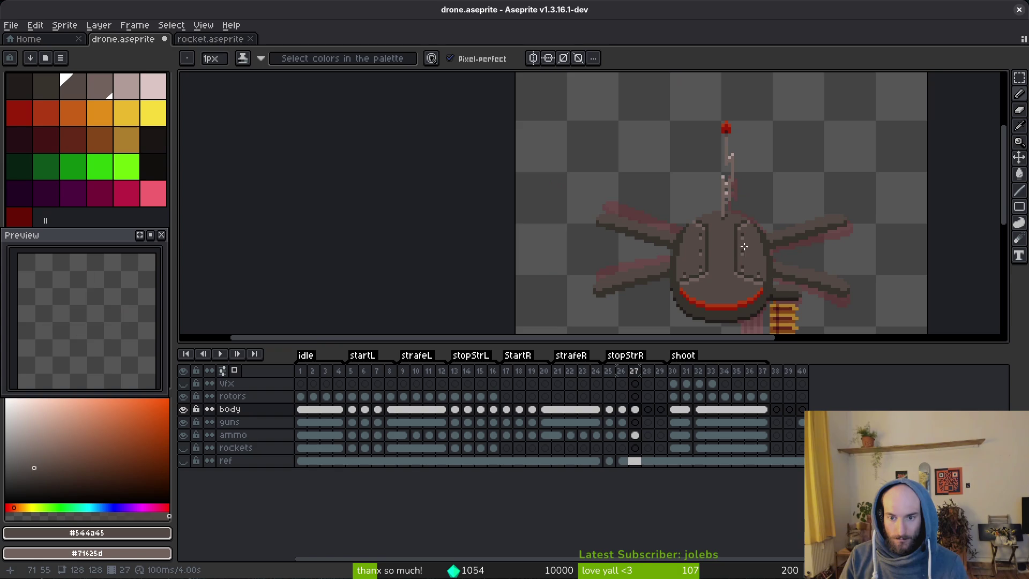
{"action": "key", "text": "ctrl+z"}
{"action": "key", "text": "ctrl+d"}
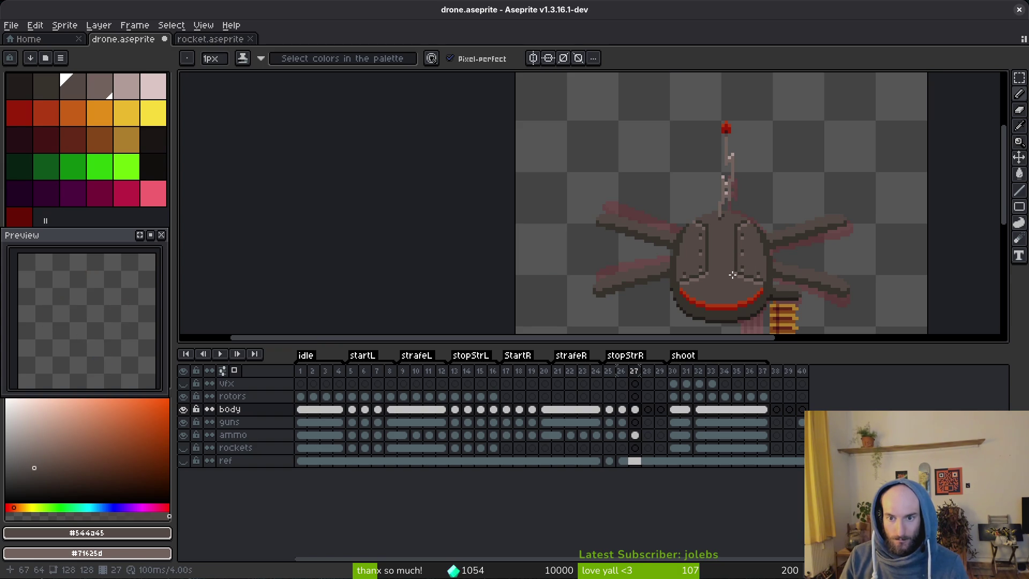
Compare frame 27's pose against frames 26, 25, 6, 4 and 2.
{"action": "key", "text": "Left"}
{"action": "key", "text": "Right"}
{"action": "key", "text": "Left"}
{"action": "key", "text": "Right"}
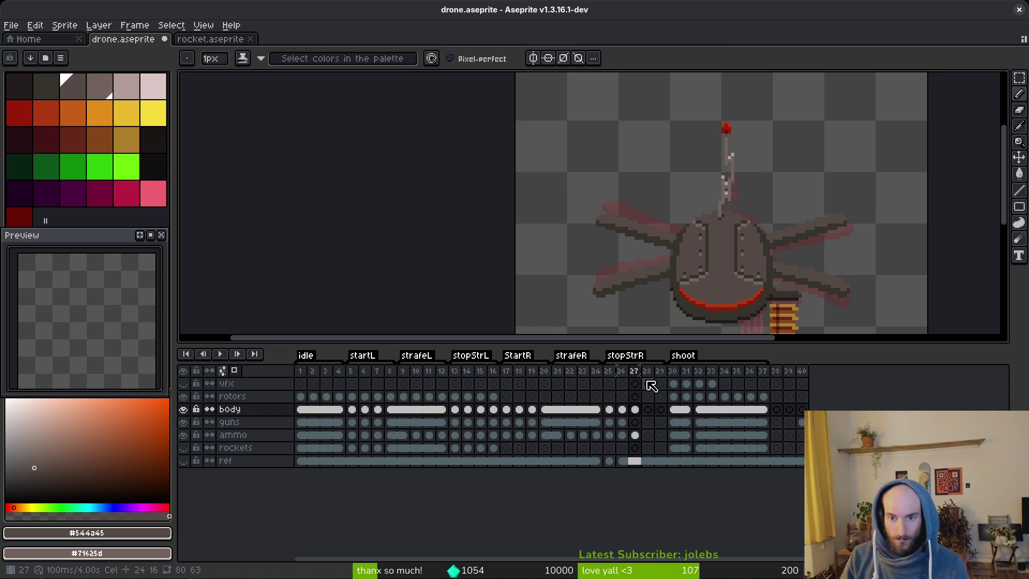
{"action": "left_click", "coordinate": [369, 411]}
{"action": "left_click", "coordinate": [314, 410]}
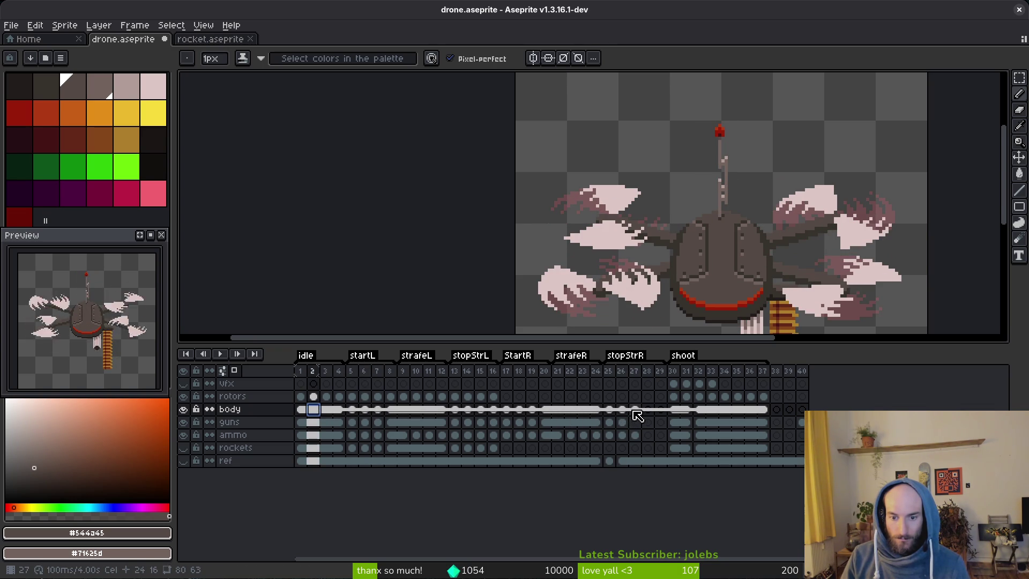
{"action": "left_click", "coordinate": [610, 411]}
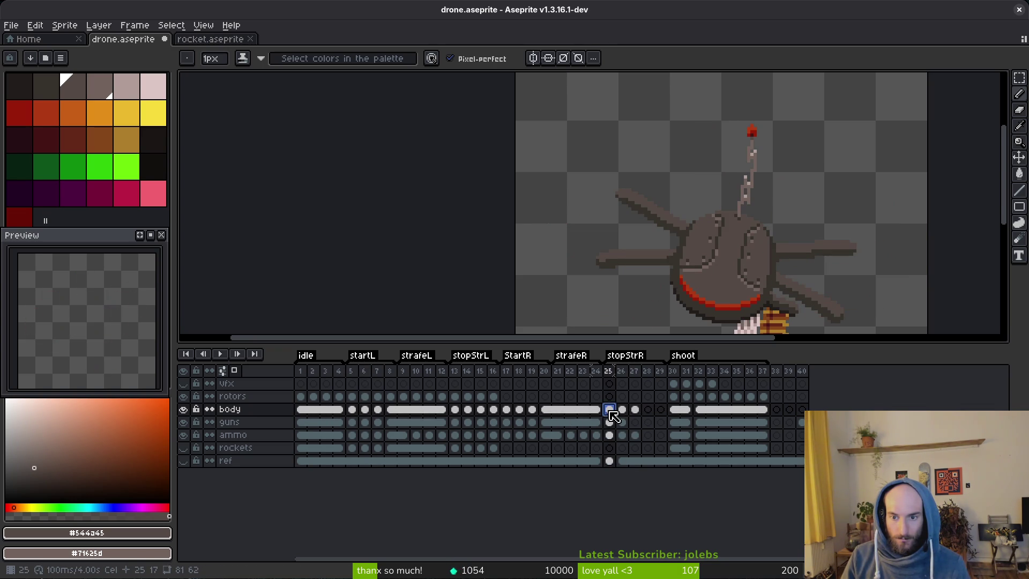
{"action": "left_click", "coordinate": [635, 411]}
{"action": "left_click", "coordinate": [338, 411]}
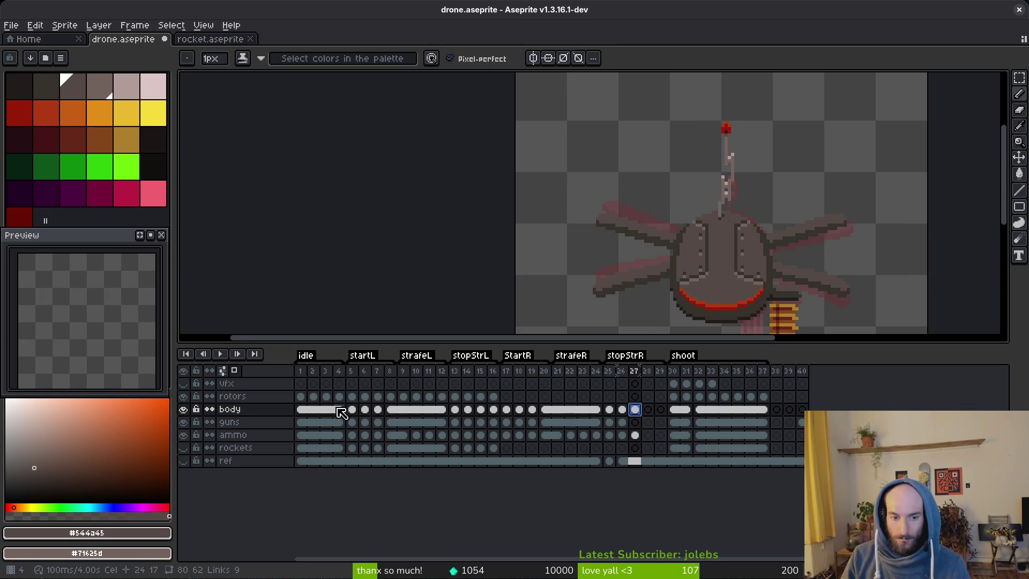
{"action": "left_click", "coordinate": [636, 411]}
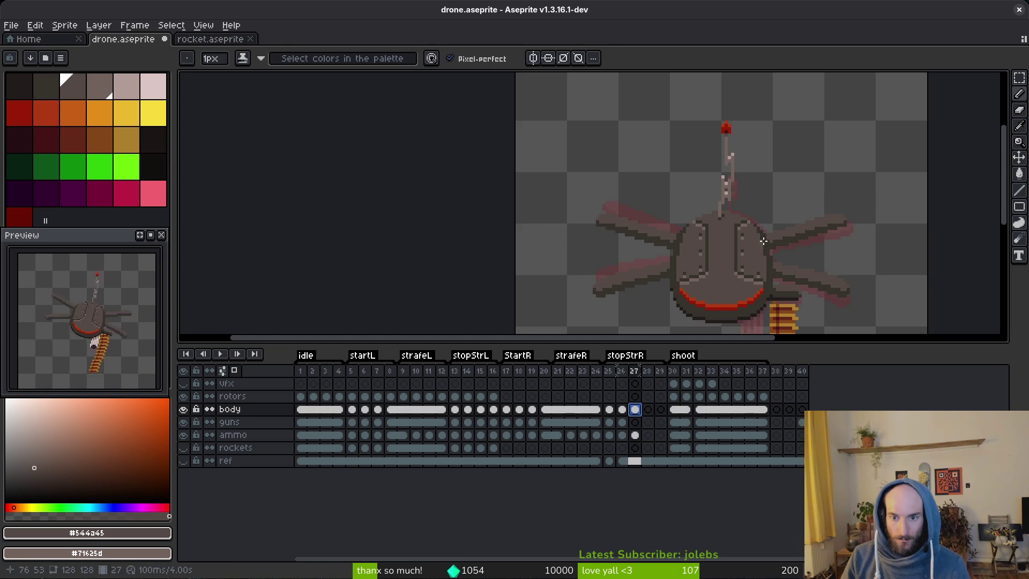
Turn on onion skinning and view frame 26.
{"action": "key", "text": "Left"}
{"action": "key", "text": "Left"}
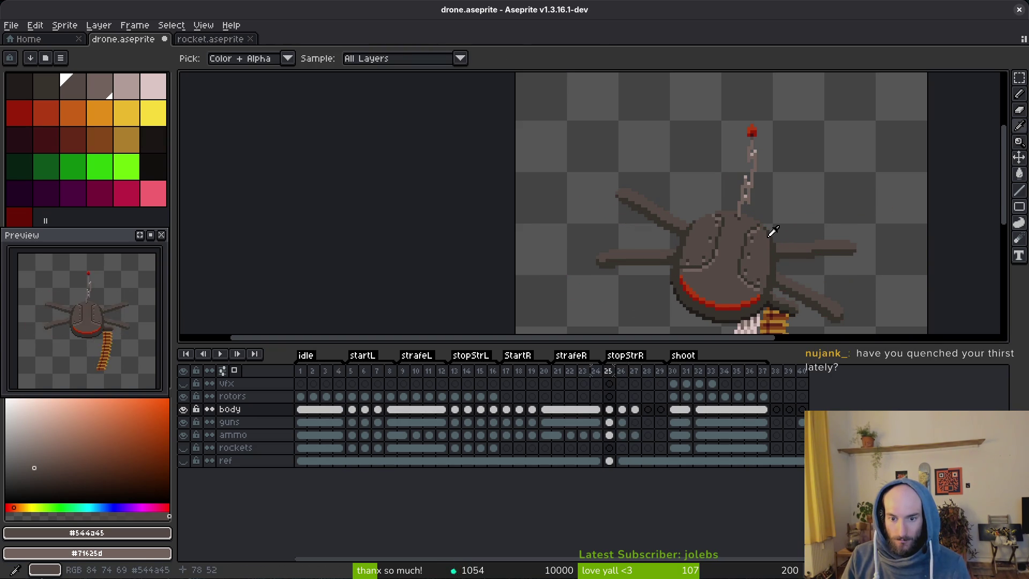
{"action": "key", "text": "F3"}
{"action": "key", "text": "Right"}
{"action": "scroll", "coordinate": [707, 241], "scroll_direction": "up", "scroll_amount": 2}
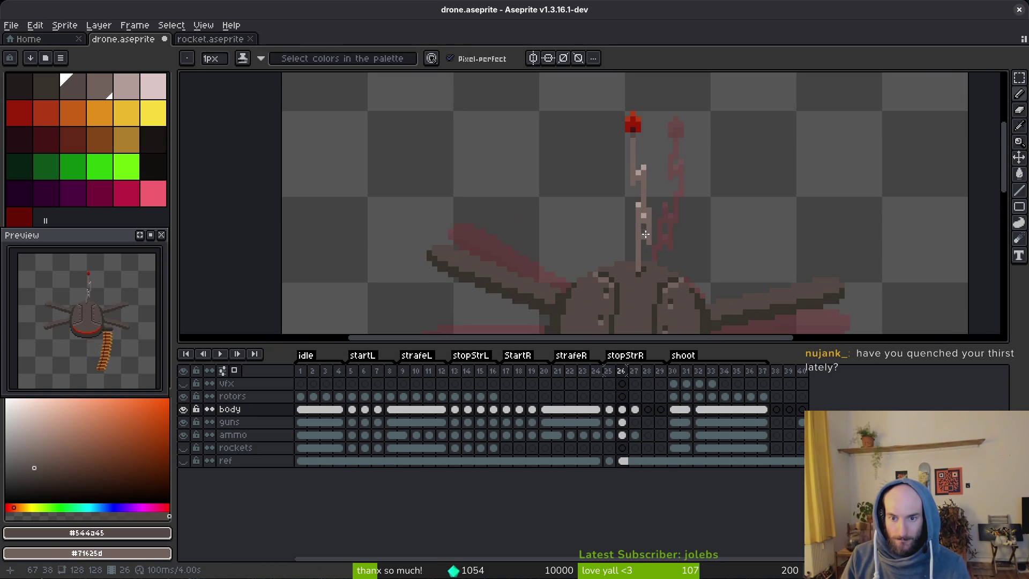
Erase part of the old antenna and pick the dark antenna brown.
{"action": "key", "text": "e"}
{"action": "left_click_drag", "start_coordinate": [627, 151], "coordinate": [641, 172]}
{"action": "scroll", "coordinate": [648, 222], "scroll_direction": "up", "scroll_amount": 1}
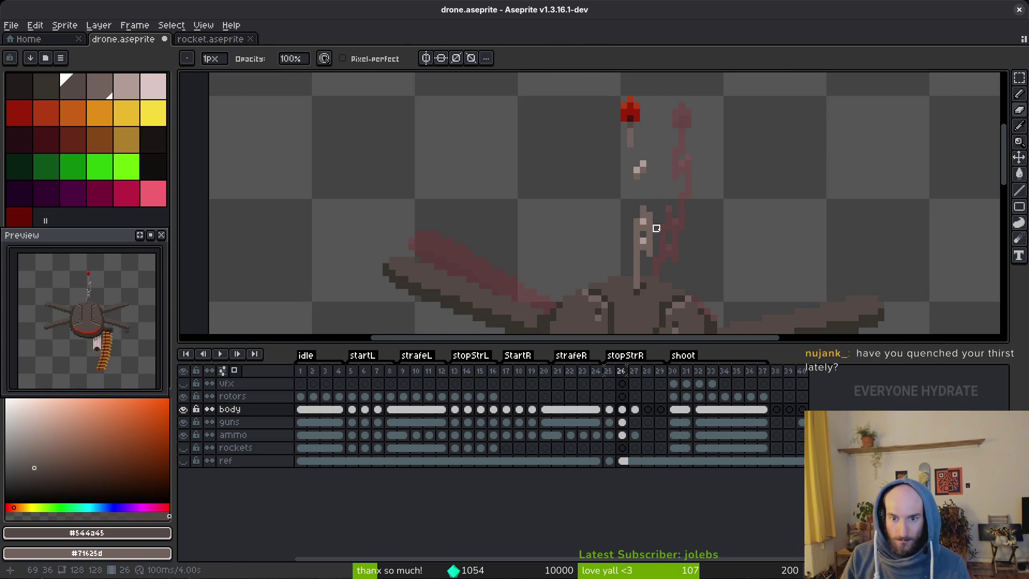
{"action": "key", "text": "m"}
{"action": "scroll", "coordinate": [643, 225], "scroll_direction": "up", "scroll_amount": 1}
{"action": "key", "text": "i"}
{"action": "left_click", "coordinate": [604, 284]}
{"action": "key", "text": "b"}
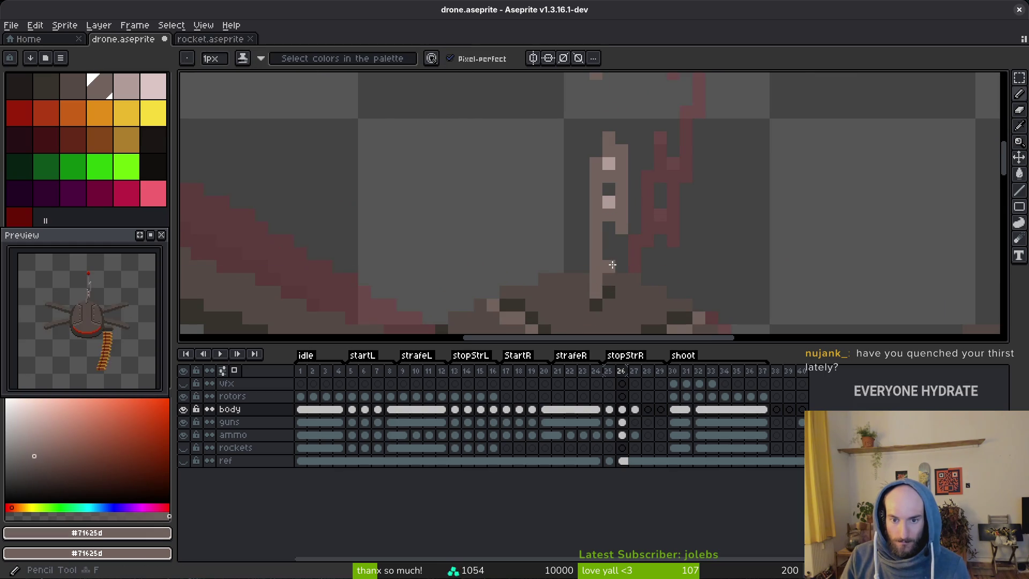
{"action": "mouse_move", "coordinate": [637, 246]}
{"action": "left_mouse_down"}
{"action": "mouse_move", "coordinate": [654, 264]}
{"action": "mouse_move", "coordinate": [642, 260]}
{"action": "left_mouse_up"}
{"action": "scroll", "coordinate": [654, 257], "scroll_direction": "down", "scroll_amount": 1}
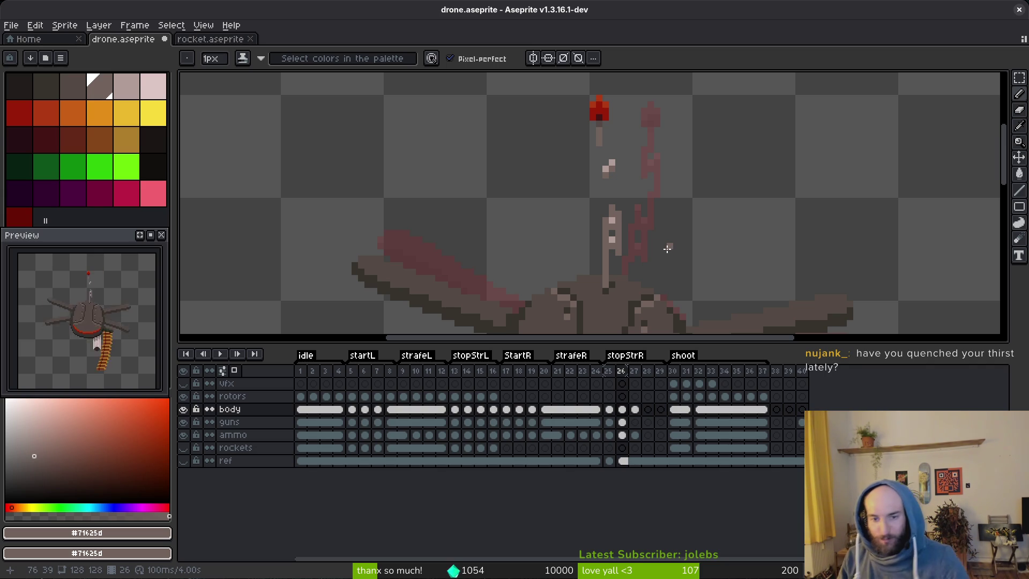
{"action": "scroll", "coordinate": [640, 251], "scroll_direction": "up", "scroll_amount": 1}
Realign the antenna blocks: one two pixels right, a strip one right, a section down.
{"action": "key", "text": "m"}
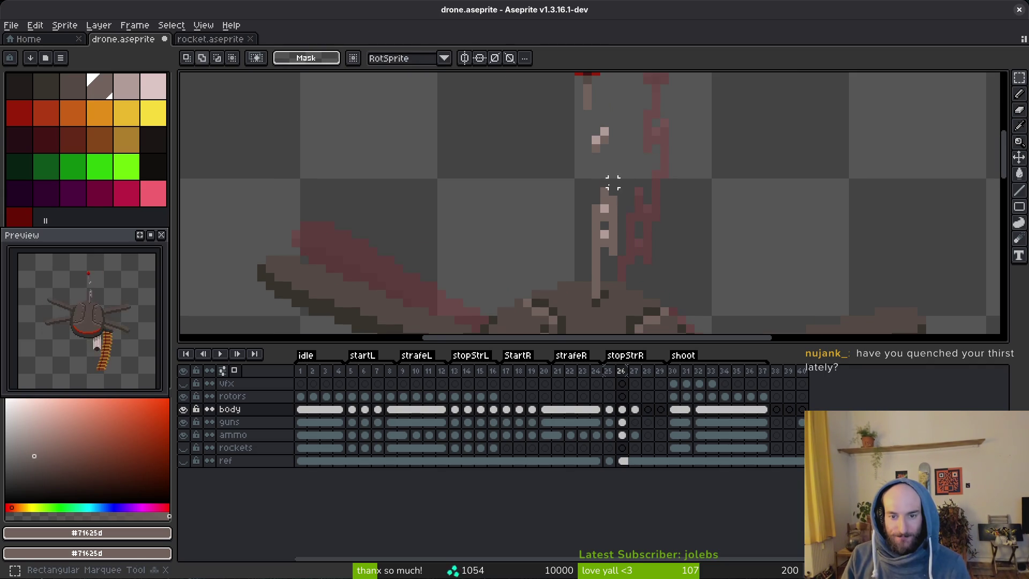
{"action": "mouse_move", "coordinate": [661, 169]}
{"action": "left_mouse_down"}
{"action": "mouse_move", "coordinate": [597, 268]}
{"action": "mouse_move", "coordinate": [627, 246]}
{"action": "left_mouse_up"}
{"action": "mouse_move", "coordinate": [581, 193]}
{"action": "left_mouse_down"}
{"action": "mouse_move", "coordinate": [611, 259]}
{"action": "mouse_move", "coordinate": [611, 247]}
{"action": "left_mouse_up"}
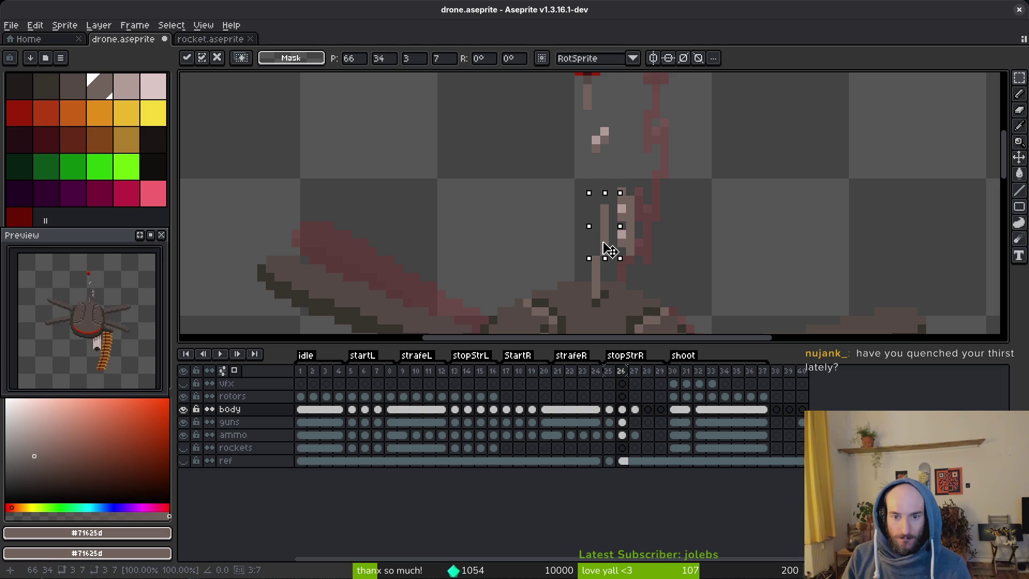
{"action": "key", "text": "b"}
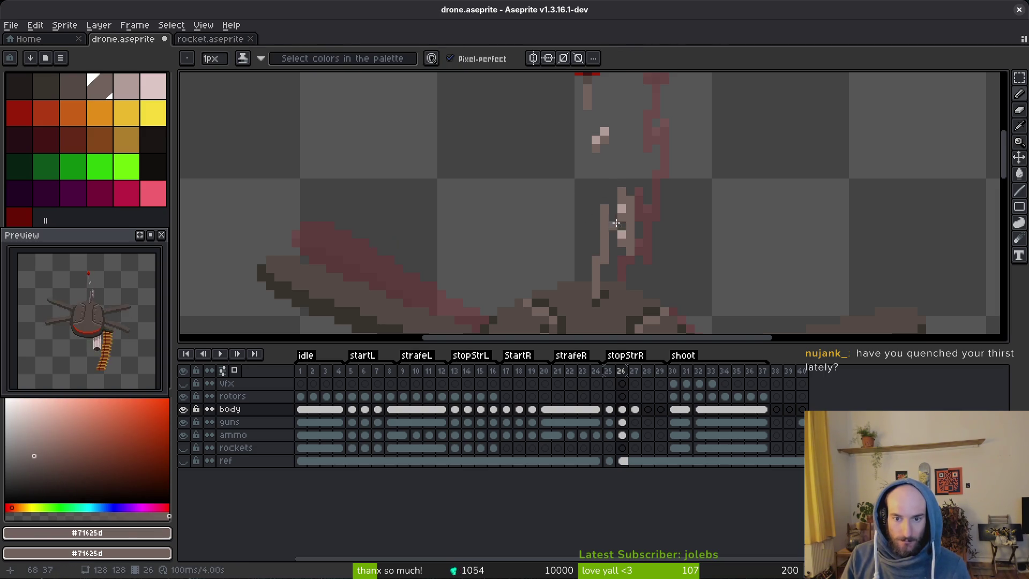
{"action": "key", "text": "m"}
{"action": "mouse_move", "coordinate": [612, 191]}
{"action": "left_mouse_down"}
{"action": "mouse_move", "coordinate": [635, 214]}
{"action": "mouse_move", "coordinate": [630, 257]}
{"action": "left_mouse_up"}
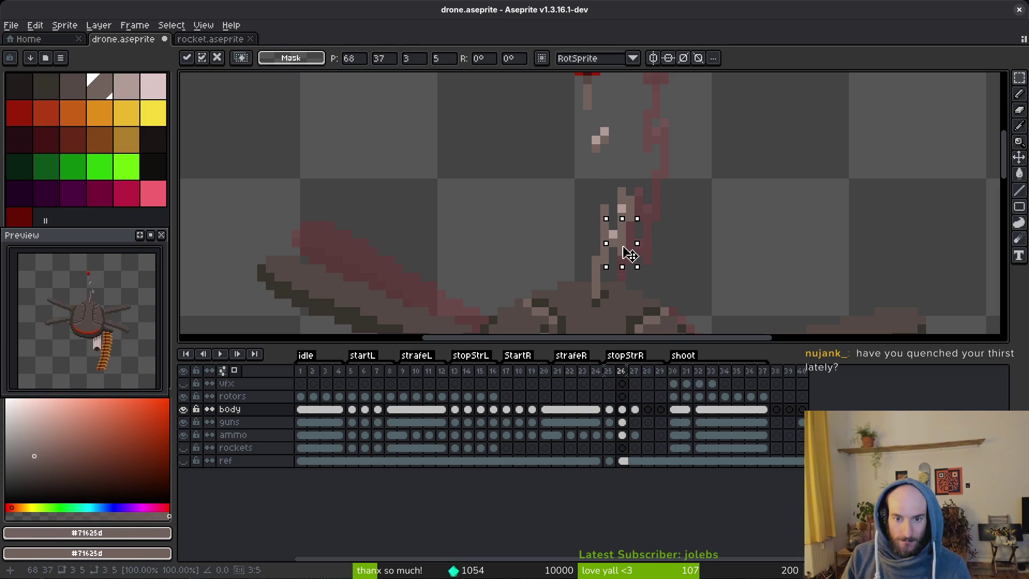
{"action": "left_click", "coordinate": [664, 234]}
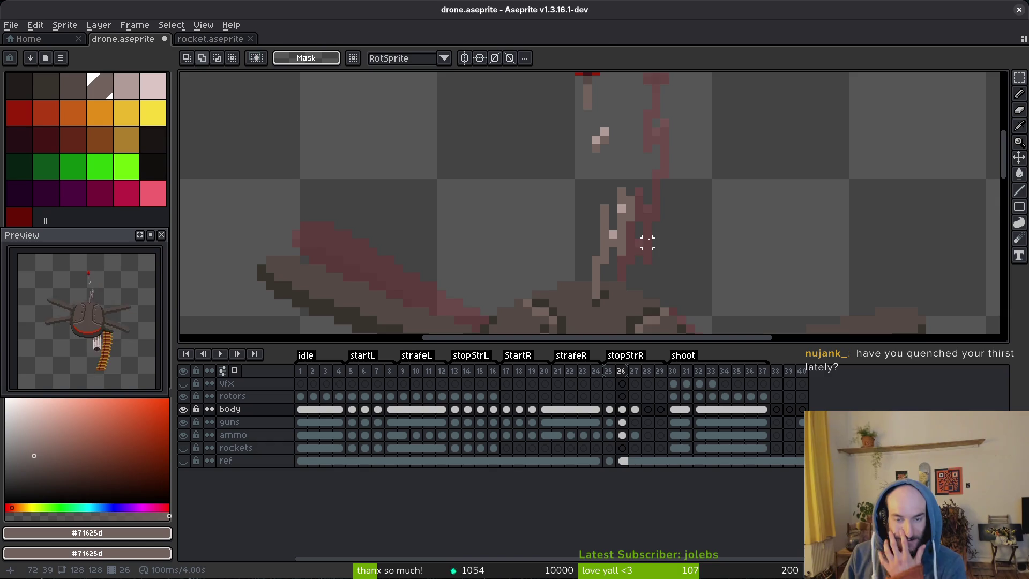
{"action": "scroll", "coordinate": [647, 244], "scroll_direction": "up", "scroll_amount": 2}
Add a light highlight pixel to the antenna, checking it against the previous frame.
{"action": "key", "text": "b"}
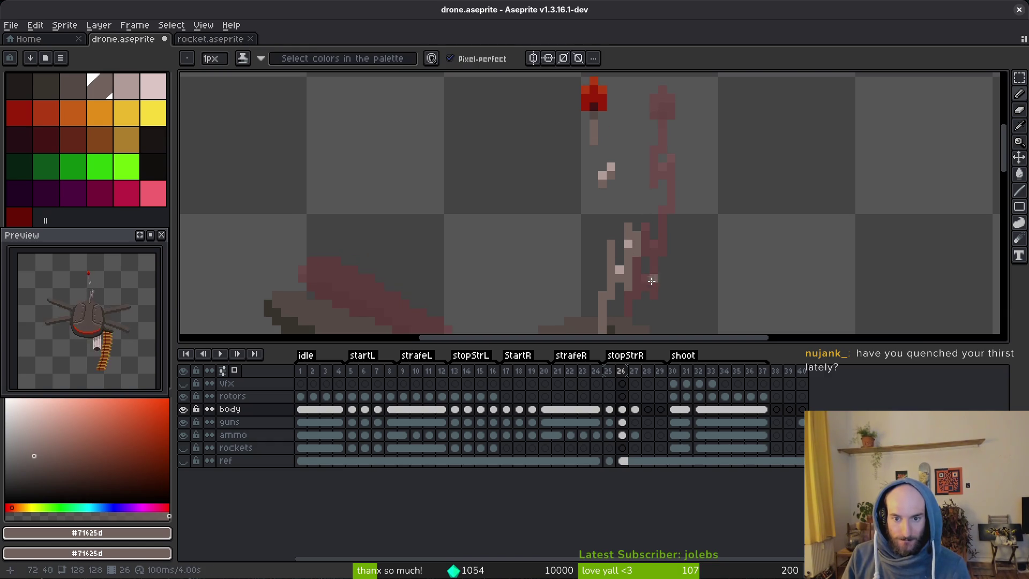
{"action": "scroll", "coordinate": [648, 288], "scroll_direction": "down", "scroll_amount": 3}
{"action": "scroll", "coordinate": [636, 269], "scroll_direction": "up", "scroll_amount": 2}
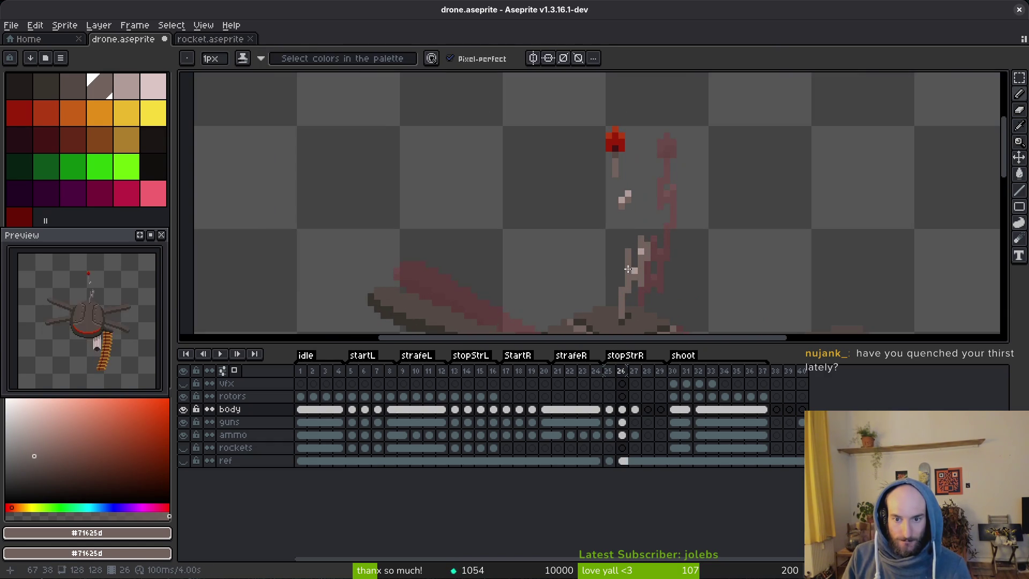
{"action": "key", "text": "alt"}
{"action": "key", "text": "alt"}
{"action": "left_click", "coordinate": [629, 196], "text": "alt"}
{"action": "left_click", "coordinate": [628, 238]}
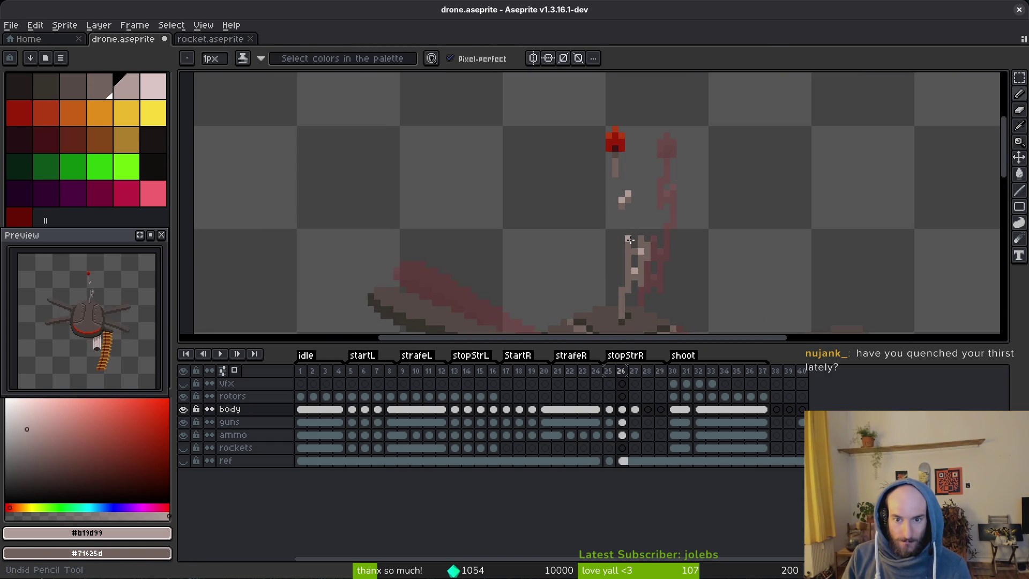
{"action": "scroll", "coordinate": [635, 244], "scroll_direction": "down", "scroll_amount": 2}
{"action": "key", "text": "Left"}
{"action": "key", "text": "alt"}
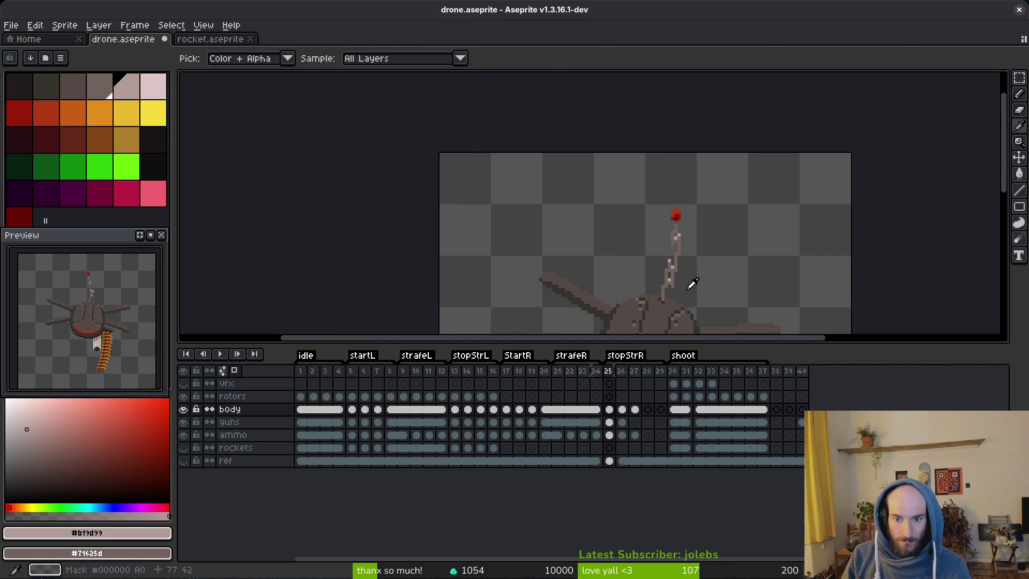
{"action": "scroll", "coordinate": [681, 275], "scroll_direction": "up", "scroll_amount": 3}
{"action": "key", "text": "Right"}
Pick the dark antenna brown and compare with the previous frame's antenna.
{"action": "key", "text": "e"}
{"action": "key", "text": "f"}
{"action": "left_click", "coordinate": [625, 272], "text": "alt"}
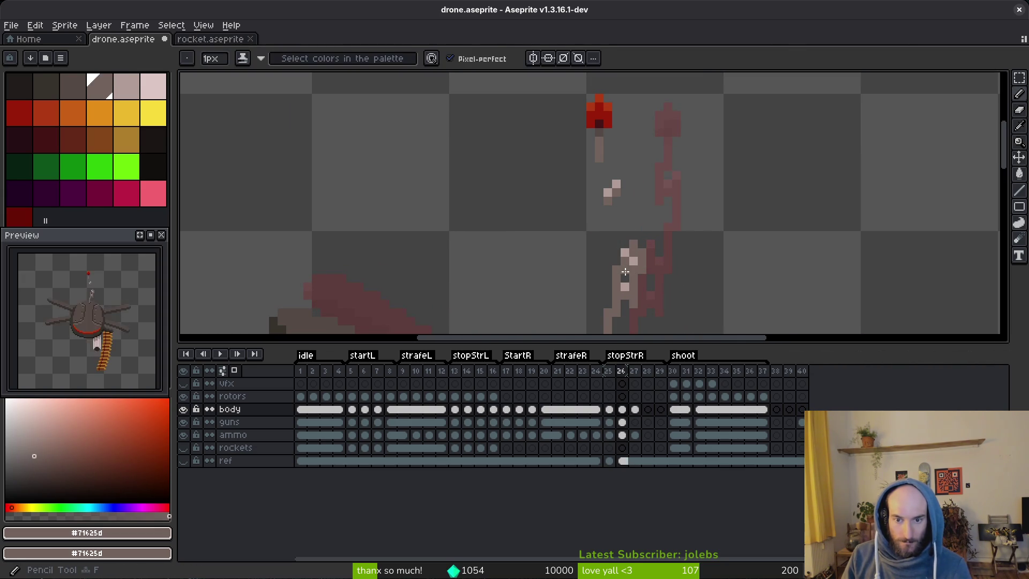
{"action": "scroll", "coordinate": [624, 271], "scroll_direction": "down", "scroll_amount": 2}
{"action": "scroll", "coordinate": [665, 252], "scroll_direction": "up", "scroll_amount": 1}
{"action": "scroll", "coordinate": [689, 244], "scroll_direction": "down", "scroll_amount": 1}
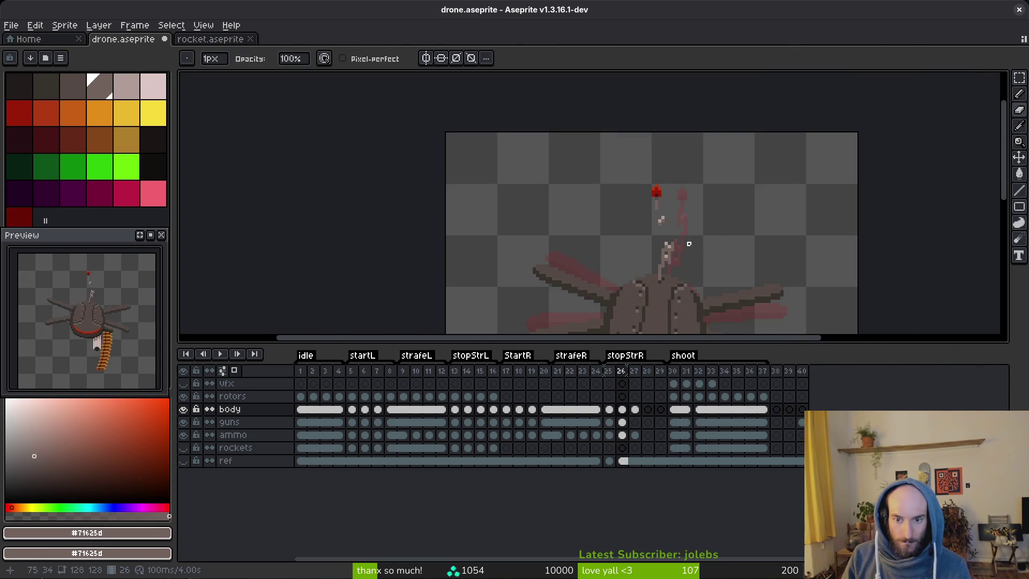
{"action": "key", "text": "Left"}
{"action": "scroll", "coordinate": [681, 251], "scroll_direction": "up", "scroll_amount": 1}
{"action": "scroll", "coordinate": [691, 255], "scroll_direction": "down", "scroll_amount": 1}
{"action": "key", "text": "Right"}
Place light highlight pixels, shifting a misplaced one a pixel left, and touch up the antenna.
{"action": "scroll", "coordinate": [631, 217], "scroll_direction": "up", "scroll_amount": 3}
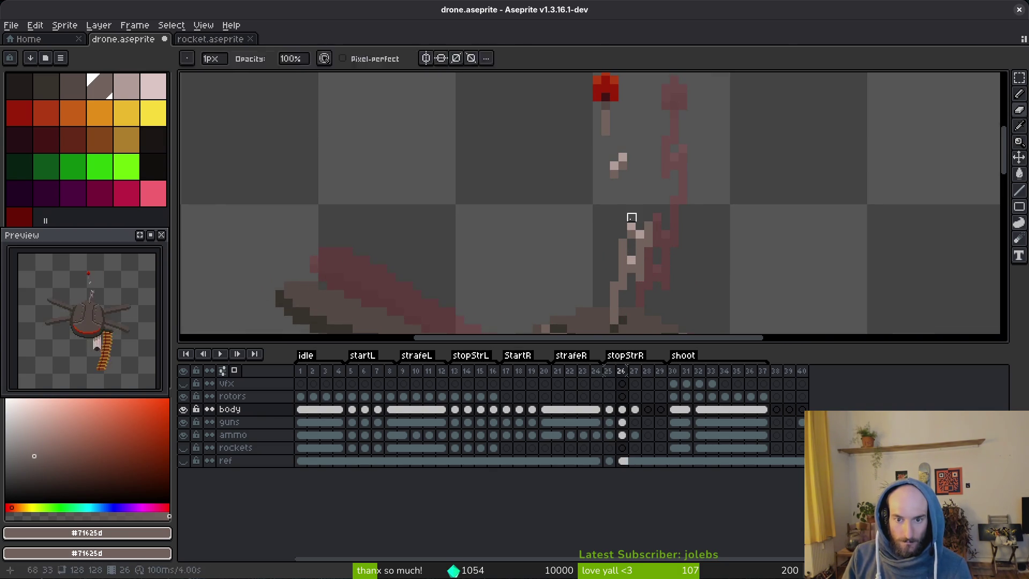
{"action": "left_click", "coordinate": [631, 217], "text": "alt"}
{"action": "left_click", "coordinate": [639, 216]}
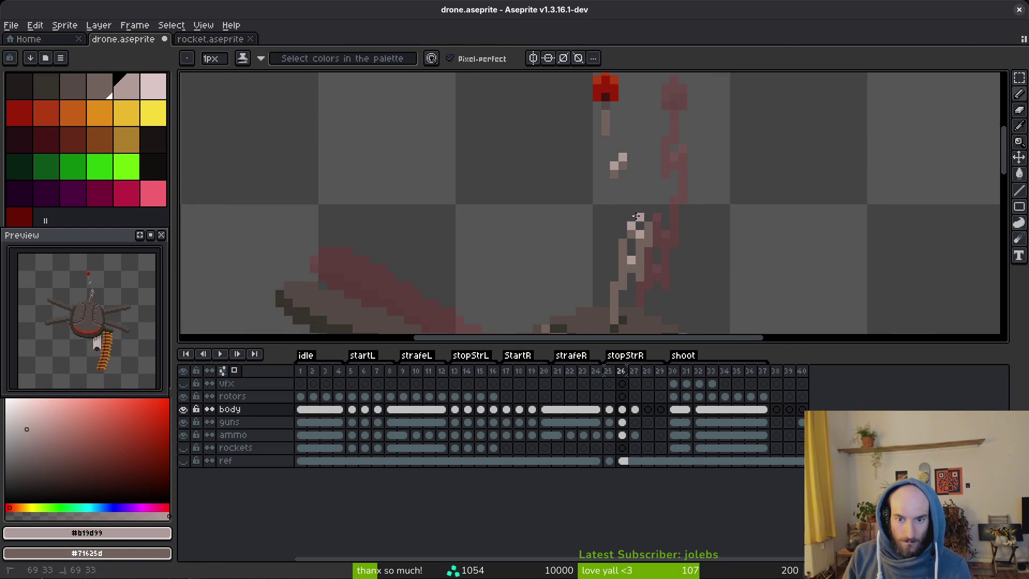
{"action": "key", "text": "ctrl+z"}
{"action": "left_click", "coordinate": [632, 217]}
{"action": "left_click", "coordinate": [637, 231], "text": "alt"}
{"action": "left_click", "coordinate": [636, 233]}
{"action": "scroll", "coordinate": [691, 252], "scroll_direction": "down", "scroll_amount": 3}
{"action": "scroll", "coordinate": [682, 253], "scroll_direction": "up", "scroll_amount": 3}
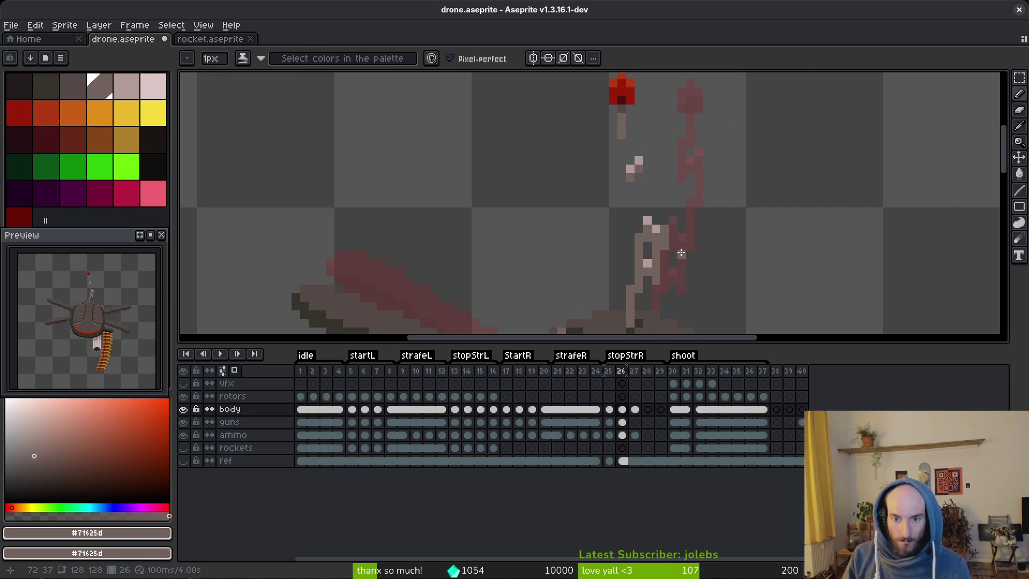
Shade two pixels along the upper antenna with pixel-perfect shading ink.
{"action": "key", "text": "e"}
{"action": "scroll", "coordinate": [699, 237], "scroll_direction": "down", "scroll_amount": 5}
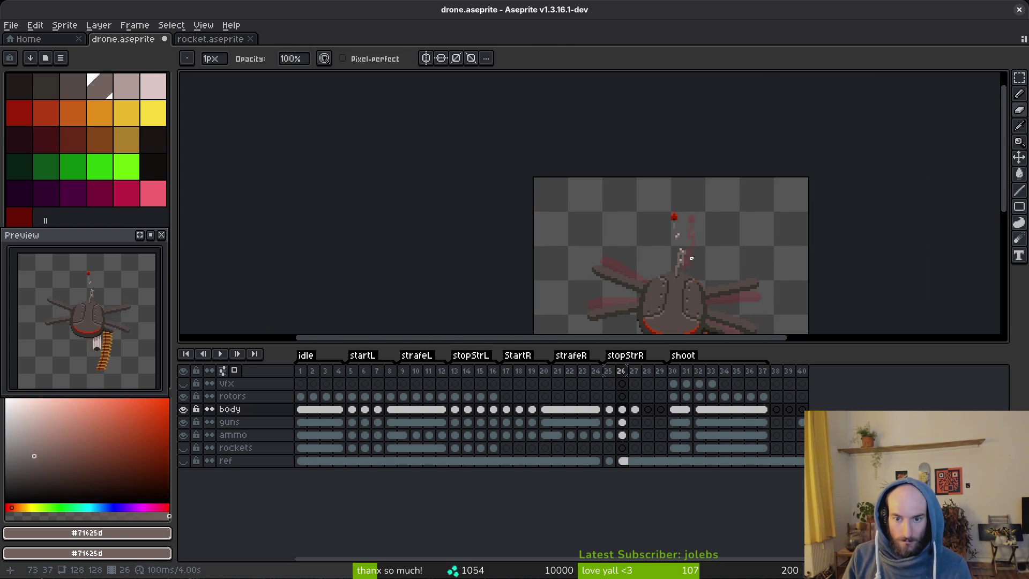
{"action": "scroll", "coordinate": [680, 241], "scroll_direction": "up", "scroll_amount": 3}
{"action": "key", "text": "b"}
{"action": "scroll", "coordinate": [677, 231], "scroll_direction": "up", "scroll_amount": 2}
{"action": "left_click_drag", "start_coordinate": [676, 227], "coordinate": [697, 171]}
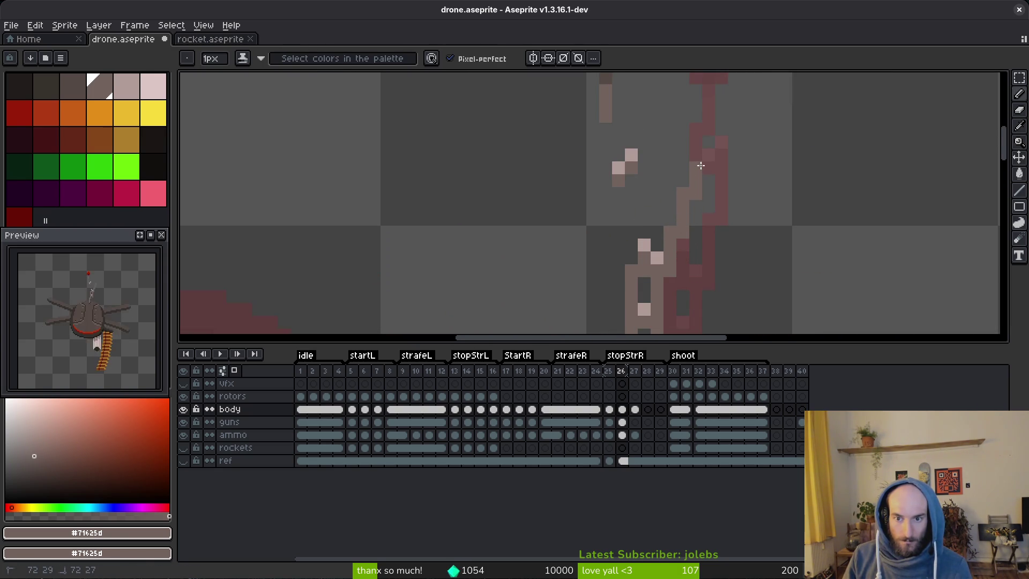
{"action": "scroll", "coordinate": [748, 191], "scroll_direction": "down", "scroll_amount": 4}
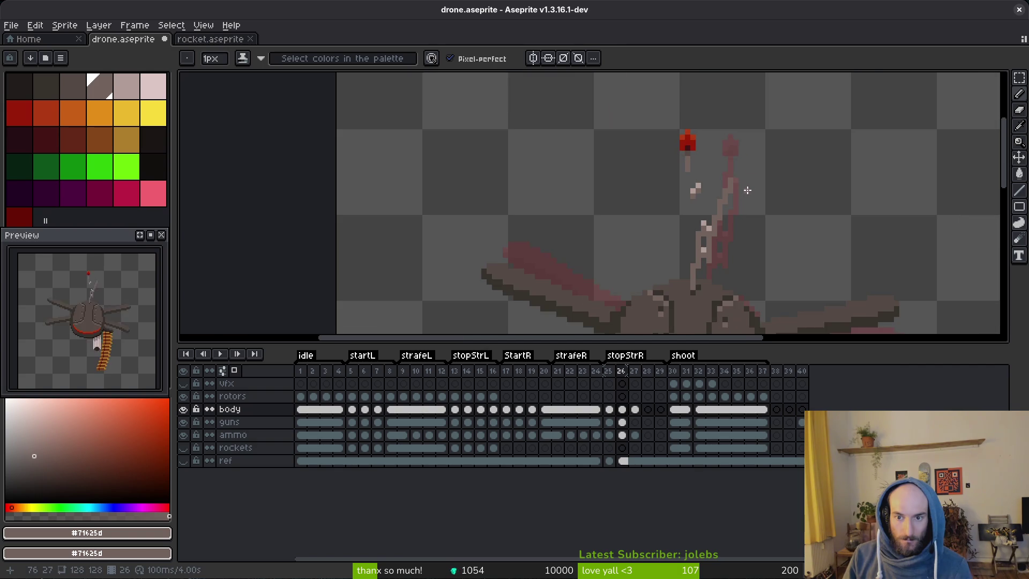
{"action": "key", "text": "Left"}
{"action": "key", "text": "Left"}
{"action": "key", "text": "Left"}
Compare the antenna between the stopStrL and stopStrR frames, zooming out to see the whole drone.
{"action": "key", "text": "i"}
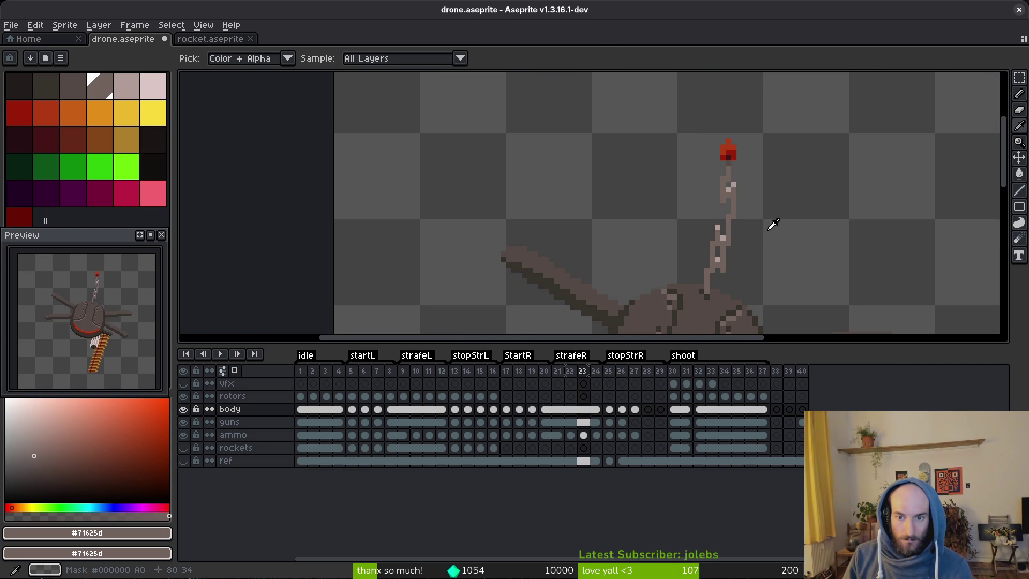
{"action": "key", "text": "Left"}
{"action": "key", "text": "Left"}
{"action": "left_click", "coordinate": [457, 410]}
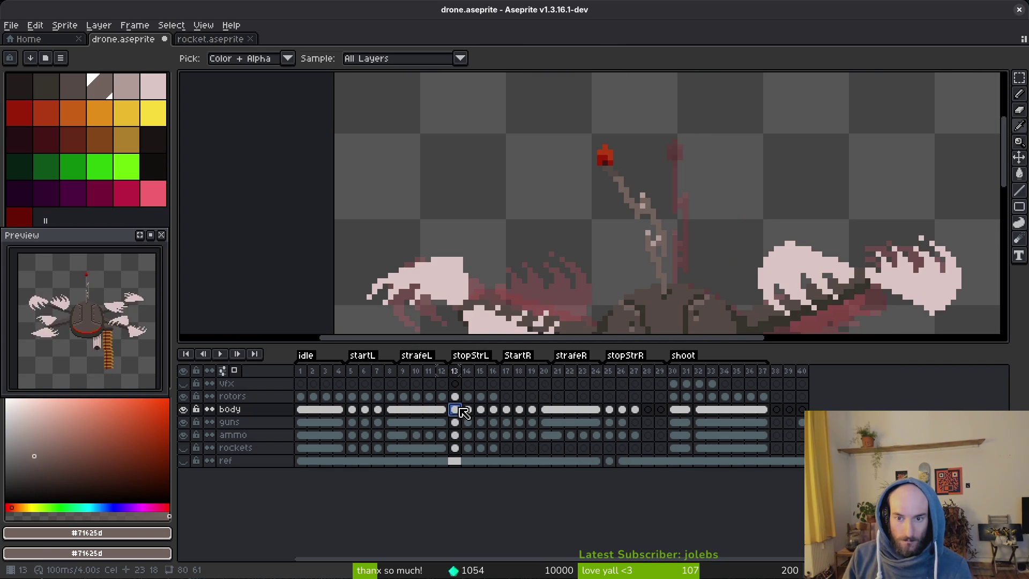
{"action": "left_click", "coordinate": [609, 410]}
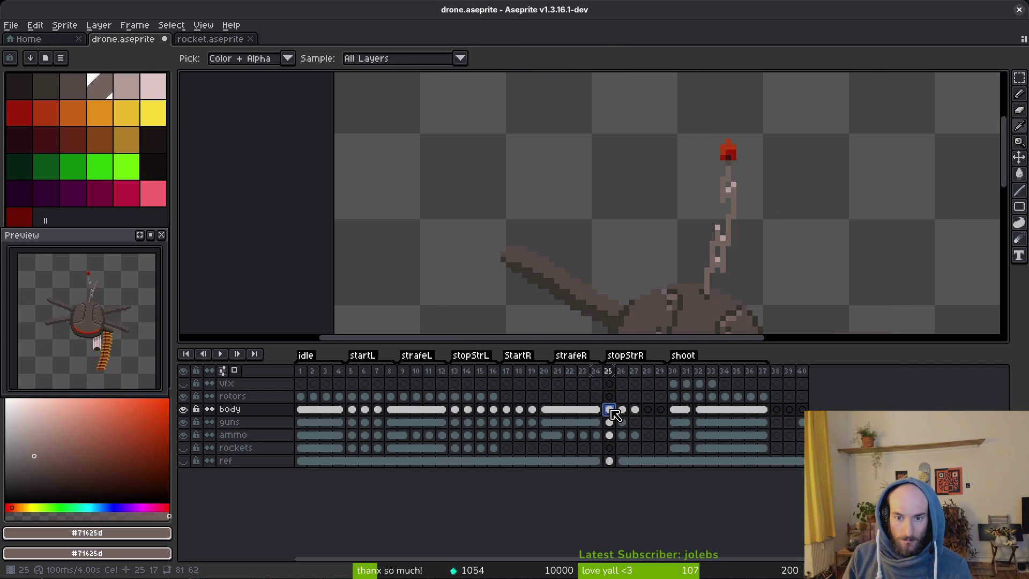
{"action": "key", "text": "b"}
{"action": "scroll", "coordinate": [737, 280], "scroll_direction": "up", "scroll_amount": 2}
{"action": "key", "text": "m"}
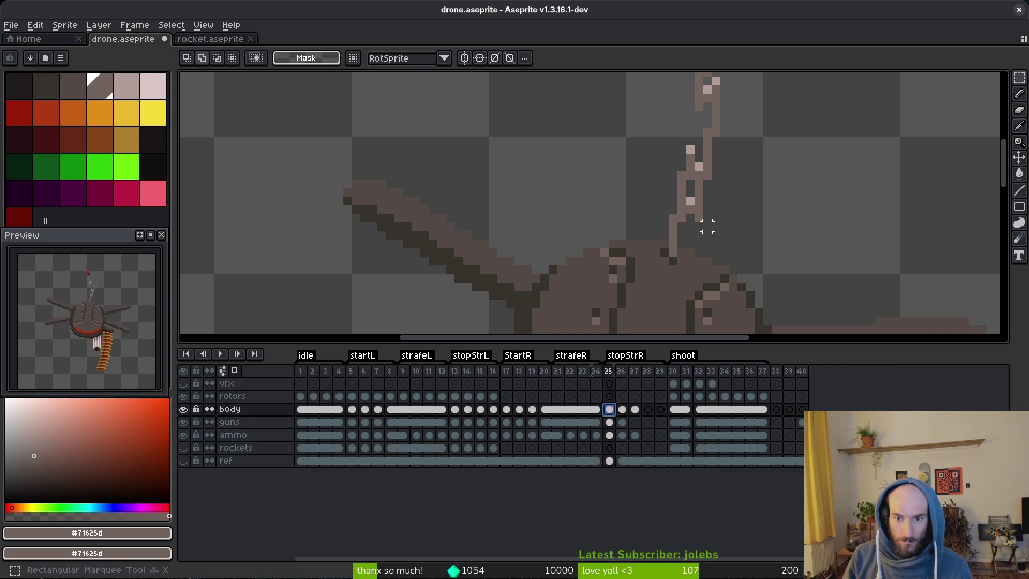
{"action": "left_click", "coordinate": [454, 409]}
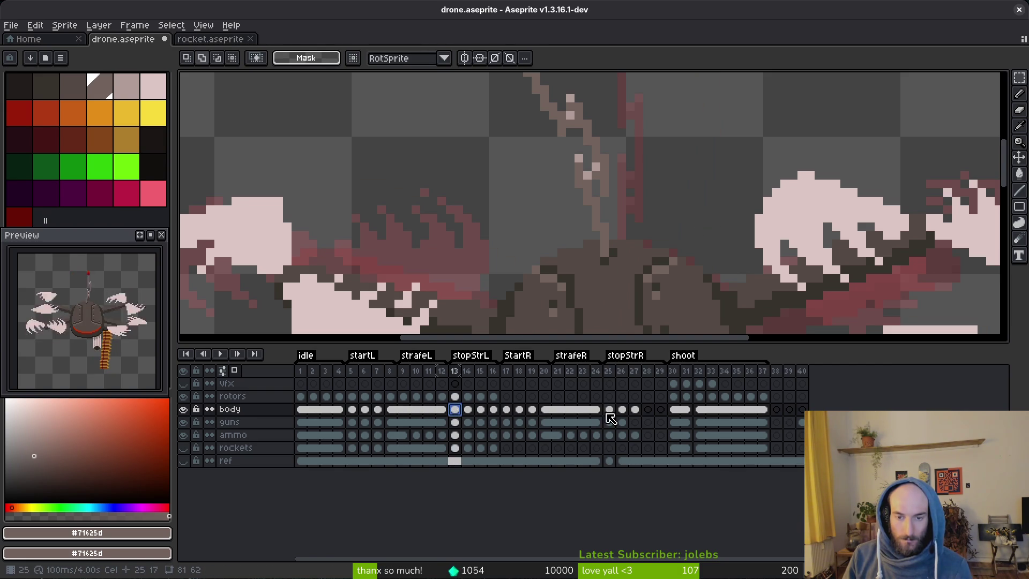
{"action": "key", "text": "minus"}
{"action": "key", "text": "minus"}
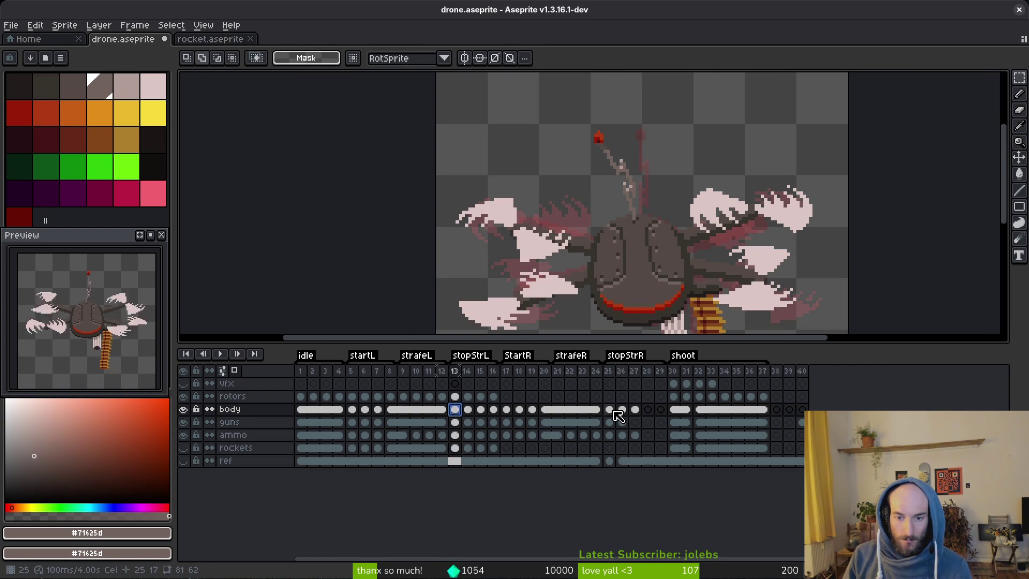
{"action": "left_click", "coordinate": [614, 411]}
{"action": "scroll", "coordinate": [687, 173], "scroll_direction": "up", "scroll_amount": 5}
{"action": "scroll", "coordinate": [670, 241], "scroll_direction": "down", "scroll_amount": 3}
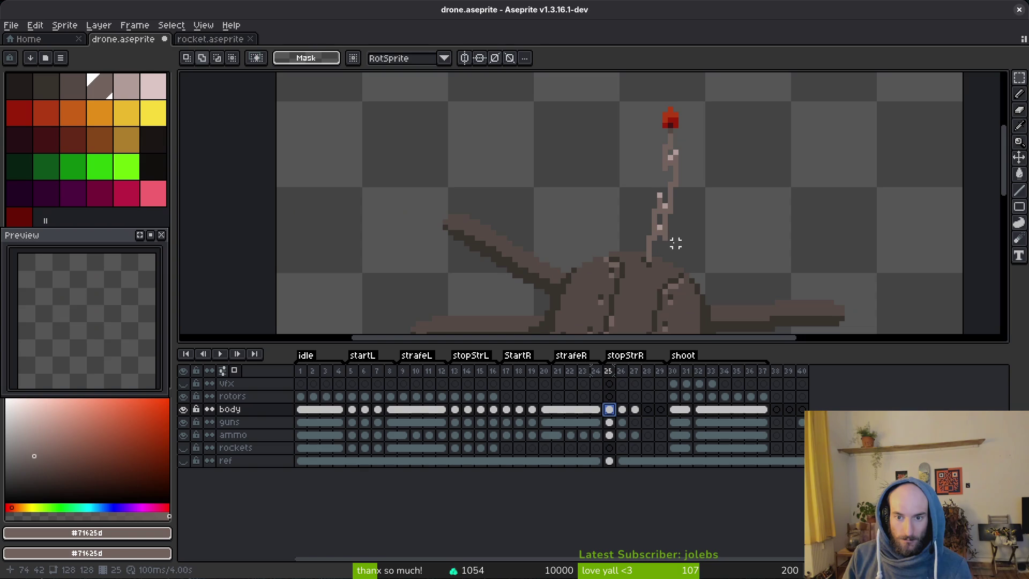
{"action": "left_click", "coordinate": [455, 411]}
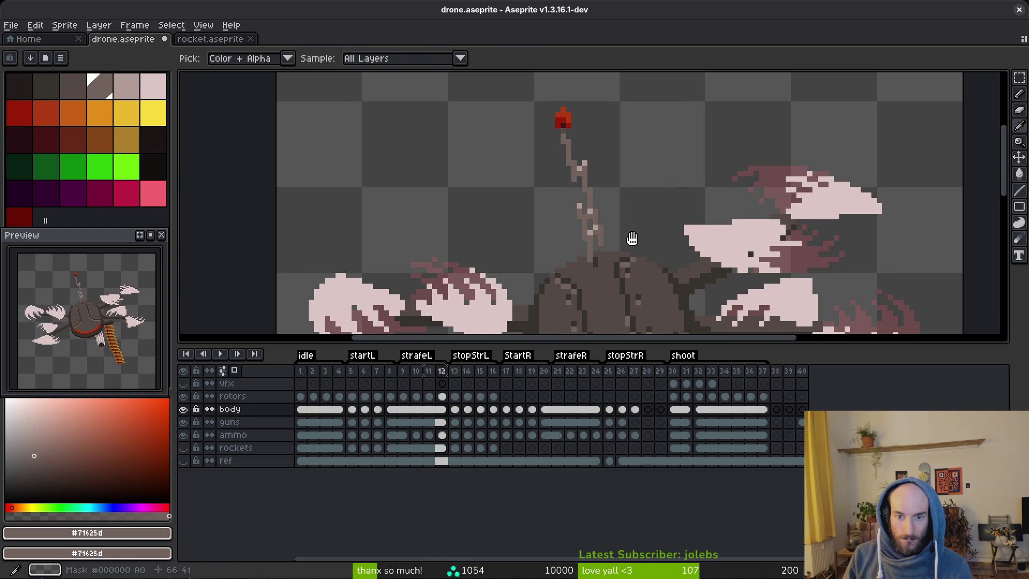
Sample the antenna shades, the light #b19d99 and the darker #71625d, from the canvas.
{"action": "left_click", "coordinate": [643, 239], "text": "alt"}
{"action": "key", "text": "alt"}
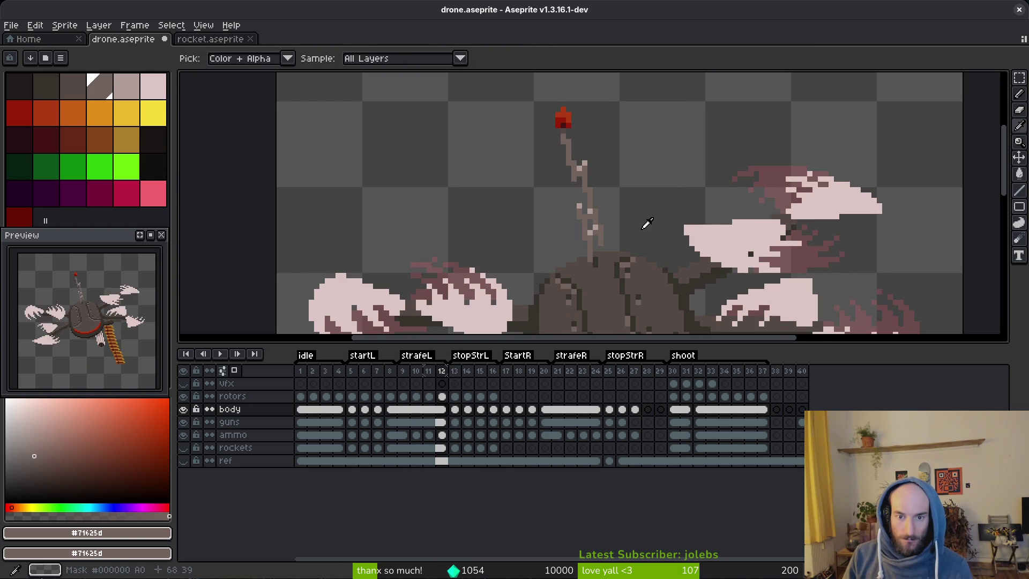
{"action": "scroll", "coordinate": [633, 226], "scroll_direction": "up", "scroll_amount": 3}
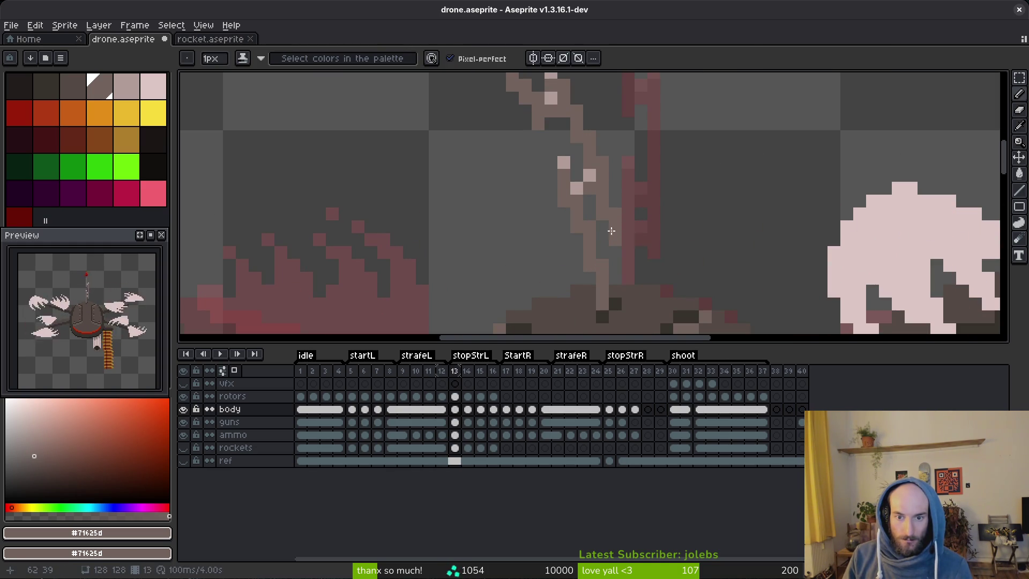
{"action": "scroll", "coordinate": [656, 237], "scroll_direction": "down", "scroll_amount": 4}
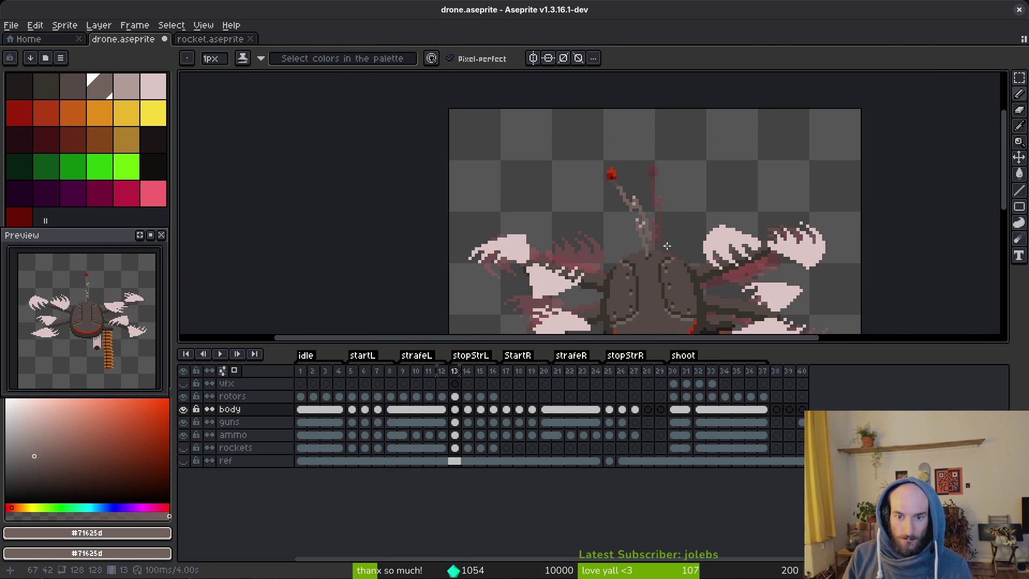
{"action": "scroll", "coordinate": [656, 237], "scroll_direction": "up", "scroll_amount": 3}
{"action": "scroll", "coordinate": [679, 229], "scroll_direction": "down", "scroll_amount": 4}
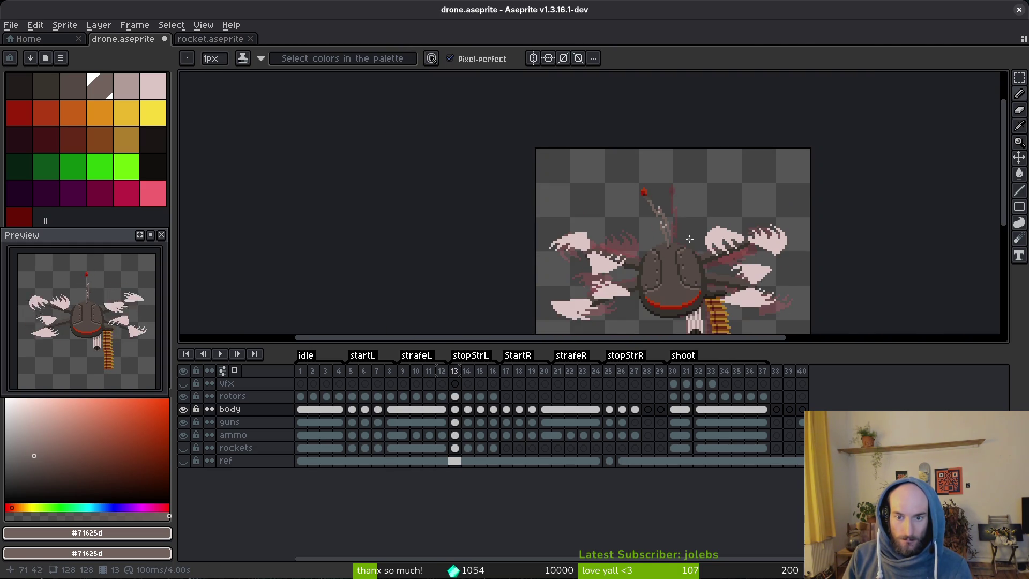
{"action": "scroll", "coordinate": [672, 238], "scroll_direction": "up", "scroll_amount": 4}
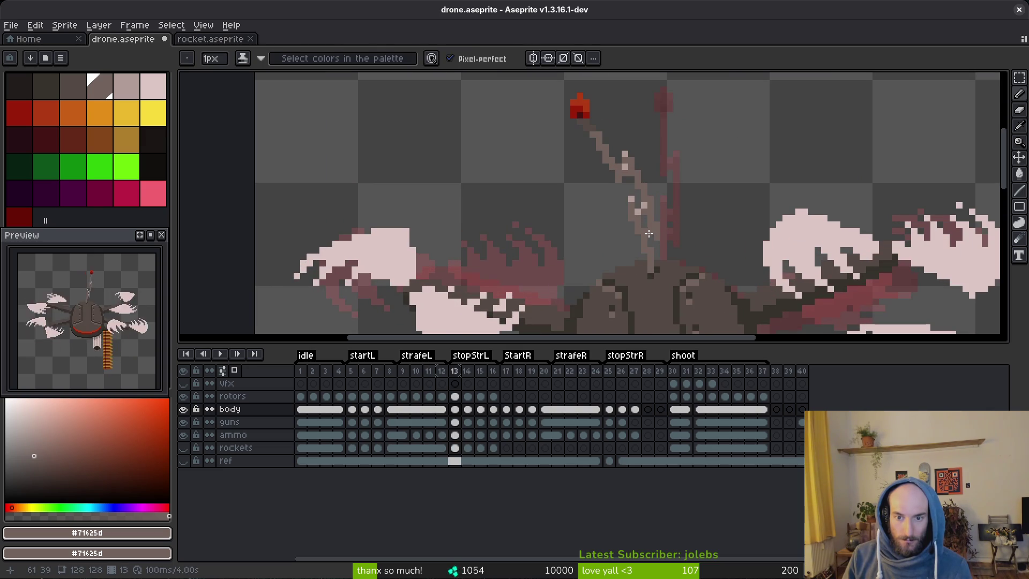
{"action": "left_click", "coordinate": [648, 231], "text": "alt"}
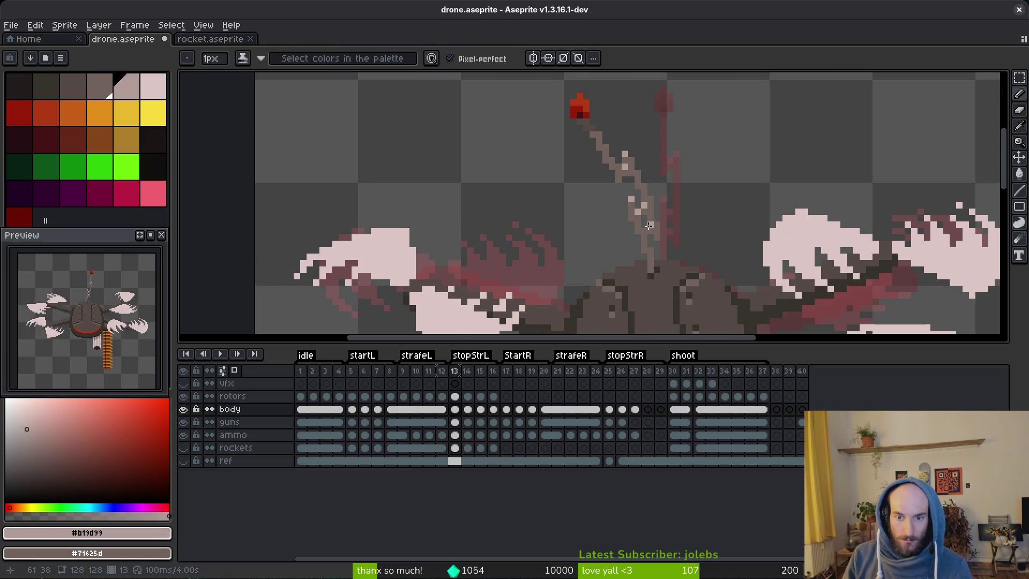
{"action": "left_click", "coordinate": [655, 222], "text": "alt"}
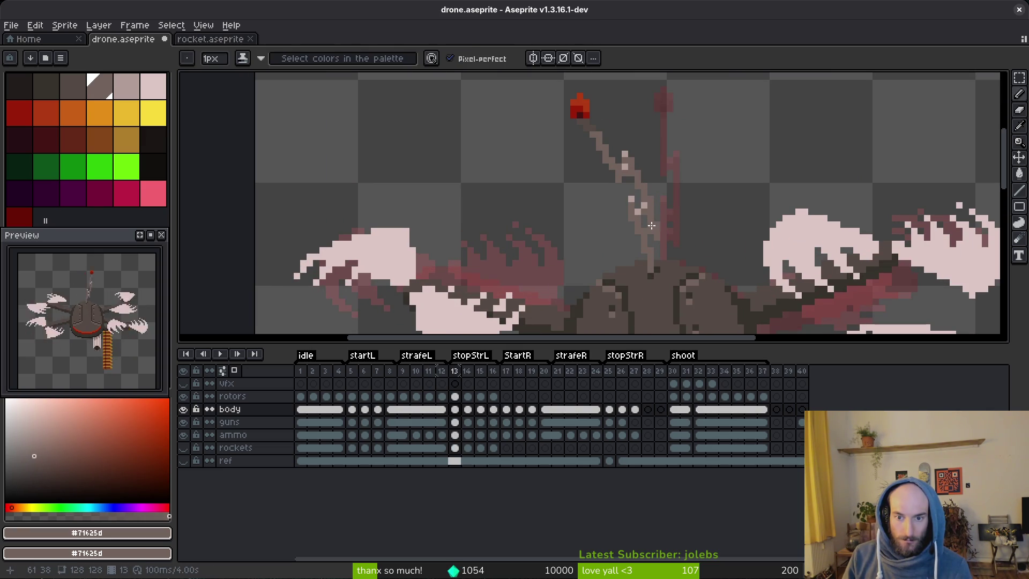
{"action": "left_click", "coordinate": [651, 226], "text": "alt"}
{"action": "left_click", "coordinate": [657, 220], "text": "alt"}
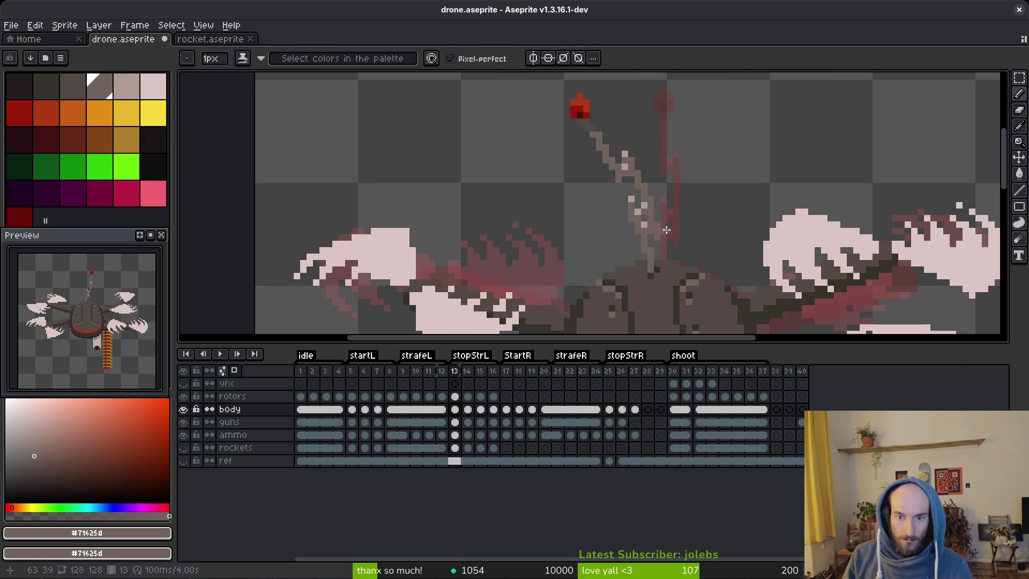
{"action": "scroll", "coordinate": [664, 229], "scroll_direction": "down", "scroll_amount": 5}
Step back and forth through the strafeL and strafe frames to compare antenna bends.
{"action": "key", "text": "Right"}
{"action": "key", "text": "Left"}
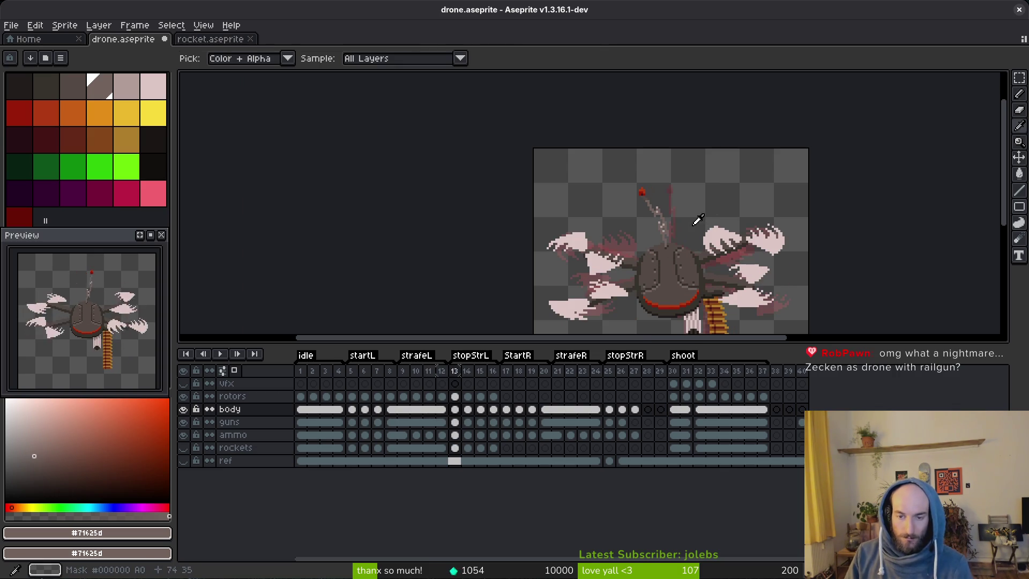
{"action": "key", "text": "Left"}
{"action": "key", "text": "Left"}
{"action": "key", "text": "Left"}
{"action": "key", "text": "Left"}
{"action": "key", "text": "Left"}
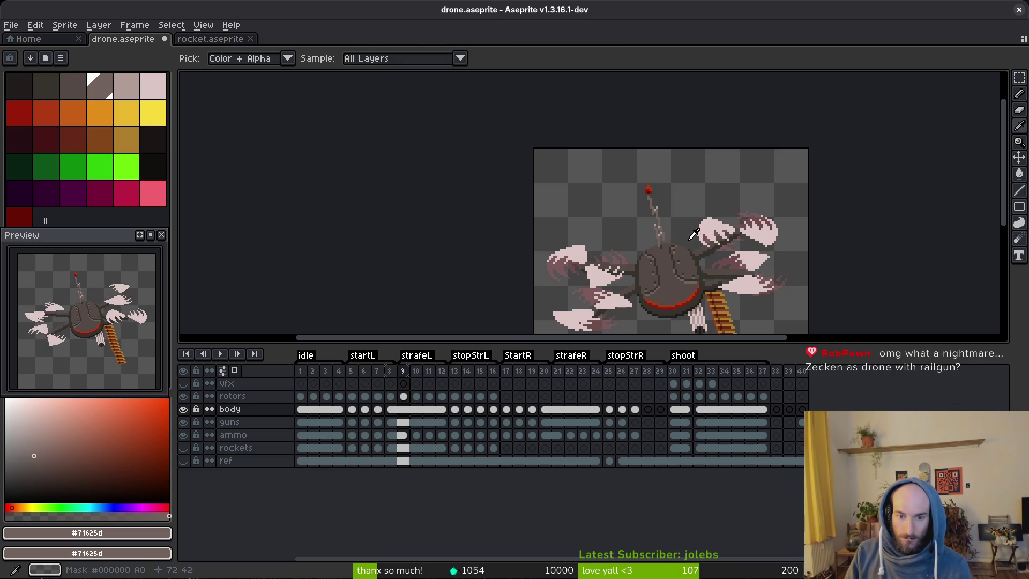
{"action": "key", "text": "Right"}
{"action": "scroll", "coordinate": [681, 243], "scroll_direction": "up", "scroll_amount": 5}
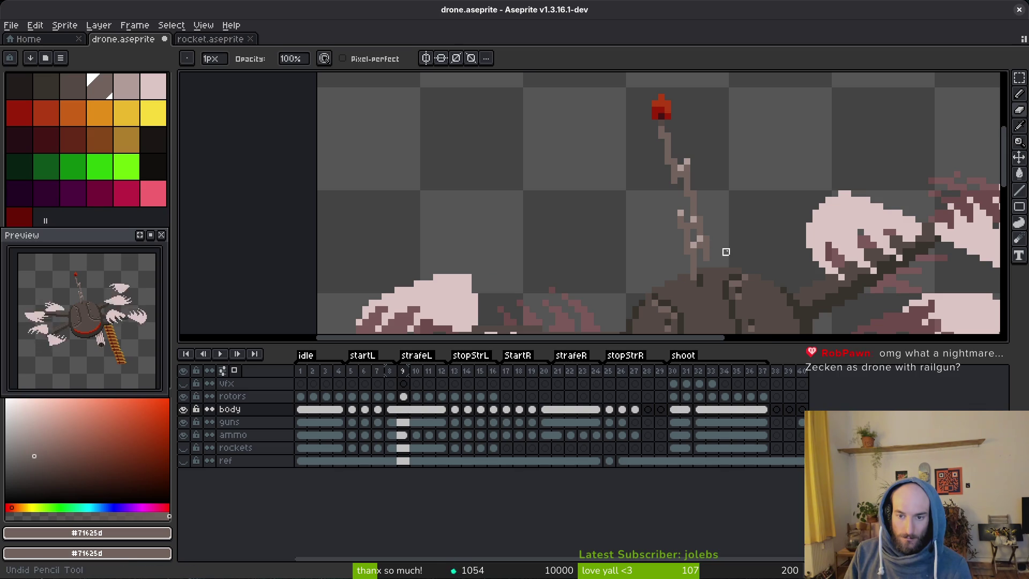
{"action": "scroll", "coordinate": [724, 252], "scroll_direction": "down", "scroll_amount": 5}
{"action": "key", "text": "Left"}
{"action": "key", "text": "Right"}
{"action": "key", "text": "Right"}
{"action": "key", "text": "Right"}
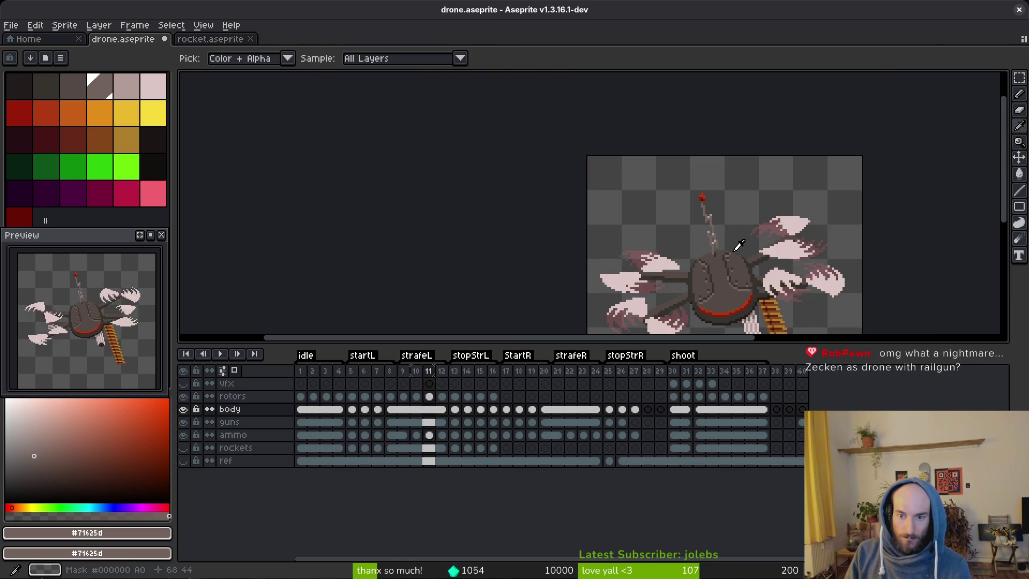
{"action": "key", "text": "Right"}
{"action": "key", "text": "Right"}
{"action": "key", "text": "Right"}
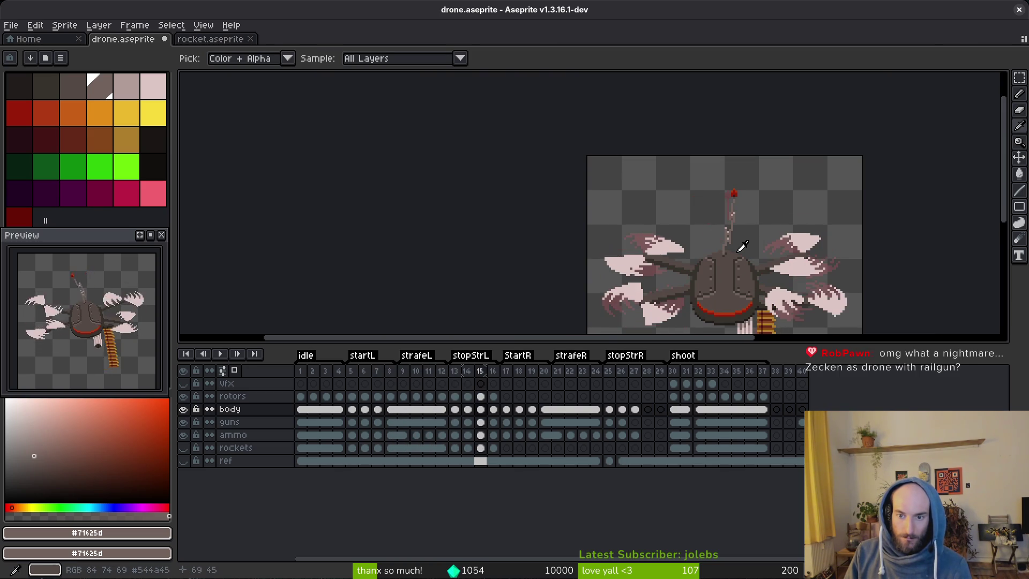
Advance to the stopStrR frames and flip between two neighbours to compare the antenna.
{"action": "key", "text": "Right"}
{"action": "key", "text": "Right"}
{"action": "key", "text": "Right"}
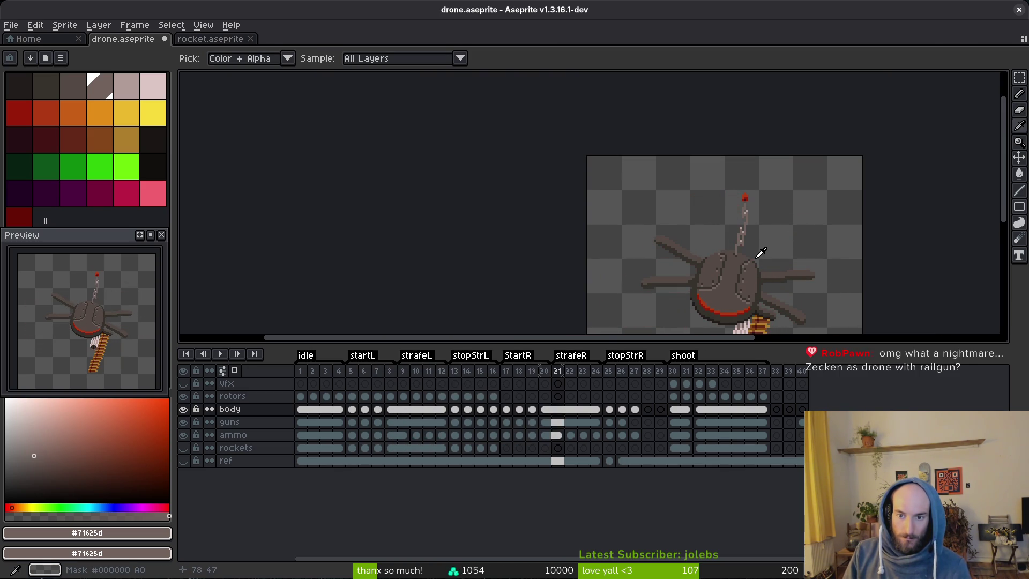
{"action": "key", "text": "Right"}
{"action": "key", "text": "Left"}
{"action": "scroll", "coordinate": [757, 251], "scroll_direction": "up", "scroll_amount": 3}
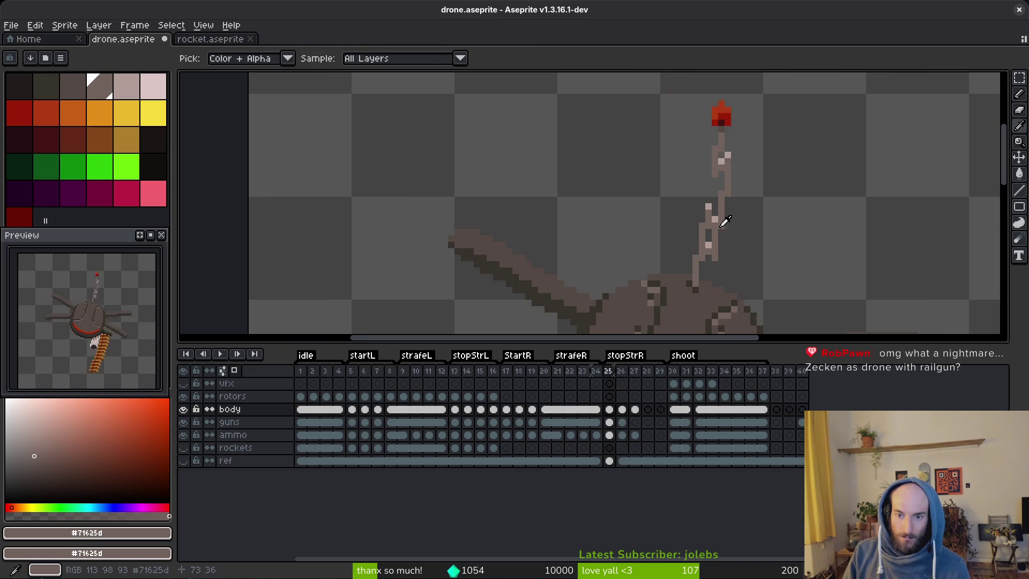
{"action": "key", "text": "Right"}
{"action": "key", "text": "Left"}
{"action": "key", "text": "Right"}
{"action": "key", "text": "Left"}
{"action": "key", "text": "Right"}
{"action": "scroll", "coordinate": [685, 198], "scroll_direction": "up", "scroll_amount": 3}
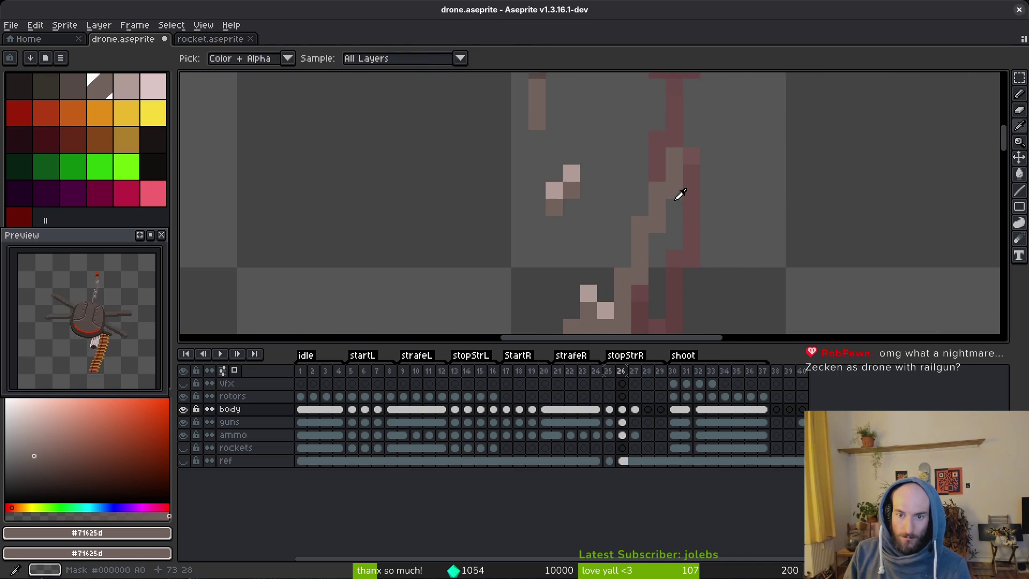
Marquee the lower antenna section and nudge it down one pixel, then deselect.
{"action": "scroll", "coordinate": [678, 195], "scroll_direction": "down", "scroll_amount": 3}
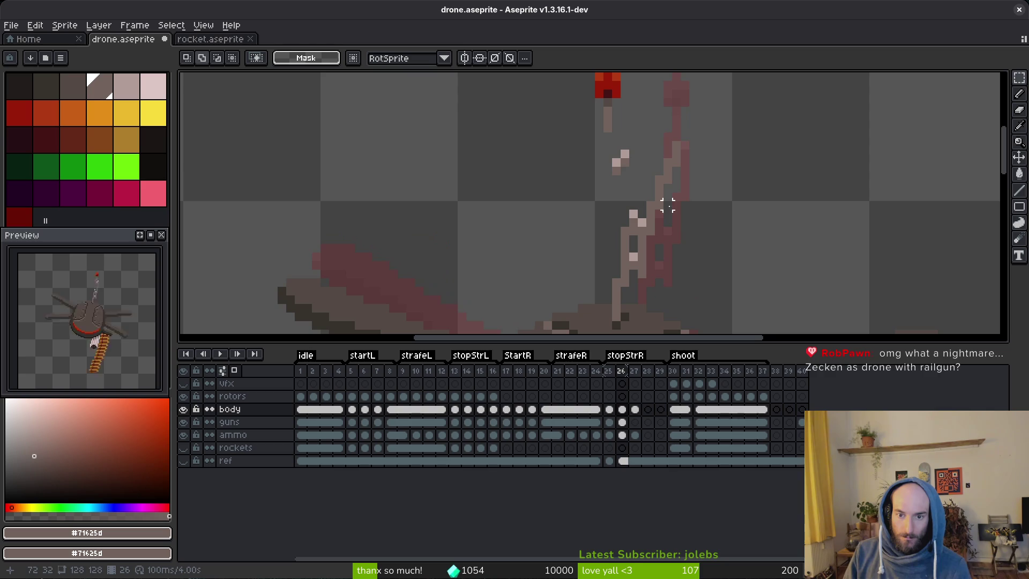
{"action": "mouse_move", "coordinate": [708, 122]}
{"action": "left_mouse_down"}
{"action": "mouse_move", "coordinate": [627, 246]}
{"action": "mouse_move", "coordinate": [660, 242]}
{"action": "left_mouse_up"}
{"action": "left_click", "coordinate": [633, 248]}
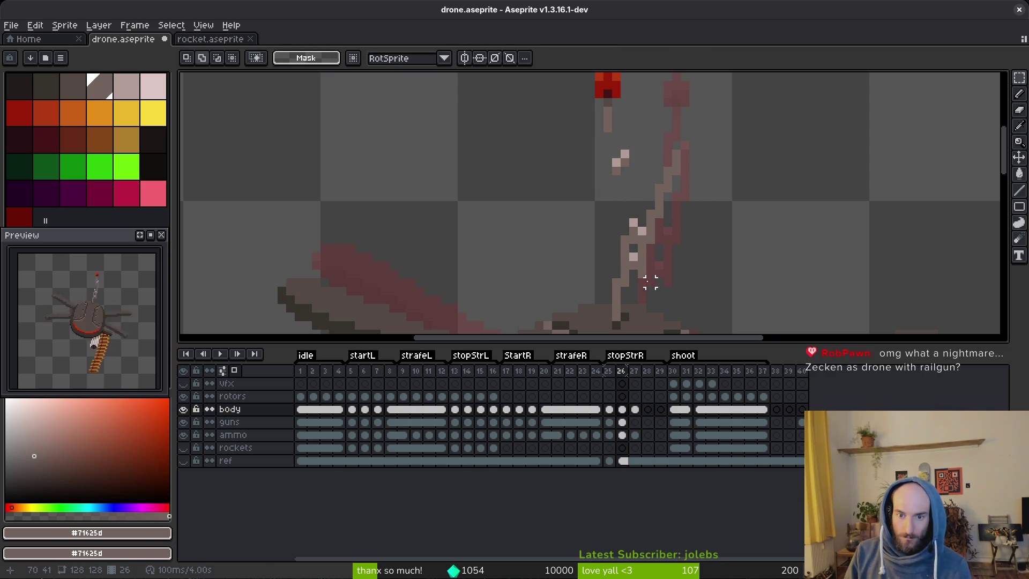
{"action": "mouse_move", "coordinate": [691, 122]}
{"action": "left_mouse_down"}
{"action": "mouse_move", "coordinate": [620, 264]}
{"action": "mouse_move", "coordinate": [635, 297]}
{"action": "left_mouse_up"}
{"action": "mouse_move", "coordinate": [653, 258]}
{"action": "left_mouse_down"}
{"action": "mouse_move", "coordinate": [699, 298]}
{"action": "mouse_move", "coordinate": [689, 294]}
{"action": "left_mouse_up"}
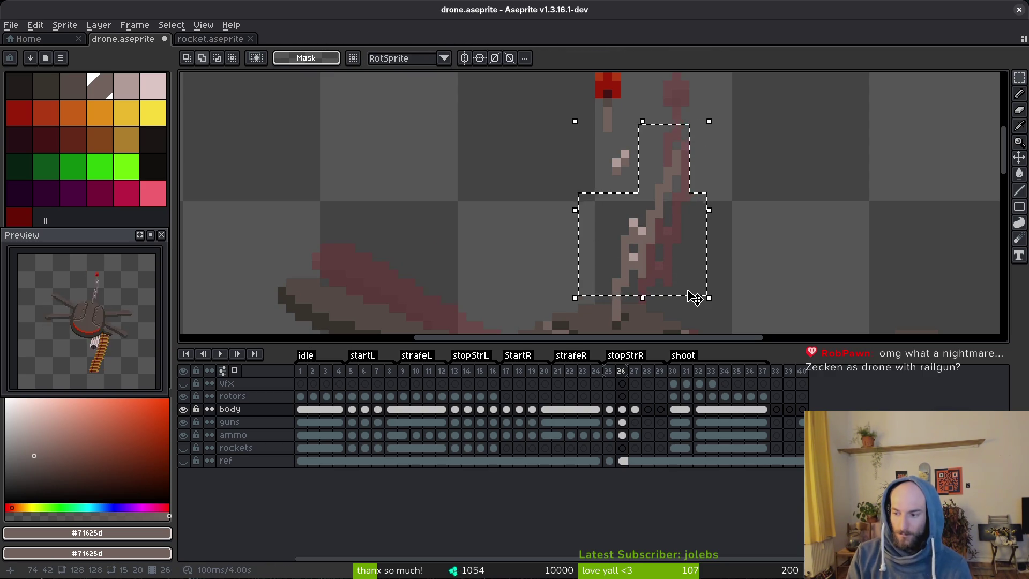
{"action": "key", "text": "Down"}
{"action": "key", "text": "ctrl+d"}
Save drone.aseprite and pan over the antenna.
{"action": "key", "text": "ctrl+s"}
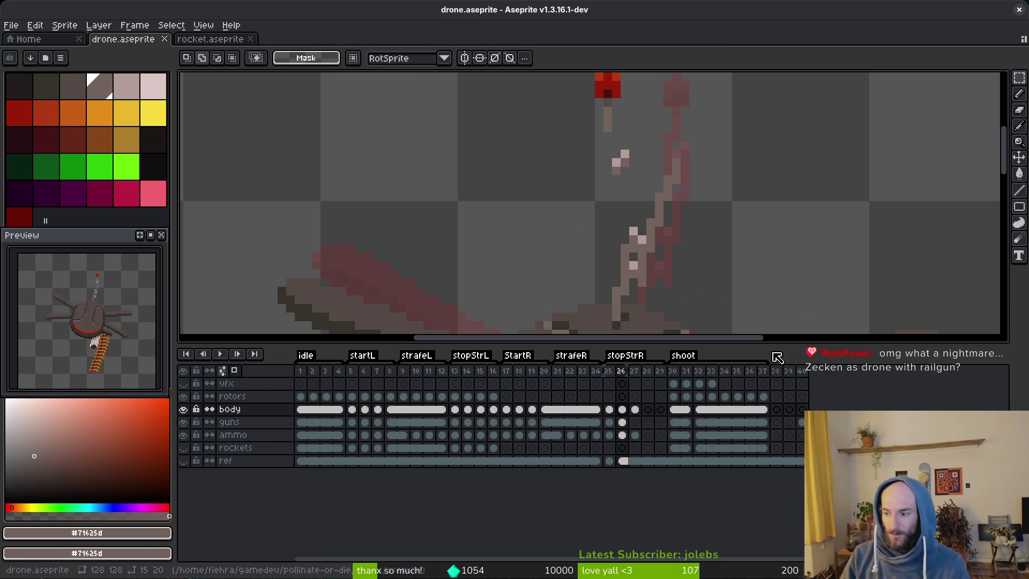
{"action": "left_click_drag", "start_coordinate": [725, 314], "coordinate": [675, 257]}
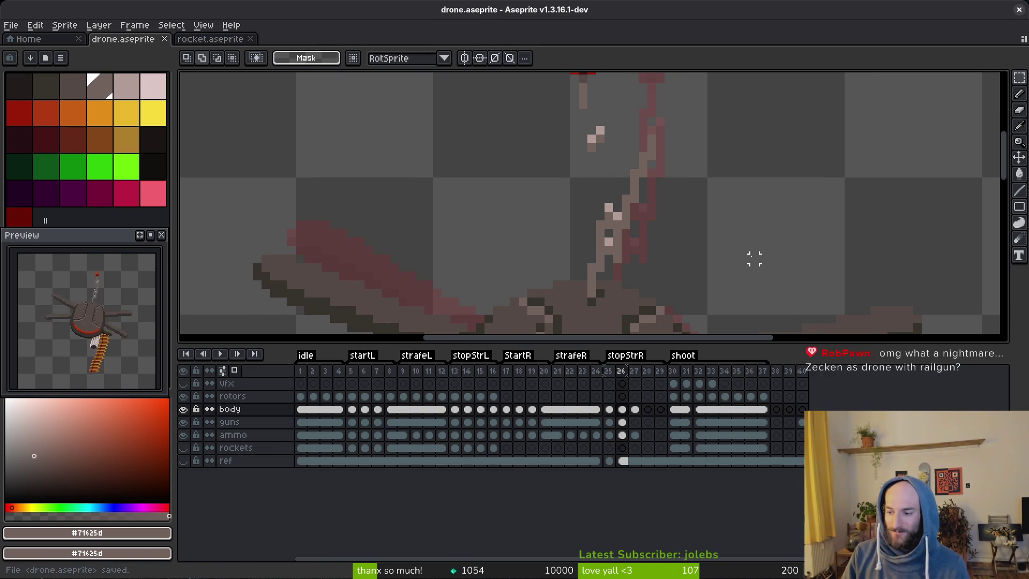
{"action": "scroll", "coordinate": [754, 268], "scroll_direction": "down", "scroll_amount": 1}
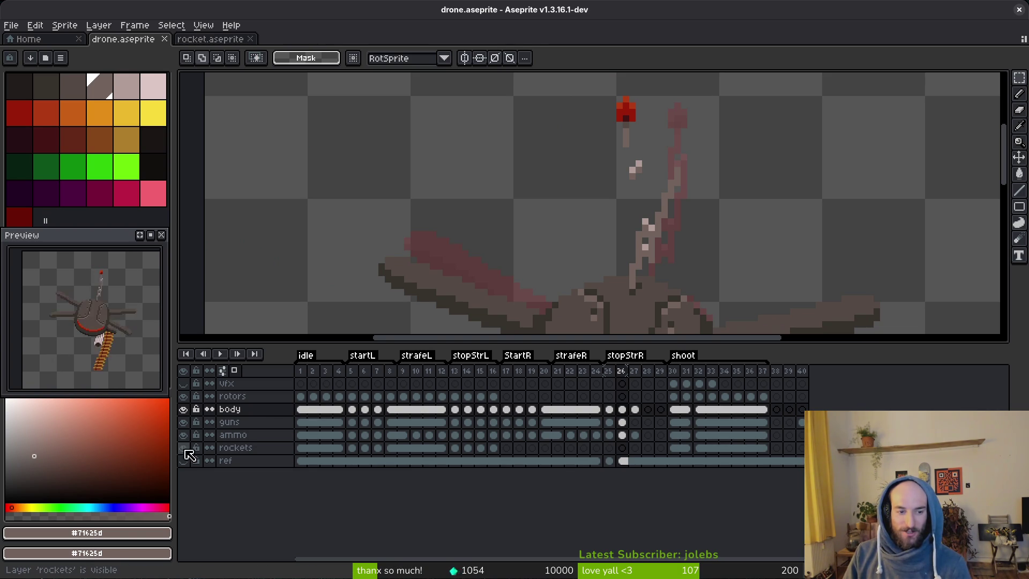
Hide the vfx layer, browse the strafe frames, and return to stopStrR on the body layer.
{"action": "left_click", "coordinate": [184, 383]}
{"action": "left_click", "coordinate": [546, 422]}
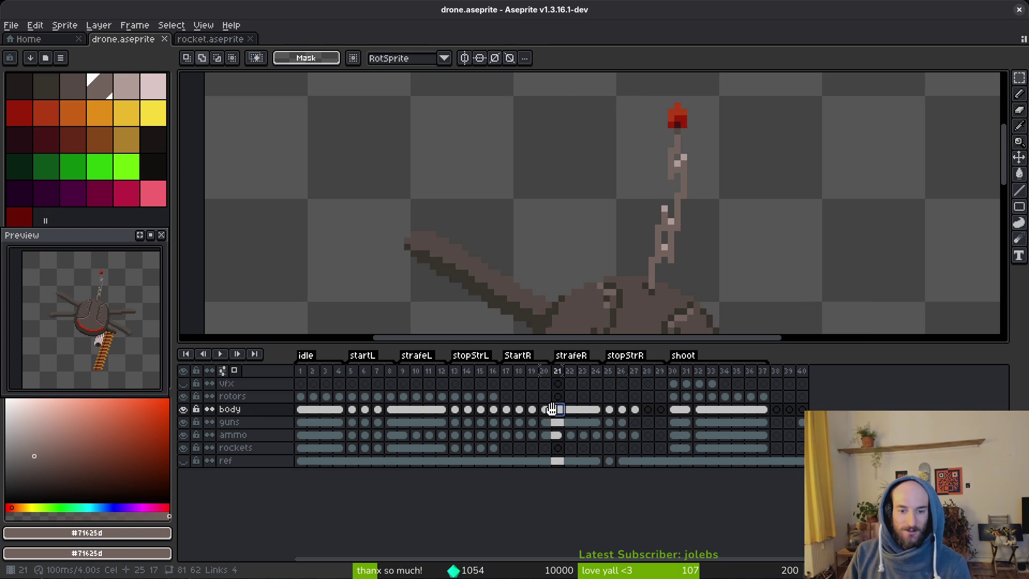
{"action": "left_click", "coordinate": [391, 422]}
{"action": "left_click", "coordinate": [326, 409]}
{"action": "left_click", "coordinate": [391, 409]}
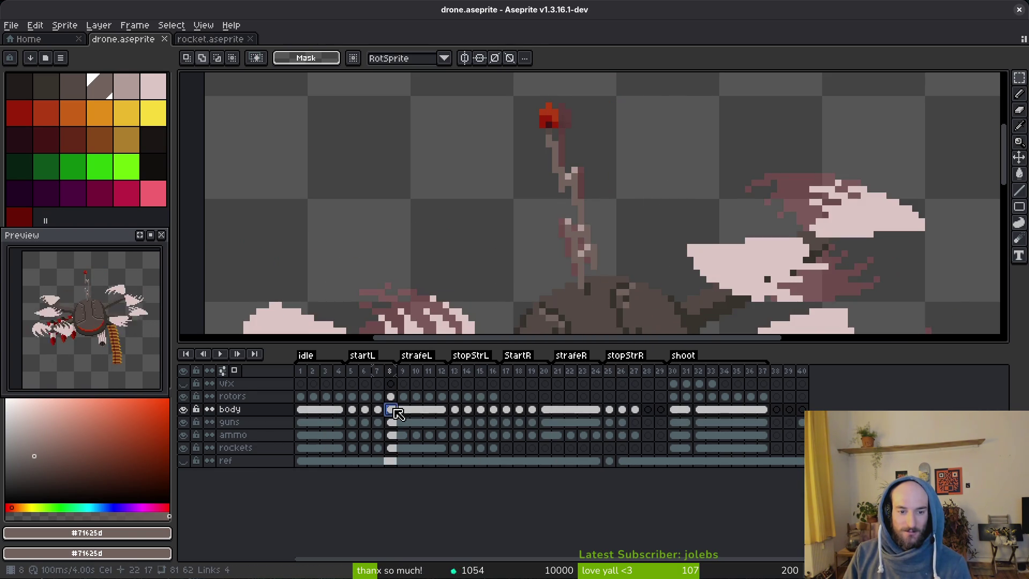
{"action": "left_click", "coordinate": [416, 409]}
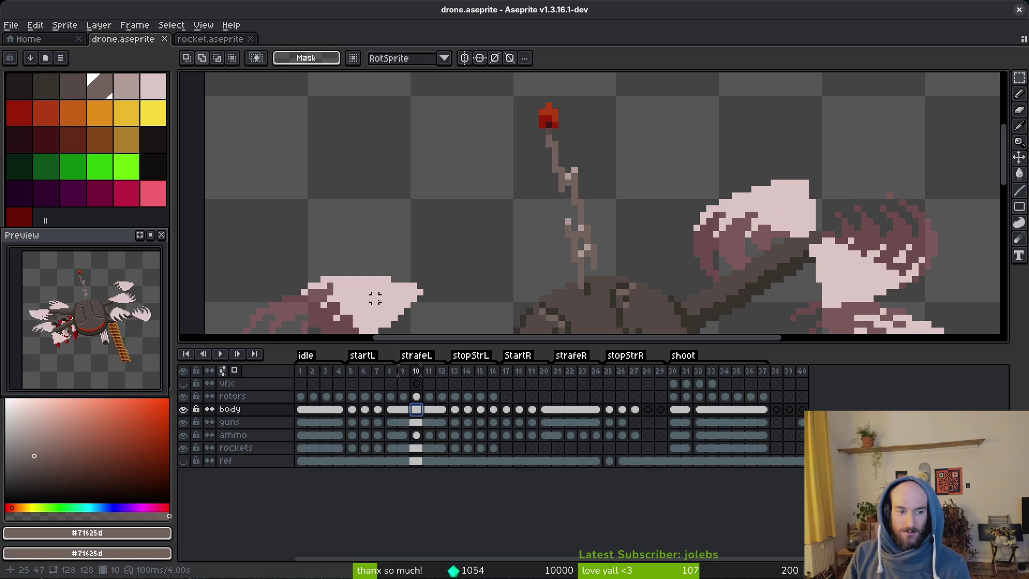
{"action": "scroll", "coordinate": [633, 236], "scroll_direction": "down", "scroll_amount": 2}
{"action": "scroll", "coordinate": [634, 236], "scroll_direction": "up", "scroll_amount": 2}
{"action": "scroll", "coordinate": [634, 237], "scroll_direction": "down", "scroll_amount": 1}
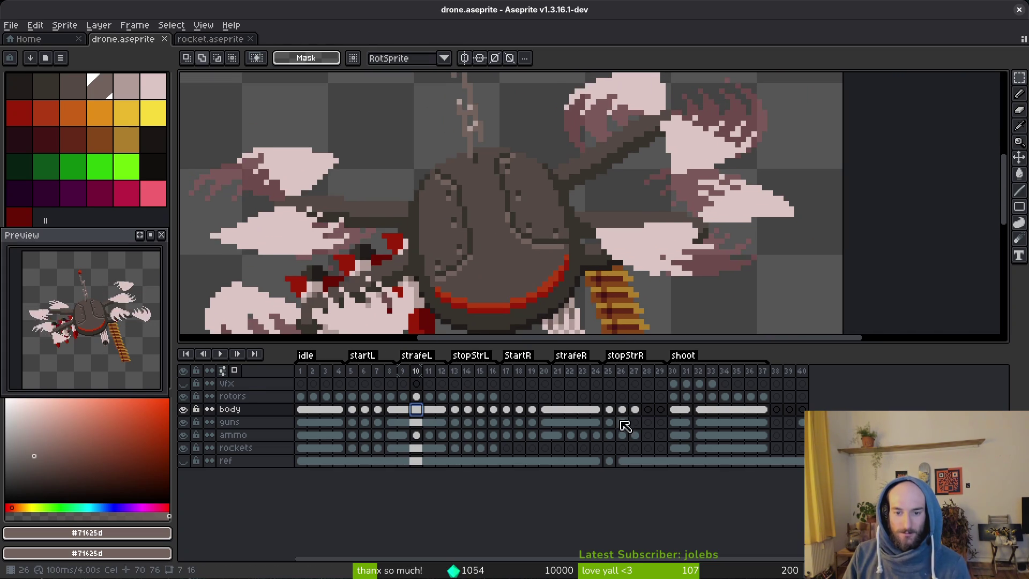
{"action": "left_click", "coordinate": [622, 422]}
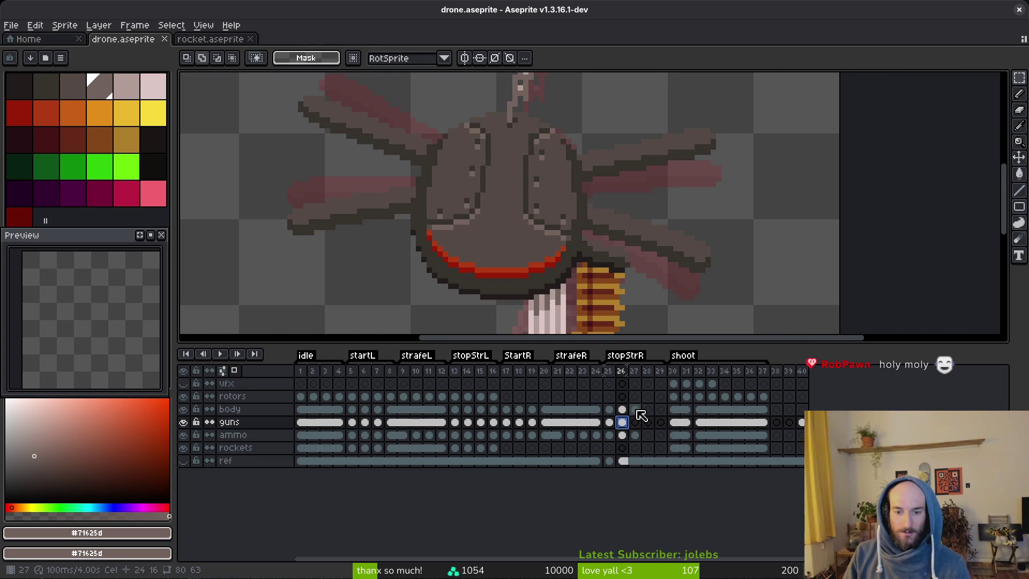
{"action": "key", "text": "Up"}
{"action": "scroll", "coordinate": [547, 243], "scroll_direction": "up", "scroll_amount": 3}
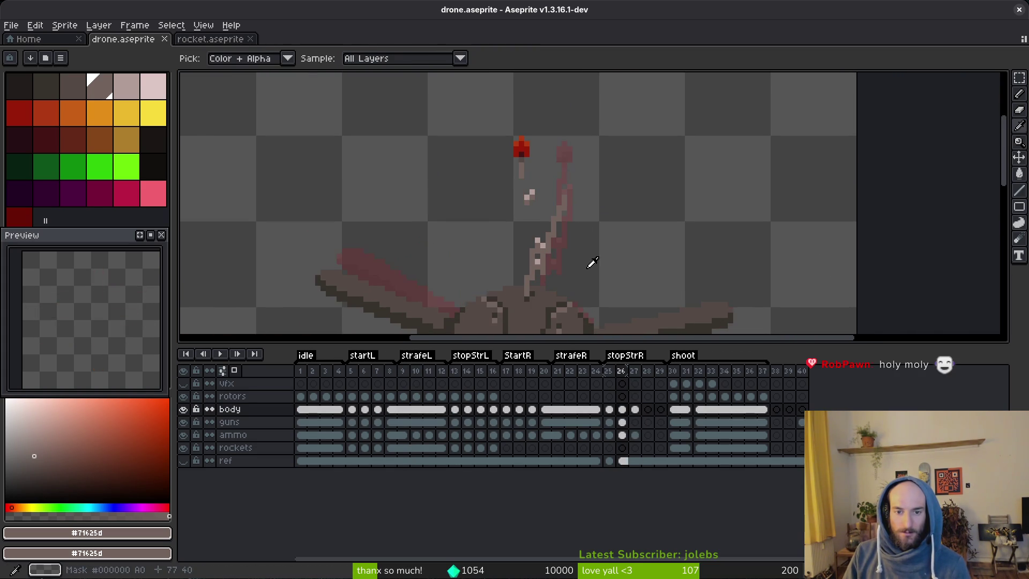
Add body-coloured pixels along the antenna's bend.
{"action": "key", "text": "m"}
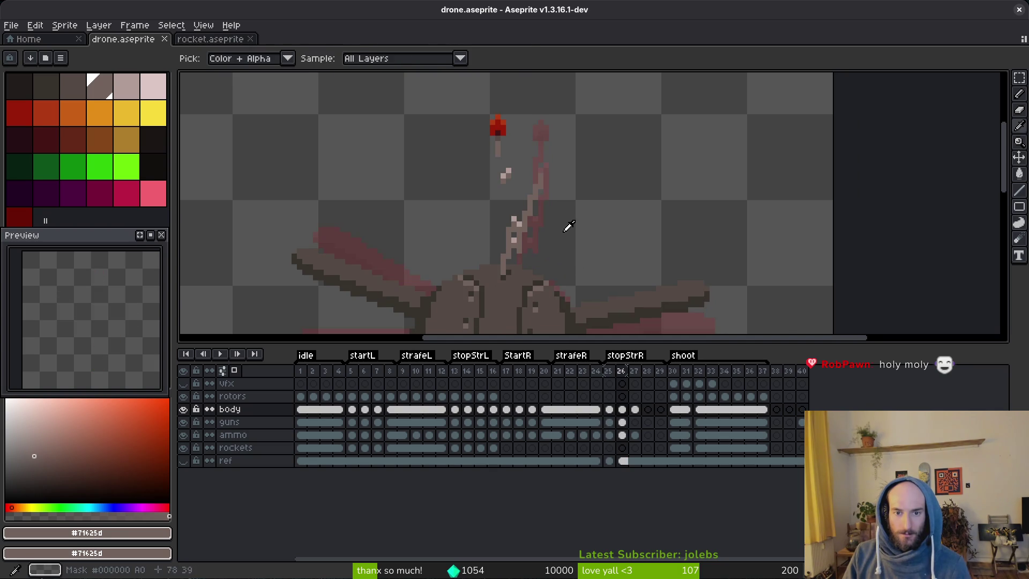
{"action": "scroll", "coordinate": [529, 185], "scroll_direction": "up", "scroll_amount": 1}
{"action": "scroll", "coordinate": [606, 223], "scroll_direction": "down", "scroll_amount": 3}
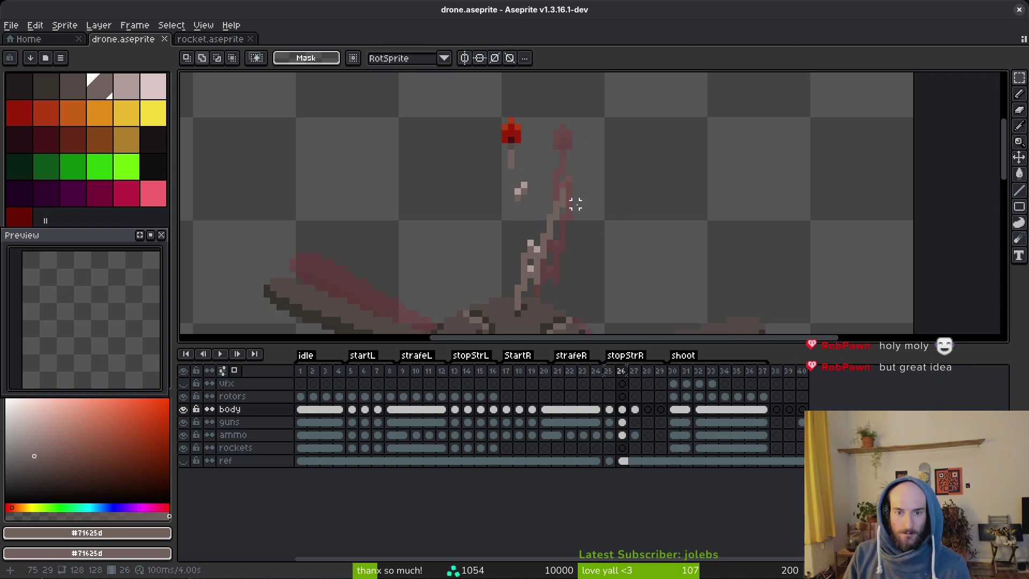
{"action": "scroll", "coordinate": [557, 211], "scroll_direction": "up", "scroll_amount": 4}
{"action": "key", "text": "alt"}
{"action": "left_click", "coordinate": [509, 209]}
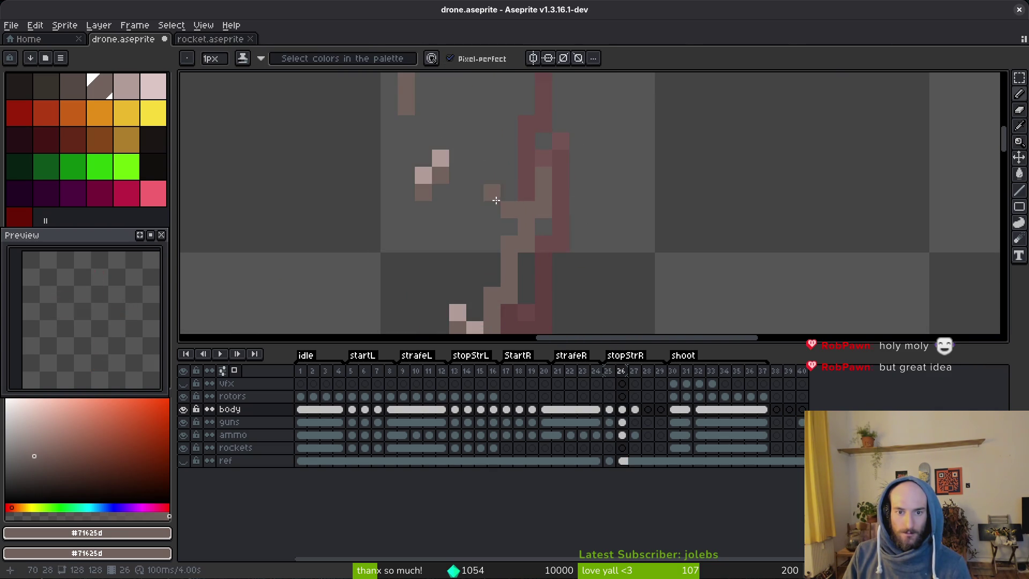
{"action": "left_click", "coordinate": [502, 198]}
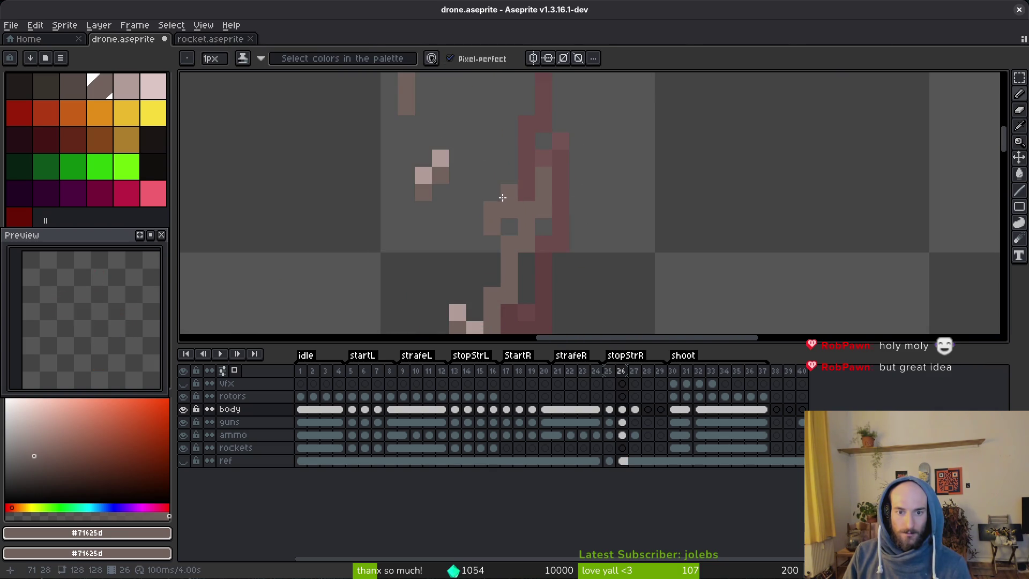
{"action": "scroll", "coordinate": [479, 236], "scroll_direction": "down", "scroll_amount": 2}
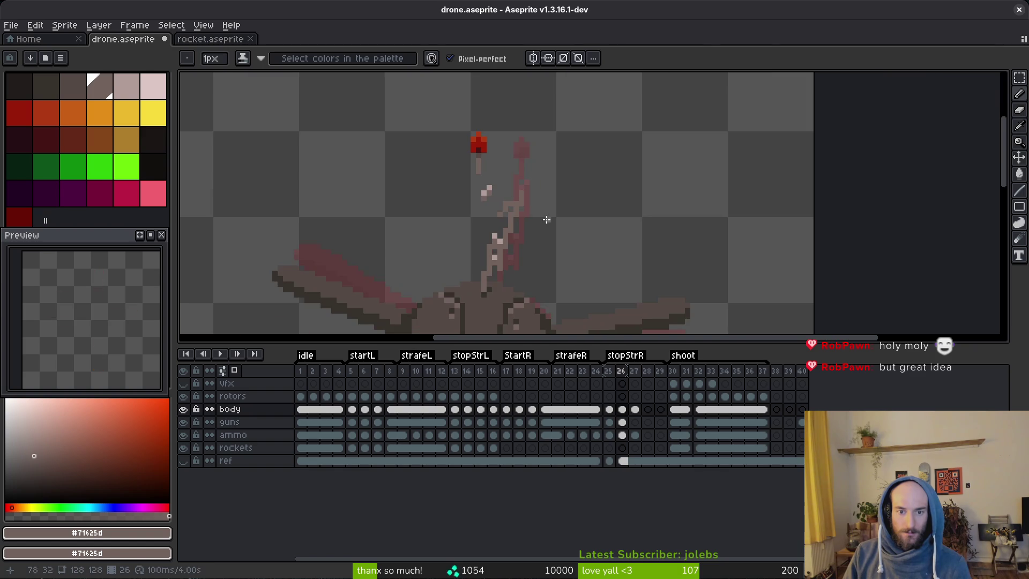
{"action": "scroll", "coordinate": [514, 182], "scroll_direction": "up", "scroll_amount": 2}
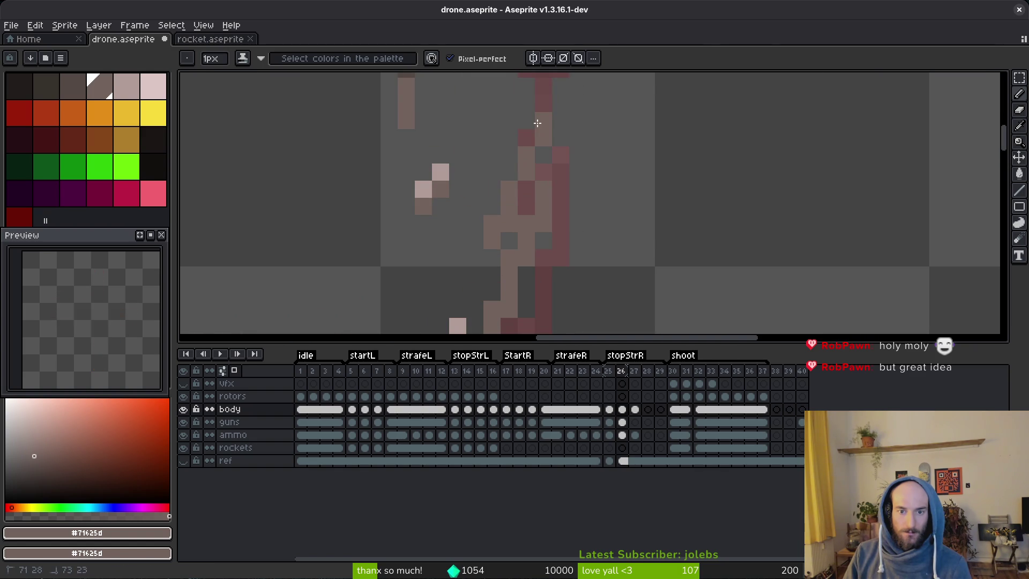
{"action": "left_click", "coordinate": [522, 189]}
Bring the red antenna tip into view and marquee the top of the bent antenna, then deselect.
{"action": "left_click_drag", "start_coordinate": [550, 129], "coordinate": [538, 222]}
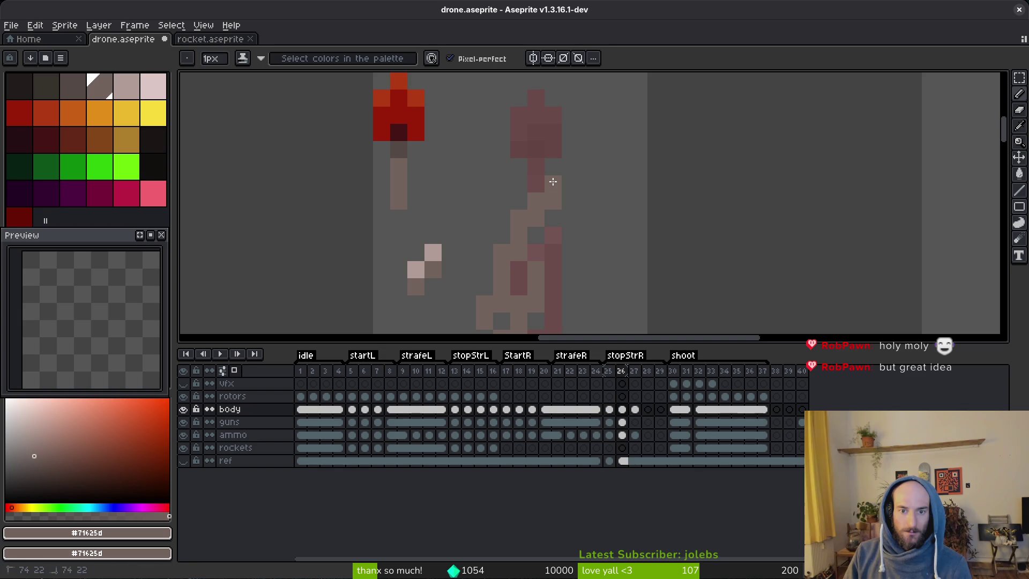
{"action": "scroll", "coordinate": [680, 238], "scroll_direction": "down", "scroll_amount": 9}
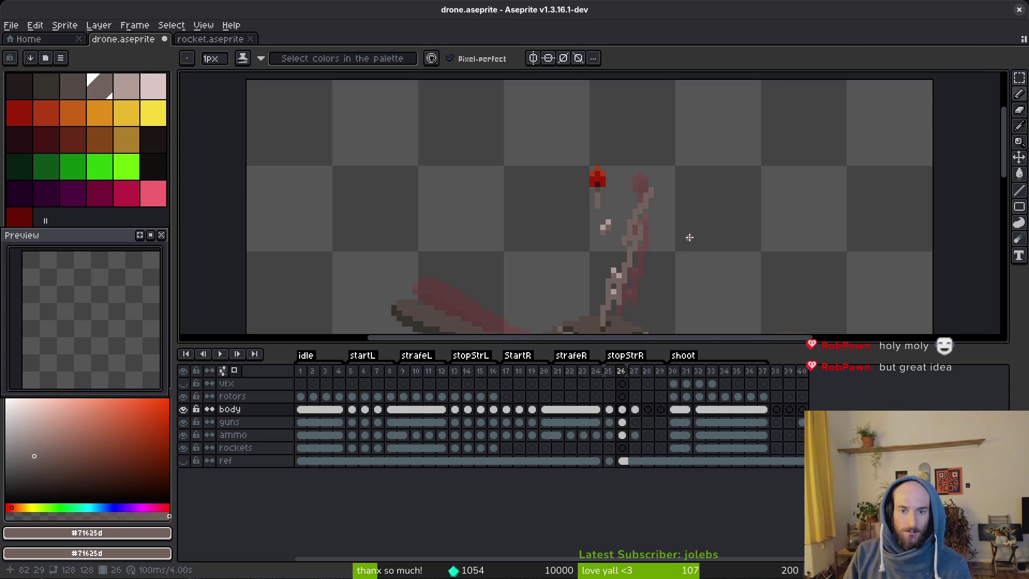
{"action": "scroll", "coordinate": [670, 256], "scroll_direction": "up", "scroll_amount": 8}
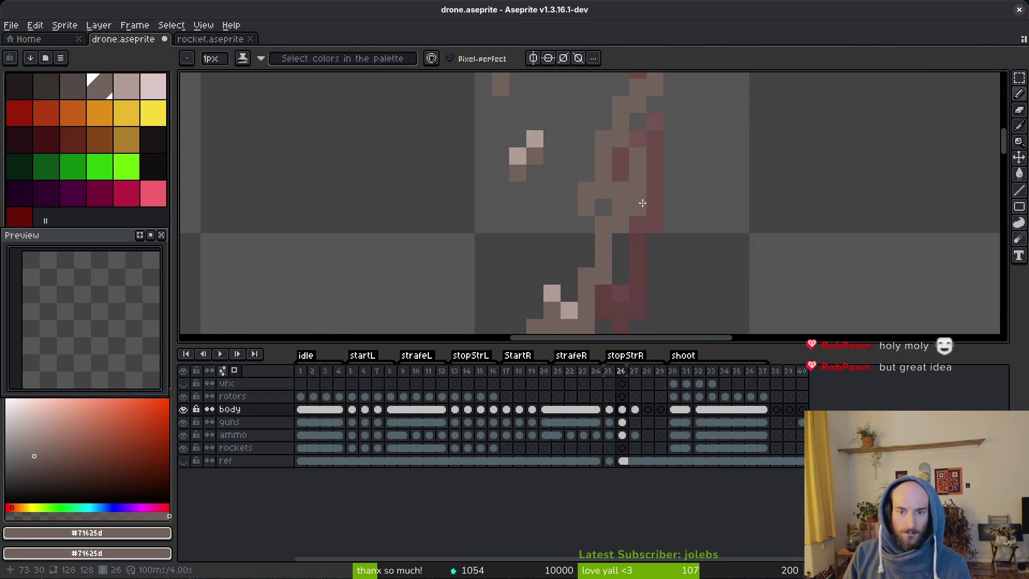
{"action": "key", "text": "m"}
{"action": "left_click_drag", "start_coordinate": [618, 133], "coordinate": [700, 249]}
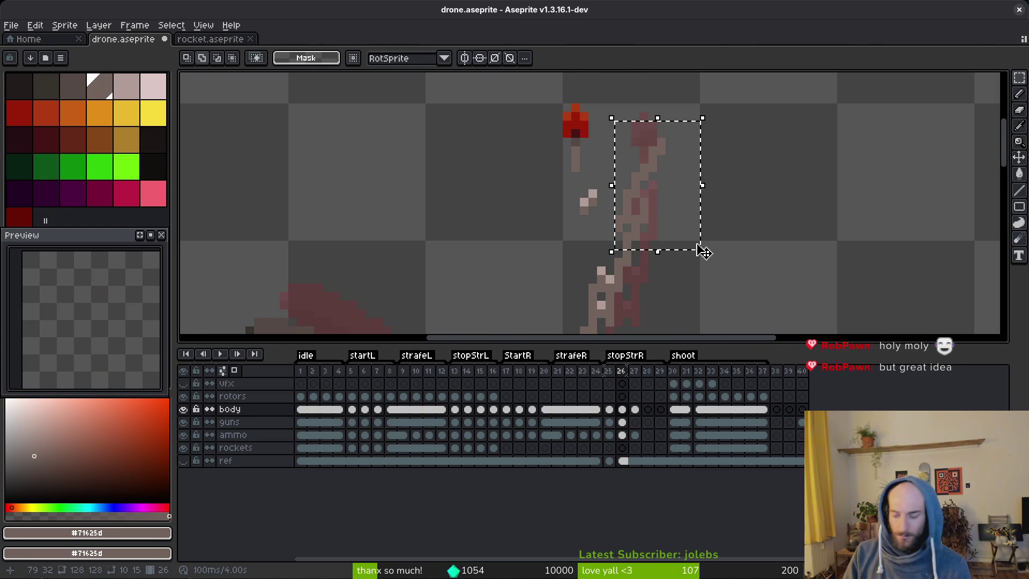
{"action": "key", "text": "ctrl+d"}
{"action": "scroll", "coordinate": [618, 248], "scroll_direction": "up", "scroll_amount": 2}
{"action": "key", "text": "b"}
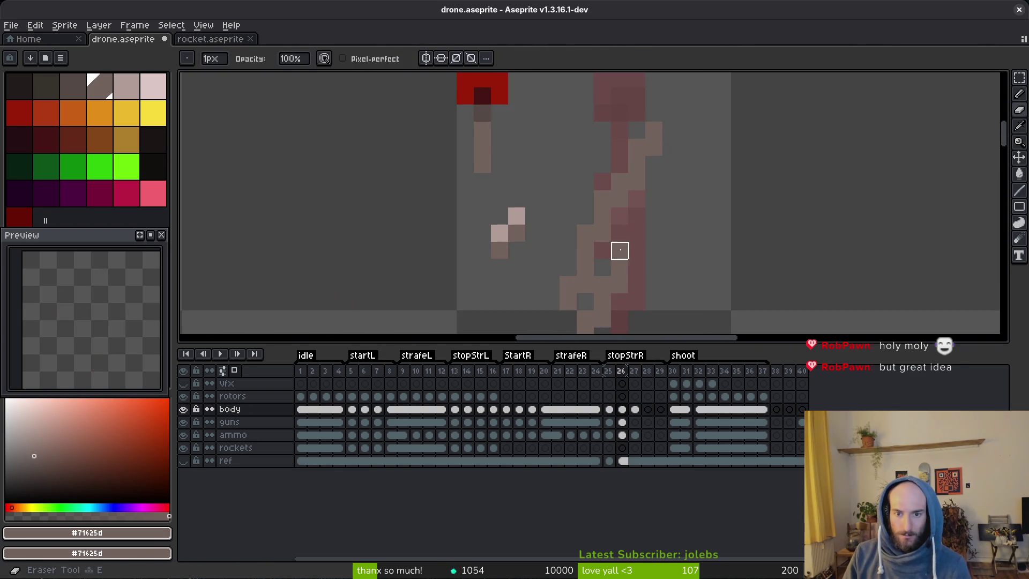
{"action": "scroll", "coordinate": [677, 259], "scroll_direction": "down", "scroll_amount": 3}
{"action": "key", "text": "b"}
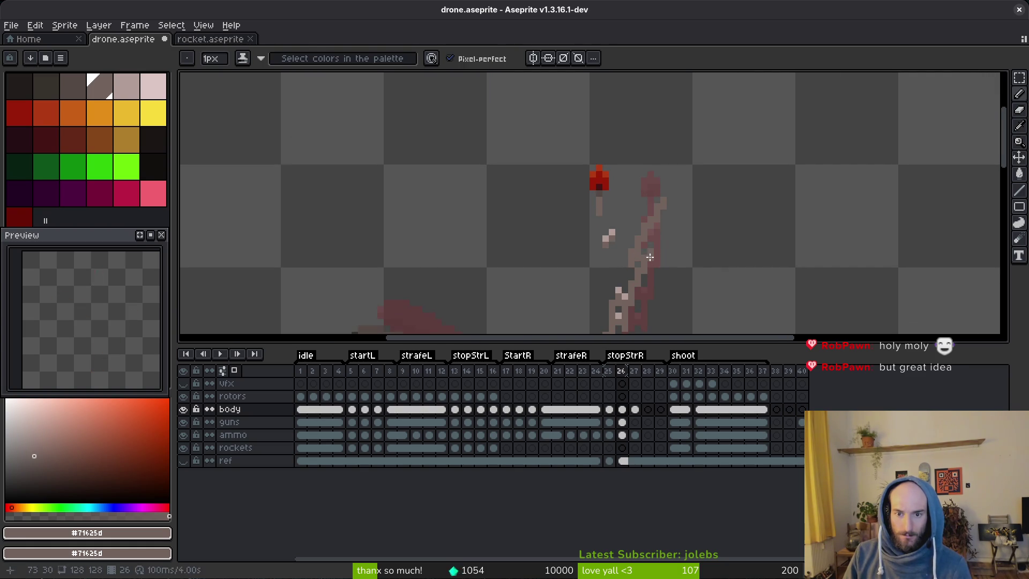
{"action": "scroll", "coordinate": [644, 256], "scroll_direction": "up", "scroll_amount": 3}
Place light highlight pixels, undo a mistaken stroke, and resample the darker antenna colour.
{"action": "left_click", "coordinate": [562, 188], "text": "alt"}
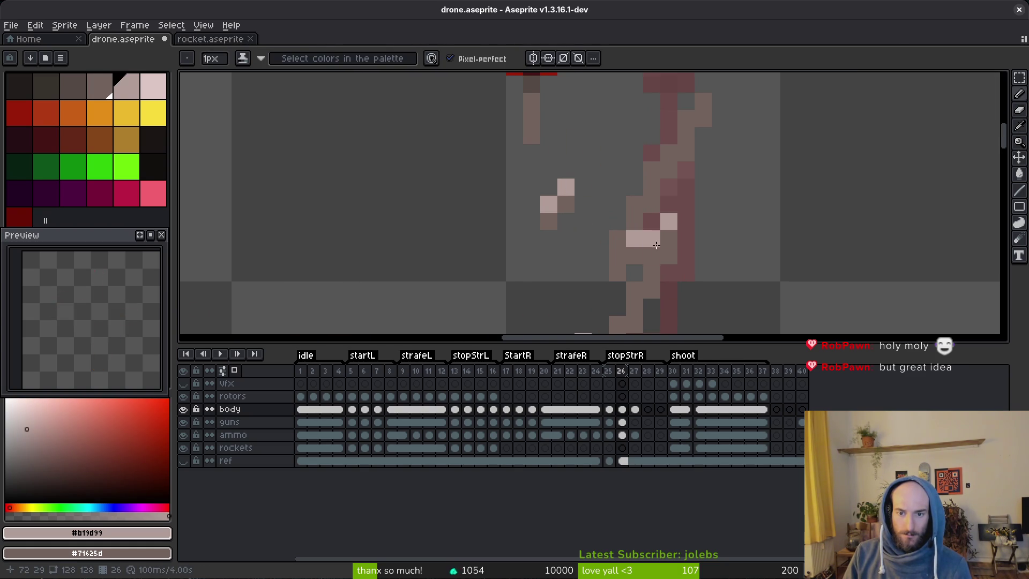
{"action": "scroll", "coordinate": [709, 312], "scroll_direction": "down", "scroll_amount": 4}
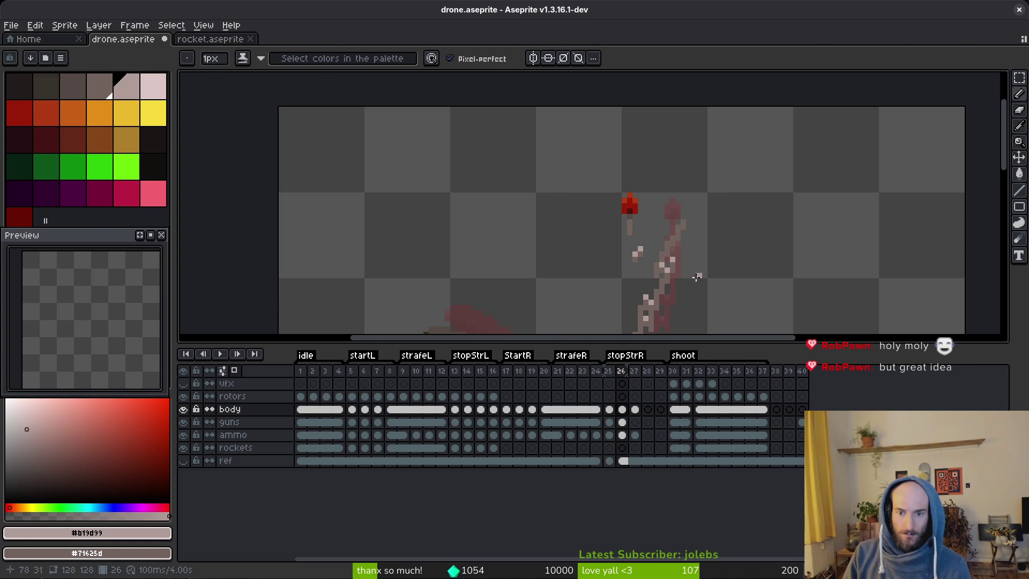
{"action": "scroll", "coordinate": [700, 263], "scroll_direction": "down", "scroll_amount": 4}
{"action": "key", "text": "ctrl+z"}
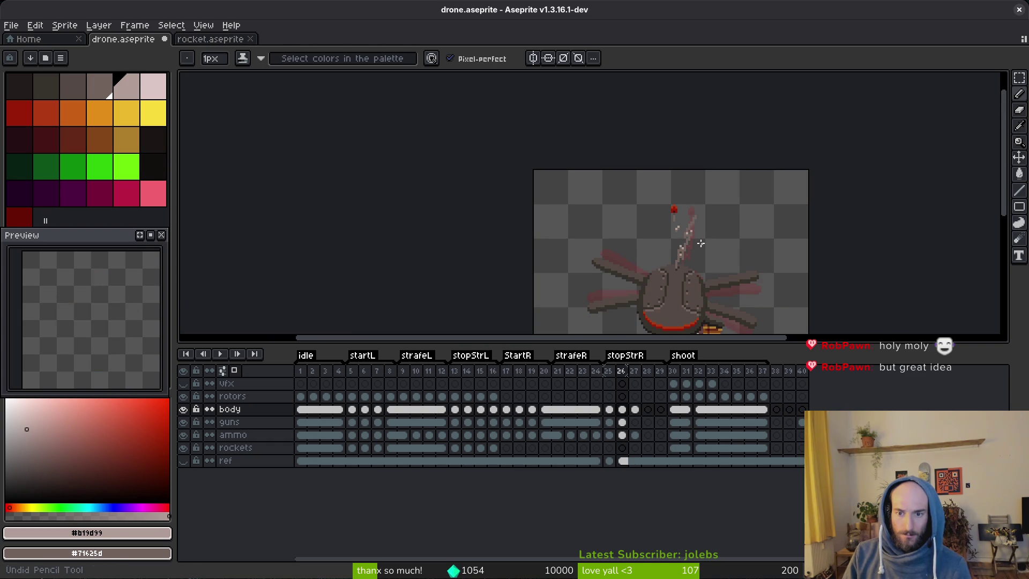
{"action": "scroll", "coordinate": [701, 243], "scroll_direction": "up", "scroll_amount": 5}
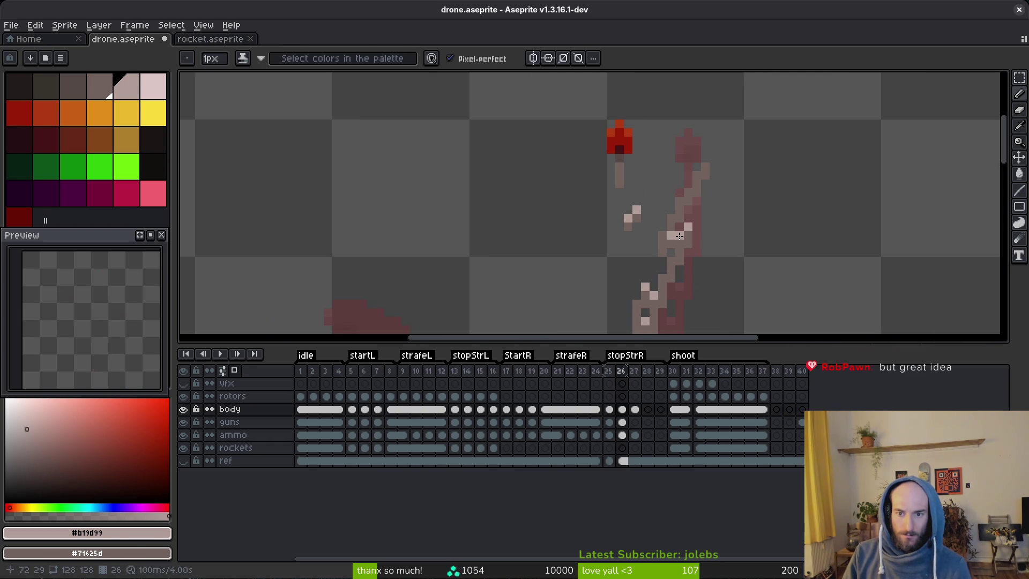
{"action": "left_click", "coordinate": [677, 244]}
{"action": "key", "text": "e"}
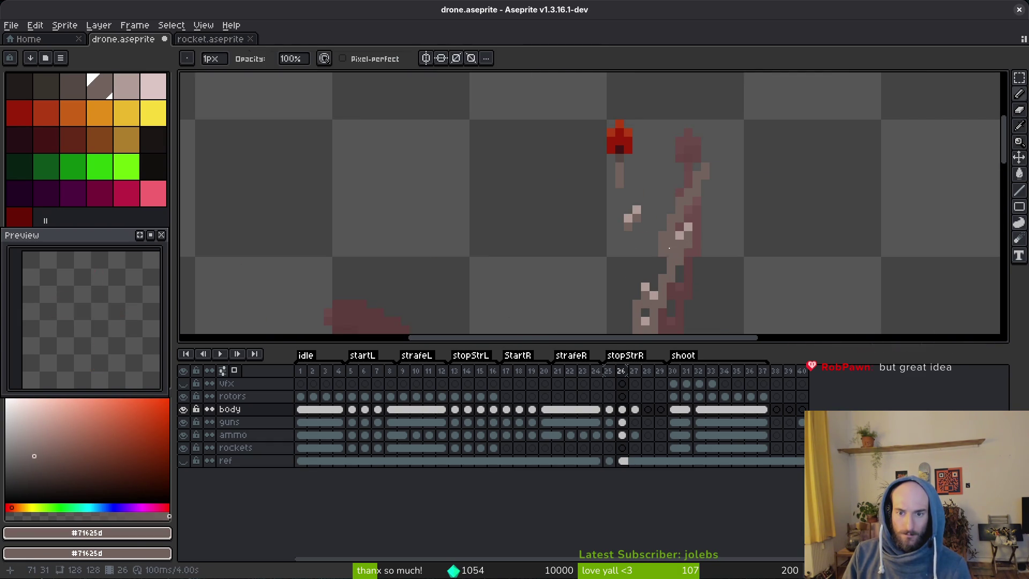
{"action": "scroll", "coordinate": [707, 261], "scroll_direction": "down", "scroll_amount": 4}
{"action": "scroll", "coordinate": [712, 262], "scroll_direction": "up", "scroll_amount": 3}
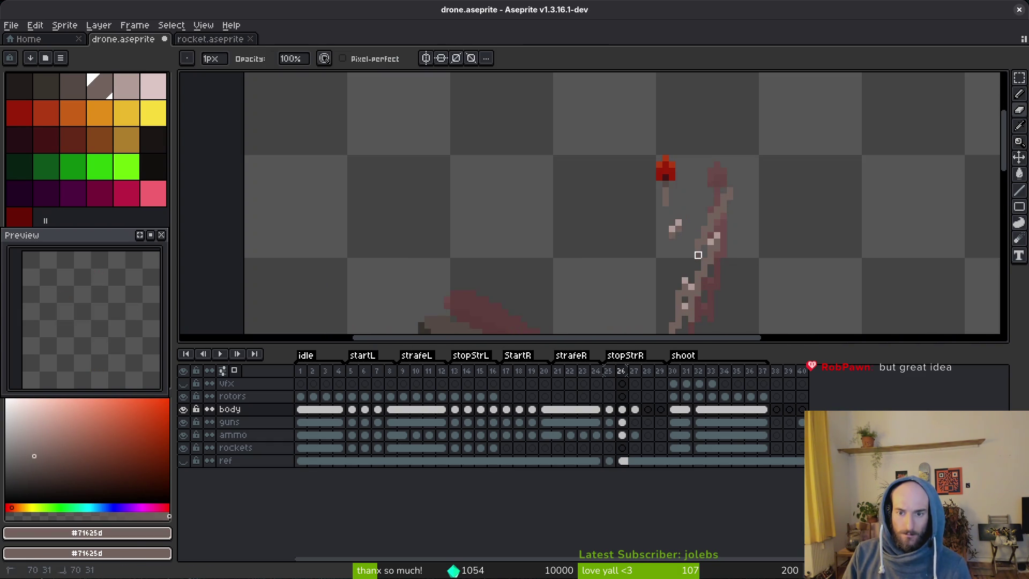
{"action": "scroll", "coordinate": [749, 274], "scroll_direction": "down", "scroll_amount": 1}
{"action": "scroll", "coordinate": [749, 273], "scroll_direction": "down", "scroll_amount": 2}
Flip between neighbouring frames to compare, then marquee the red antenna tip.
{"action": "key", "text": "i"}
{"action": "key", "text": "comma"}
{"action": "key", "text": "period"}
{"action": "key", "text": "comma"}
{"action": "key", "text": "e"}
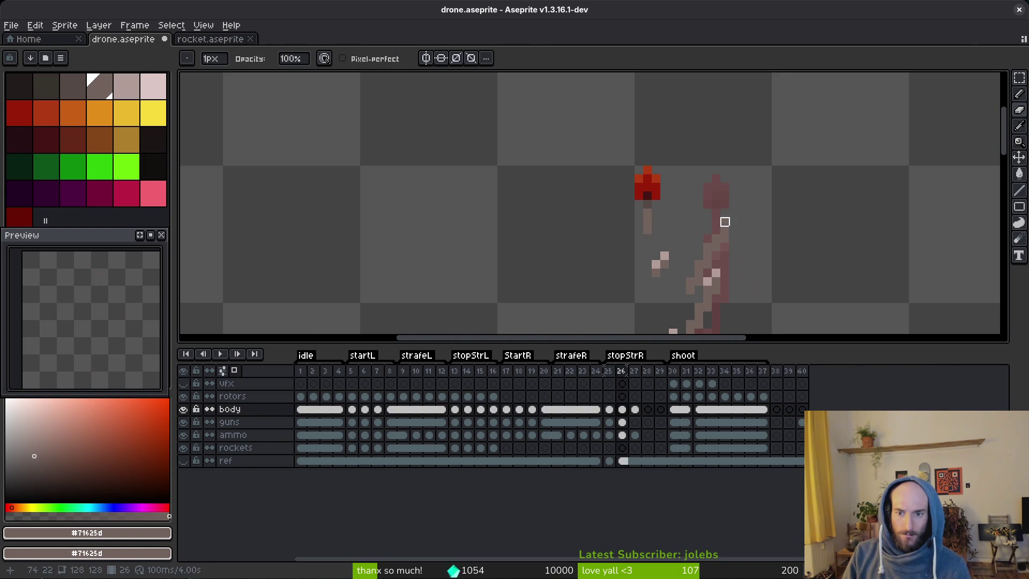
{"action": "key", "text": "m"}
{"action": "left_click_drag", "start_coordinate": [606, 145], "coordinate": [705, 220]}
Move the red tip right onto the top of the bent antenna and commit it.
{"action": "mouse_move", "coordinate": [651, 196]}
{"action": "left_mouse_down"}
{"action": "mouse_move", "coordinate": [737, 196]}
{"action": "mouse_move", "coordinate": [732, 209]}
{"action": "left_mouse_up"}
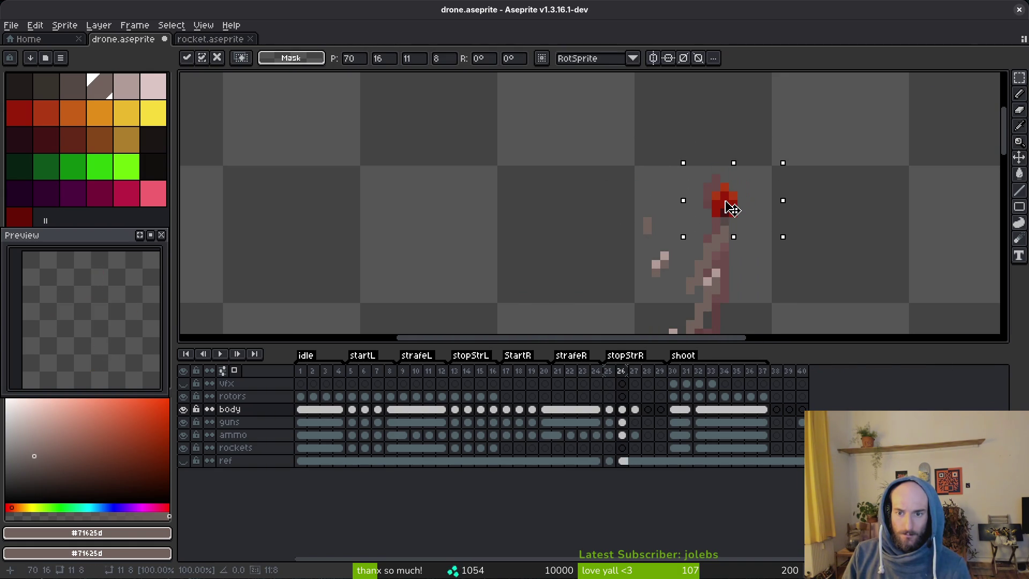
{"action": "key", "text": "Return"}
{"action": "scroll", "coordinate": [767, 236], "scroll_direction": "down", "scroll_amount": 3}
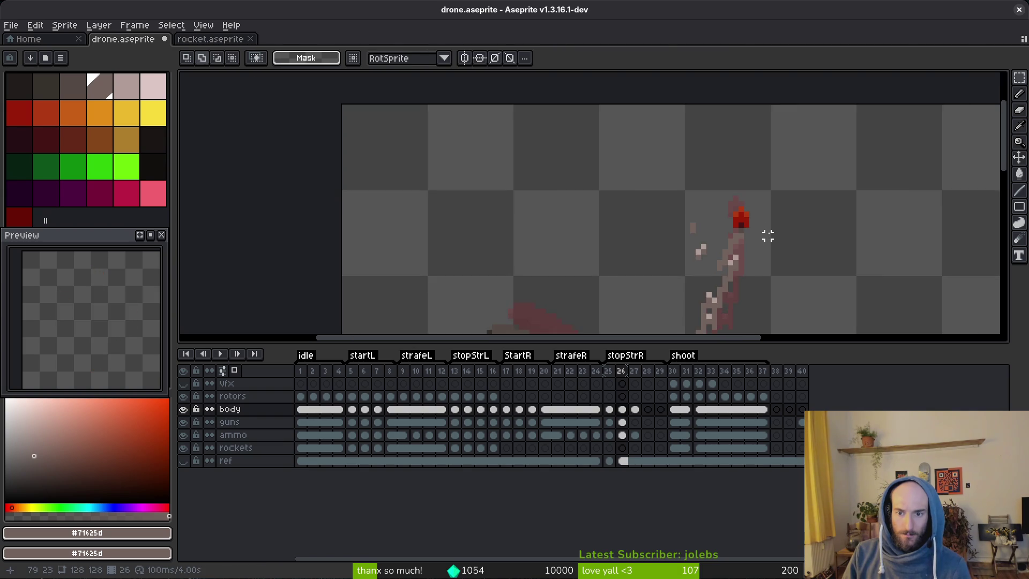
{"action": "scroll", "coordinate": [761, 245], "scroll_direction": "up", "scroll_amount": 3}
Delete the leftover pale pixels beside the antenna and compare against the previous frame.
{"action": "left_click_drag", "start_coordinate": [631, 175], "coordinate": [700, 271]}
{"action": "key", "text": "Delete"}
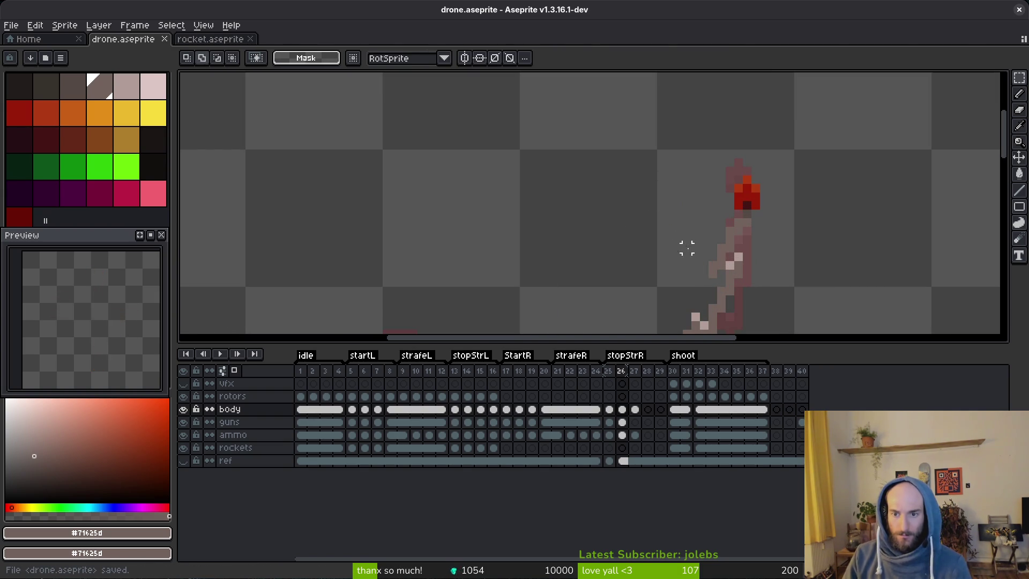
{"action": "scroll", "coordinate": [677, 245], "scroll_direction": "up", "scroll_amount": 4}
{"action": "key", "text": "b"}
{"action": "scroll", "coordinate": [753, 248], "scroll_direction": "down", "scroll_amount": 3}
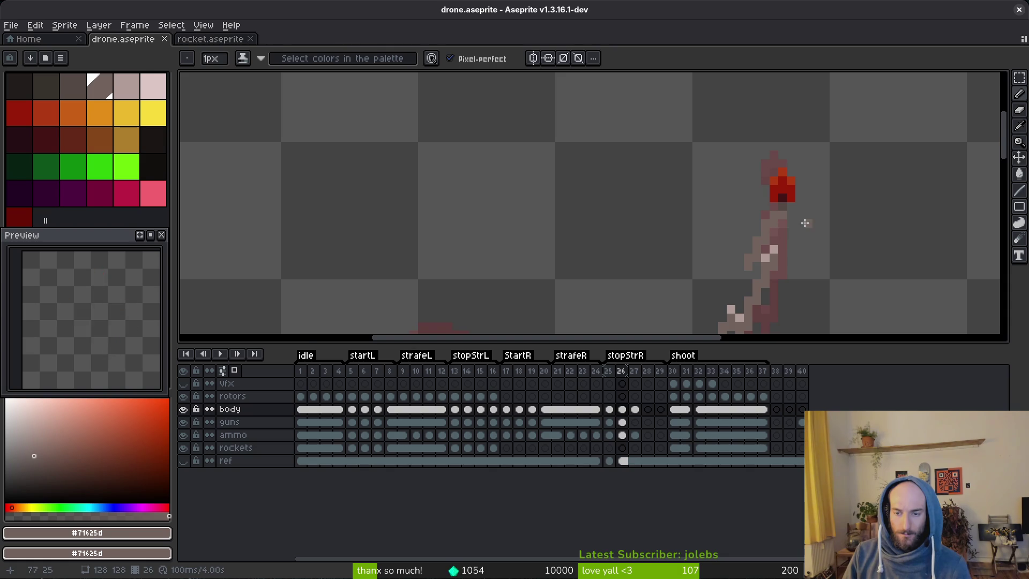
{"action": "scroll", "coordinate": [802, 223], "scroll_direction": "down", "scroll_amount": 1}
{"action": "key", "text": "Left"}
{"action": "key", "text": "Right"}
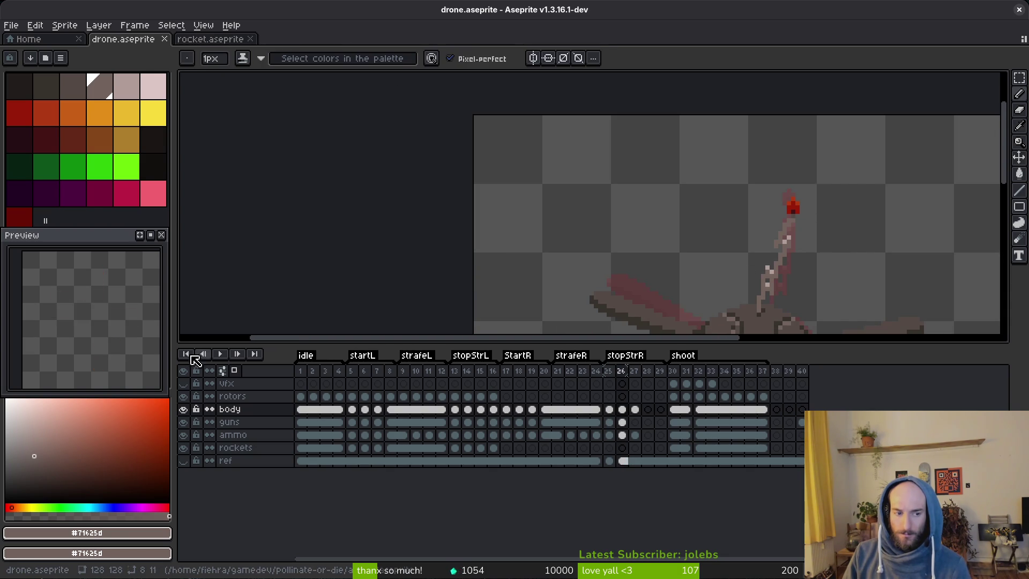
Compare the antenna on frames 25 and 26 before editing frame 26.
{"action": "left_click", "coordinate": [607, 424]}
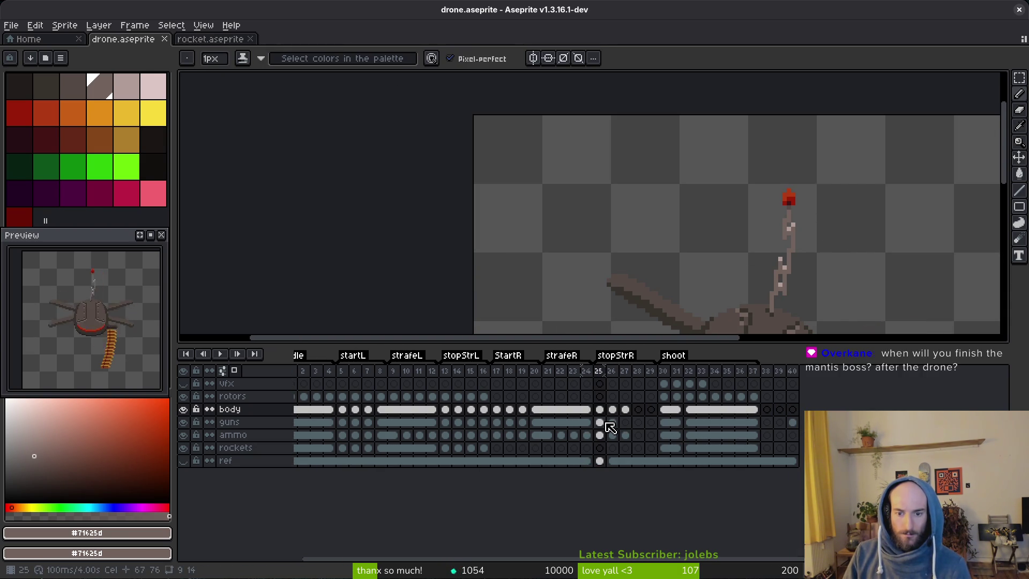
{"action": "left_click", "coordinate": [610, 427]}
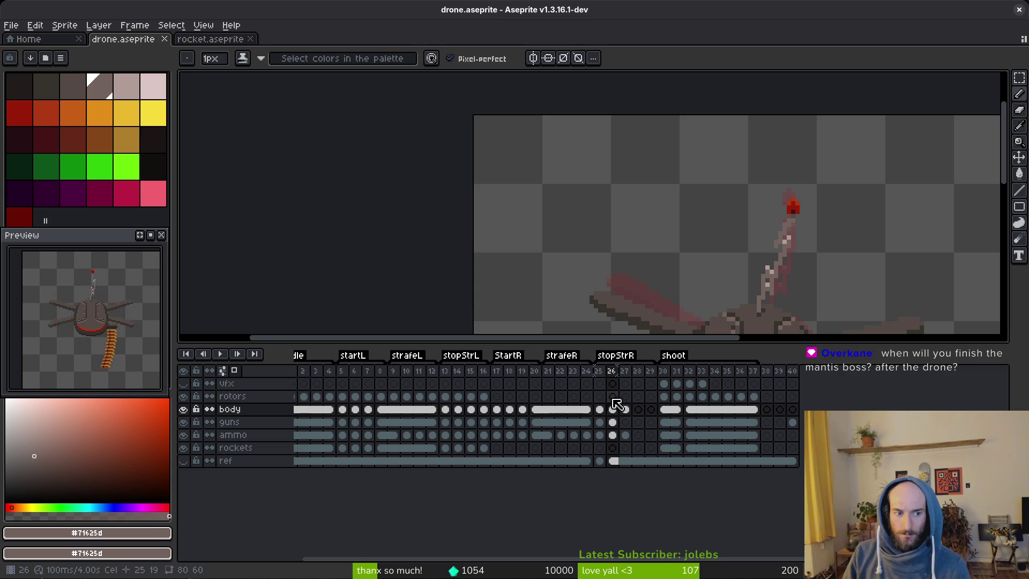
{"action": "key", "text": "Left"}
{"action": "scroll", "coordinate": [777, 267], "scroll_direction": "down", "scroll_amount": 2}
{"action": "key", "text": "alt"}
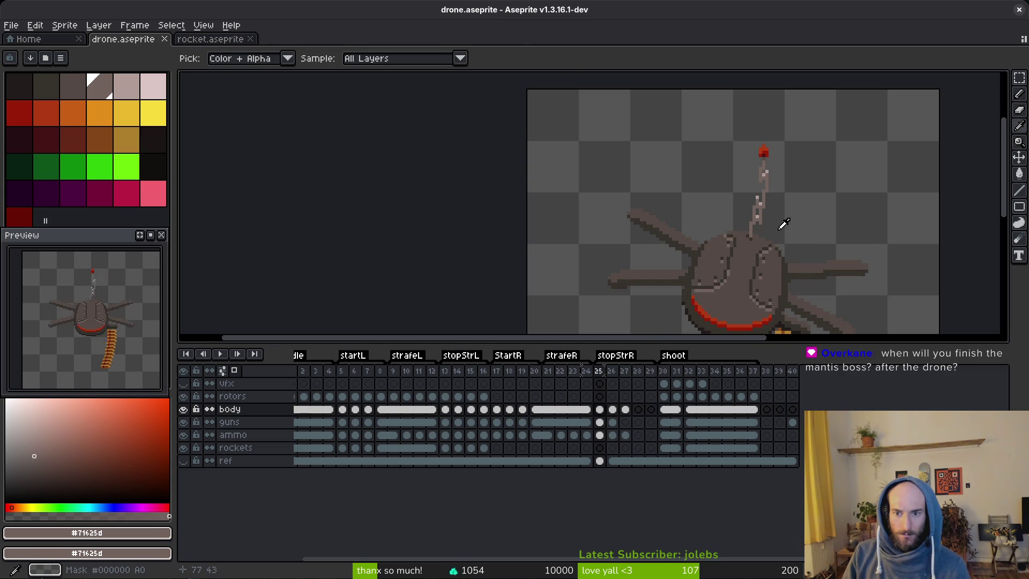
{"action": "key", "text": "Right"}
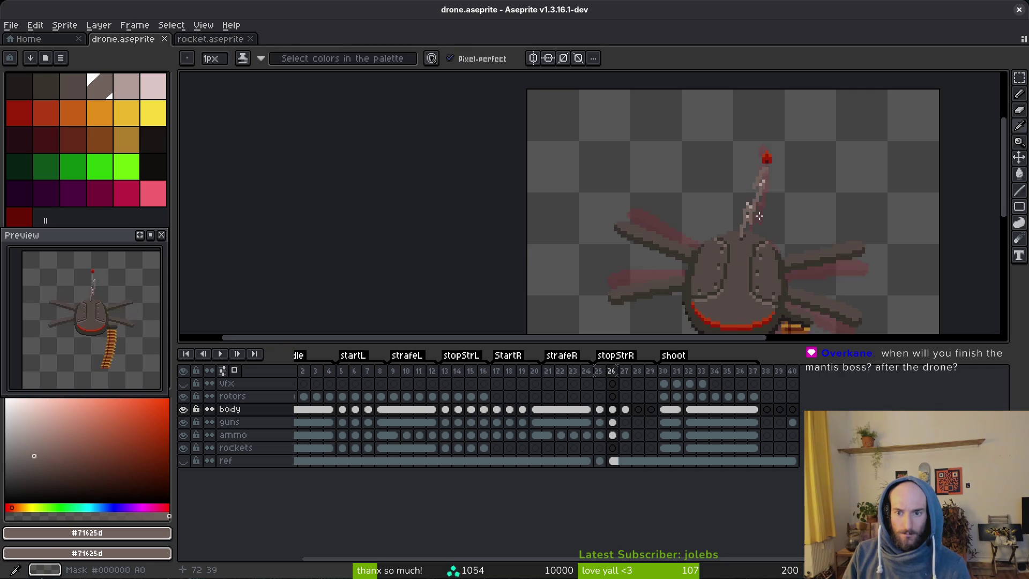
{"action": "scroll", "coordinate": [757, 203], "scroll_direction": "up", "scroll_amount": 4}
Pick the light highlight colour and add a highlight pixel to the frame 26 antenna.
{"action": "left_click", "coordinate": [769, 212], "text": "alt"}
{"action": "left_click", "coordinate": [764, 188]}
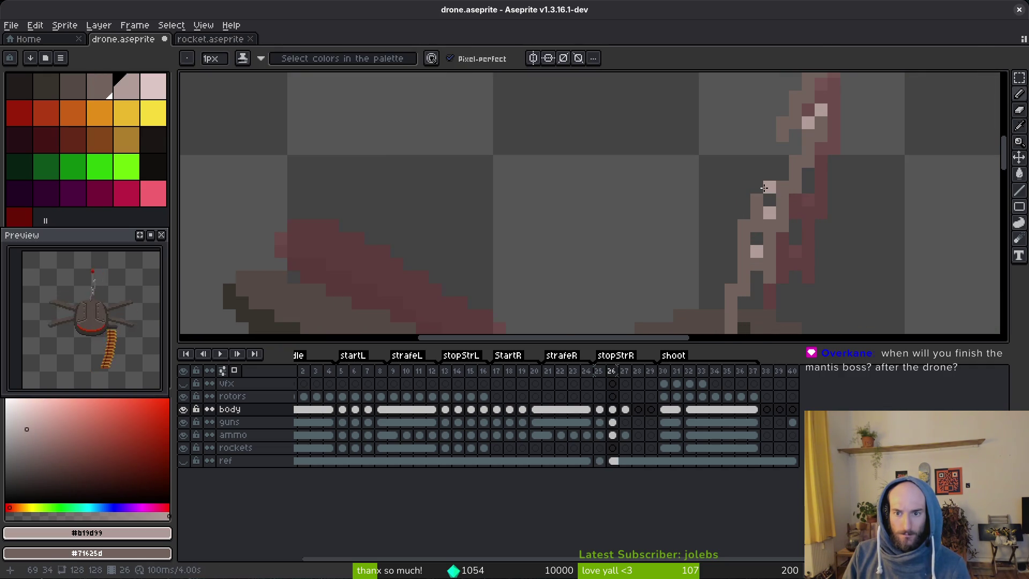
{"action": "scroll", "coordinate": [760, 187], "scroll_direction": "down", "scroll_amount": 3}
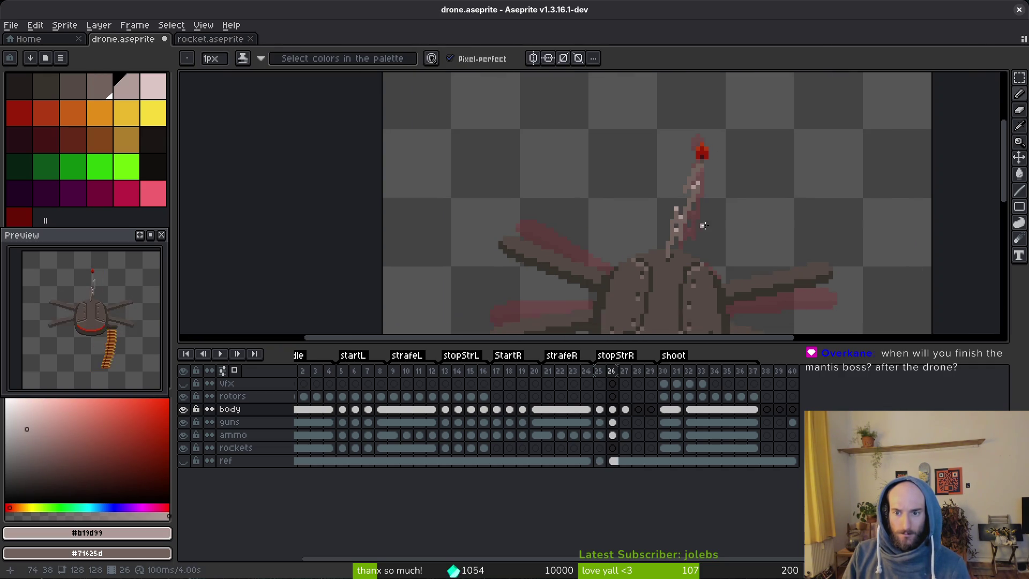
{"action": "left_click_drag", "start_coordinate": [698, 233], "coordinate": [686, 251]}
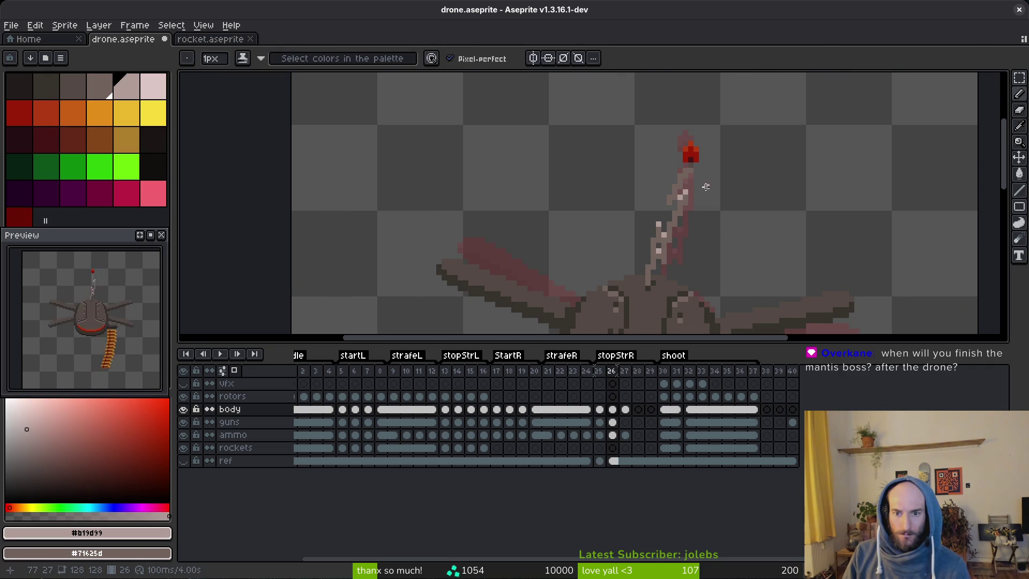
{"action": "scroll", "coordinate": [700, 190], "scroll_direction": "up", "scroll_amount": 2}
Sample the mid shade #71625d and marquee-select the red antenna tip to shift it right.
{"action": "key", "text": "m"}
{"action": "left_click", "coordinate": [666, 170], "text": "alt"}
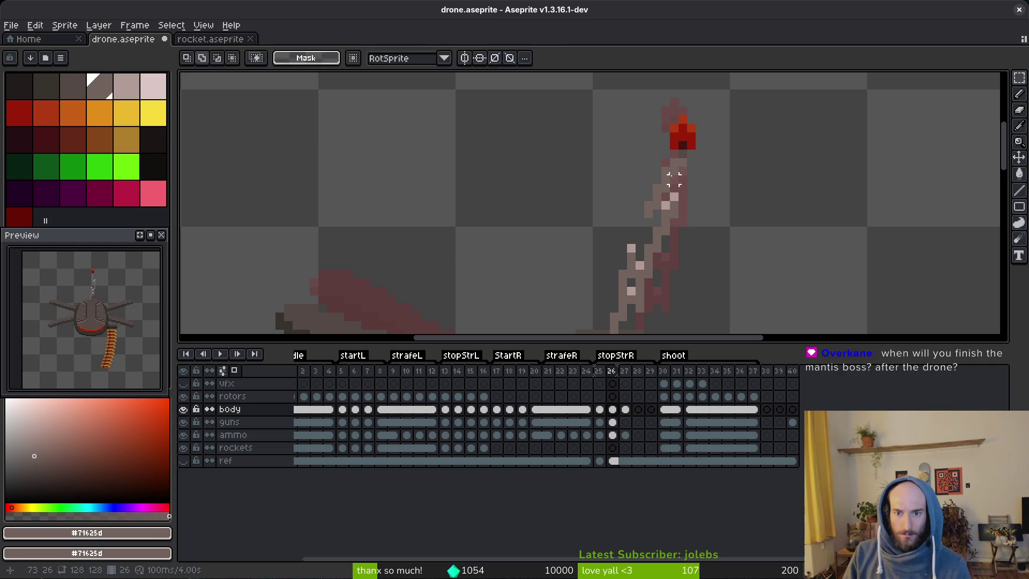
{"action": "key", "text": "b"}
{"action": "key", "text": "m"}
{"action": "left_click_drag", "start_coordinate": [660, 109], "coordinate": [698, 155]}
{"action": "scroll", "coordinate": [677, 162], "scroll_direction": "up", "scroll_amount": 2}
{"action": "key", "text": "b"}
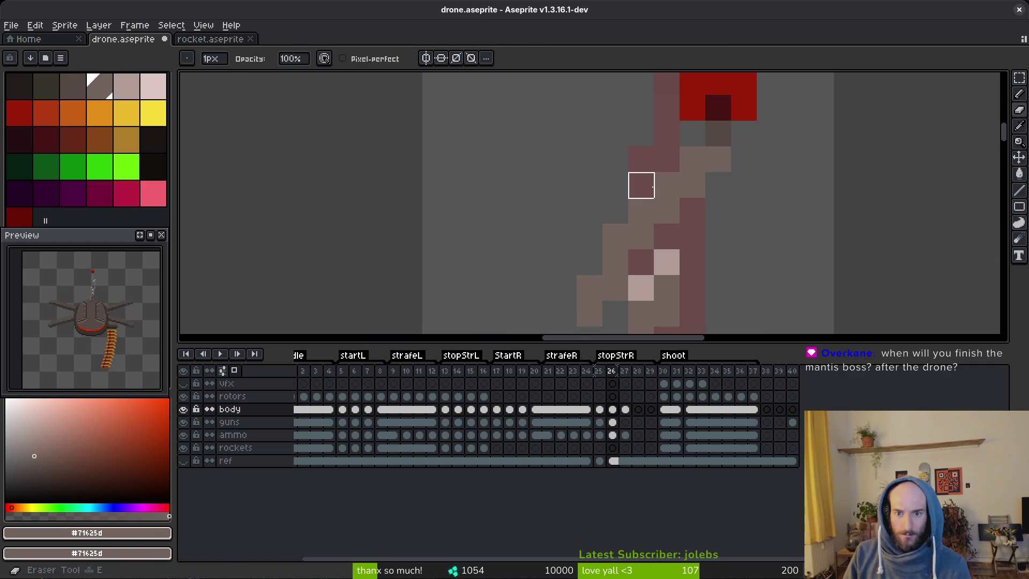
{"action": "scroll", "coordinate": [768, 269], "scroll_direction": "down", "scroll_amount": 6}
{"action": "scroll", "coordinate": [767, 268], "scroll_direction": "up", "scroll_amount": 3}
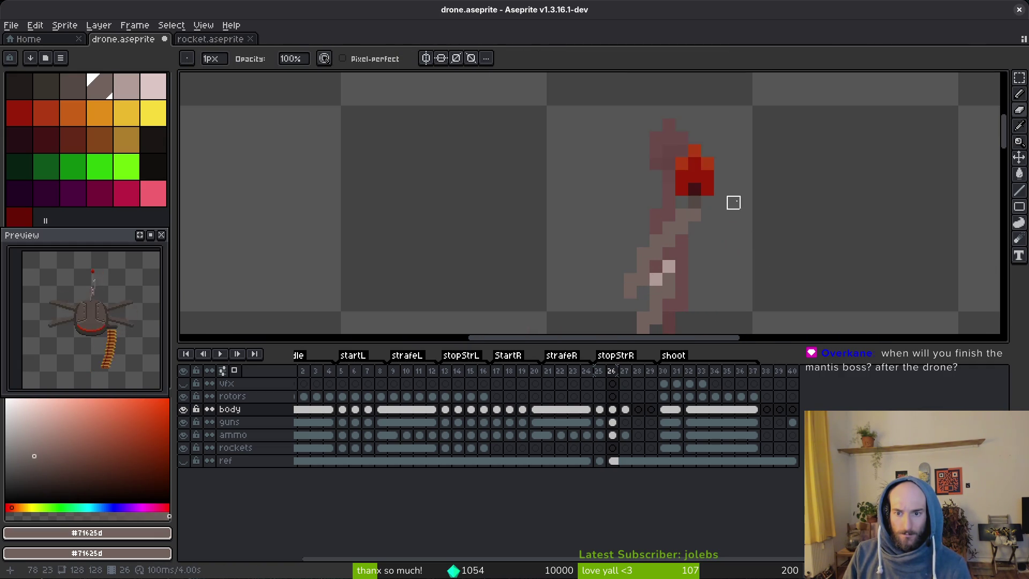
Sample the dark grey #544d45 from the antenna and save drone.aseprite.
{"action": "key", "text": "i"}
{"action": "left_click", "coordinate": [706, 206]}
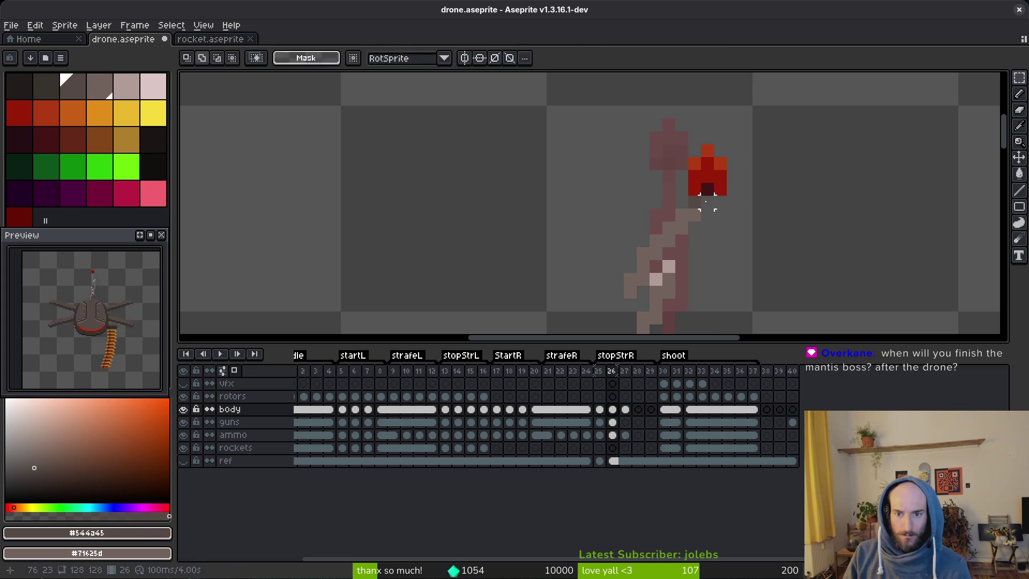
{"action": "key", "text": "b"}
{"action": "scroll", "coordinate": [766, 240], "scroll_direction": "down", "scroll_amount": 2}
{"action": "key", "text": "ctrl+s"}
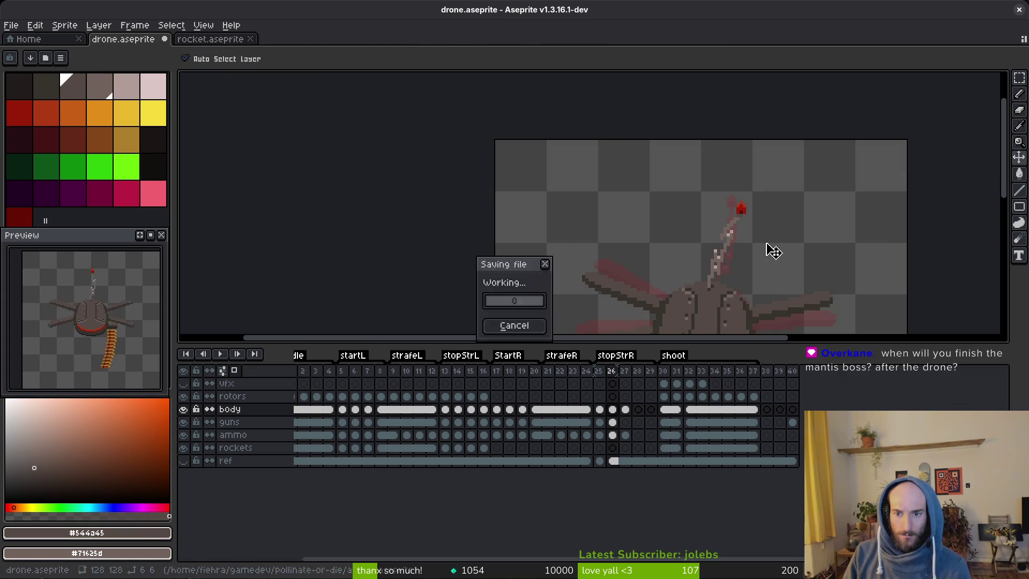
Zoom in on the frame 26 antenna and sample its light highlight #b19d99 as the drawing colour.
{"action": "scroll", "coordinate": [766, 242], "scroll_direction": "down", "scroll_amount": 3}
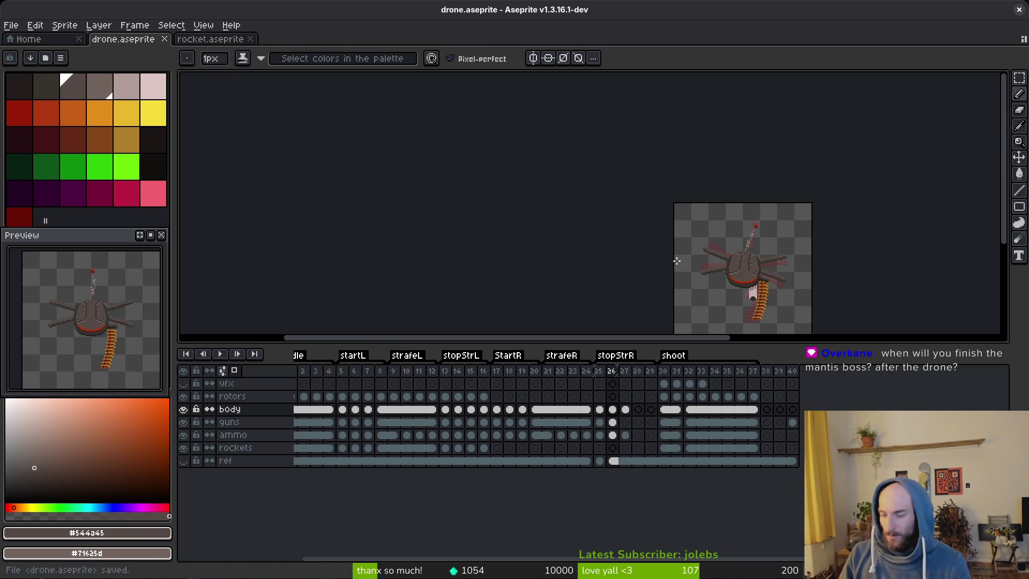
{"action": "scroll", "coordinate": [725, 216], "scroll_direction": "down", "scroll_amount": 2}
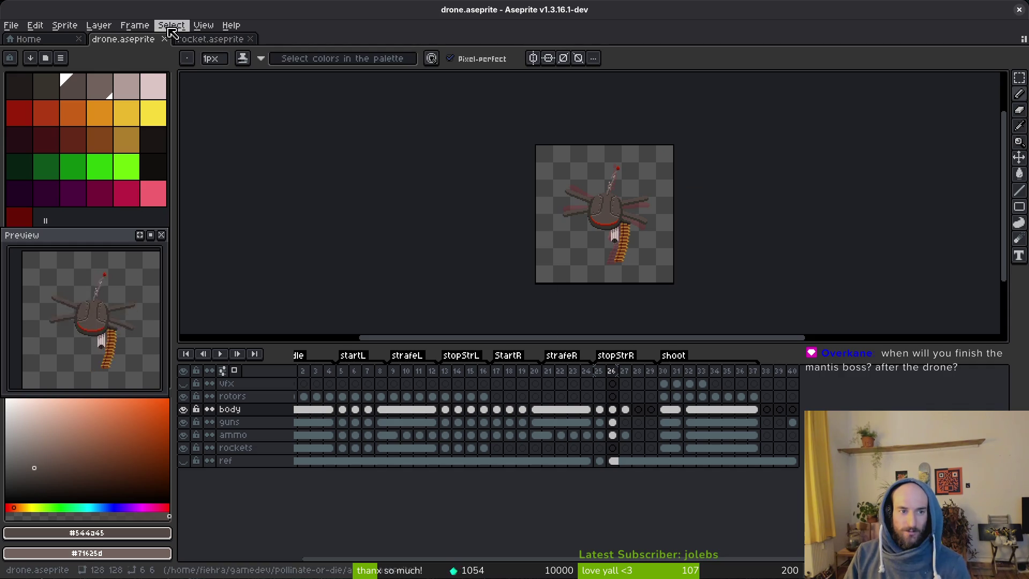
{"action": "scroll", "coordinate": [629, 249], "scroll_direction": "up", "scroll_amount": 3}
{"action": "scroll", "coordinate": [643, 217], "scroll_direction": "down", "scroll_amount": 2}
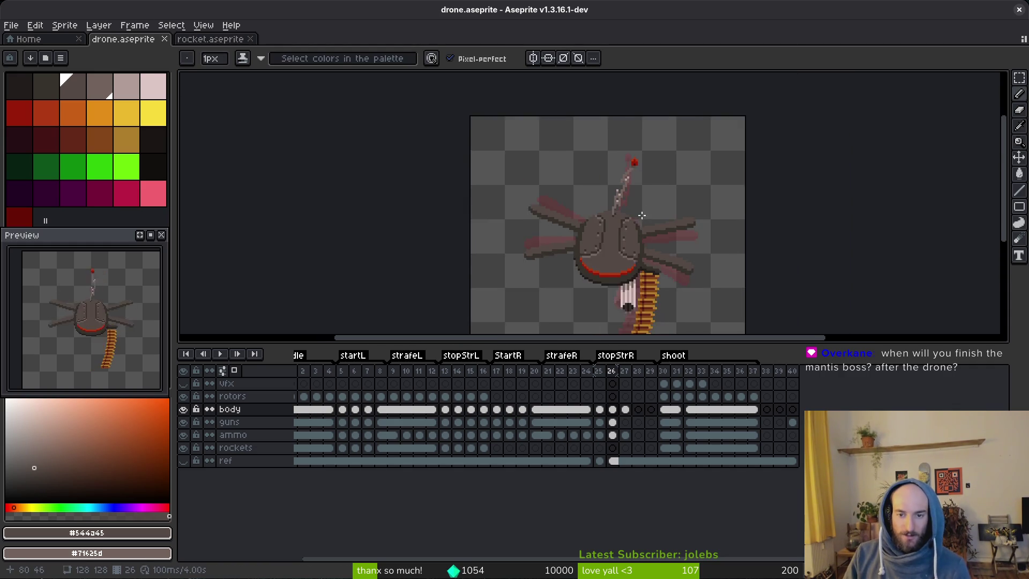
{"action": "scroll", "coordinate": [625, 206], "scroll_direction": "up", "scroll_amount": 3}
{"action": "scroll", "coordinate": [640, 203], "scroll_direction": "up", "scroll_amount": 1}
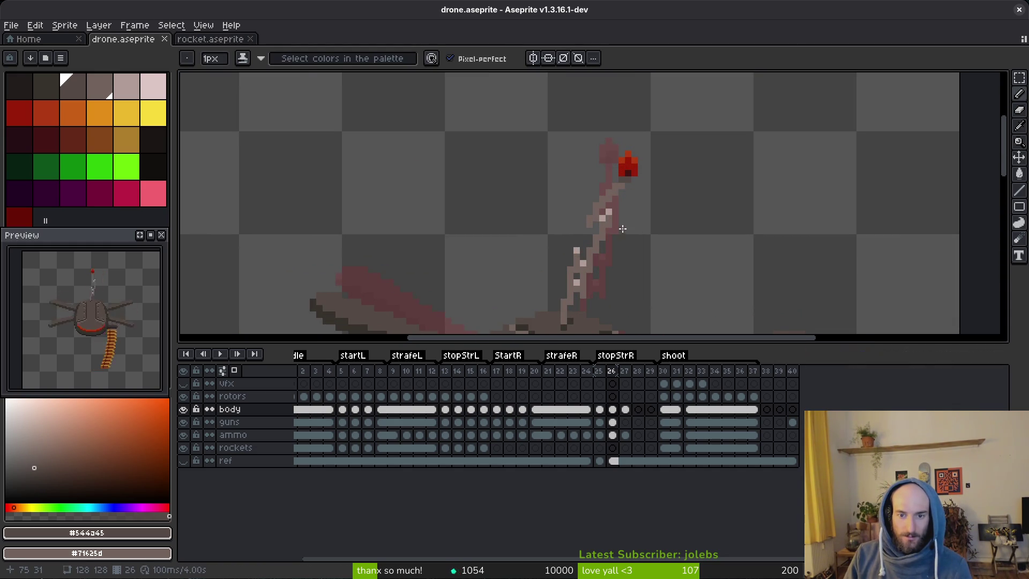
{"action": "scroll", "coordinate": [640, 248], "scroll_direction": "down", "scroll_amount": 2}
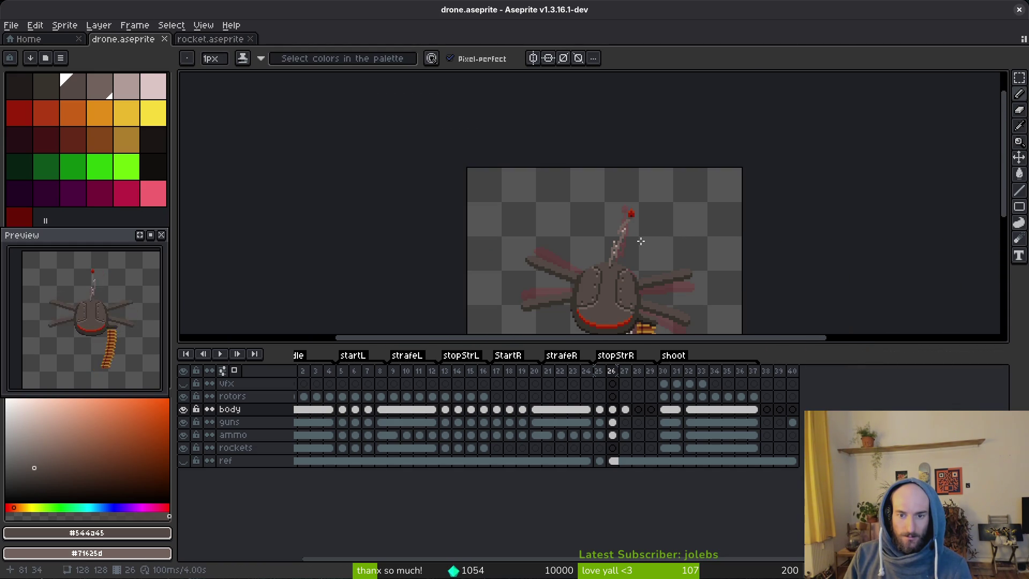
{"action": "scroll", "coordinate": [641, 244], "scroll_direction": "up", "scroll_amount": 3}
{"action": "left_click", "coordinate": [597, 225], "text": "alt"}
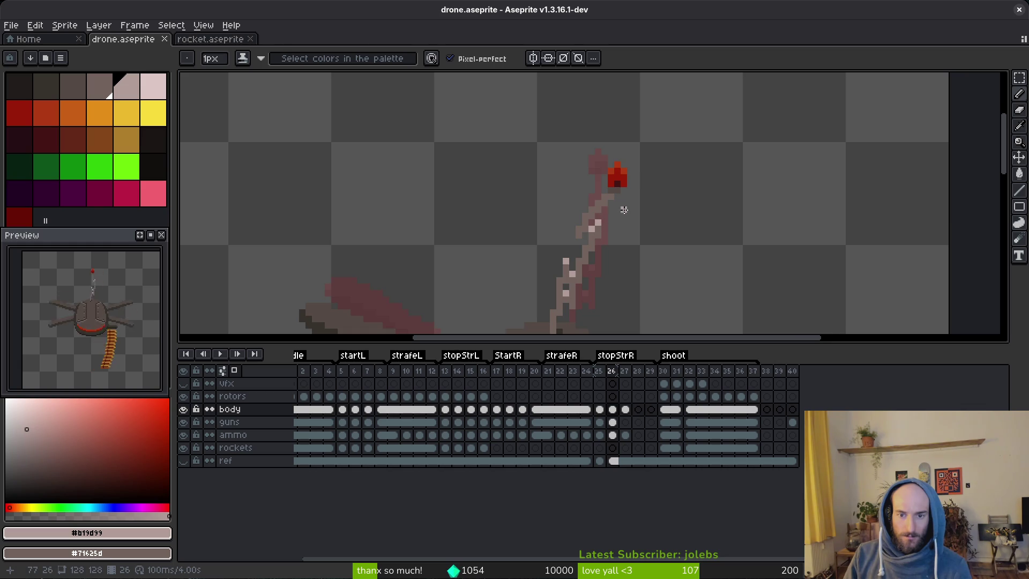
{"action": "scroll", "coordinate": [623, 210], "scroll_direction": "down", "scroll_amount": 3}
{"action": "key", "text": "alt"}
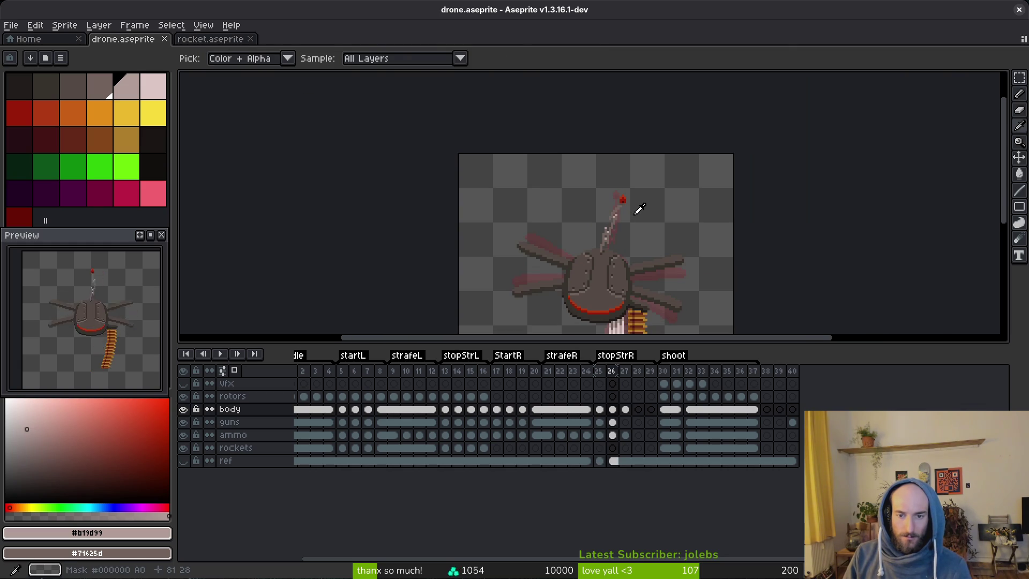
{"action": "scroll", "coordinate": [627, 198], "scroll_direction": "up", "scroll_amount": 5}
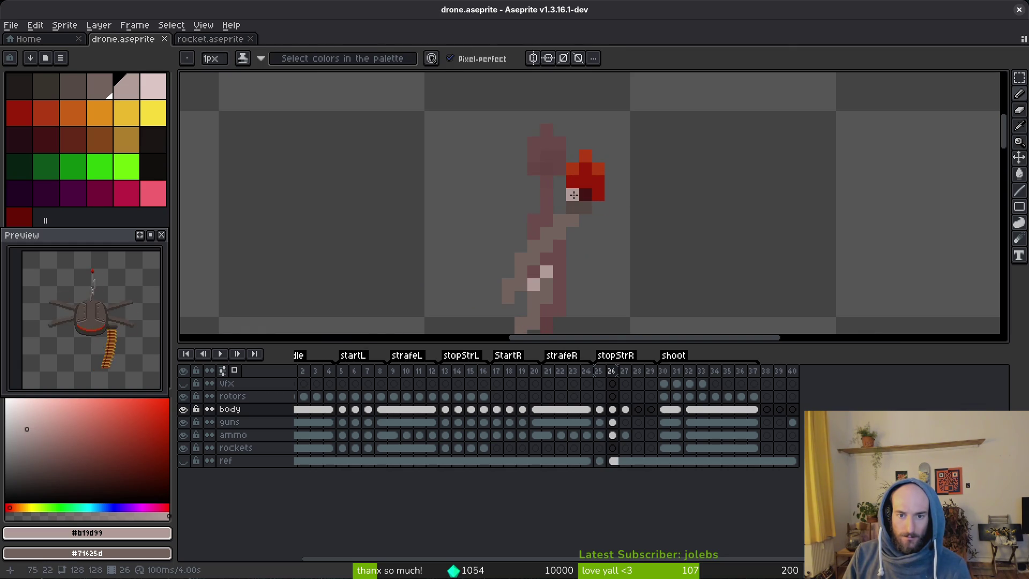
Select around the antenna tip, pick red #af3a13 as drawing colour, and save.
{"action": "key", "text": "m"}
{"action": "mouse_move", "coordinate": [541, 137]}
{"action": "left_mouse_down"}
{"action": "mouse_move", "coordinate": [601, 170]}
{"action": "mouse_move", "coordinate": [627, 200]}
{"action": "left_mouse_up"}
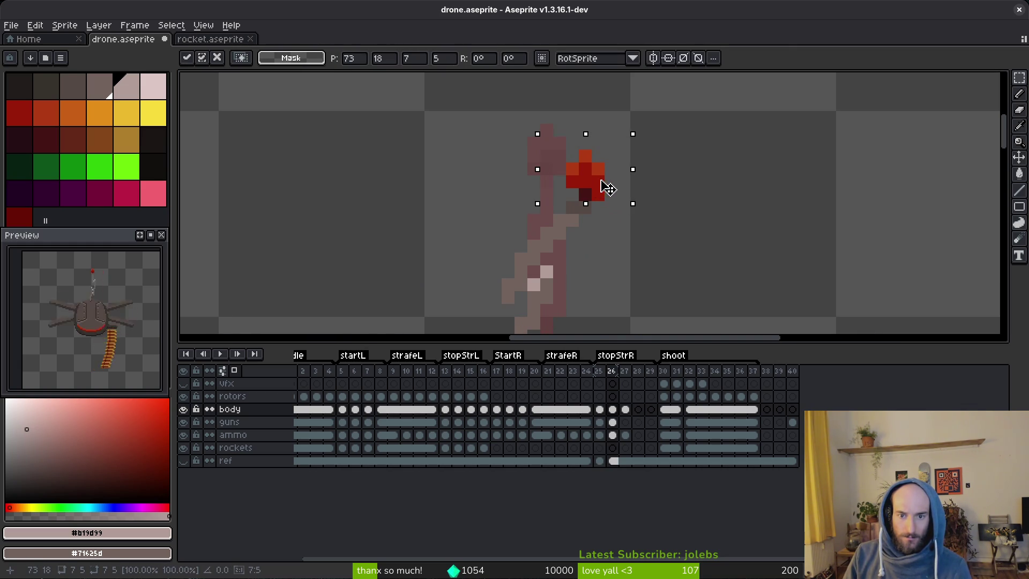
{"action": "left_click", "coordinate": [637, 205]}
{"action": "scroll", "coordinate": [659, 209], "scroll_direction": "down", "scroll_amount": 5}
{"action": "scroll", "coordinate": [643, 199], "scroll_direction": "up", "scroll_amount": 3}
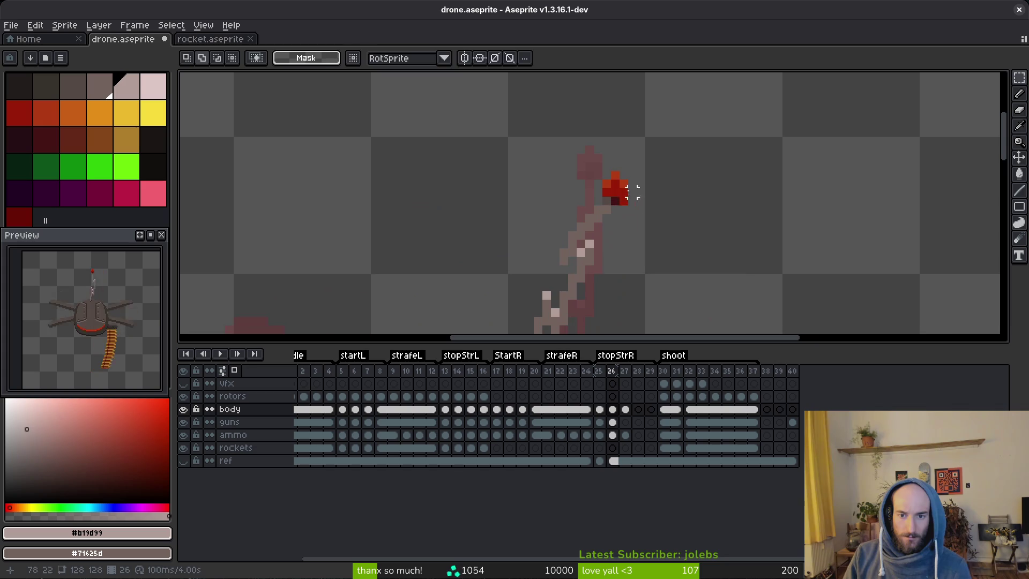
{"action": "left_click", "coordinate": [621, 188], "text": "alt"}
{"action": "key", "text": "b"}
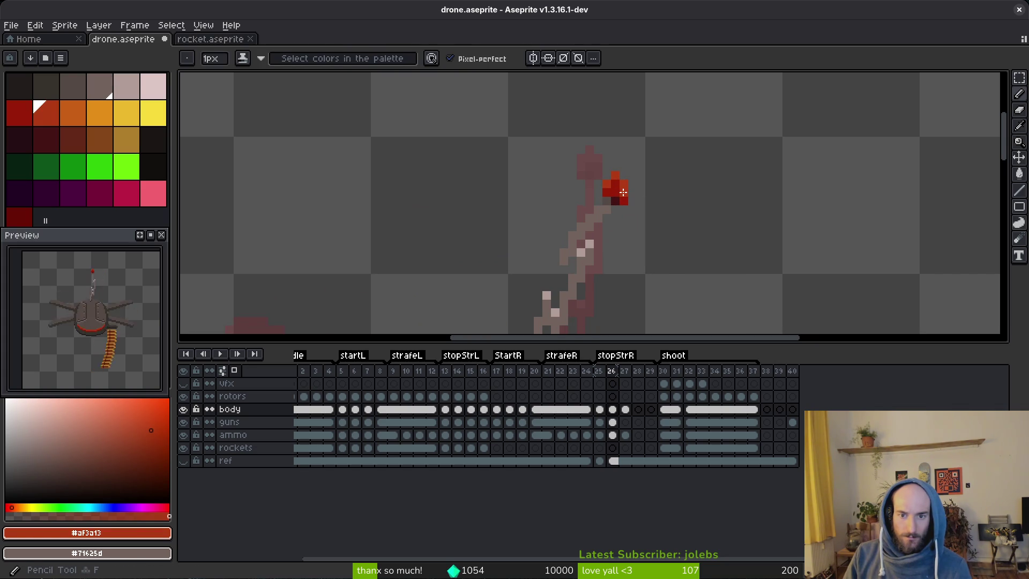
{"action": "key", "text": "ctrl+s"}
{"action": "scroll", "coordinate": [623, 192], "scroll_direction": "down", "scroll_amount": 3}
Compare antenna poses across frames 25–27 and the stopStrL frames 13–16.
{"action": "key", "text": "Left"}
{"action": "key", "text": "alt"}
{"action": "key", "text": "Right"}
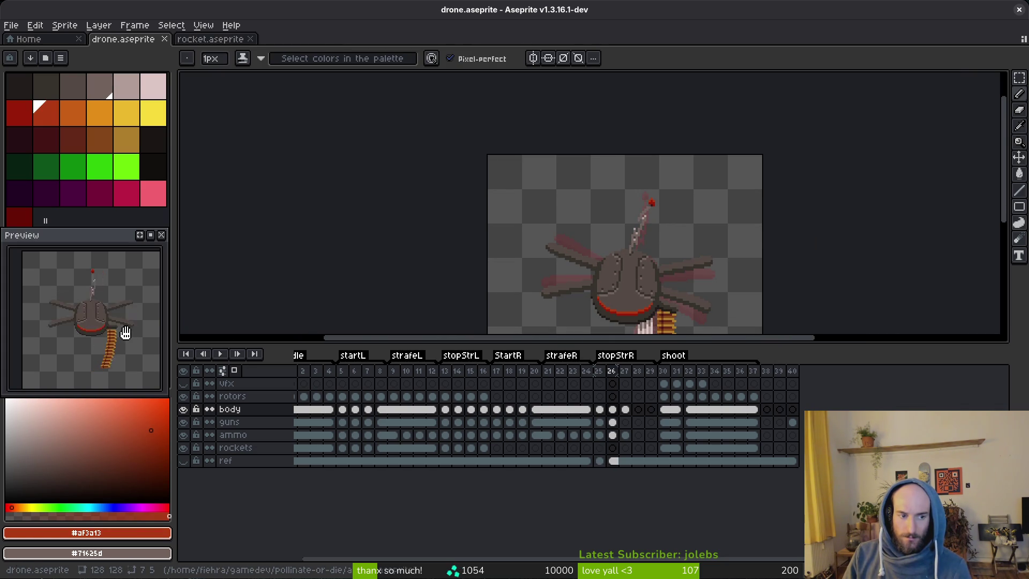
{"action": "key", "text": "alt"}
{"action": "key", "text": "Right"}
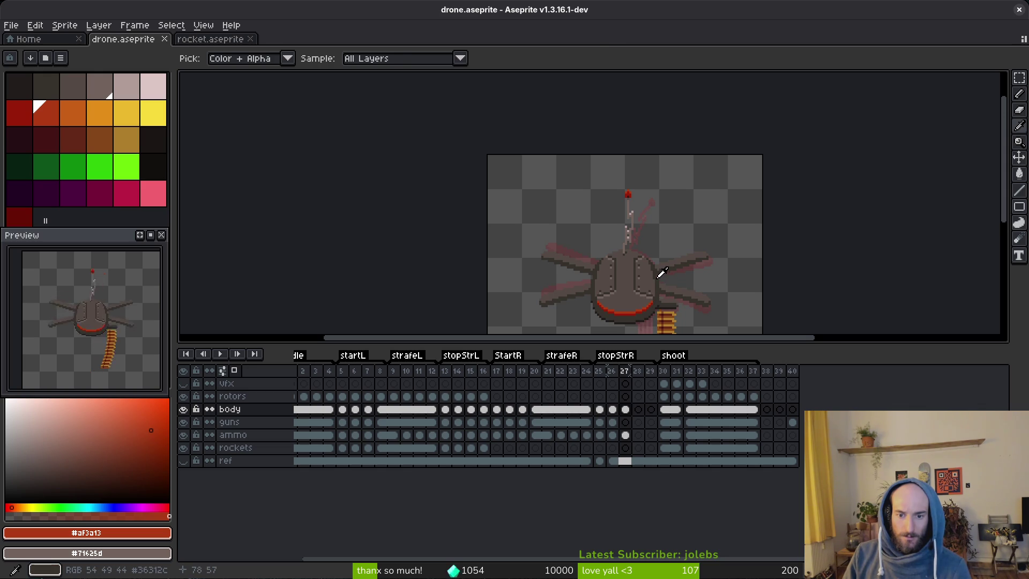
{"action": "left_click", "coordinate": [446, 409]}
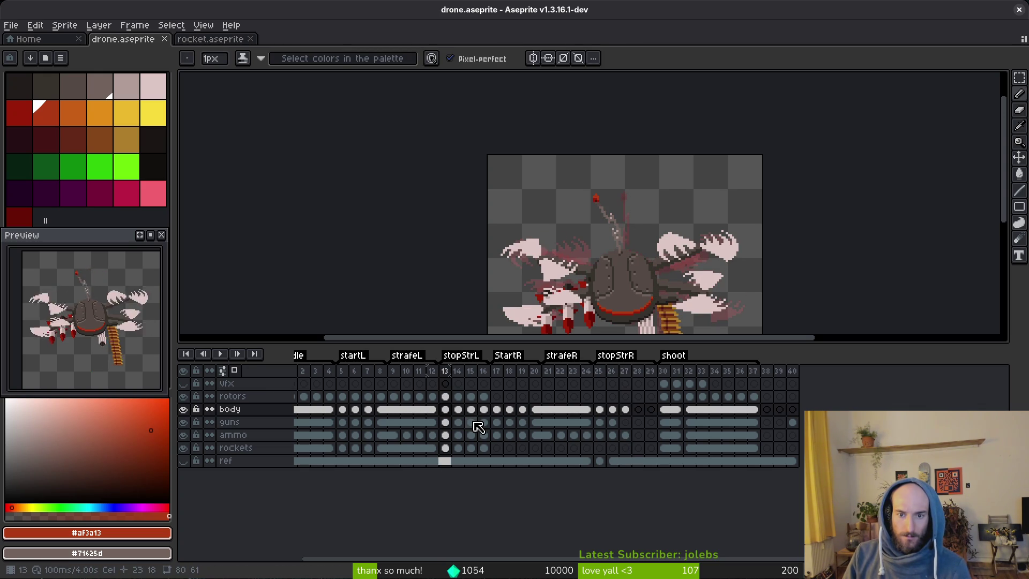
{"action": "key", "text": "Right"}
{"action": "key", "text": "Right"}
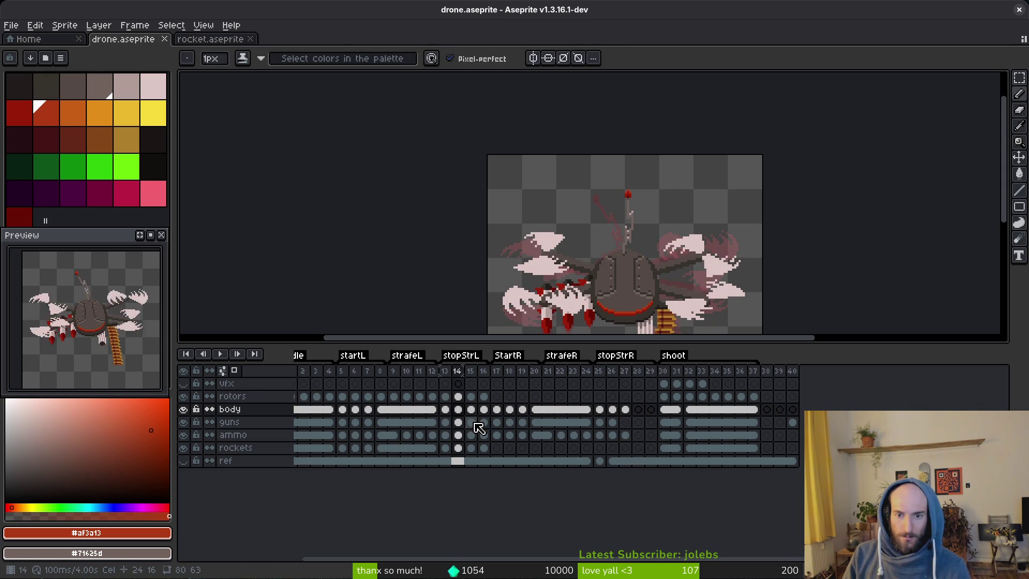
{"action": "key", "text": "Right"}
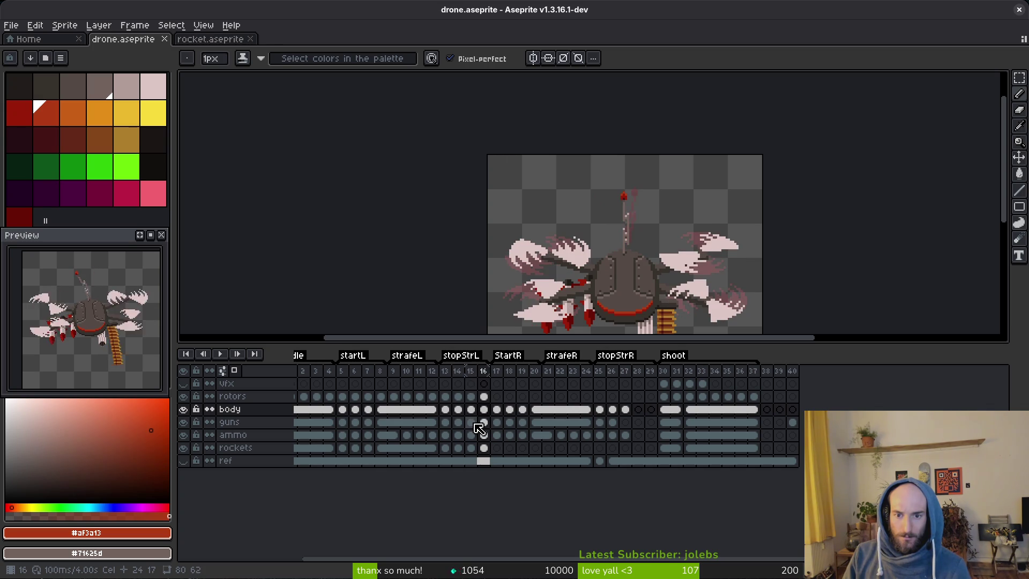
{"action": "key", "text": "Left"}
{"action": "key", "text": "Left"}
{"action": "key", "text": "Right"}
{"action": "key", "text": "Right"}
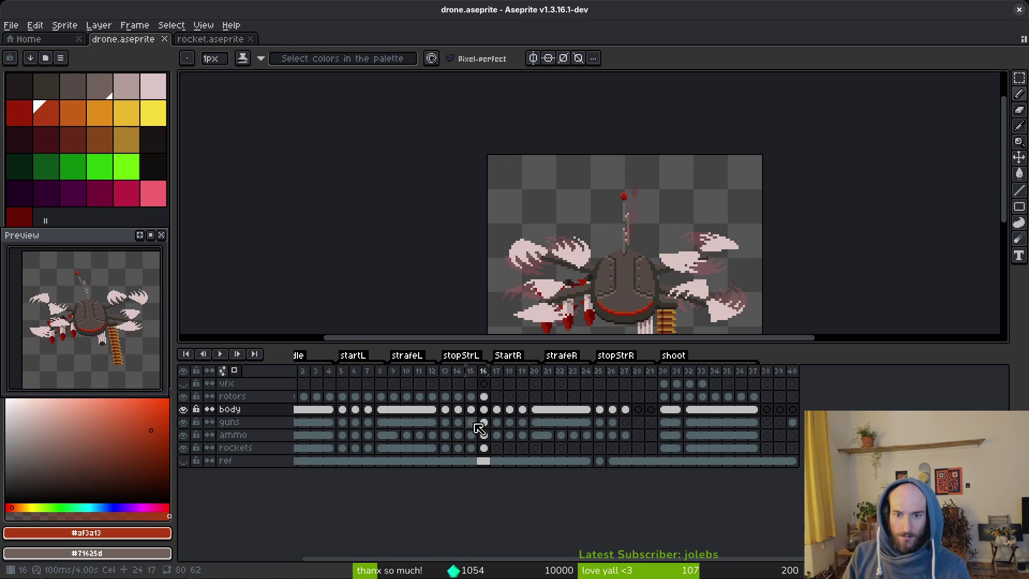
{"action": "left_click", "coordinate": [612, 410]}
{"action": "key", "text": "Right"}
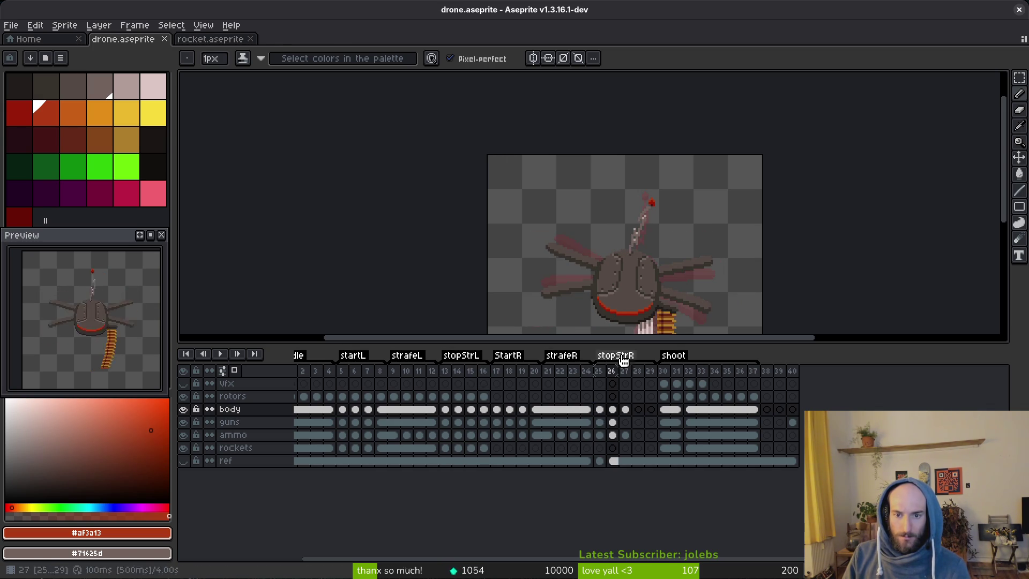
Select the upper antenna on frame 27 and nudge it one pixel left.
{"action": "key", "text": "i"}
{"action": "key", "text": "b"}
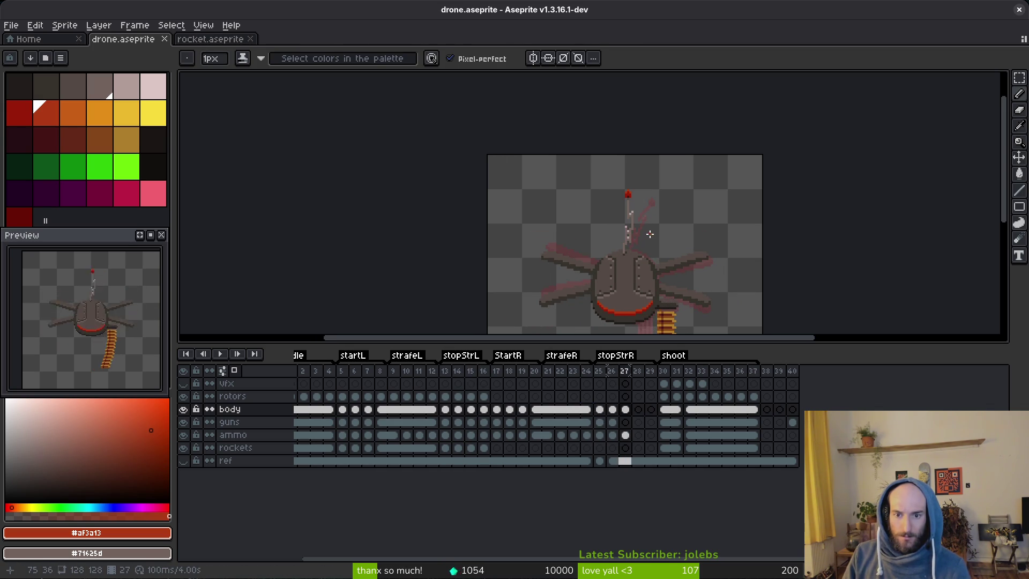
{"action": "scroll", "coordinate": [651, 233], "scroll_direction": "up", "scroll_amount": 4}
{"action": "key", "text": "m"}
{"action": "mouse_move", "coordinate": [553, 105]}
{"action": "left_mouse_down"}
{"action": "mouse_move", "coordinate": [654, 248]}
{"action": "mouse_move", "coordinate": [660, 274]}
{"action": "left_mouse_up"}
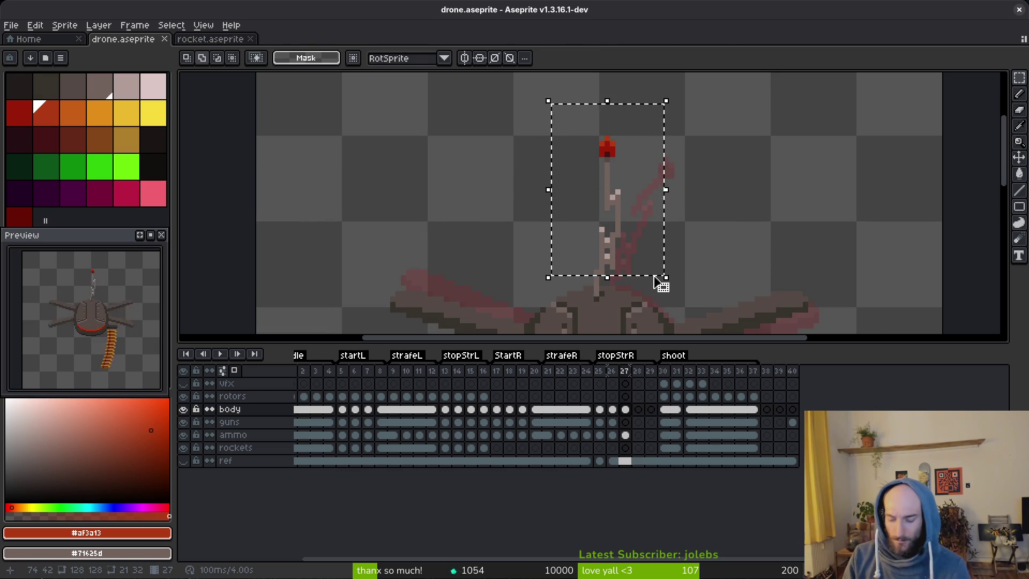
{"action": "key", "text": "Left"}
{"action": "scroll", "coordinate": [845, 255], "scroll_direction": "up", "scroll_amount": 2}
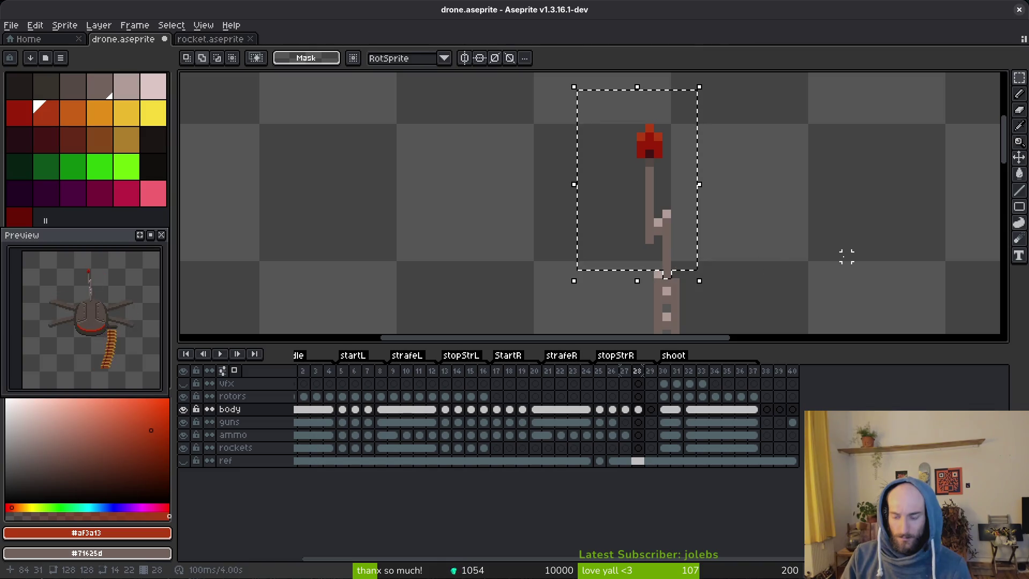
On frame 28, select the antenna pixels, nudge them one pixel right, and deselect.
{"action": "key", "text": "Return"}
{"action": "left_click_drag", "start_coordinate": [846, 256], "coordinate": [694, 223]}
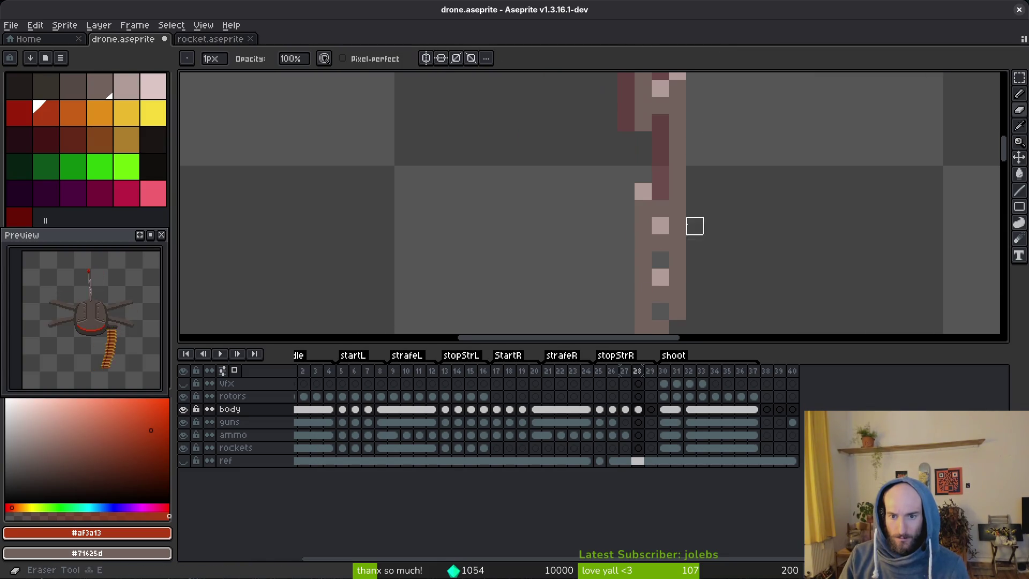
{"action": "scroll", "coordinate": [659, 209], "scroll_direction": "down", "scroll_amount": 2}
{"action": "key", "text": "v"}
{"action": "scroll", "coordinate": [718, 228], "scroll_direction": "up", "scroll_amount": 2}
{"action": "key", "text": "m"}
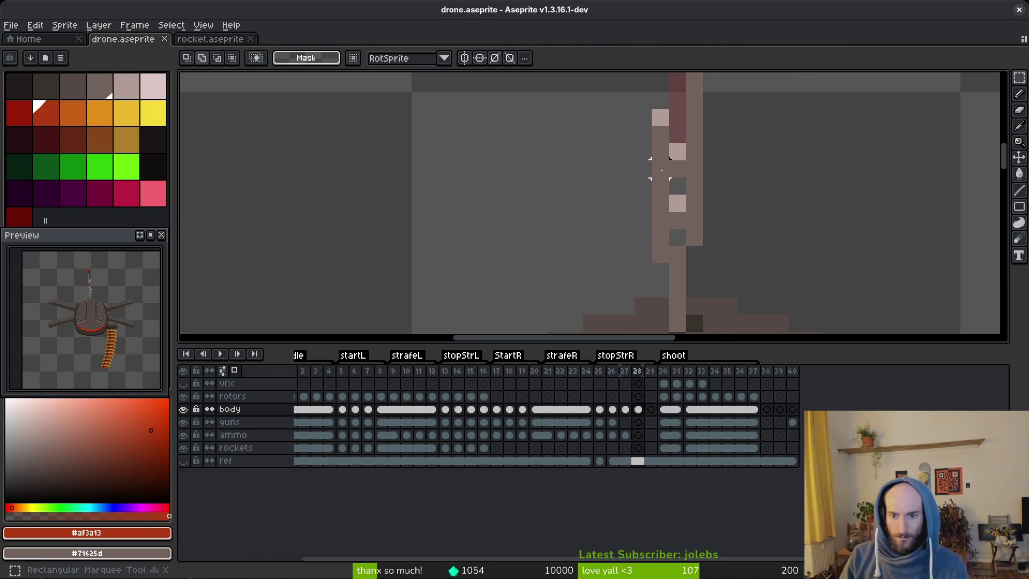
{"action": "scroll", "coordinate": [655, 172], "scroll_direction": "down", "scroll_amount": 1}
{"action": "left_click_drag", "start_coordinate": [644, 155], "coordinate": [664, 217]}
{"action": "scroll", "coordinate": [665, 217], "scroll_direction": "up", "scroll_amount": 1}
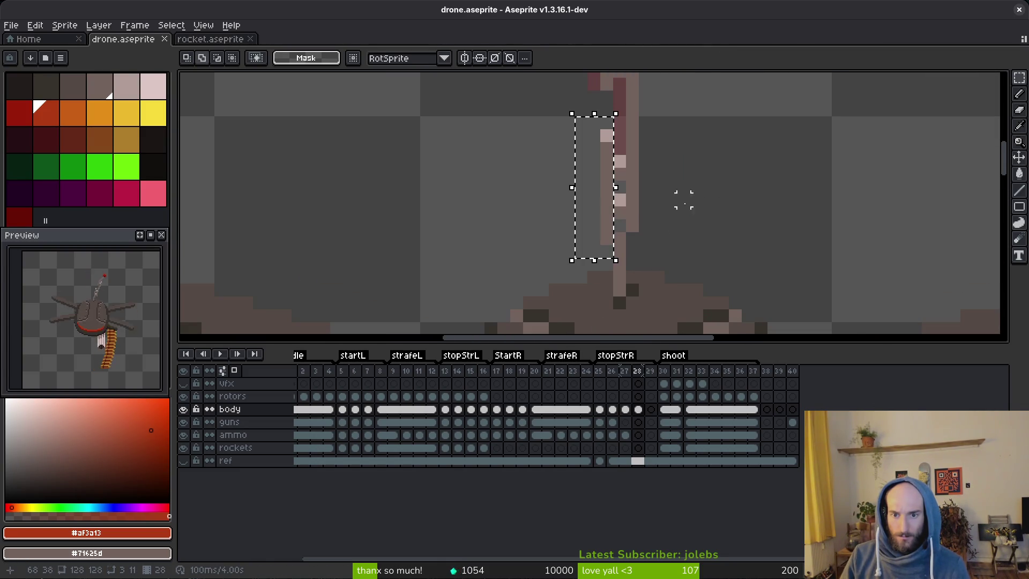
{"action": "scroll", "coordinate": [643, 223], "scroll_direction": "down", "scroll_amount": 2}
{"action": "mouse_move", "coordinate": [618, 150]}
{"action": "left_mouse_down"}
{"action": "mouse_move", "coordinate": [620, 80]}
{"action": "mouse_move", "coordinate": [589, 95]}
{"action": "left_mouse_up"}
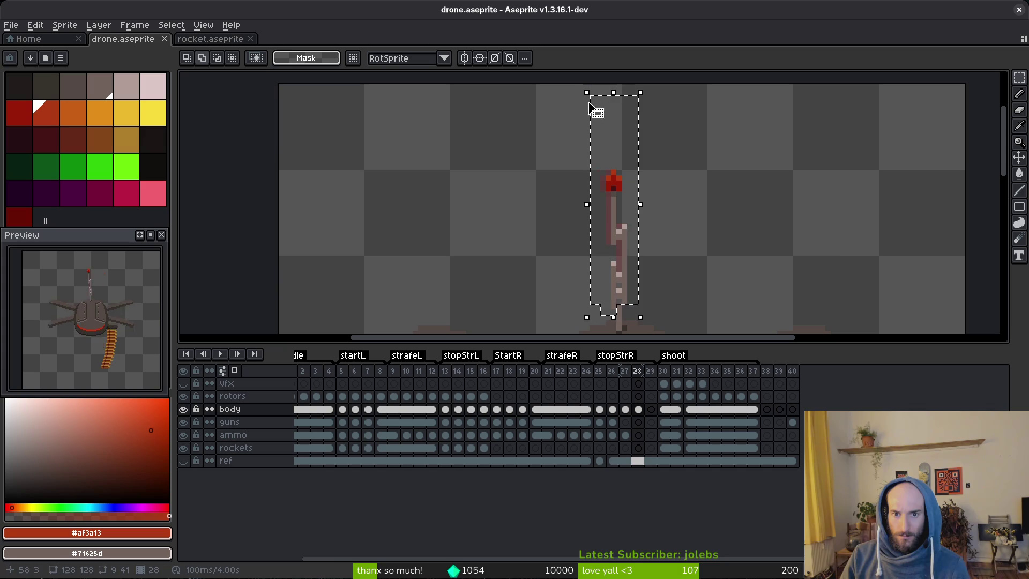
{"action": "key", "text": "Right"}
{"action": "key", "text": "ctrl+d"}
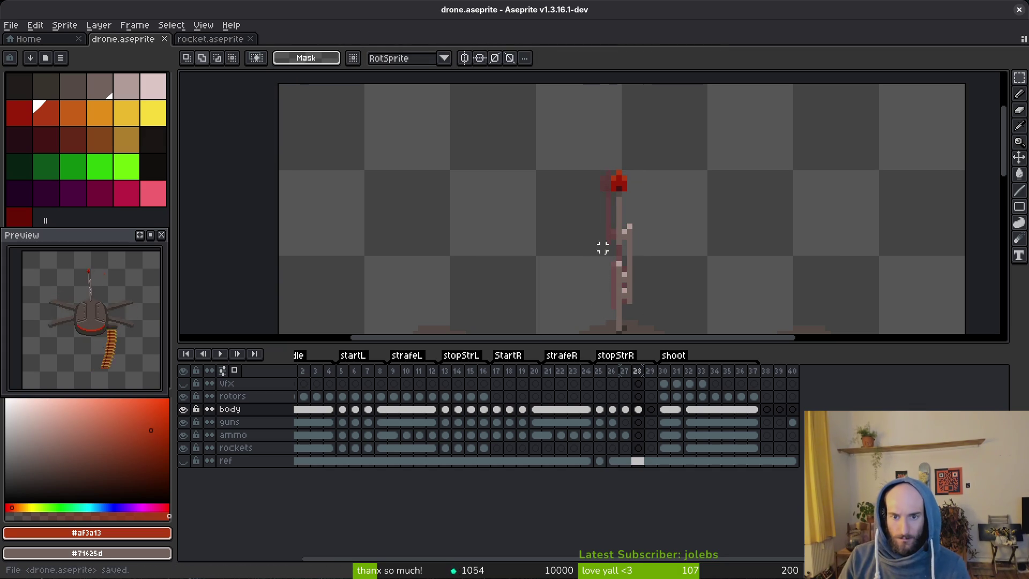
Compare frames 28, 3 and 16, select body frames 4–16, and play the animation.
{"action": "left_click", "coordinate": [638, 409]}
{"action": "scroll", "coordinate": [654, 168], "scroll_direction": "down", "scroll_amount": 2}
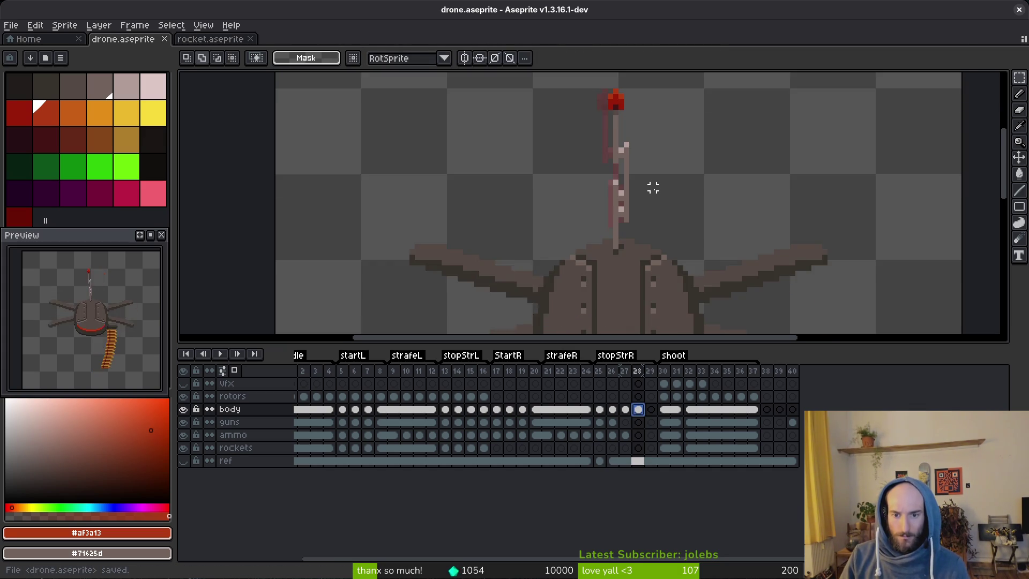
{"action": "scroll", "coordinate": [615, 232], "scroll_direction": "down", "scroll_amount": 1}
{"action": "left_click", "coordinate": [320, 410]}
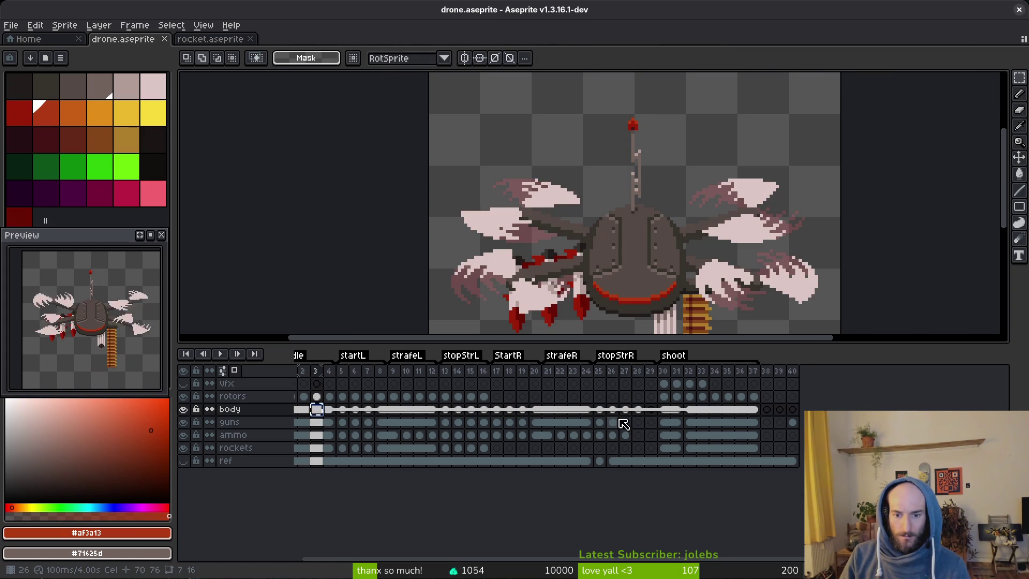
{"action": "left_click", "coordinate": [638, 410]}
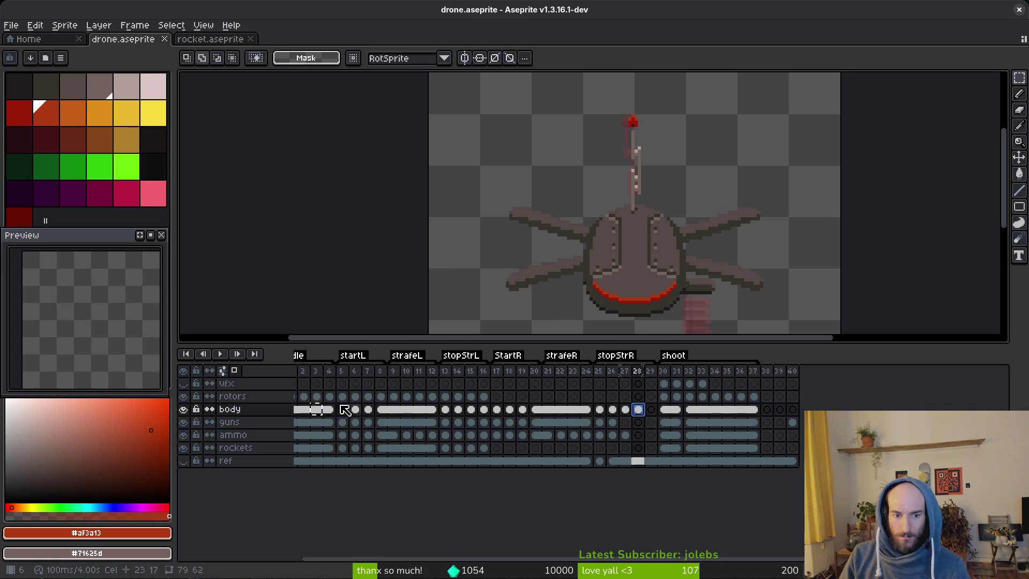
{"action": "left_click", "coordinate": [307, 412]}
{"action": "left_click", "coordinate": [485, 411]}
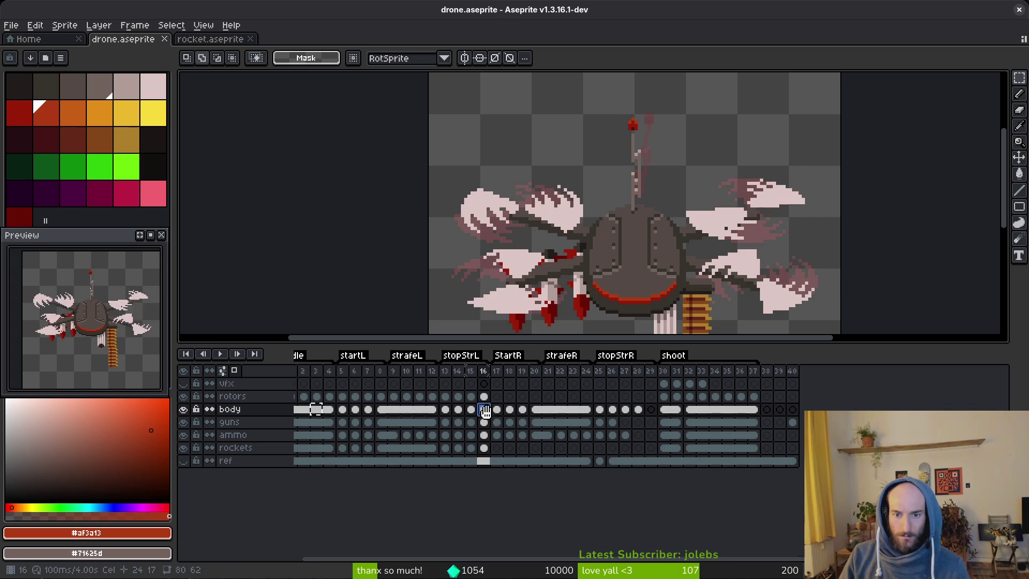
{"action": "left_click", "coordinate": [325, 409]}
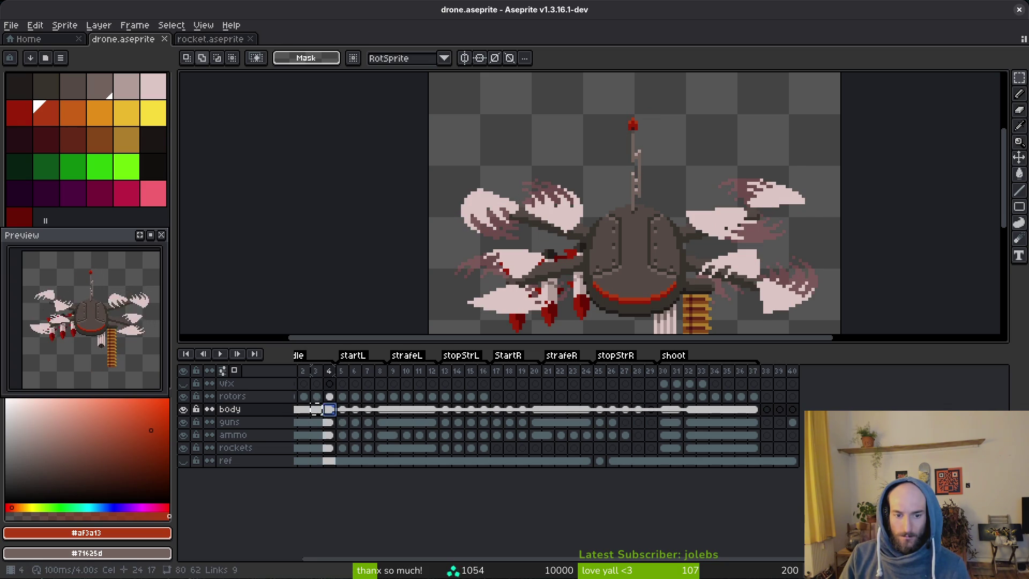
{"action": "left_click", "coordinate": [485, 411], "text": "shift"}
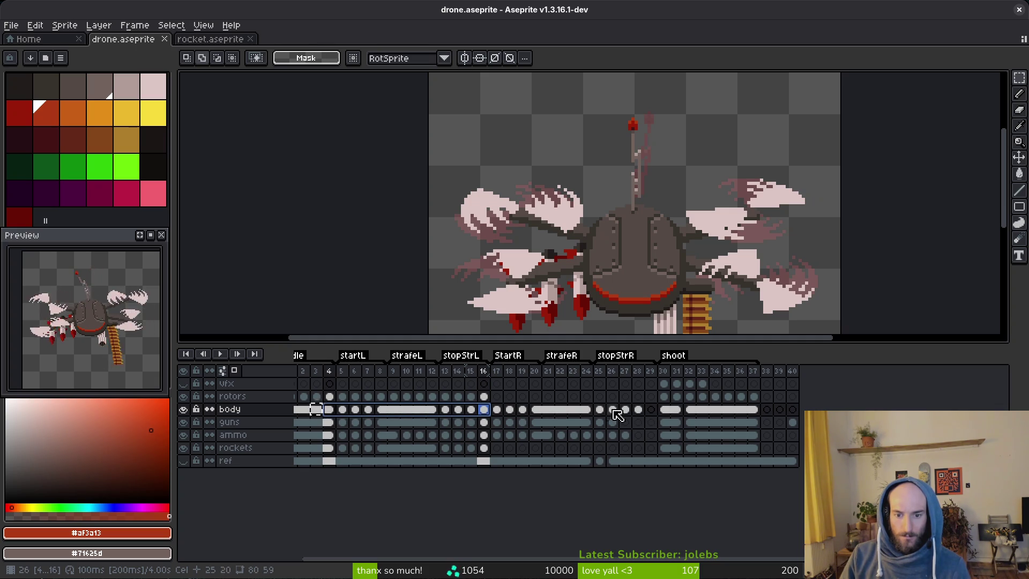
{"action": "key", "text": "Return"}
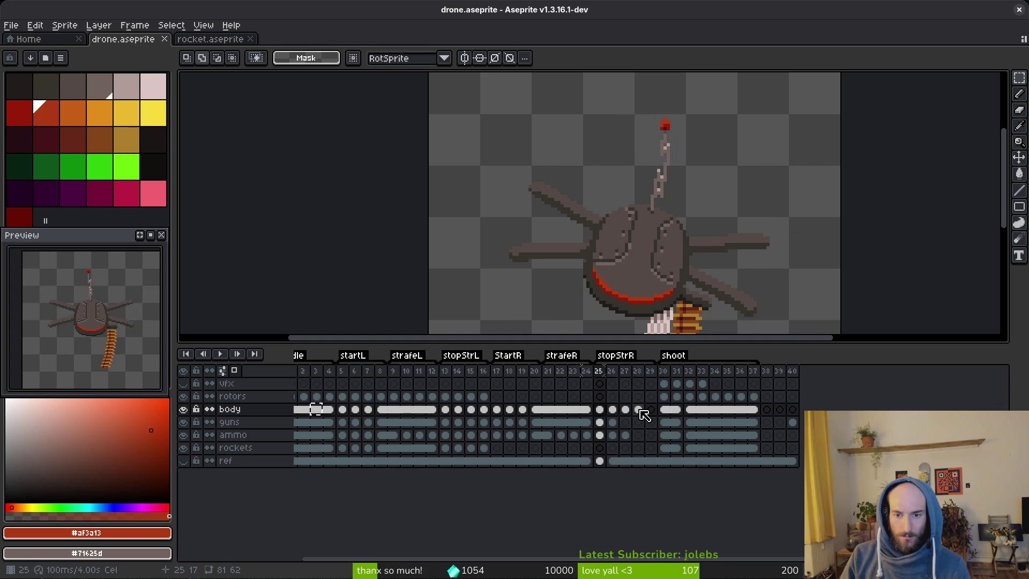
Delete frame 25, then step through frames 13–15 to check the motion.
{"action": "left_click", "coordinate": [601, 371]}
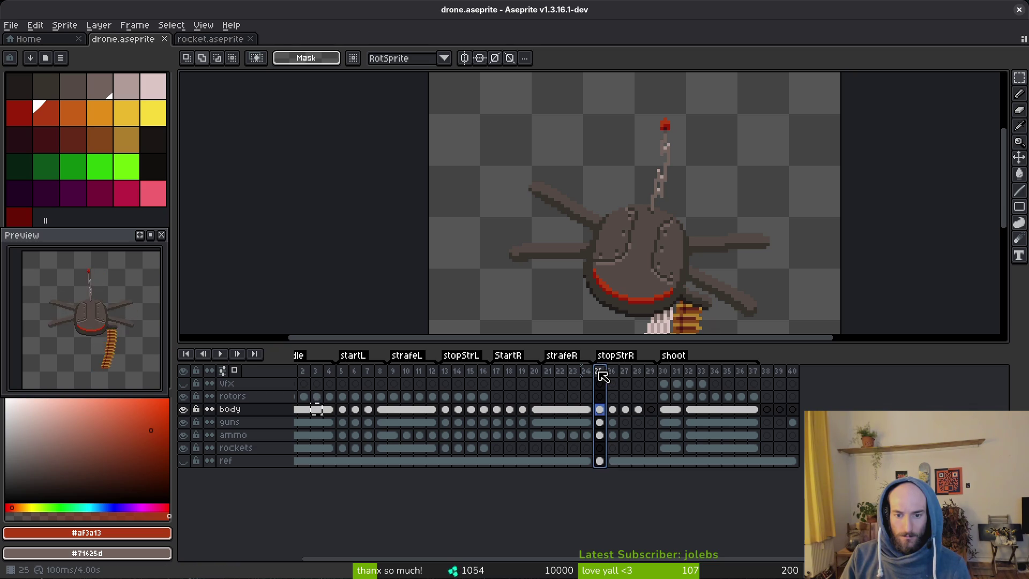
{"action": "key", "text": "Delete"}
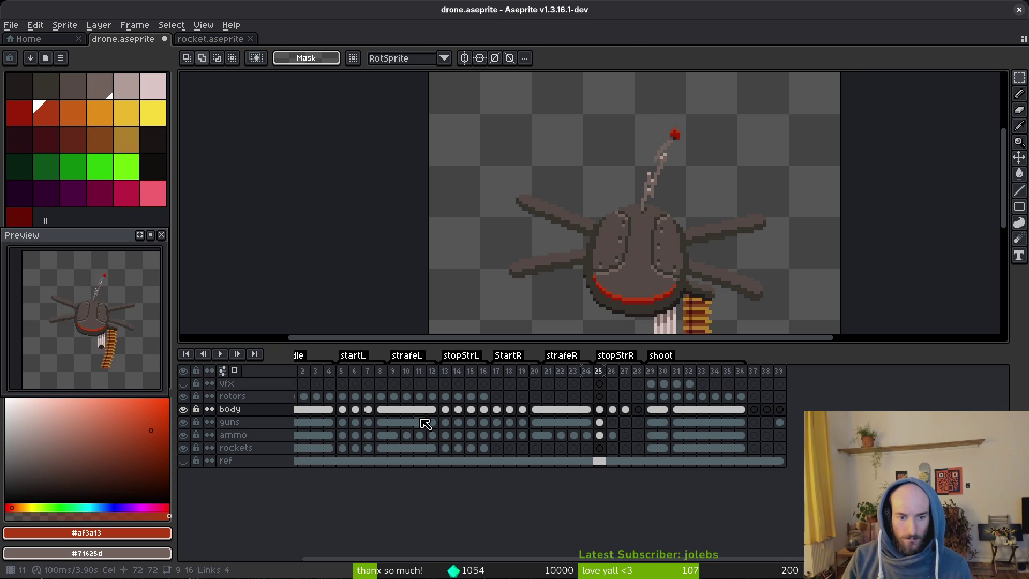
{"action": "left_click", "coordinate": [458, 409]}
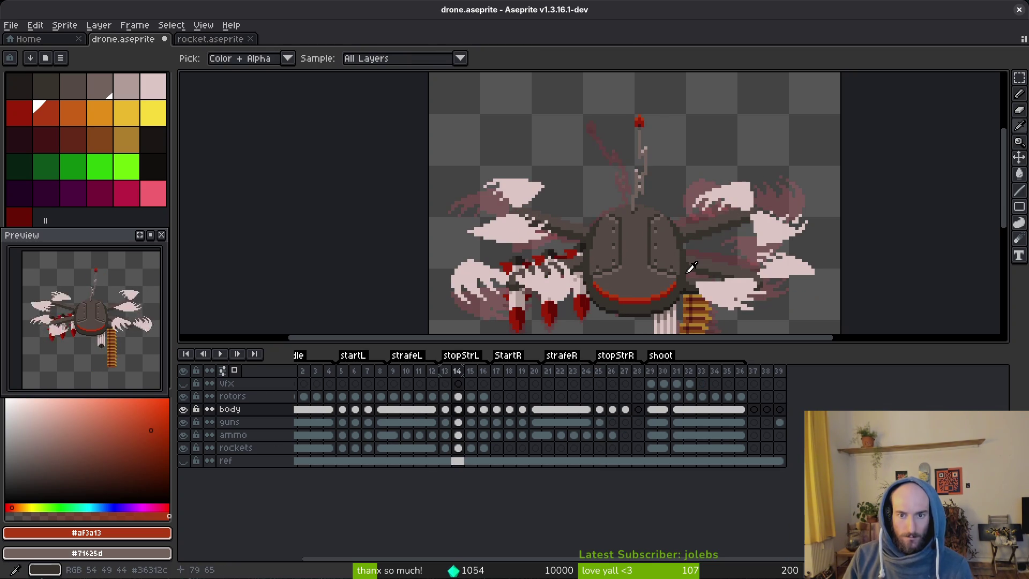
{"action": "key", "text": "comma"}
{"action": "key", "text": "comma"}
{"action": "key", "text": "period"}
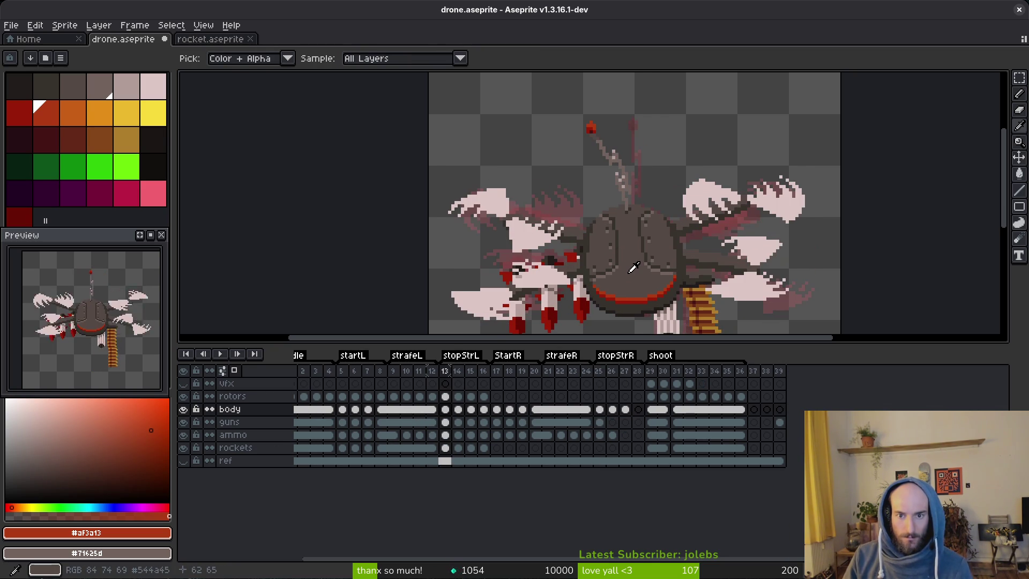
{"action": "key", "text": "period"}
{"action": "key", "text": "period"}
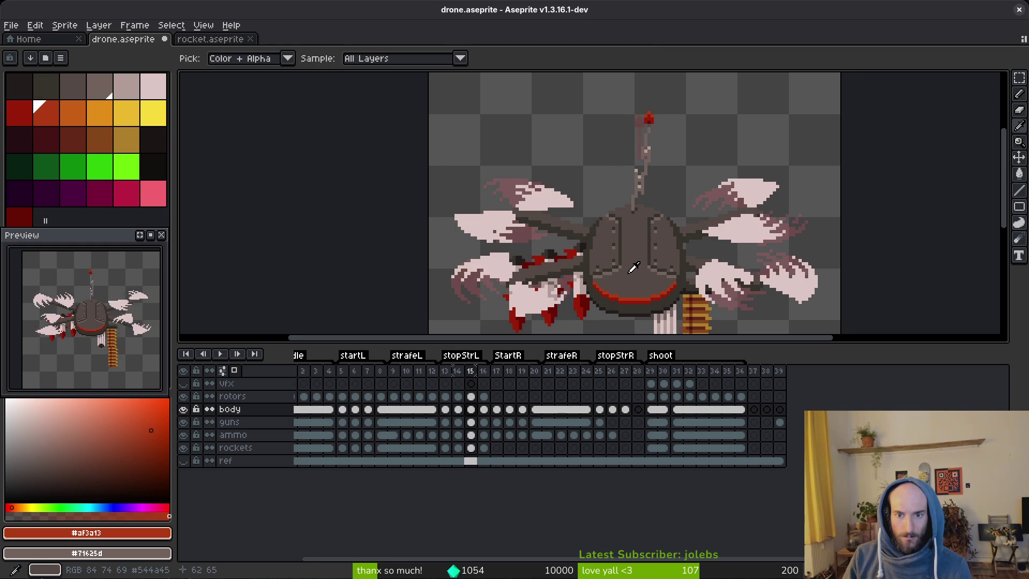
Turn on onion skin in the stopStrR frames and select the frame 27 body cel.
{"action": "key", "text": "period"}
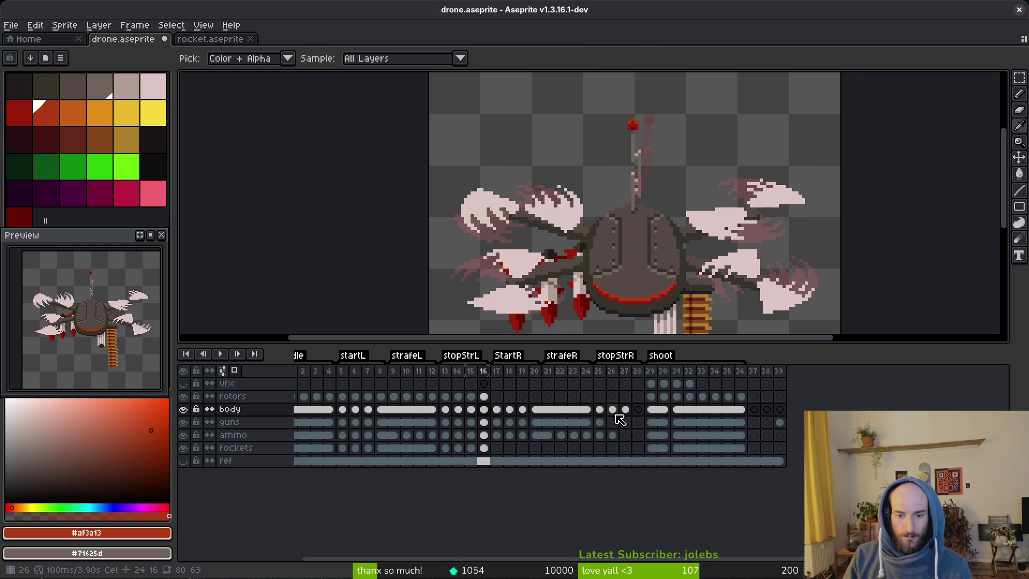
{"action": "left_click", "coordinate": [611, 410]}
{"action": "key", "text": "period"}
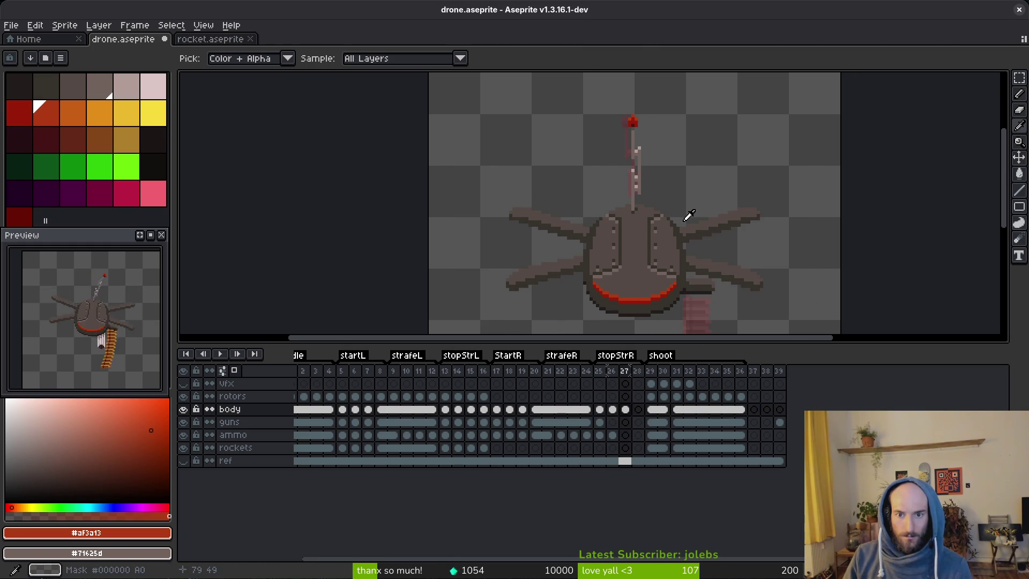
{"action": "key", "text": "comma"}
{"action": "key", "text": "comma"}
{"action": "key", "text": "F3"}
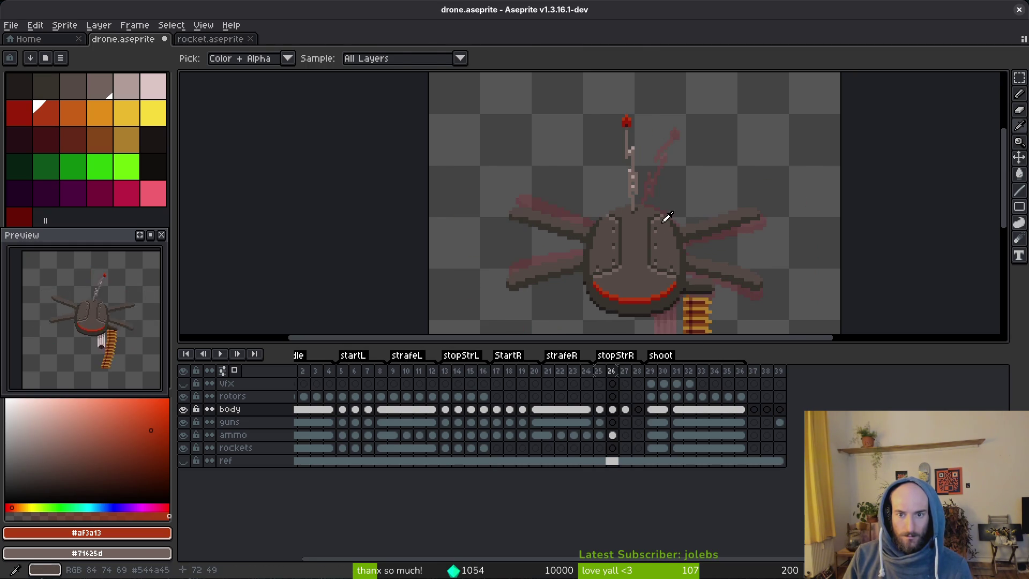
{"action": "key", "text": "period"}
{"action": "scroll", "coordinate": [635, 144], "scroll_direction": "up", "scroll_amount": 2}
{"action": "key", "text": "i"}
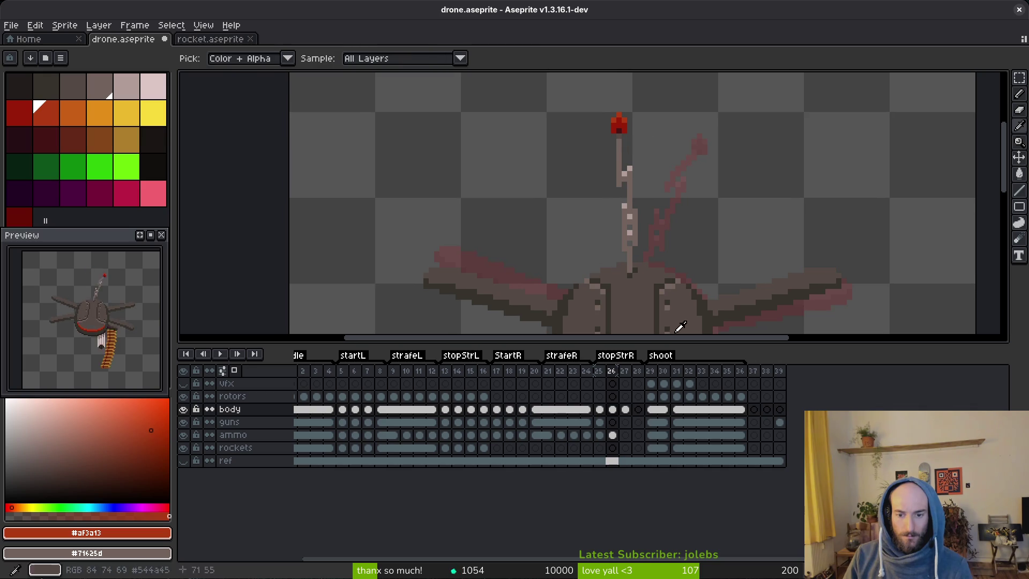
{"action": "left_click", "coordinate": [622, 413]}
{"action": "left_click", "coordinate": [624, 411]}
Nudge the frame 27 antenna tip one pixel left and deselect.
{"action": "key", "text": "m"}
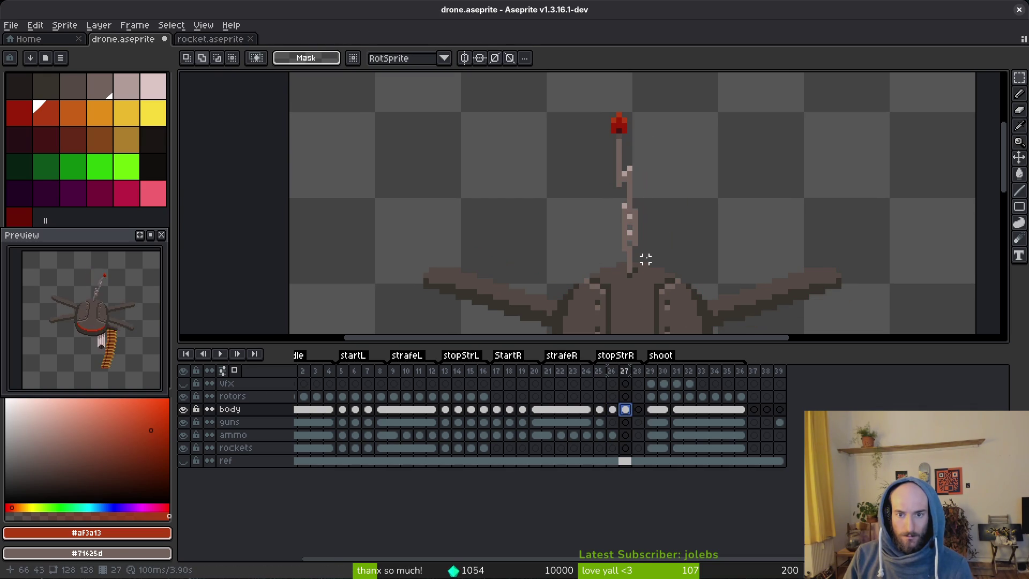
{"action": "left_click_drag", "start_coordinate": [589, 91], "coordinate": [651, 179]}
{"action": "key", "text": "Left"}
{"action": "key", "text": "ctrl+d"}
Sample the antenna's darker brown and touch up stalk pixels with the eraser and pencil.
{"action": "scroll", "coordinate": [636, 194], "scroll_direction": "up", "scroll_amount": 1}
{"action": "left_click", "coordinate": [618, 185], "text": "alt"}
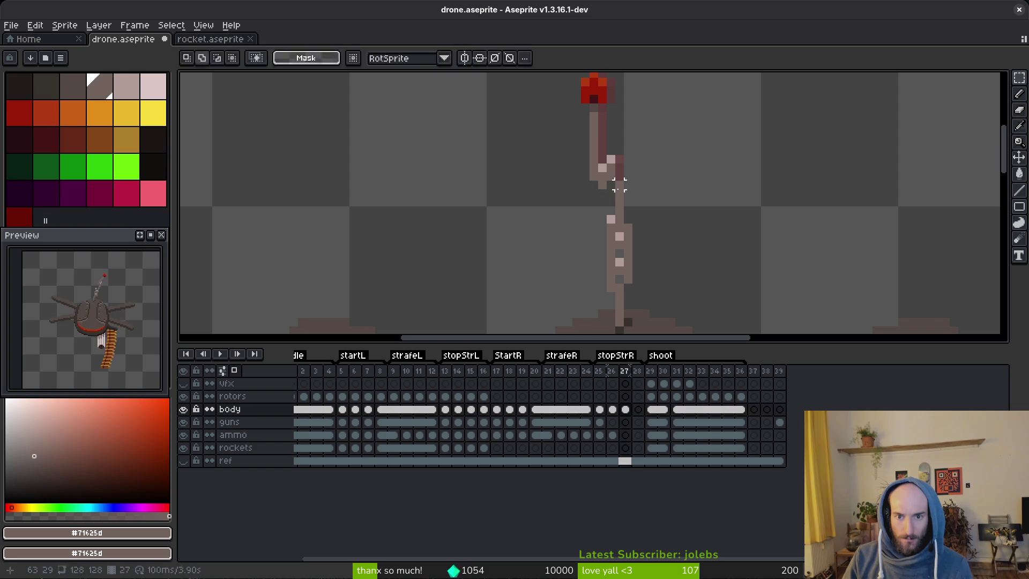
{"action": "key", "text": "e"}
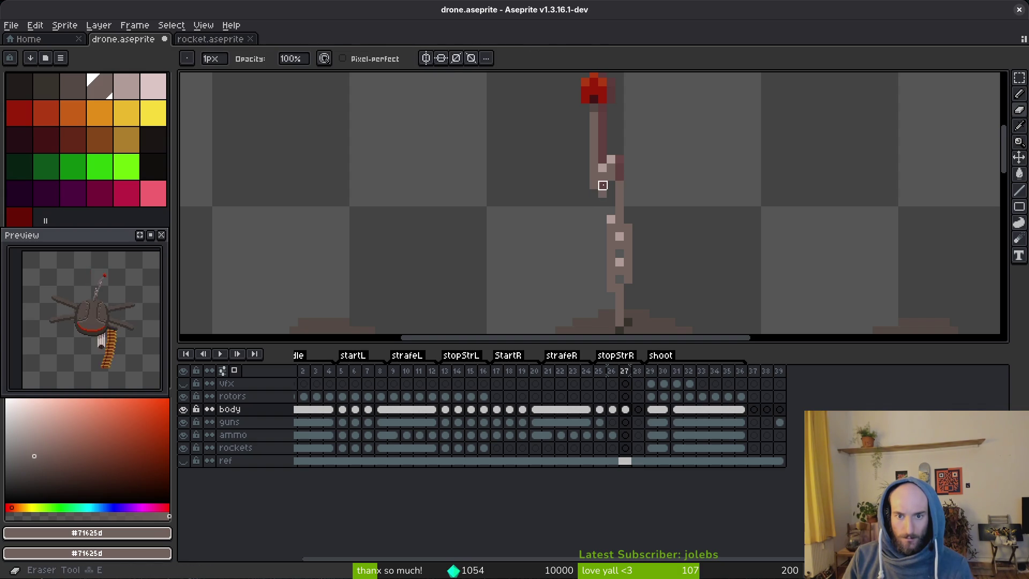
{"action": "key", "text": "b"}
{"action": "scroll", "coordinate": [643, 204], "scroll_direction": "down", "scroll_amount": 3}
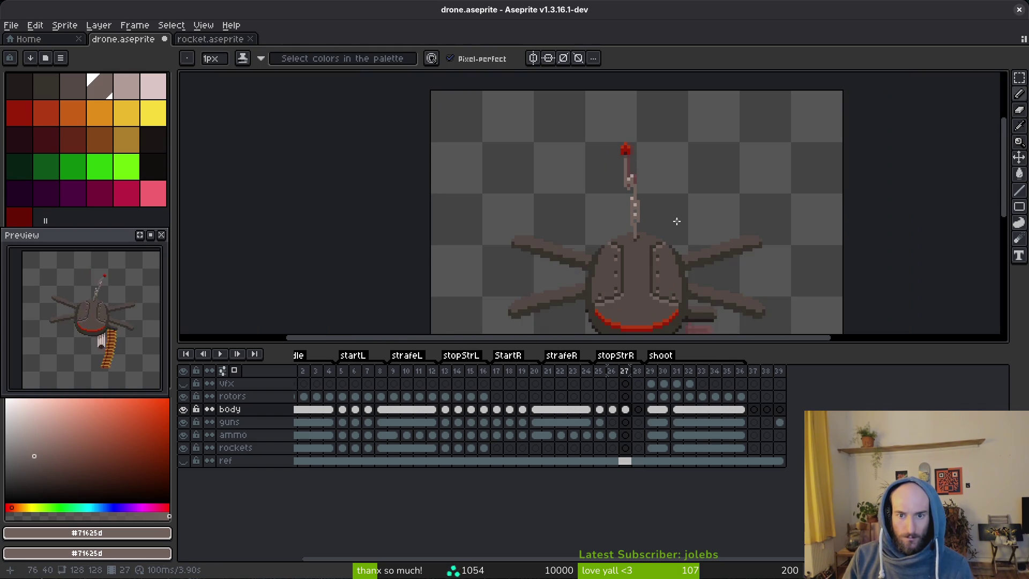
{"action": "scroll", "coordinate": [661, 208], "scroll_direction": "up", "scroll_amount": 2}
{"action": "key", "text": "e"}
{"action": "scroll", "coordinate": [649, 189], "scroll_direction": "down", "scroll_amount": 6}
{"action": "scroll", "coordinate": [637, 184], "scroll_direction": "up", "scroll_amount": 5}
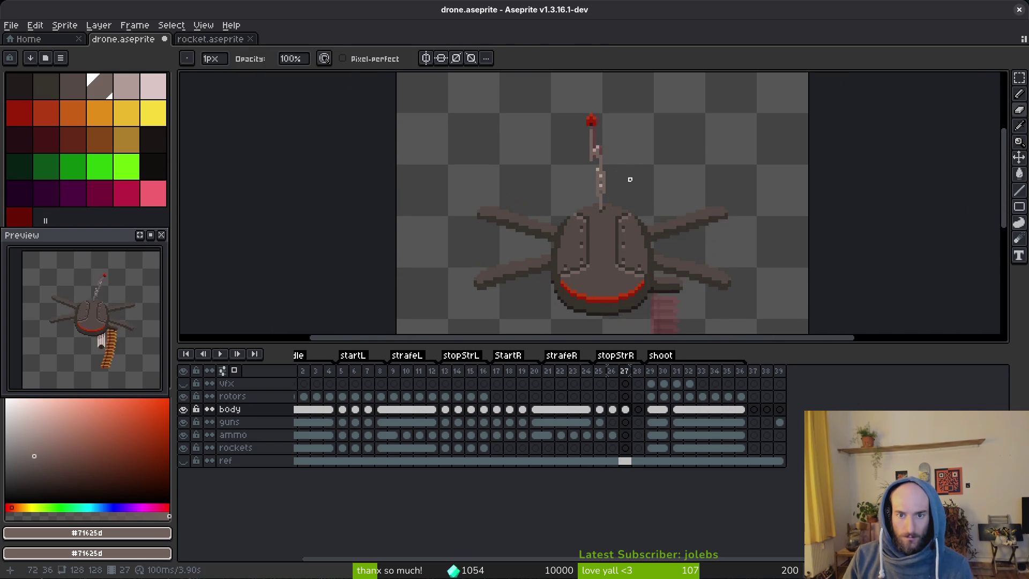
{"action": "scroll", "coordinate": [630, 179], "scroll_direction": "up", "scroll_amount": 2}
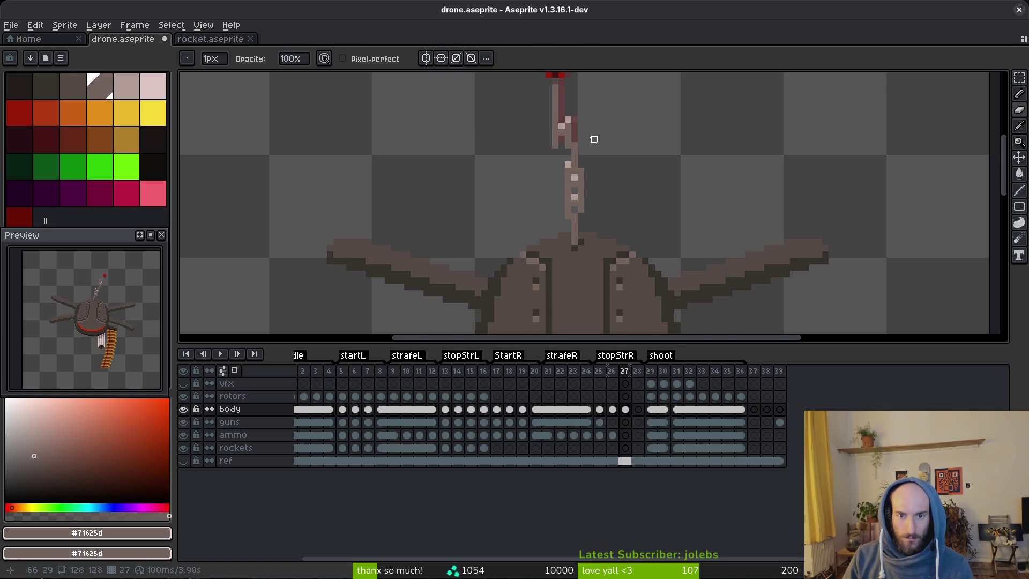
{"action": "scroll", "coordinate": [616, 232], "scroll_direction": "up", "scroll_amount": 2}
{"action": "scroll", "coordinate": [620, 237], "scroll_direction": "down", "scroll_amount": 3}
{"action": "scroll", "coordinate": [611, 238], "scroll_direction": "up", "scroll_amount": 2}
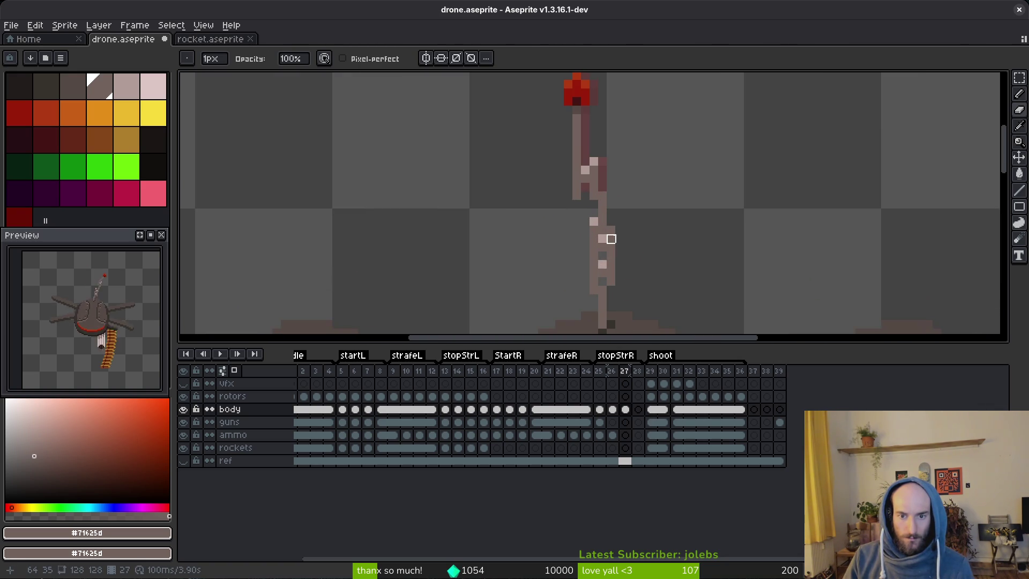
Shift a small block of antenna pixels and add light #b19d99 highlight pixels.
{"action": "key", "text": "m"}
{"action": "mouse_move", "coordinate": [577, 206]}
{"action": "left_mouse_down"}
{"action": "mouse_move", "coordinate": [601, 255]}
{"action": "mouse_move", "coordinate": [593, 248]}
{"action": "left_mouse_up"}
{"action": "key", "text": "i"}
{"action": "key", "text": "b"}
{"action": "left_click", "coordinate": [596, 239], "text": "alt"}
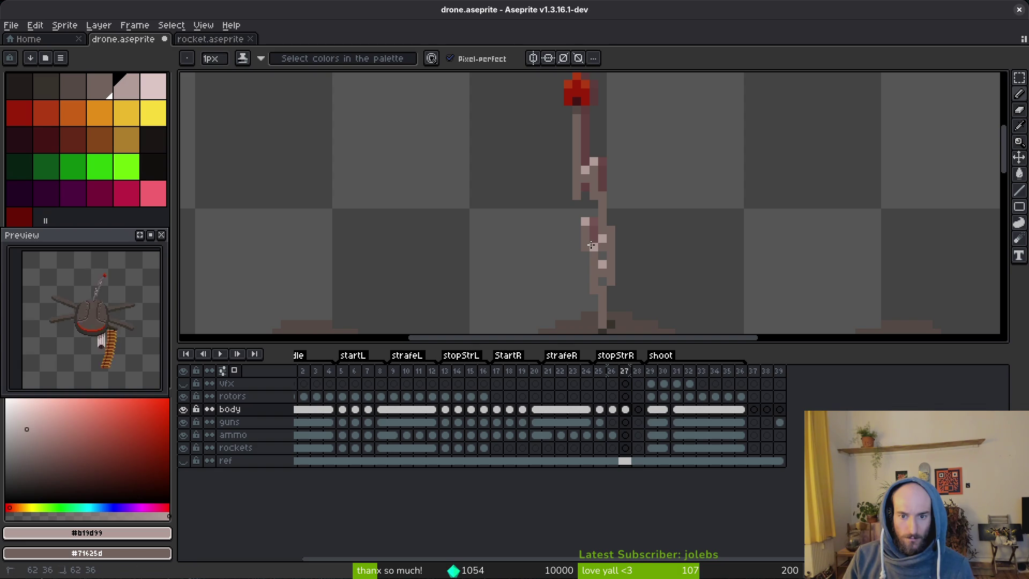
{"action": "scroll", "coordinate": [590, 245], "scroll_direction": "down", "scroll_amount": 5}
{"action": "scroll", "coordinate": [668, 241], "scroll_direction": "up", "scroll_amount": 3}
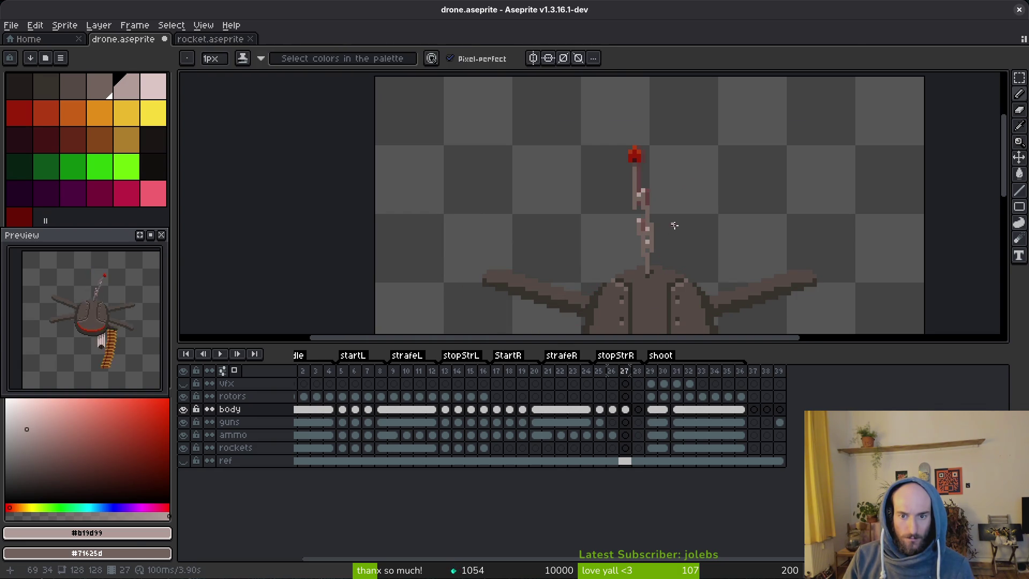
{"action": "scroll", "coordinate": [674, 225], "scroll_direction": "down", "scroll_amount": 3}
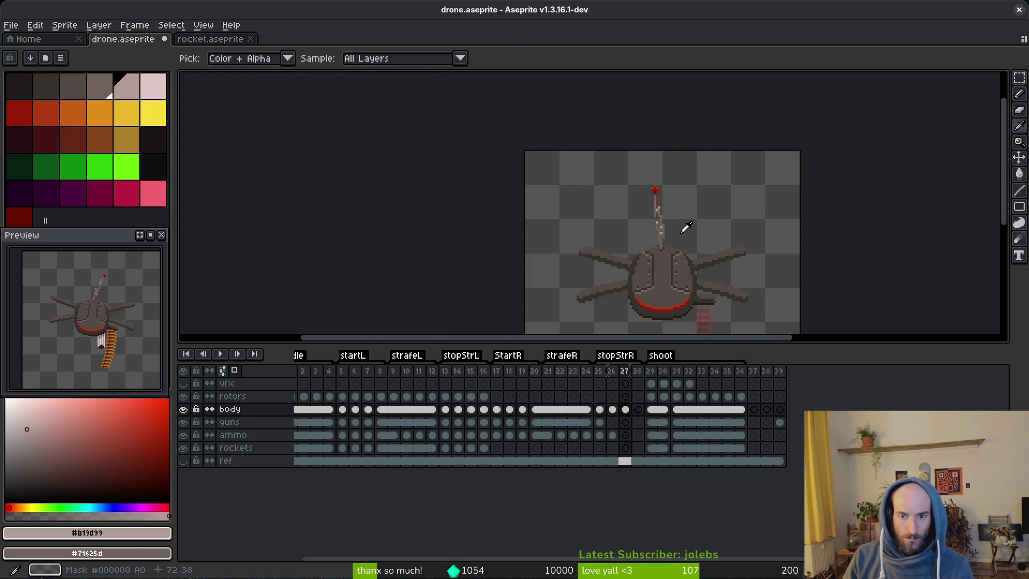
Link the body layer's cels from frame 4 through frame 28 so they share one image.
{"action": "left_click", "coordinate": [637, 370]}
{"action": "mouse_move", "coordinate": [329, 409]}
{"action": "left_mouse_down"}
{"action": "mouse_move", "coordinate": [443, 425]}
{"action": "mouse_move", "coordinate": [642, 418]}
{"action": "left_mouse_up"}
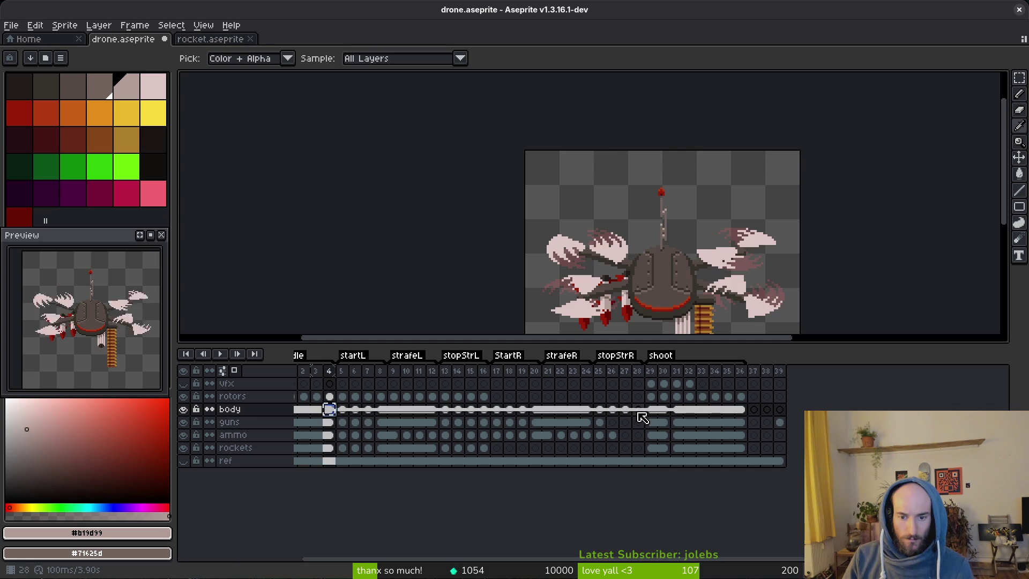
{"action": "left_click", "coordinate": [642, 418]}
{"action": "left_click", "coordinate": [330, 411], "text": "shift"}
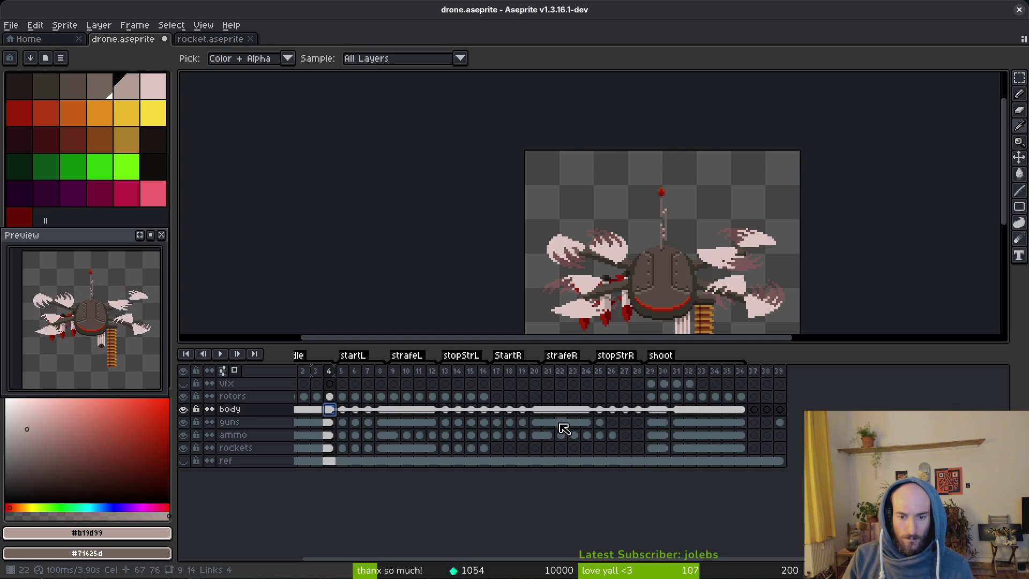
{"action": "left_click", "coordinate": [642, 411], "text": "shift"}
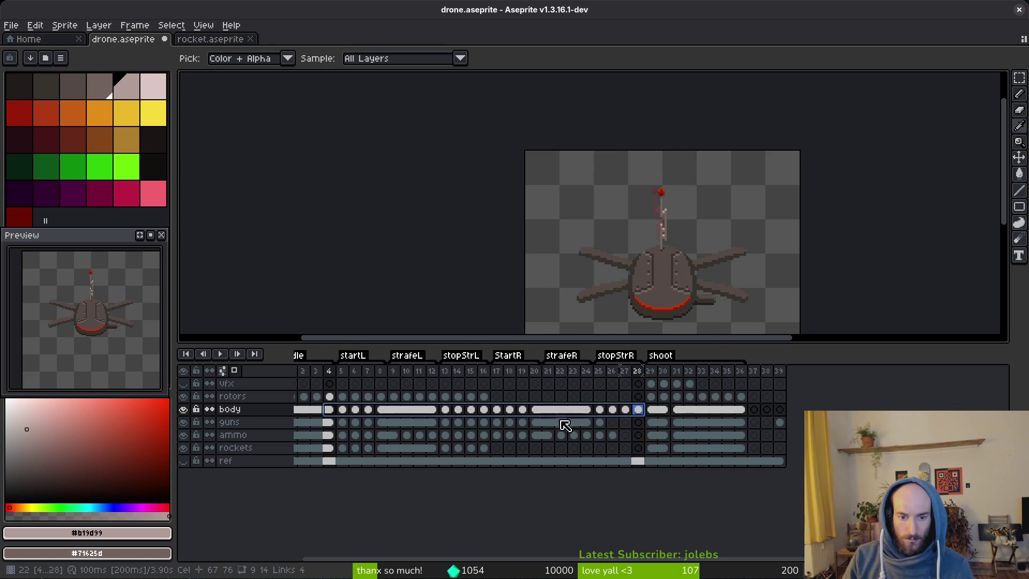
{"action": "right_click", "coordinate": [639, 410]}
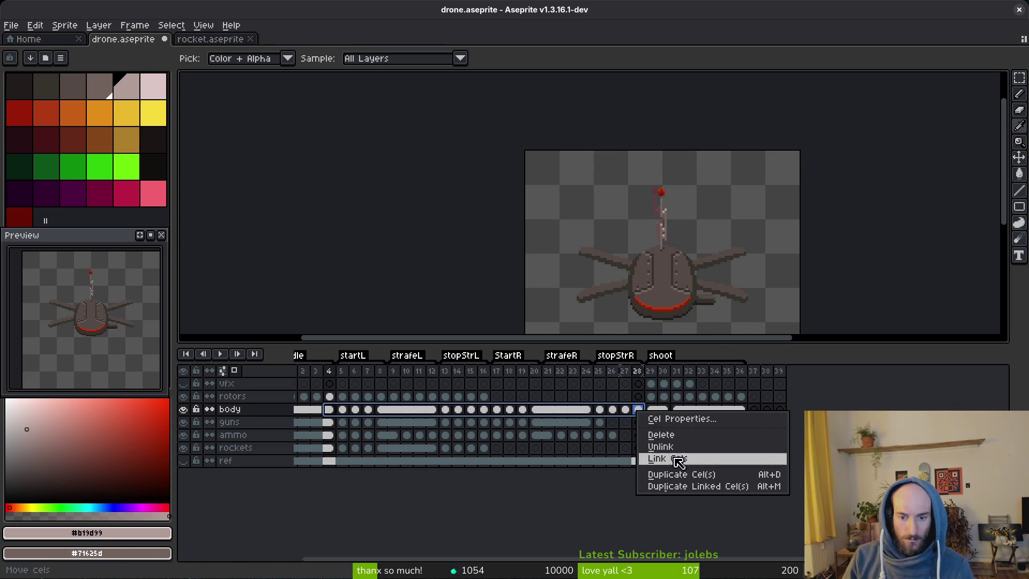
{"action": "left_click", "coordinate": [668, 456]}
{"action": "key", "text": "ctrl+z"}
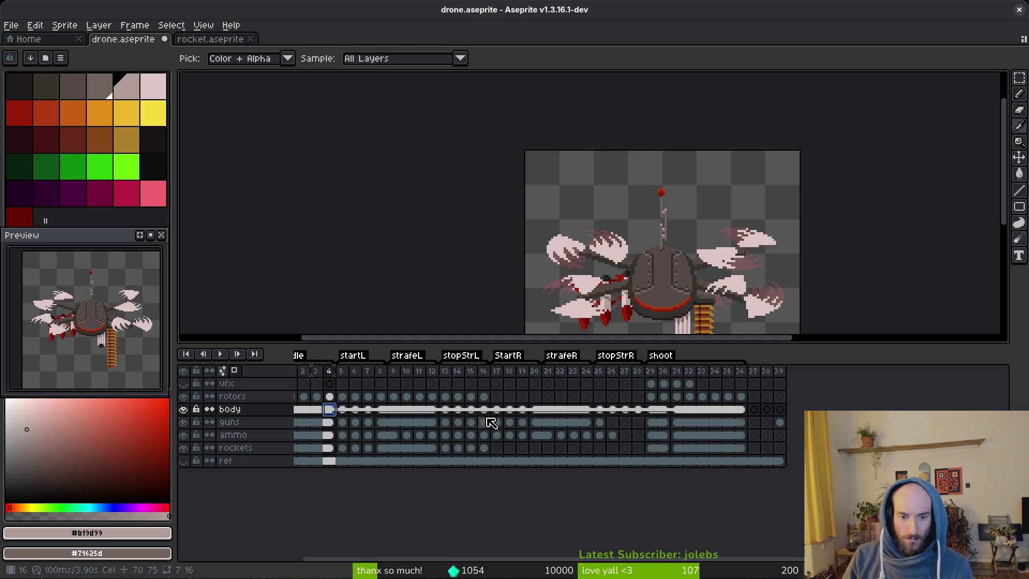
Select cels 4–16 across all layers and check frames 12 and 16.
{"action": "left_click", "coordinate": [489, 410]}
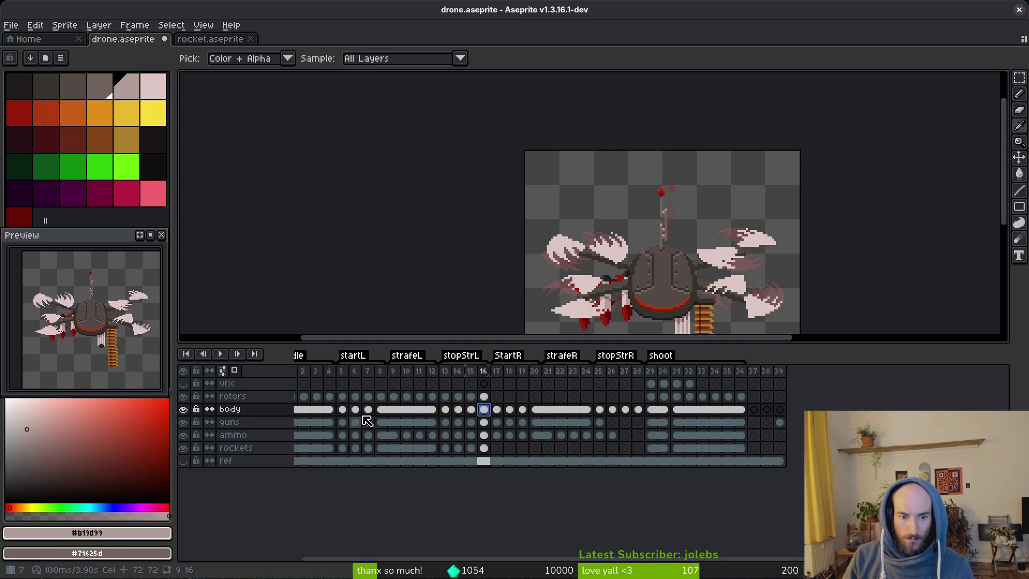
{"action": "left_click_drag", "start_coordinate": [329, 460], "coordinate": [485, 411]}
{"action": "right_click", "coordinate": [485, 411]}
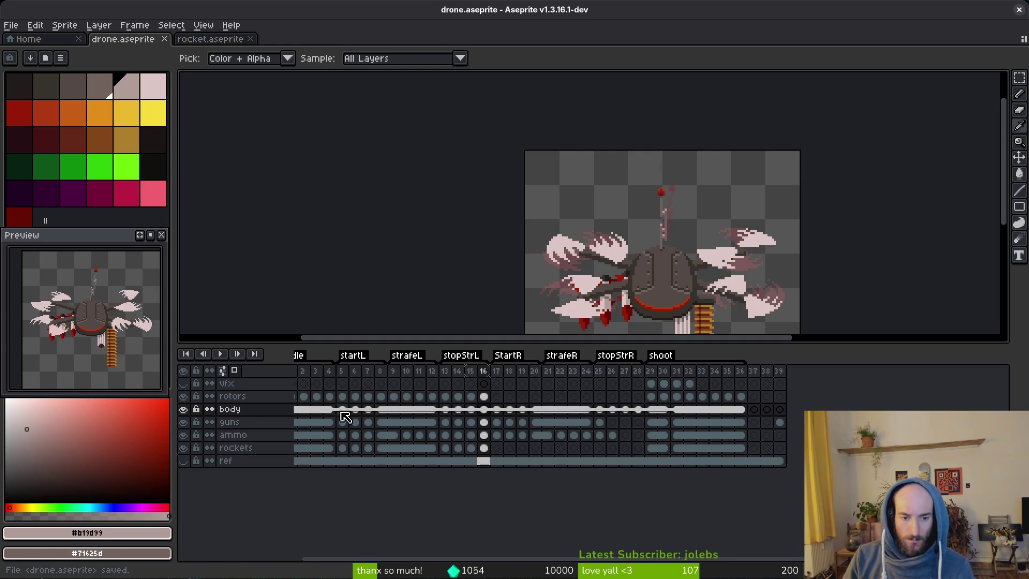
{"action": "left_click", "coordinate": [435, 412]}
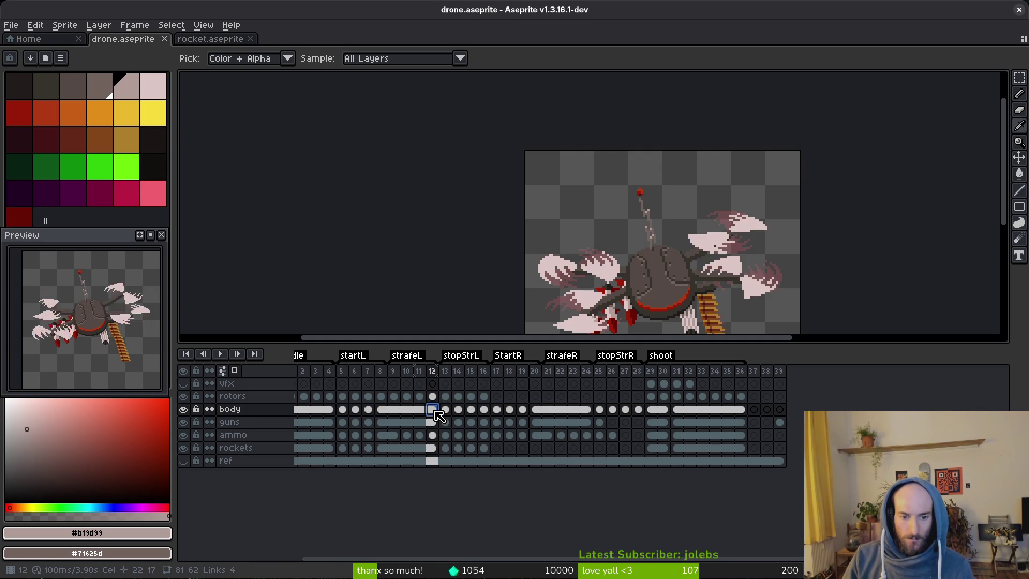
{"action": "left_click", "coordinate": [485, 411]}
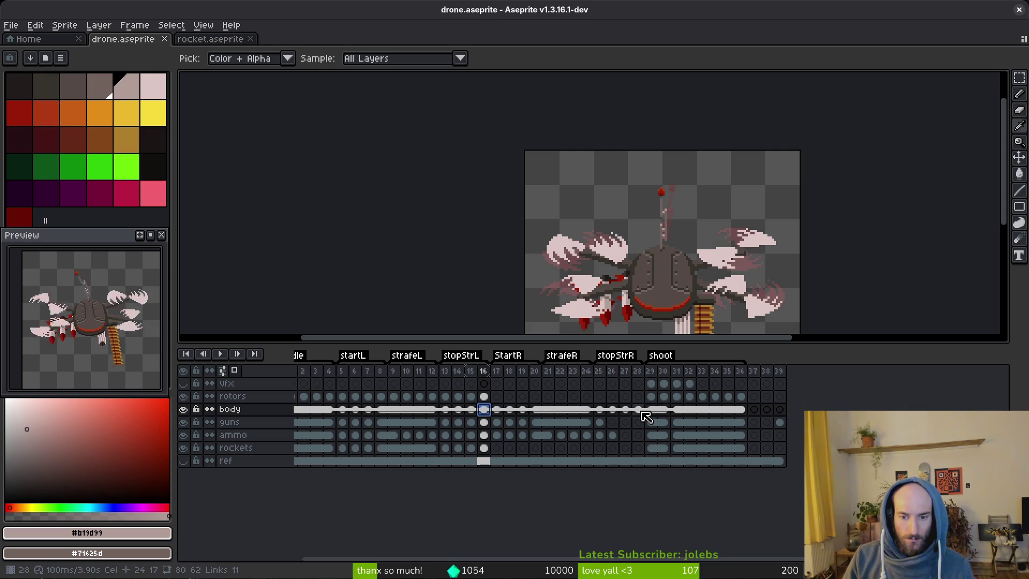
Check frame 28, save Drone.aseprite, then show frame 25 of the body layer.
{"action": "left_click", "coordinate": [638, 410]}
{"action": "key", "text": "ctrl+s"}
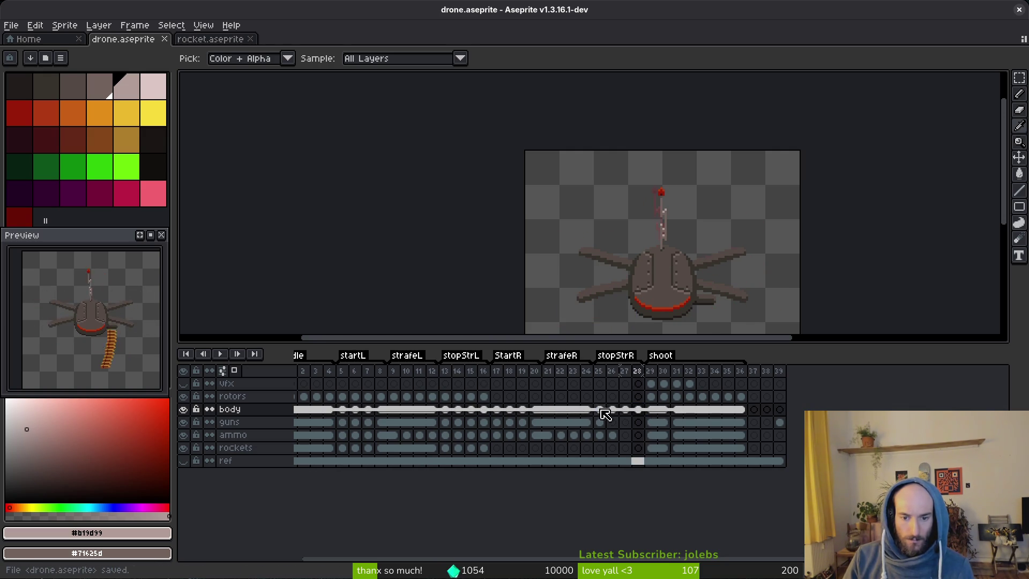
{"action": "left_click", "coordinate": [600, 409]}
{"action": "scroll", "coordinate": [91, 303], "scroll_direction": "up", "scroll_amount": 2}
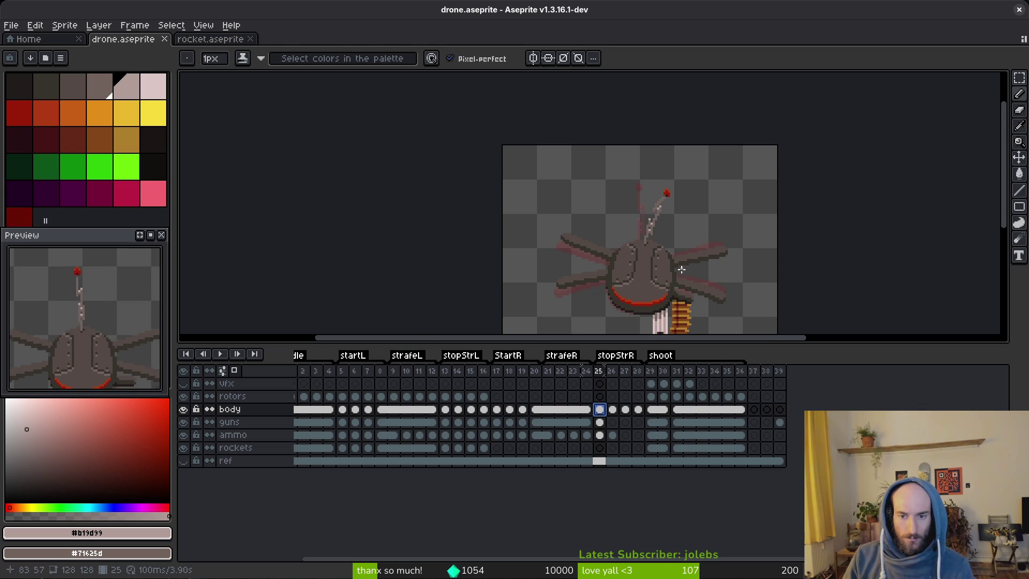
On frame 25, marquee the antenna tip, shift it one pixel left, and deselect.
{"action": "key", "text": "Left"}
{"action": "key", "text": "Left"}
{"action": "key", "text": "Left"}
{"action": "key", "text": "Right"}
{"action": "key", "text": "Right"}
{"action": "key", "text": "Right"}
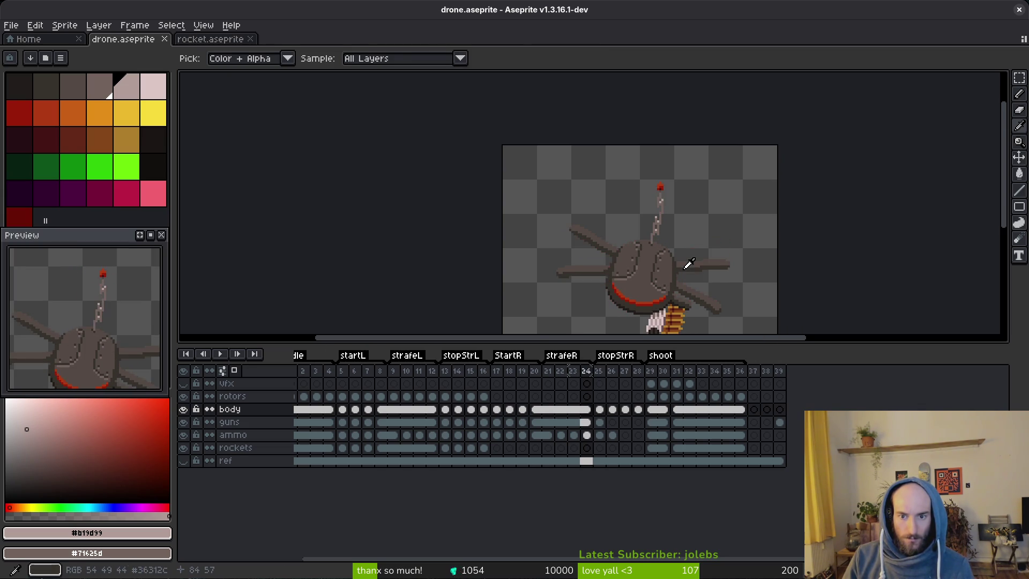
{"action": "key", "text": "b"}
{"action": "scroll", "coordinate": [652, 206], "scroll_direction": "up", "scroll_amount": 2}
{"action": "key", "text": "m"}
{"action": "mouse_move", "coordinate": [640, 129]}
{"action": "left_mouse_down"}
{"action": "mouse_move", "coordinate": [721, 232]}
{"action": "mouse_move", "coordinate": [730, 223]}
{"action": "left_mouse_up"}
{"action": "scroll", "coordinate": [691, 178], "scroll_direction": "up", "scroll_amount": 3}
{"action": "left_click_drag", "start_coordinate": [621, 98], "coordinate": [734, 211]}
{"action": "left_click_drag", "start_coordinate": [648, 107], "coordinate": [746, 232]}
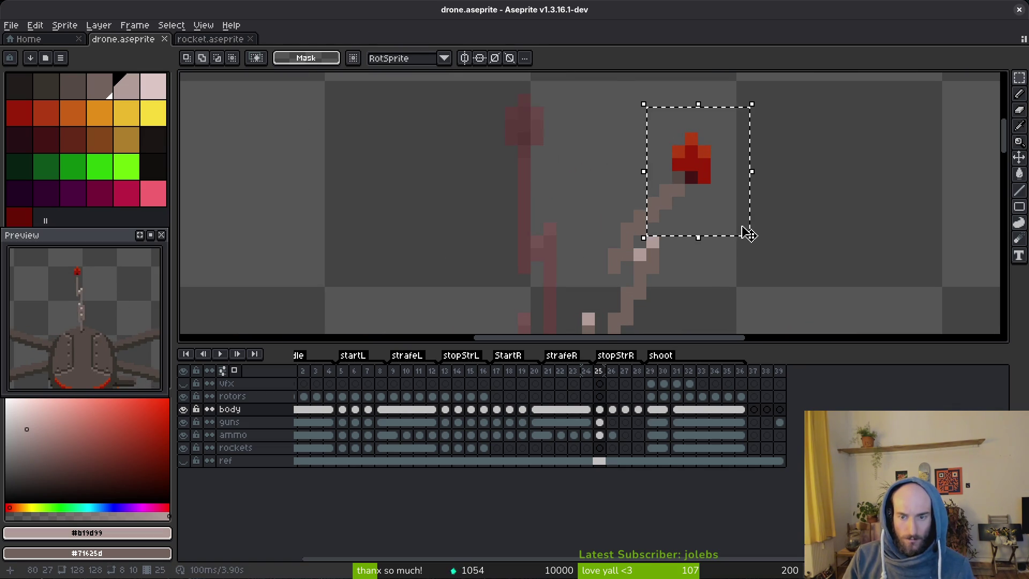
{"action": "key", "text": "Left"}
{"action": "key", "text": "ctrl+d"}
Compare the bent antenna across frames 22–28, save the file, and show rotors frame 13.
{"action": "scroll", "coordinate": [742, 228], "scroll_direction": "down", "scroll_amount": 4}
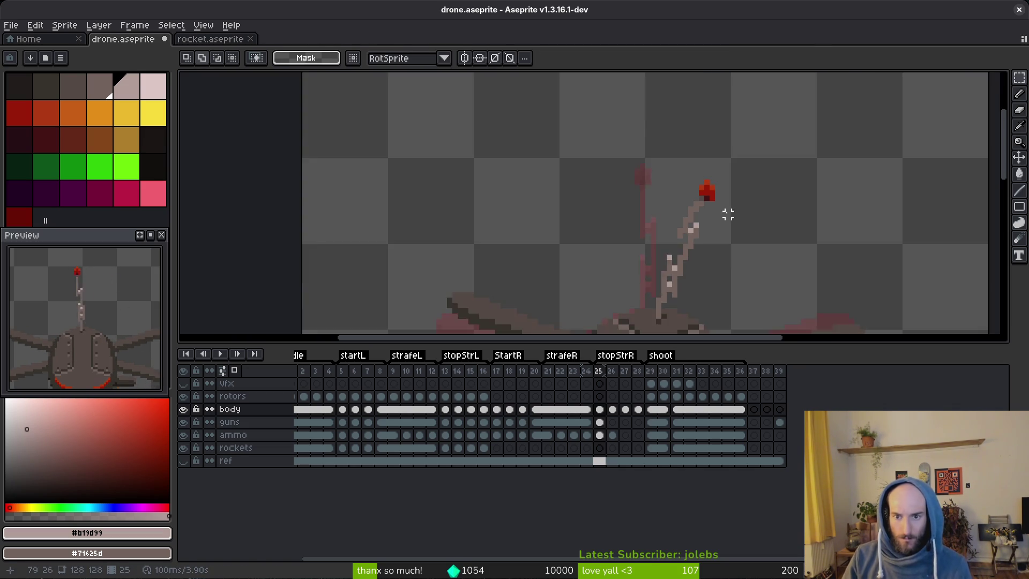
{"action": "key", "text": "i"}
{"action": "scroll", "coordinate": [745, 228], "scroll_direction": "up", "scroll_amount": 2}
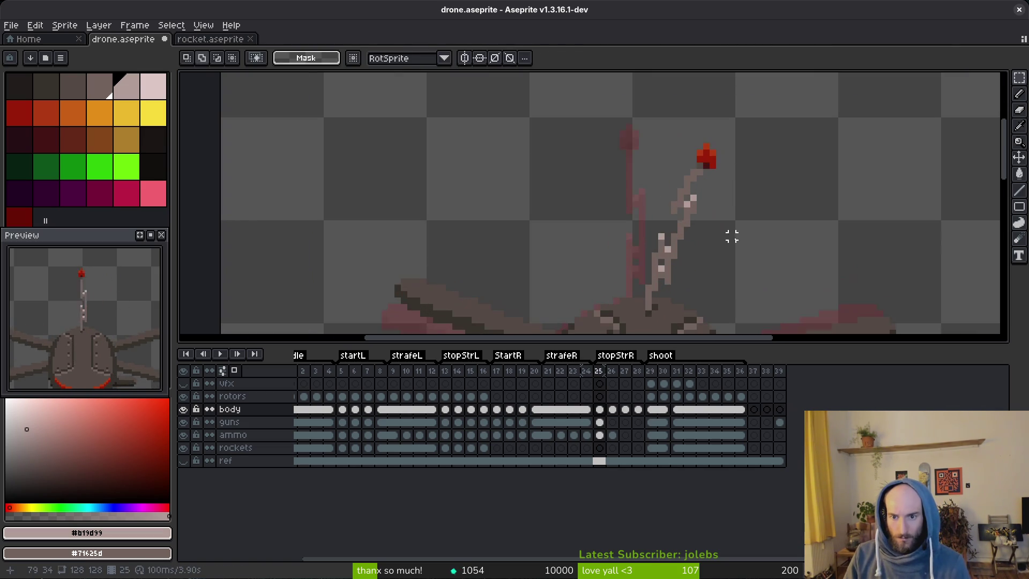
{"action": "key", "text": "Left"}
{"action": "key", "text": "Left"}
{"action": "key", "text": "Left"}
{"action": "key", "text": "i"}
{"action": "key", "text": "Right"}
{"action": "key", "text": "Right"}
{"action": "key", "text": "Right"}
{"action": "key", "text": "Right"}
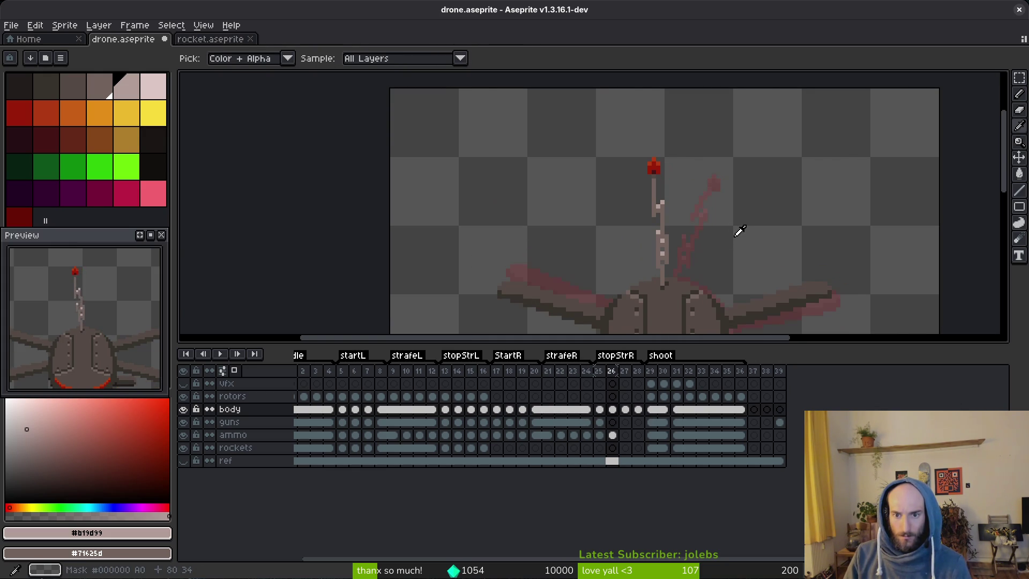
{"action": "key", "text": "Right"}
{"action": "key", "text": "Right"}
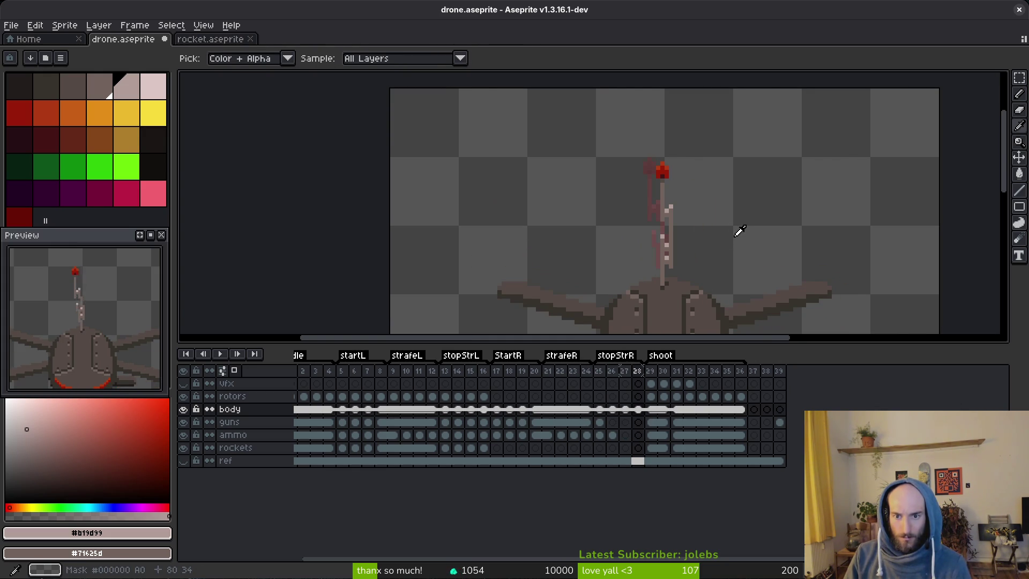
{"action": "key", "text": "m"}
{"action": "key", "text": "ctrl+s"}
{"action": "scroll", "coordinate": [108, 331], "scroll_direction": "down", "scroll_amount": 3}
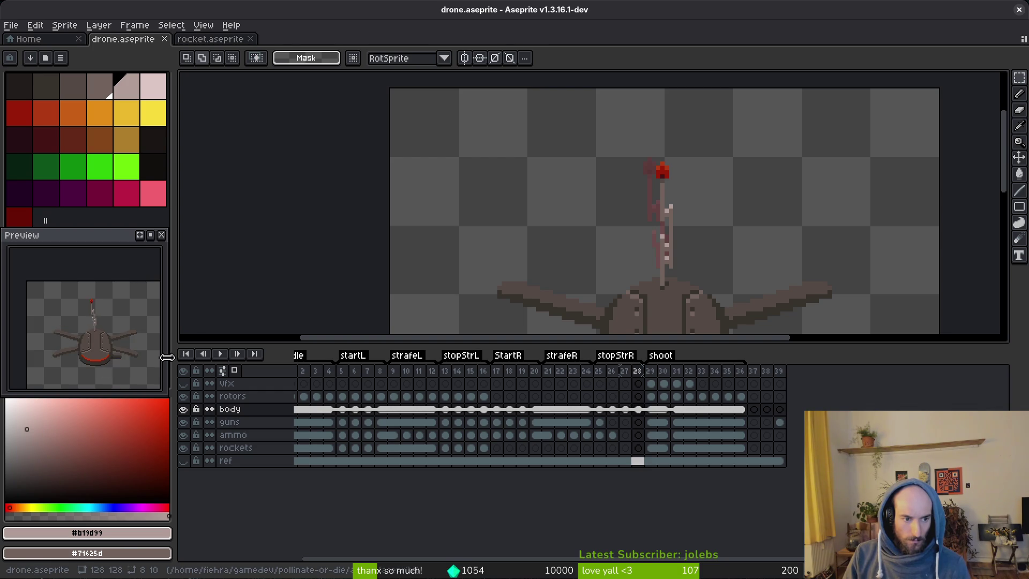
{"action": "left_click", "coordinate": [445, 397]}
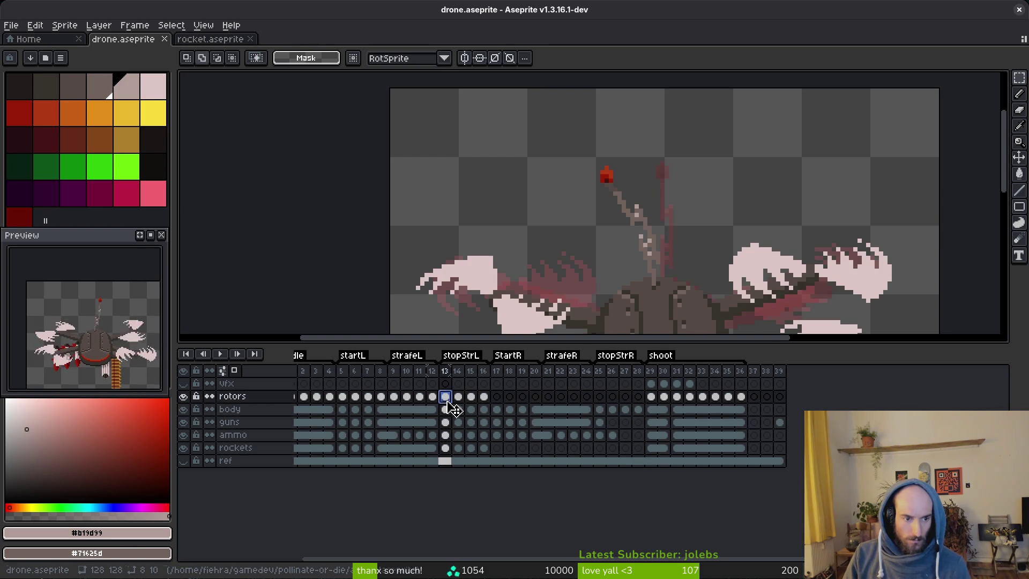
Play the drone animation, stop it, and step back to frame 21 of strafeR.
{"action": "key", "text": "Return"}
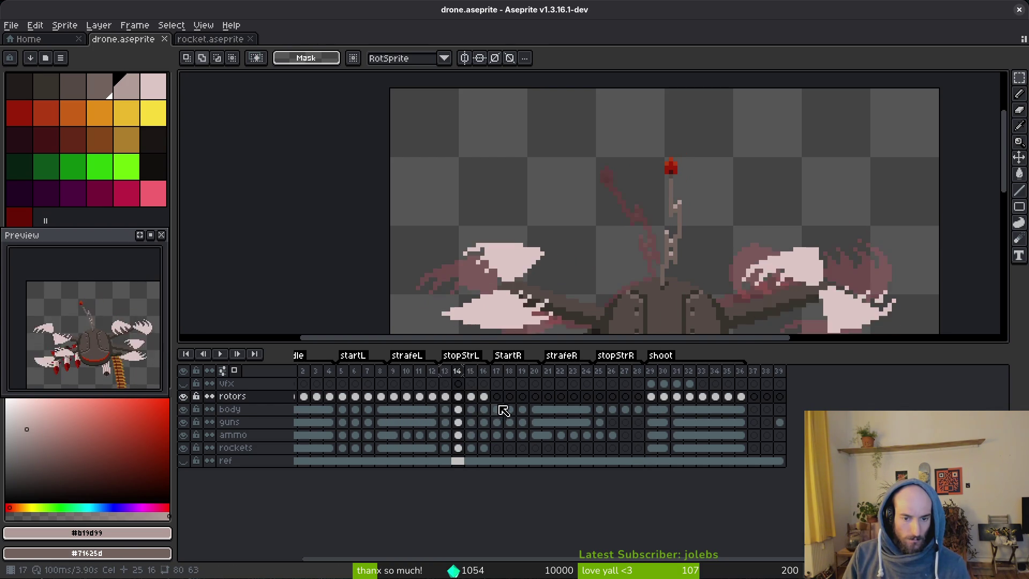
{"action": "left_click", "coordinate": [600, 397]}
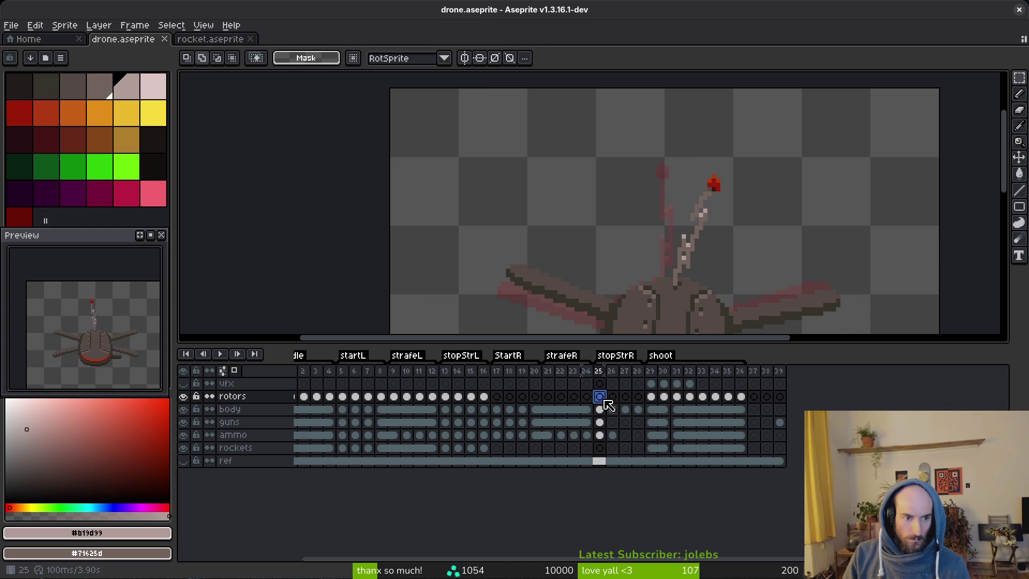
{"action": "scroll", "coordinate": [728, 218], "scroll_direction": "down", "scroll_amount": 1}
{"action": "key", "text": "i"}
{"action": "key", "text": "Left"}
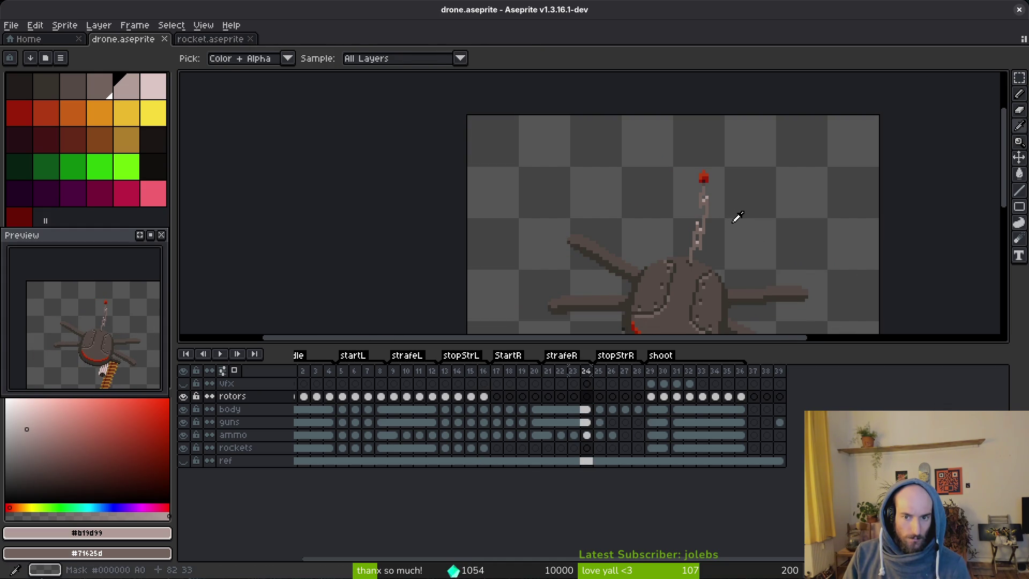
{"action": "key", "text": "m"}
{"action": "scroll", "coordinate": [729, 214], "scroll_direction": "up", "scroll_amount": 4}
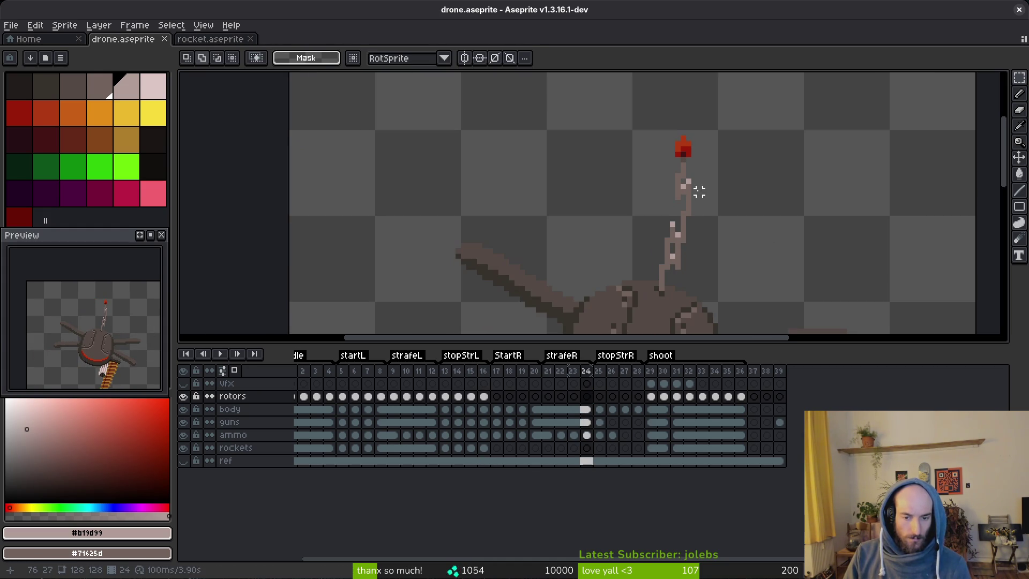
{"action": "key", "text": "i"}
{"action": "key", "text": "Left"}
{"action": "key", "text": "Left"}
{"action": "key", "text": "Left"}
{"action": "key", "text": "Right"}
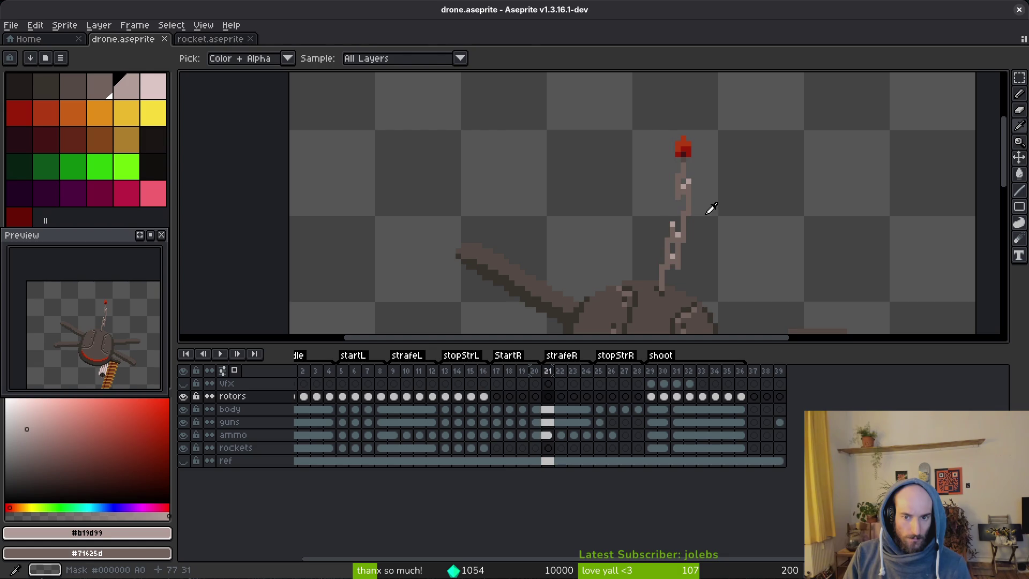
Nudge frame 21's antenna top down a pixel, undo it, then shift the tip right instead.
{"action": "key", "text": "m"}
{"action": "left_click_drag", "start_coordinate": [663, 117], "coordinate": [726, 217]}
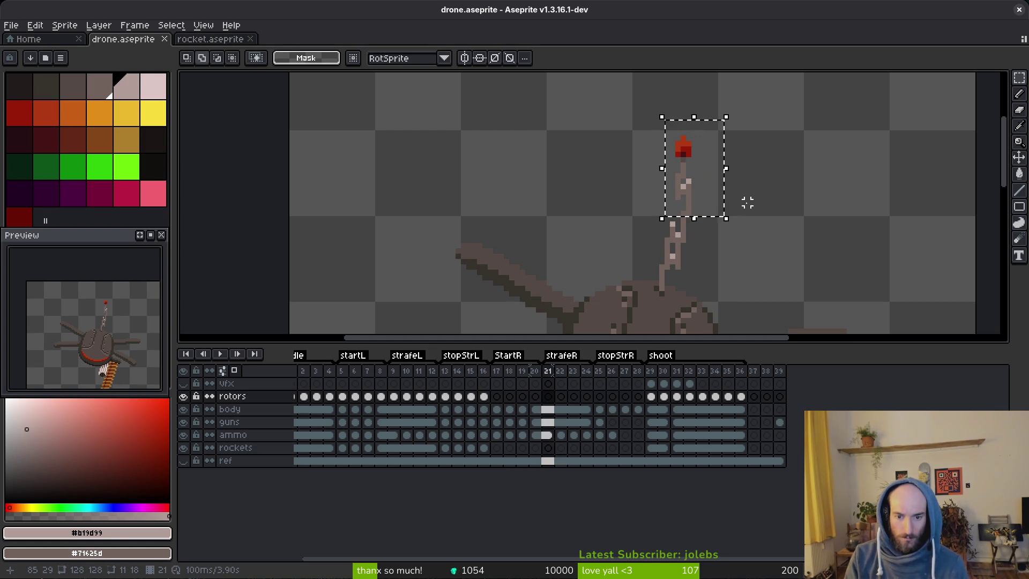
{"action": "left_click", "coordinate": [547, 409]}
{"action": "scroll", "coordinate": [741, 225], "scroll_direction": "up", "scroll_amount": 2}
{"action": "key", "text": "Down"}
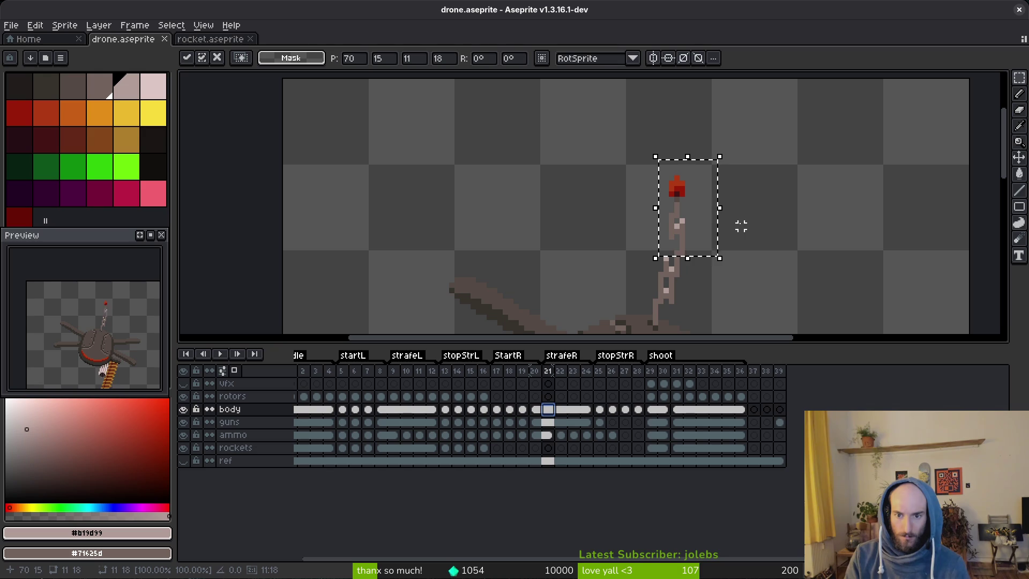
{"action": "key", "text": "Return"}
{"action": "scroll", "coordinate": [708, 221], "scroll_direction": "down", "scroll_amount": 3}
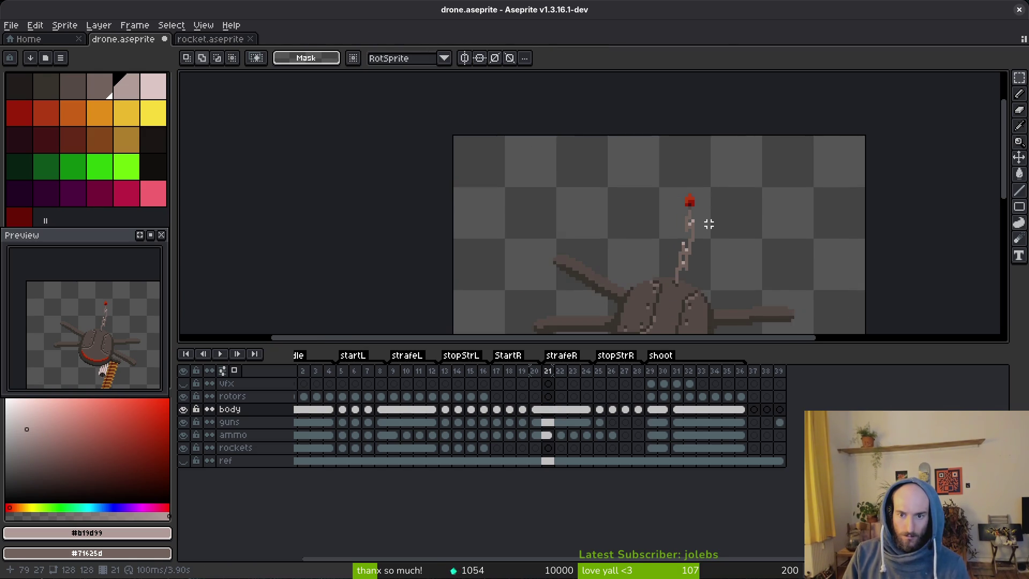
{"action": "key", "text": "ctrl+z"}
{"action": "key", "text": "ctrl+z"}
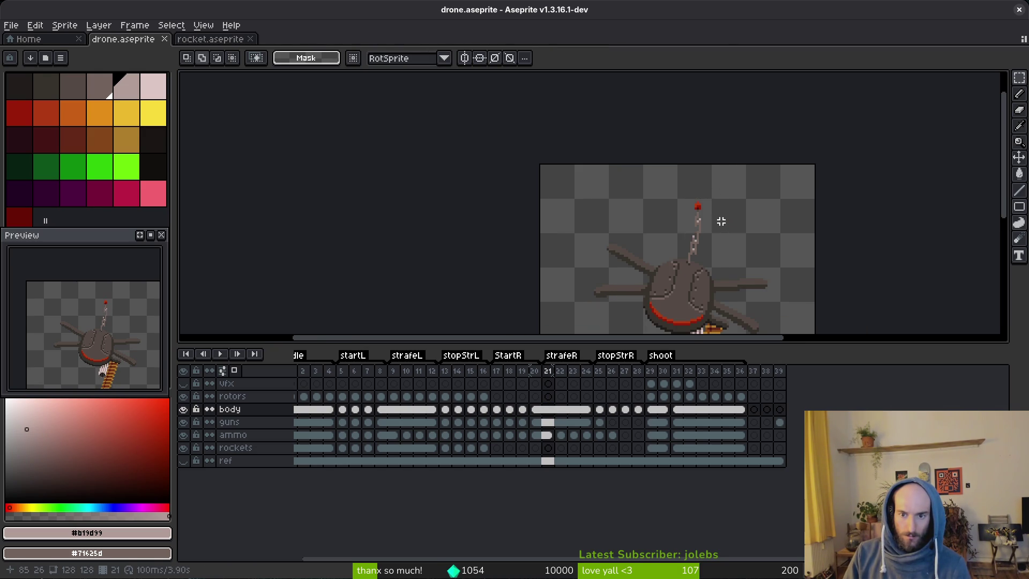
{"action": "scroll", "coordinate": [723, 220], "scroll_direction": "up", "scroll_amount": 4}
{"action": "left_click_drag", "start_coordinate": [640, 164], "coordinate": [706, 241]}
{"action": "key", "text": "Right"}
Commit the nudged antenna tip and pick the antenna's grey-brown #71625d with the pencil.
{"action": "key", "text": "Return"}
{"action": "scroll", "coordinate": [653, 236], "scroll_direction": "up", "scroll_amount": 4}
{"action": "scroll", "coordinate": [653, 236], "scroll_direction": "down", "scroll_amount": 3}
{"action": "key", "text": "i"}
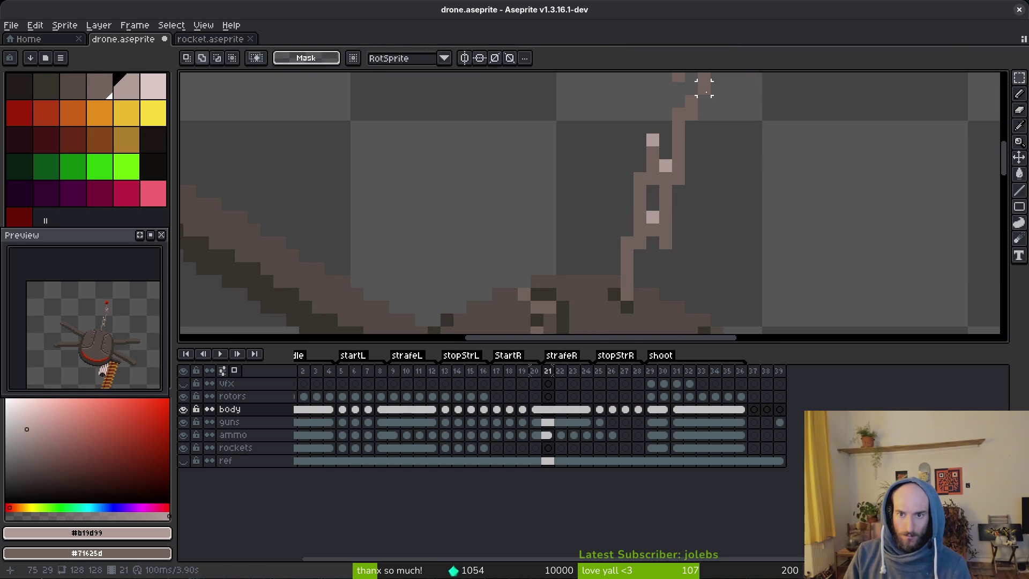
{"action": "left_click", "coordinate": [698, 90]}
{"action": "key", "text": "b"}
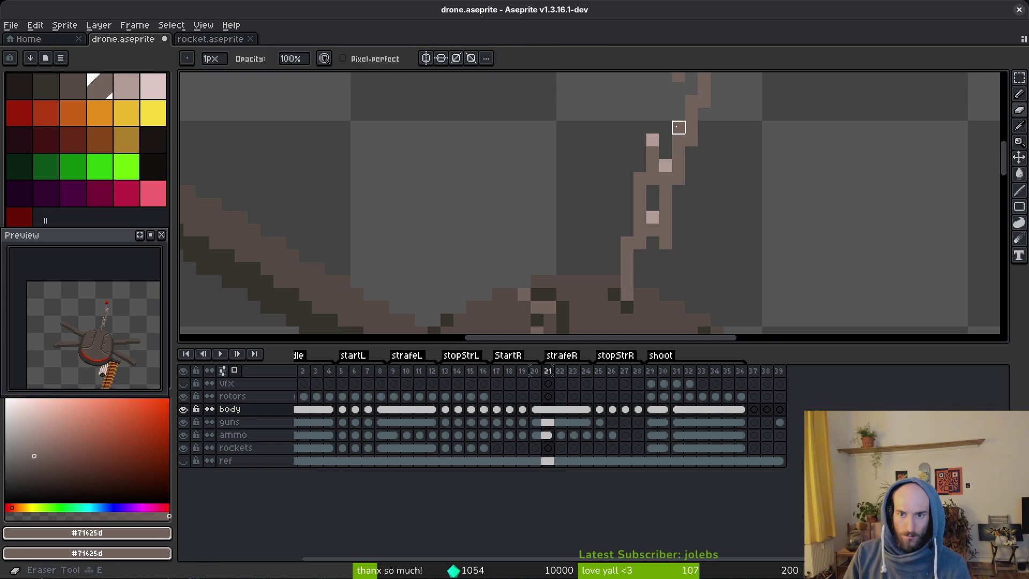
Step ahead to frames 23 and 24, then back toward frame 19.
{"action": "scroll", "coordinate": [740, 138], "scroll_direction": "down", "scroll_amount": 3}
{"action": "scroll", "coordinate": [743, 167], "scroll_direction": "down", "scroll_amount": 3}
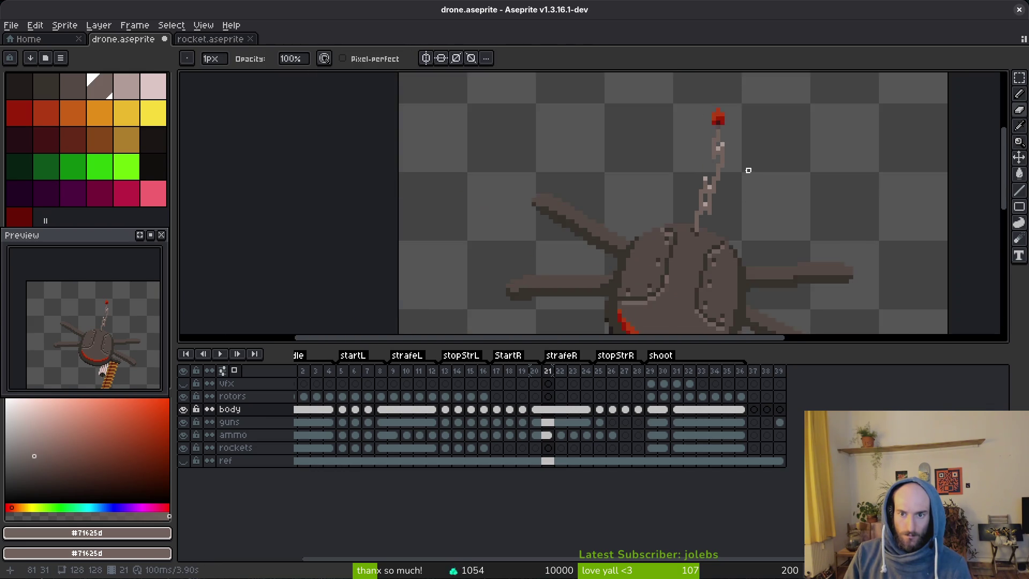
{"action": "key", "text": "i"}
{"action": "key", "text": "Right"}
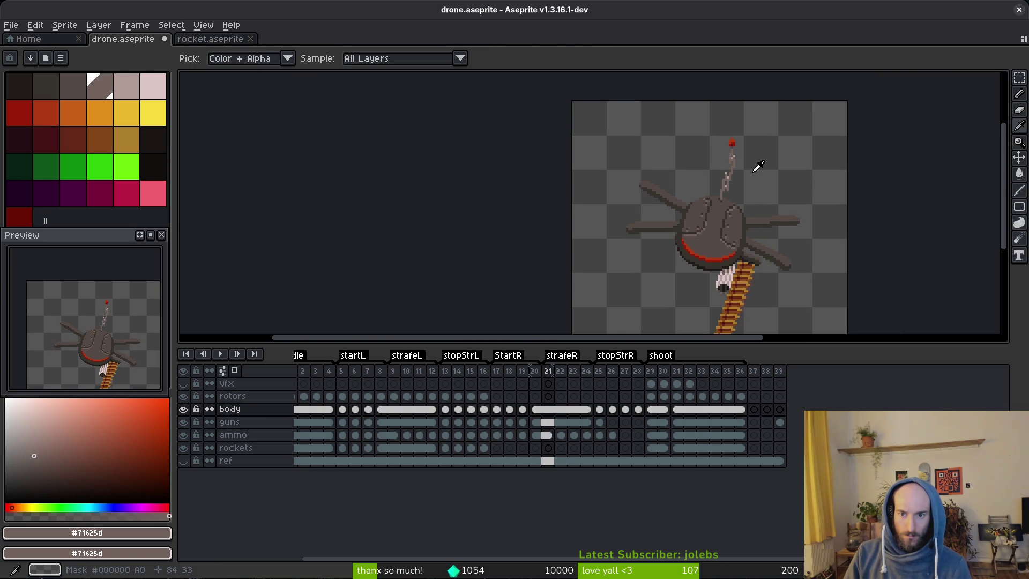
{"action": "key", "text": "Right"}
{"action": "key", "text": "Right"}
{"action": "key", "text": "Right"}
{"action": "key", "text": "Right"}
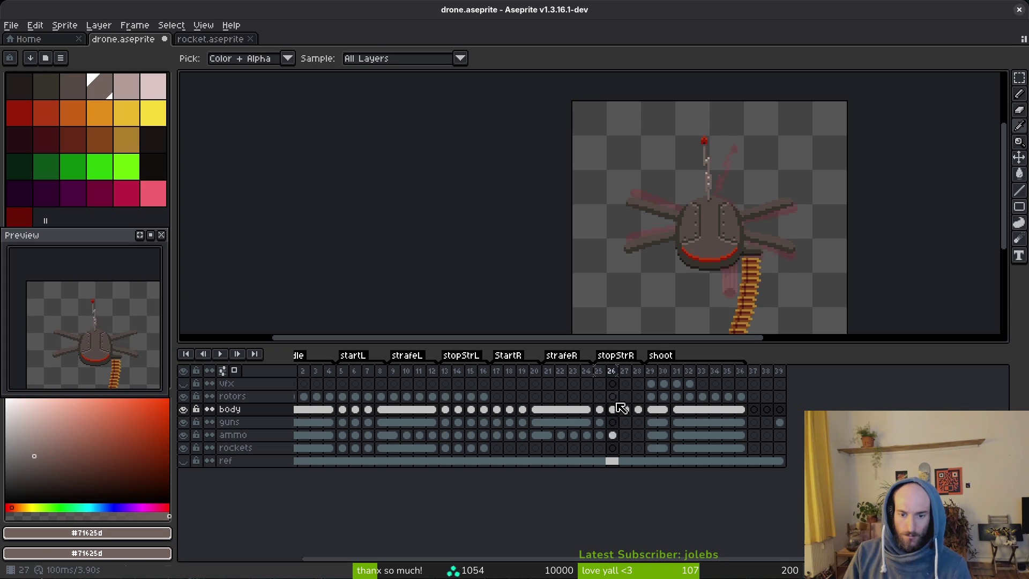
{"action": "left_click", "coordinate": [589, 410]}
{"action": "key", "text": "Left"}
{"action": "key", "text": "Left"}
{"action": "key", "text": "Left"}
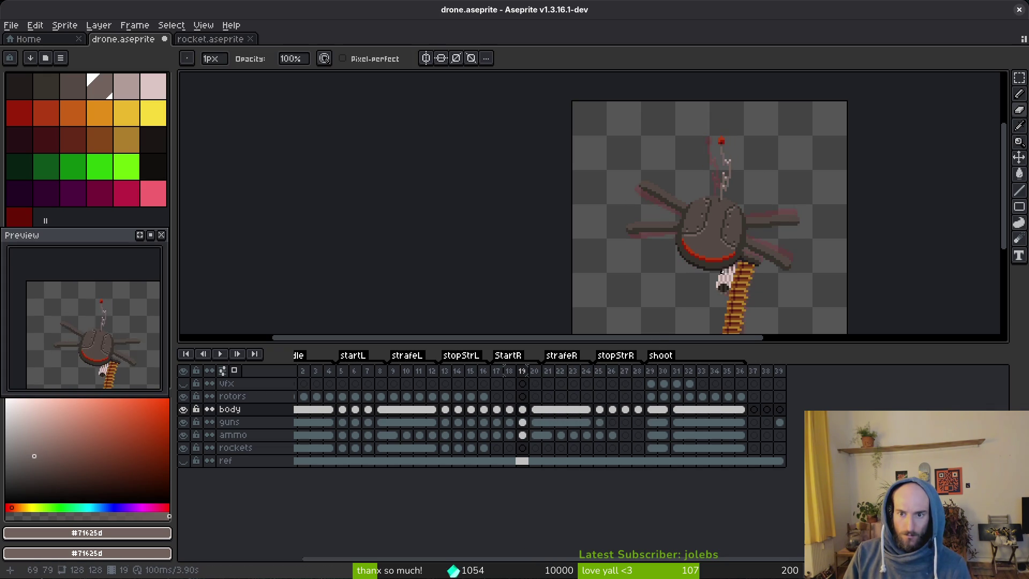
Compare frame 19's antenna pose against frames 18 and 20.
{"action": "key", "text": "b"}
{"action": "scroll", "coordinate": [743, 158], "scroll_direction": "up", "scroll_amount": 3}
{"action": "key", "text": "i"}
{"action": "key", "text": "Left"}
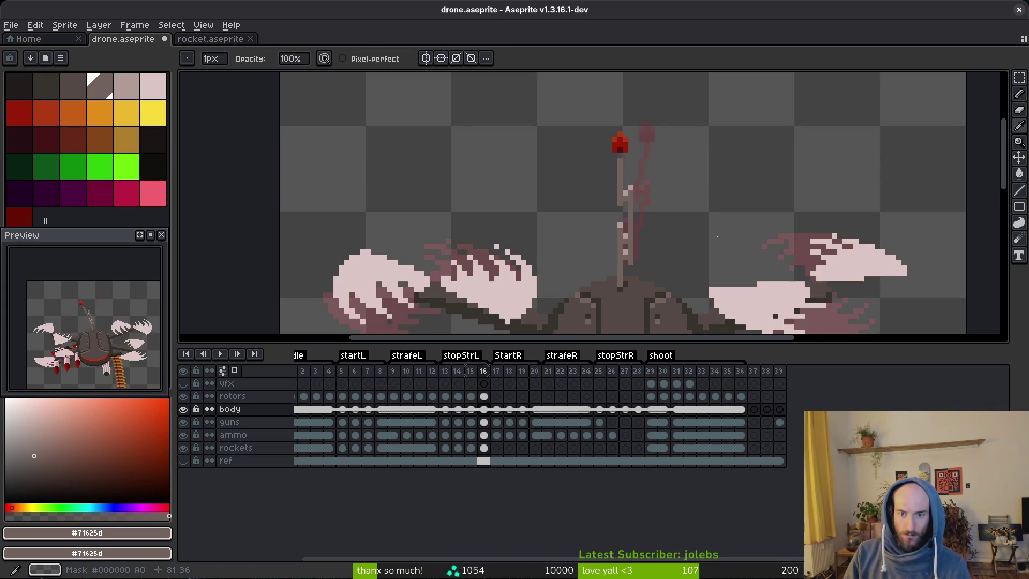
{"action": "scroll", "coordinate": [724, 233], "scroll_direction": "down", "scroll_amount": 2}
{"action": "key", "text": "Right"}
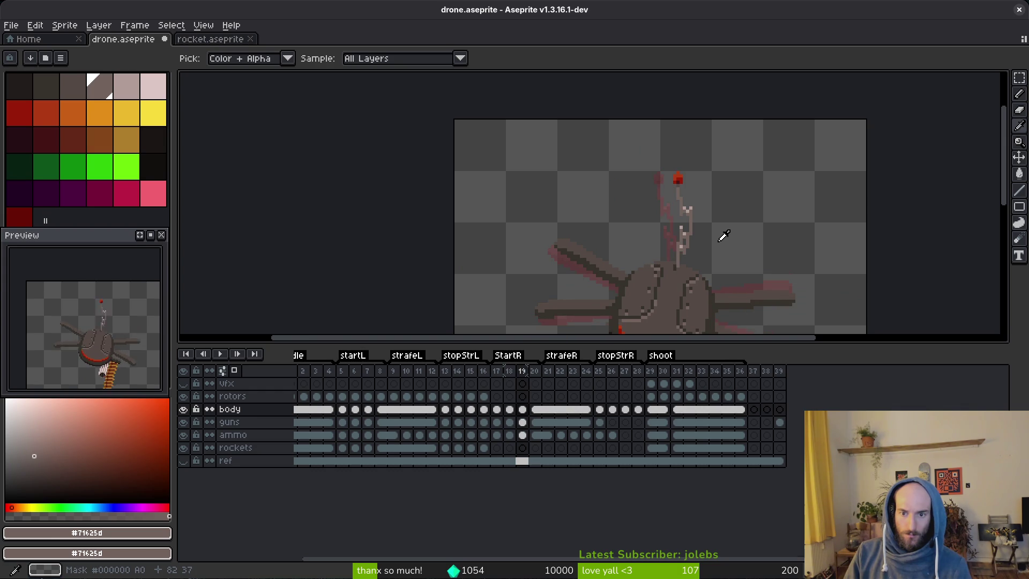
{"action": "key", "text": "Right"}
{"action": "key", "text": "Right"}
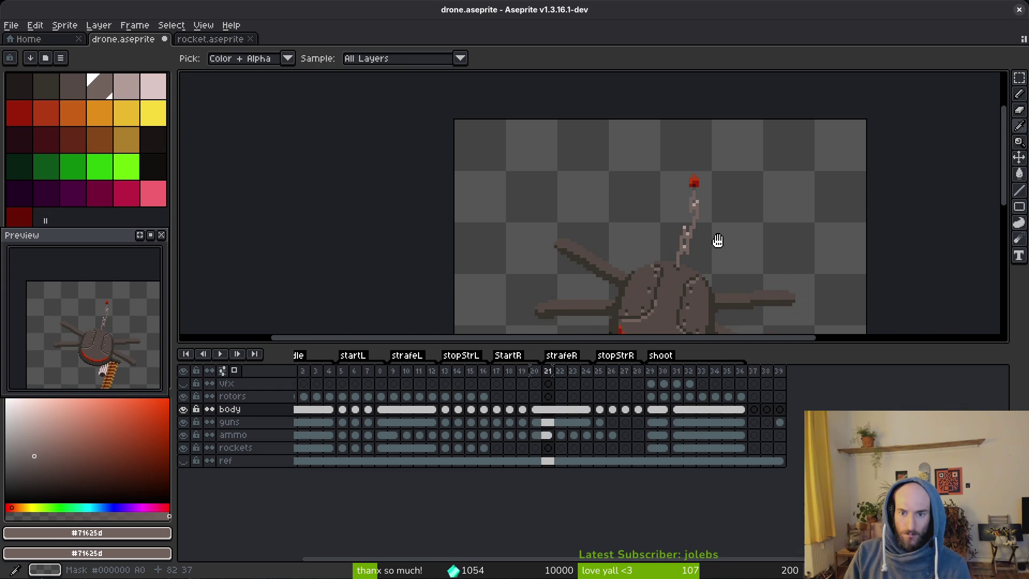
{"action": "key", "text": "Left"}
{"action": "key", "text": "Left"}
Turn on onion skinning with F3 and compare frames 19 and 20.
{"action": "key", "text": "F3"}
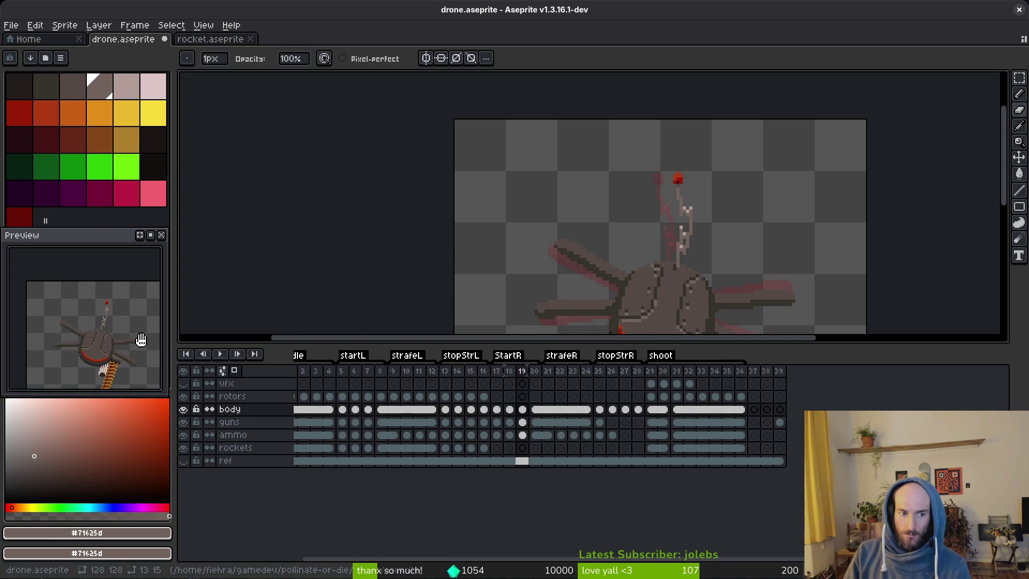
{"action": "key", "text": "Right"}
{"action": "key", "text": "i"}
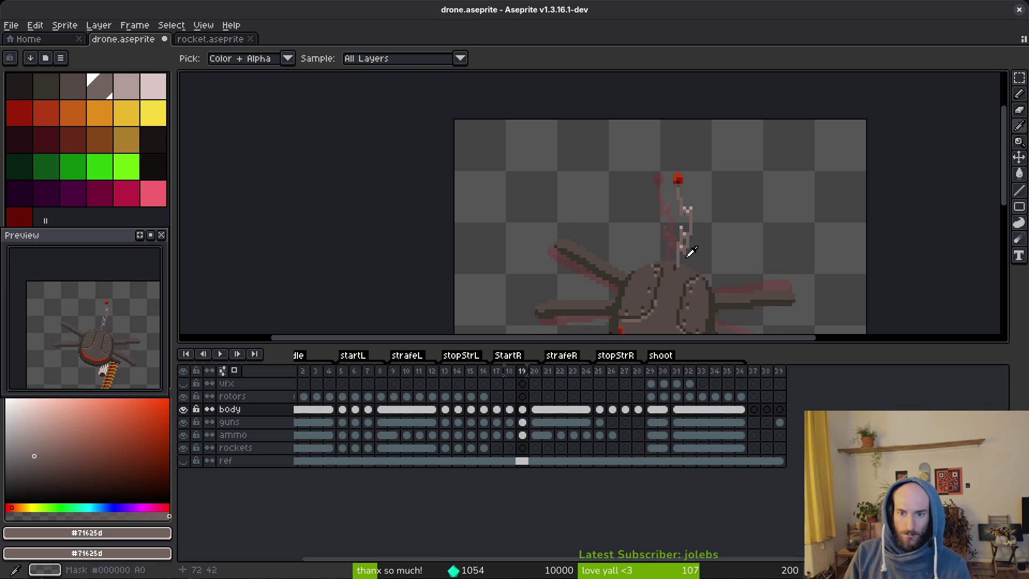
{"action": "key", "text": "Left"}
{"action": "scroll", "coordinate": [691, 236], "scroll_direction": "up", "scroll_amount": 5}
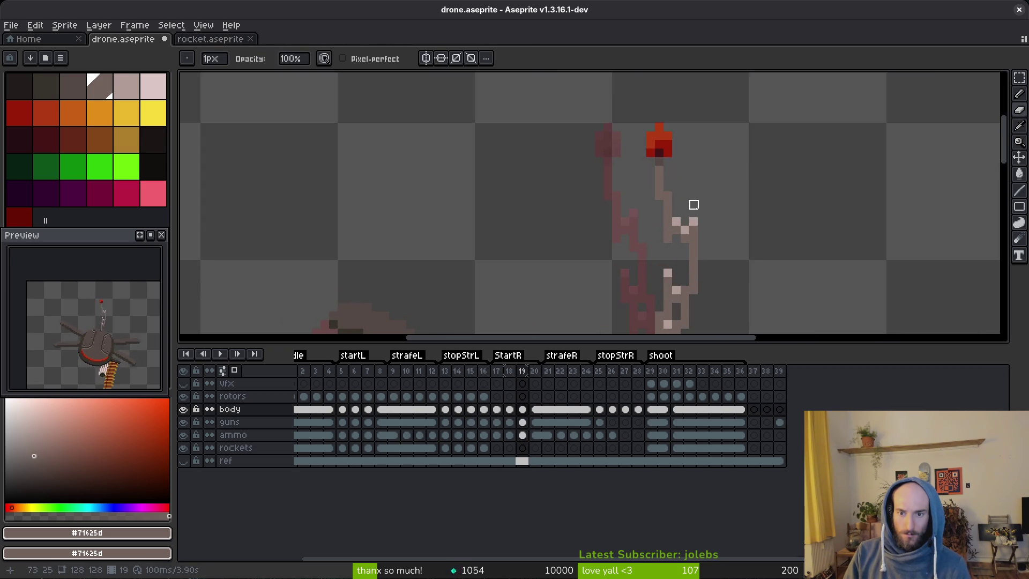
On frame 19, pick the light highlight colour and paint highlight pixels along the antenna.
{"action": "left_click", "coordinate": [665, 208]}
{"action": "key", "text": "b"}
{"action": "left_click", "coordinate": [680, 212]}
{"action": "left_click", "coordinate": [697, 195]}
{"action": "left_click", "coordinate": [700, 229], "text": "alt"}
{"action": "left_click", "coordinate": [684, 229]}
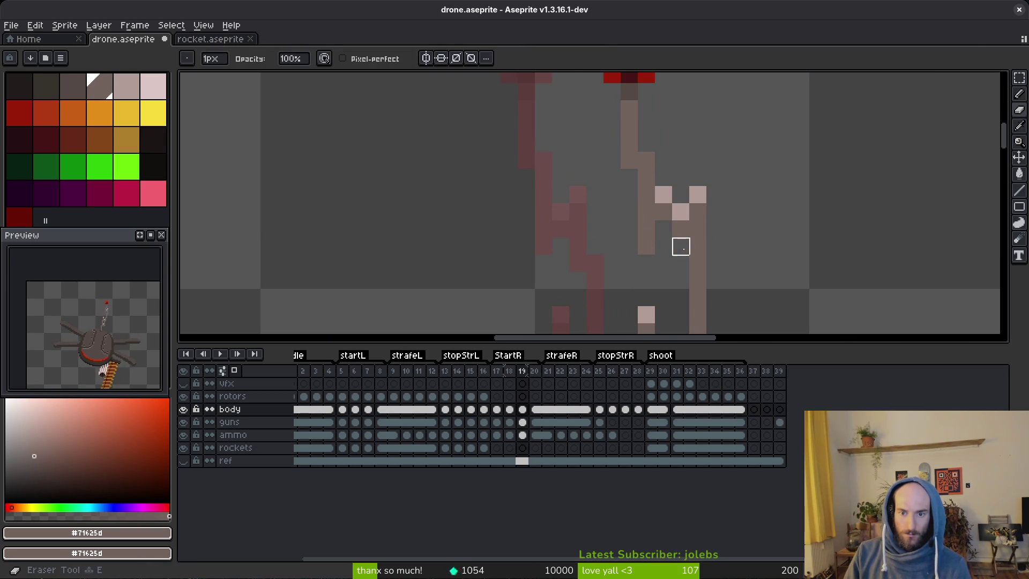
Add a brown pixel at the antenna bend on frame 19.
{"action": "scroll", "coordinate": [691, 257], "scroll_direction": "down", "scroll_amount": 5}
{"action": "scroll", "coordinate": [738, 299], "scroll_direction": "down", "scroll_amount": 1}
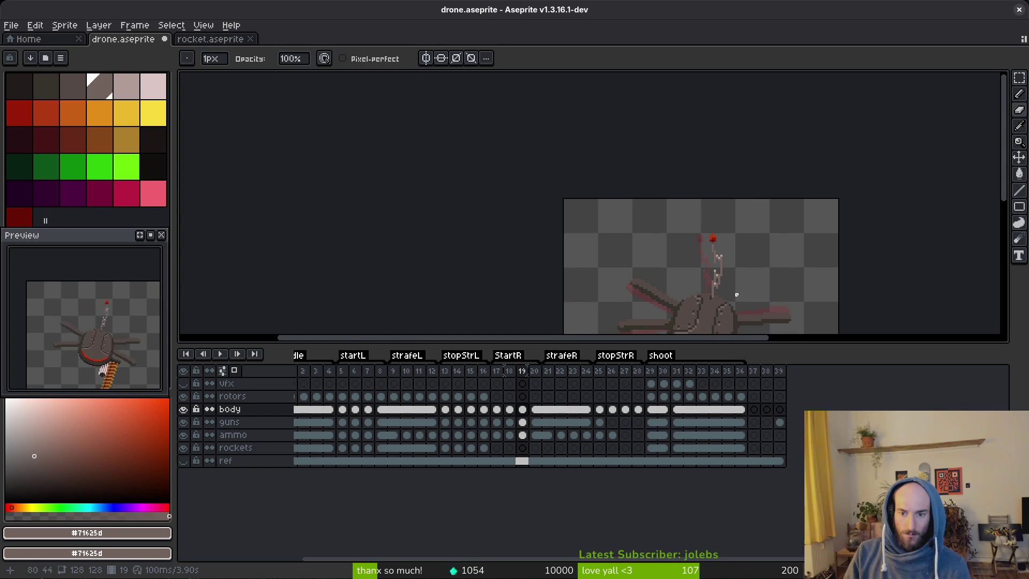
{"action": "scroll", "coordinate": [698, 230], "scroll_direction": "up", "scroll_amount": 6}
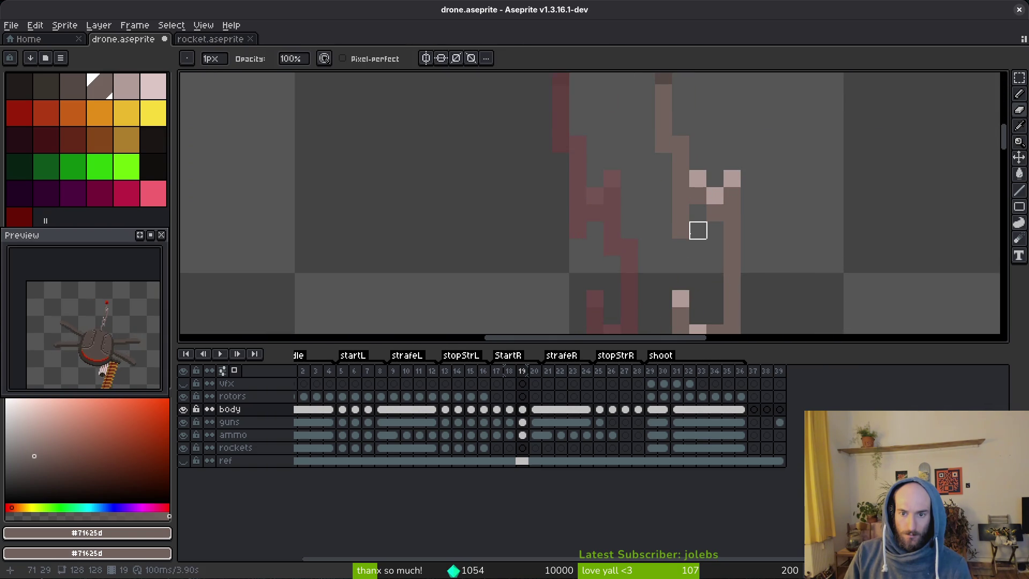
{"action": "left_click", "coordinate": [698, 247]}
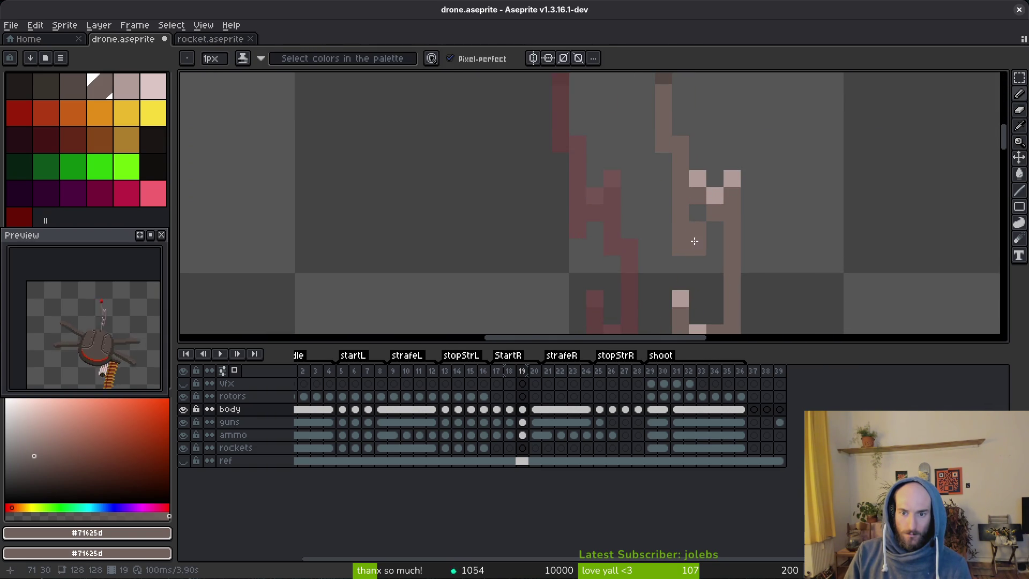
Erase stray pixels around frame 19's antenna, switching between eraser, eyedropper and pencil.
{"action": "key", "text": "e"}
{"action": "scroll", "coordinate": [798, 250], "scroll_direction": "down", "scroll_amount": 3}
{"action": "scroll", "coordinate": [793, 249], "scroll_direction": "down", "scroll_amount": 1}
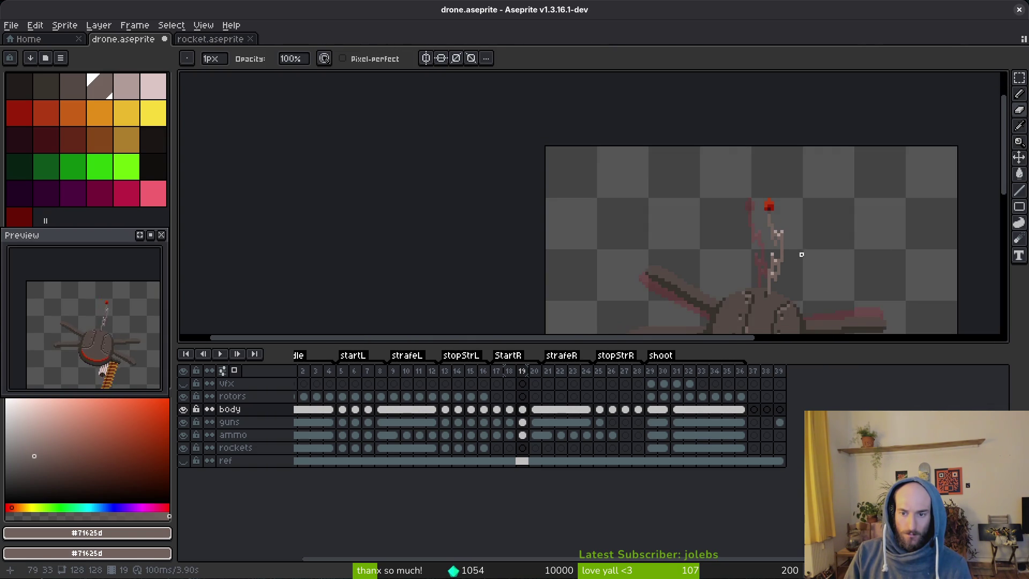
{"action": "scroll", "coordinate": [780, 240], "scroll_direction": "up", "scroll_amount": 1}
{"action": "scroll", "coordinate": [806, 248], "scroll_direction": "down", "scroll_amount": 5}
{"action": "scroll", "coordinate": [807, 243], "scroll_direction": "up", "scroll_amount": 4}
{"action": "key", "text": "i"}
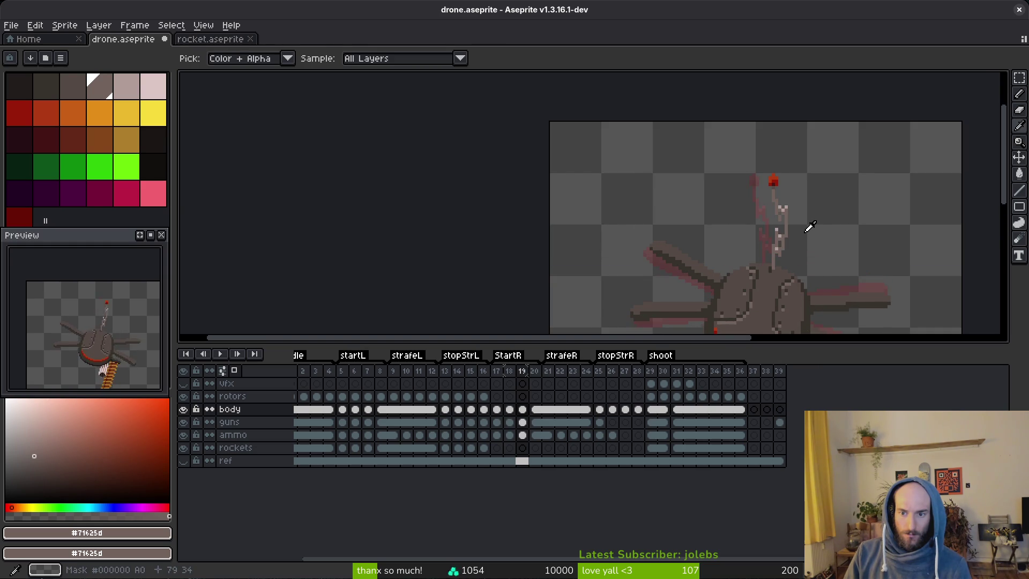
{"action": "key", "text": "b"}
{"action": "scroll", "coordinate": [807, 226], "scroll_direction": "up", "scroll_amount": 2}
{"action": "key", "text": "i"}
{"action": "key", "text": "b"}
{"action": "scroll", "coordinate": [806, 225], "scroll_direction": "down", "scroll_amount": 2}
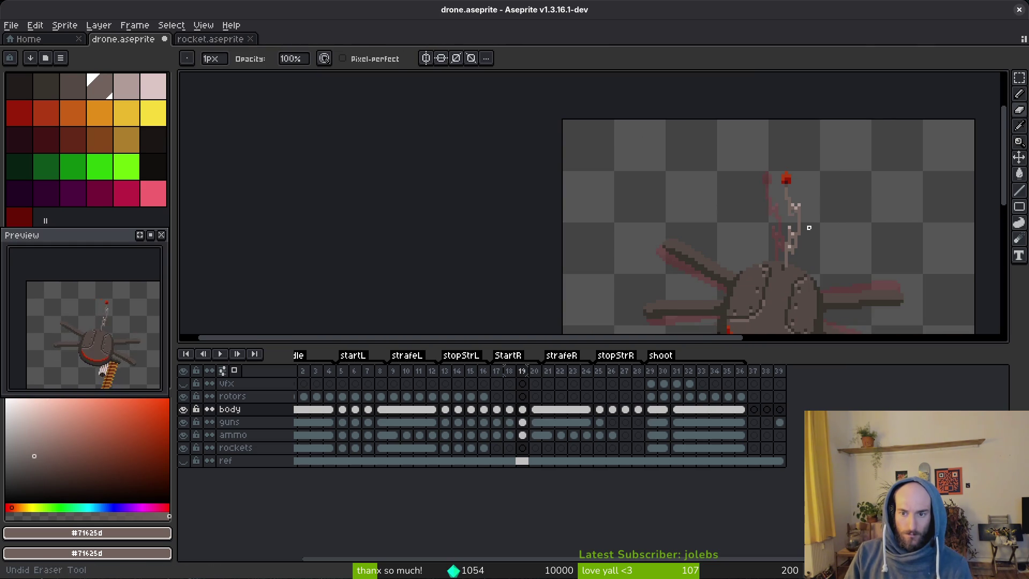
{"action": "scroll", "coordinate": [787, 204], "scroll_direction": "up", "scroll_amount": 3}
Finish cleaning up the remaining stray antenna pixels and re-centre the view on the antenna.
{"action": "key", "text": "e"}
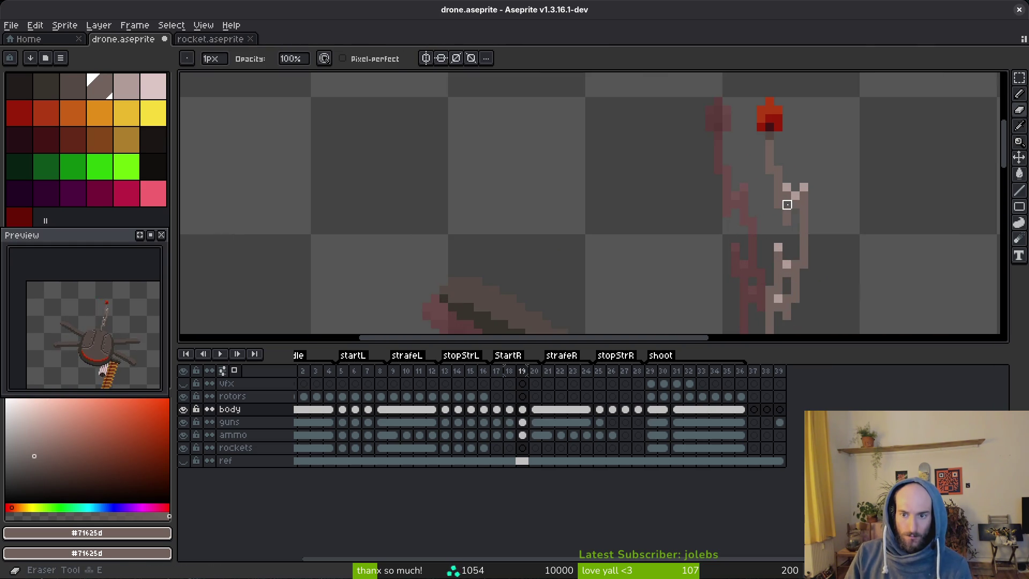
{"action": "key", "text": "i"}
{"action": "key", "text": "e"}
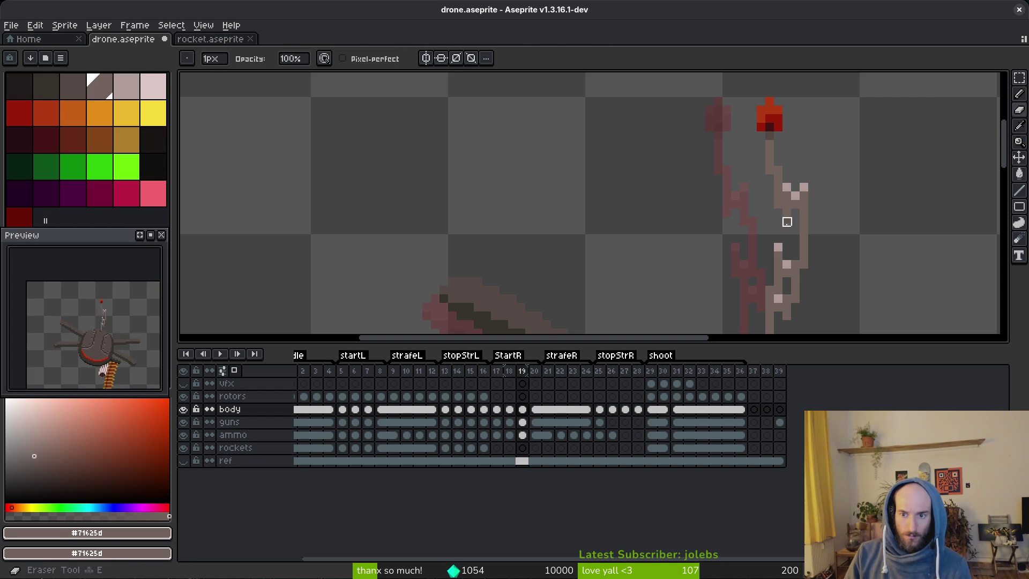
{"action": "scroll", "coordinate": [795, 230], "scroll_direction": "down", "scroll_amount": 3}
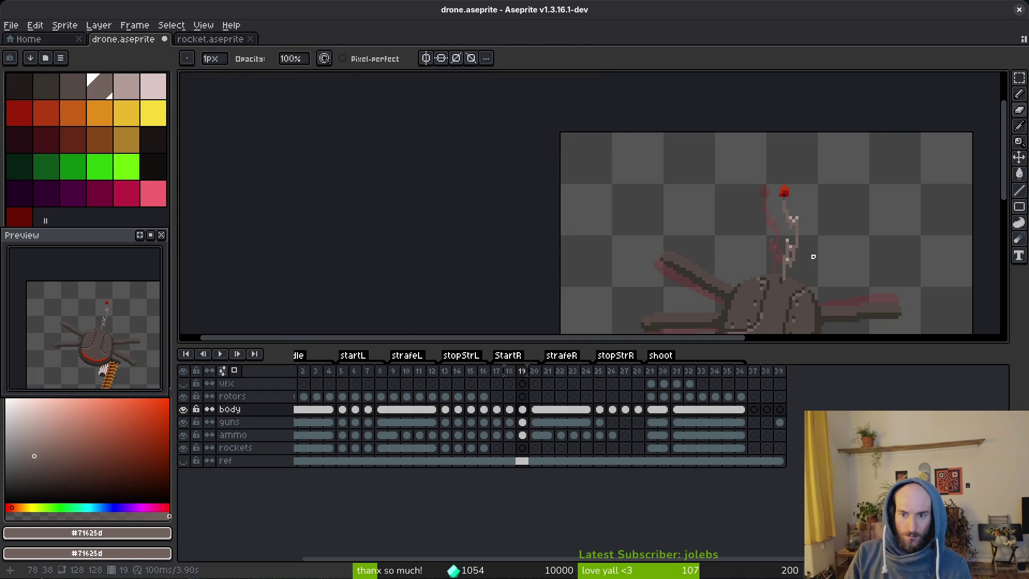
{"action": "key", "text": "i"}
{"action": "key", "text": "e"}
{"action": "scroll", "coordinate": [800, 207], "scroll_direction": "up", "scroll_amount": 3}
{"action": "key", "text": "f"}
{"action": "key", "text": "e"}
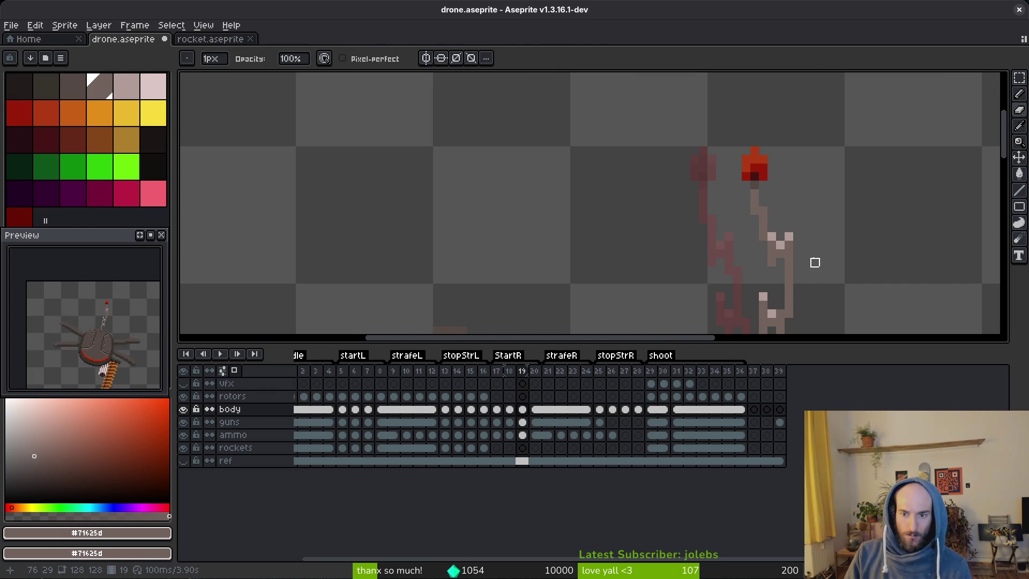
{"action": "scroll", "coordinate": [814, 253], "scroll_direction": "down", "scroll_amount": 4}
{"action": "scroll", "coordinate": [824, 245], "scroll_direction": "up", "scroll_amount": 2}
{"action": "key", "text": "b"}
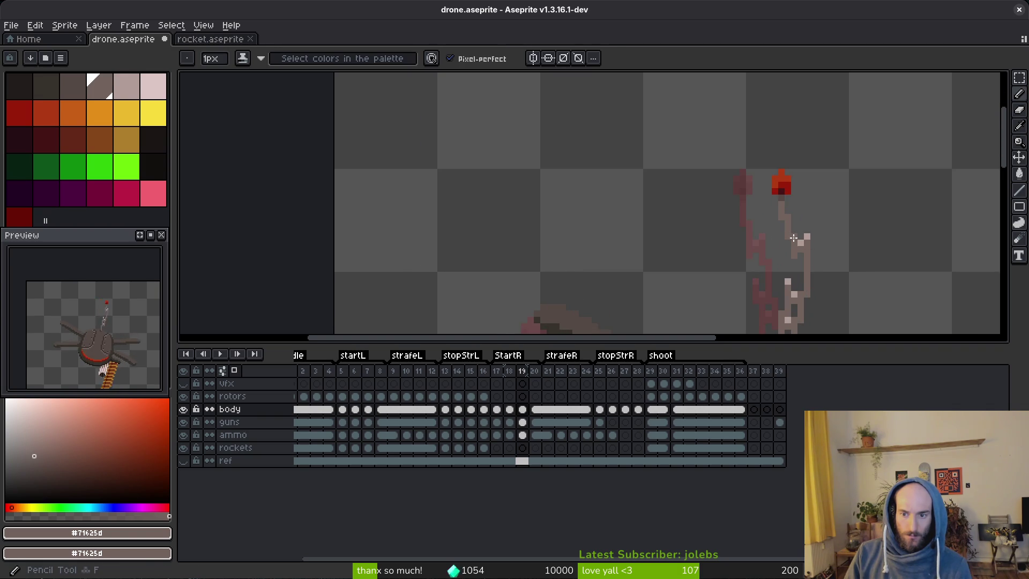
{"action": "scroll", "coordinate": [866, 258], "scroll_direction": "down", "scroll_amount": 2}
{"action": "left_click_drag", "start_coordinate": [867, 258], "coordinate": [841, 258]}
{"action": "key", "text": "i"}
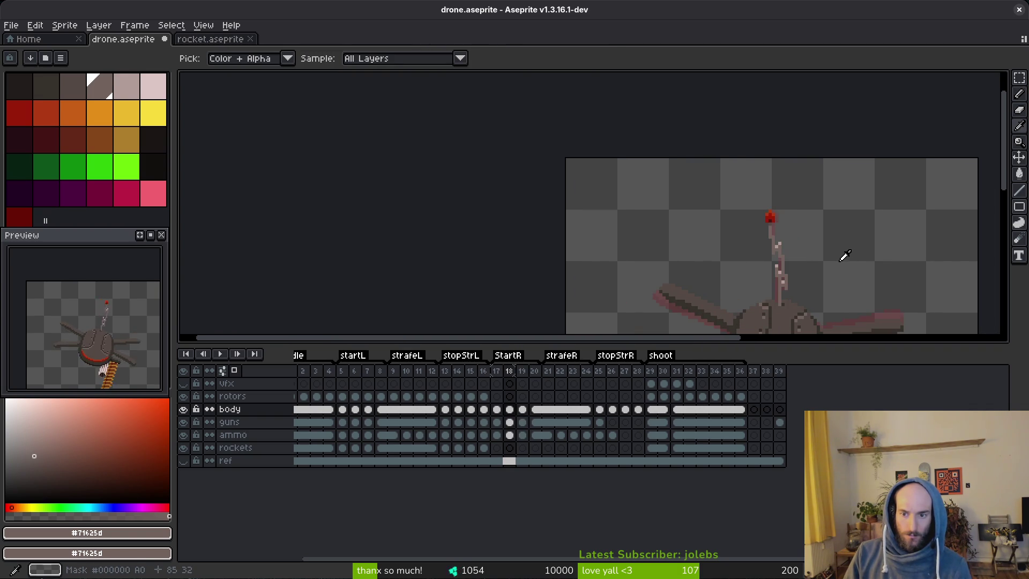
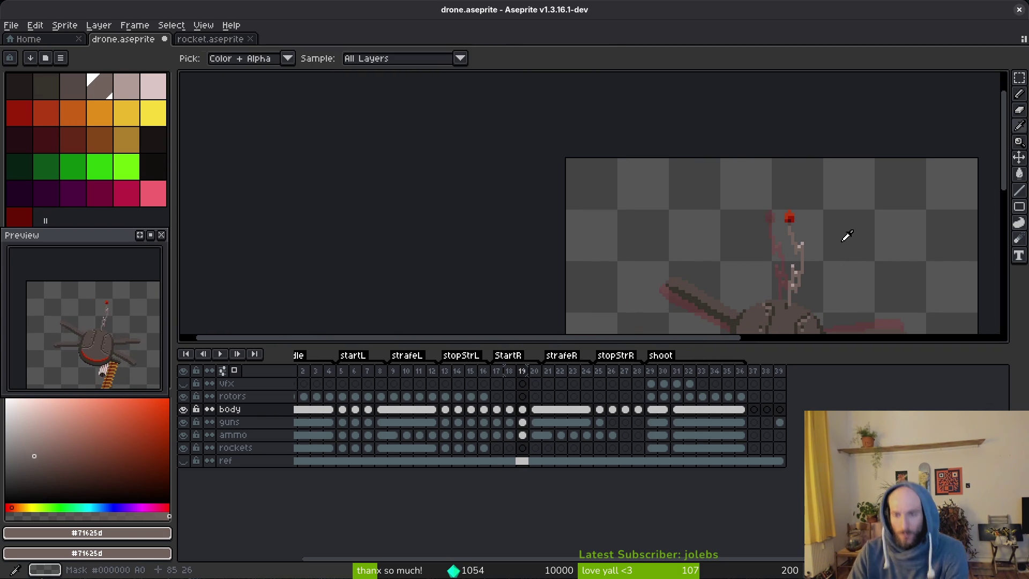
Step through the frames from 17 to 24 comparing poses, then save drone.aseprite.
{"action": "key", "text": "Right"}
{"action": "key", "text": "Right"}
{"action": "key", "text": "Left"}
{"action": "key", "text": "Left"}
{"action": "key", "text": "Left"}
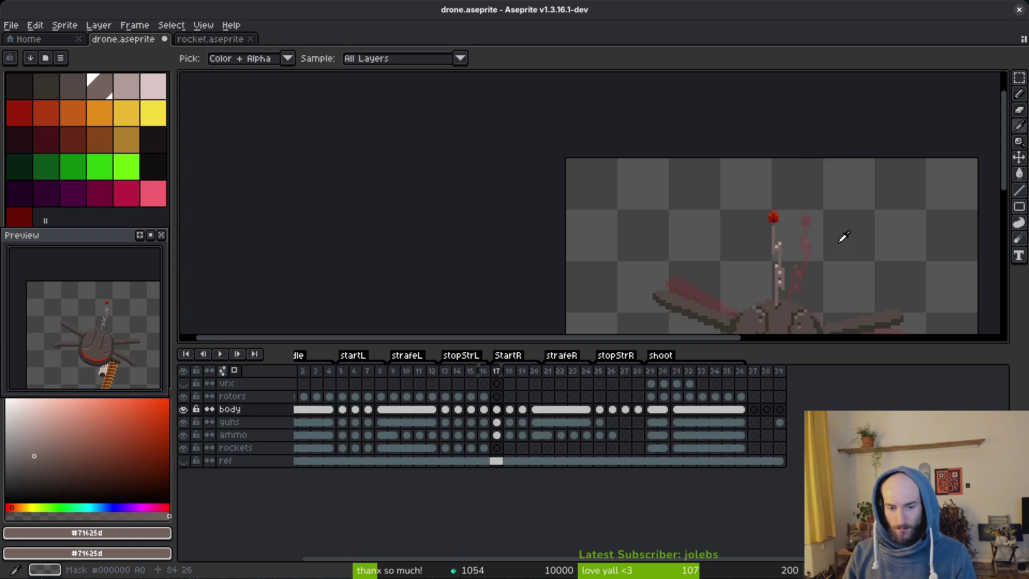
{"action": "key", "text": "Right"}
{"action": "key", "text": "Right"}
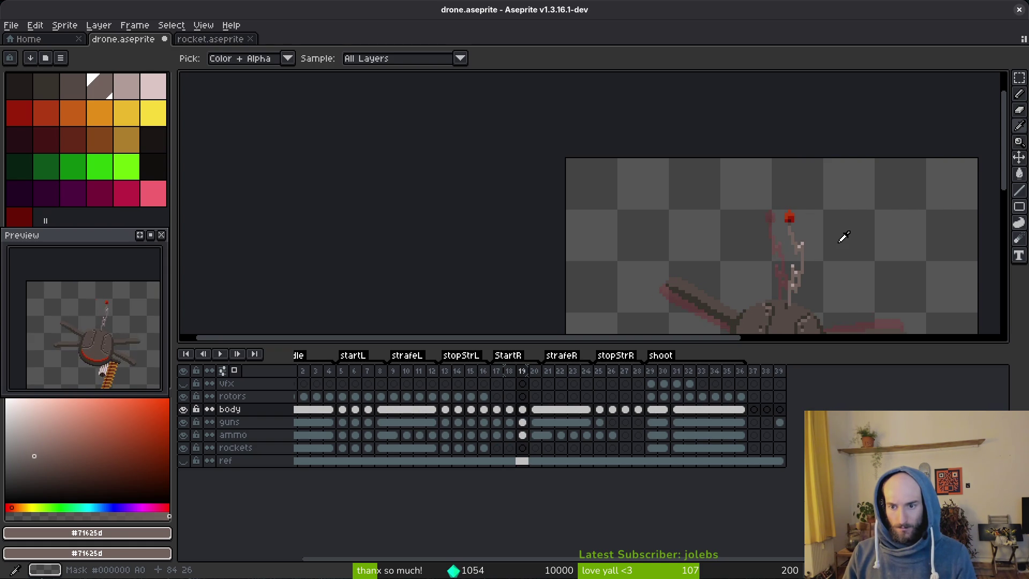
{"action": "key", "text": "Right"}
{"action": "key", "text": "Right"}
{"action": "key", "text": "Right"}
{"action": "key", "text": "Right"}
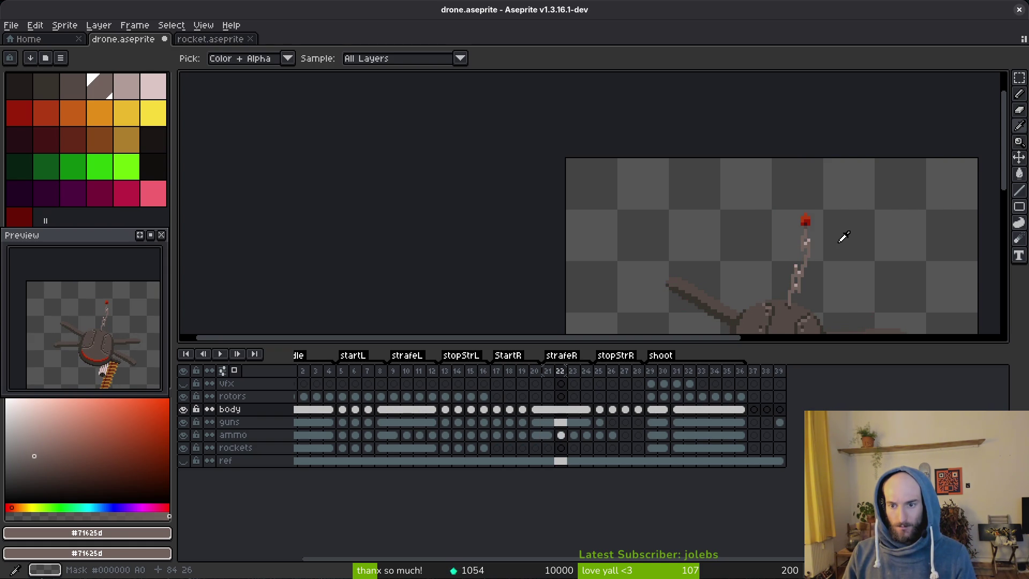
{"action": "key", "text": "Right"}
{"action": "key", "text": "Right"}
{"action": "key", "text": "Right"}
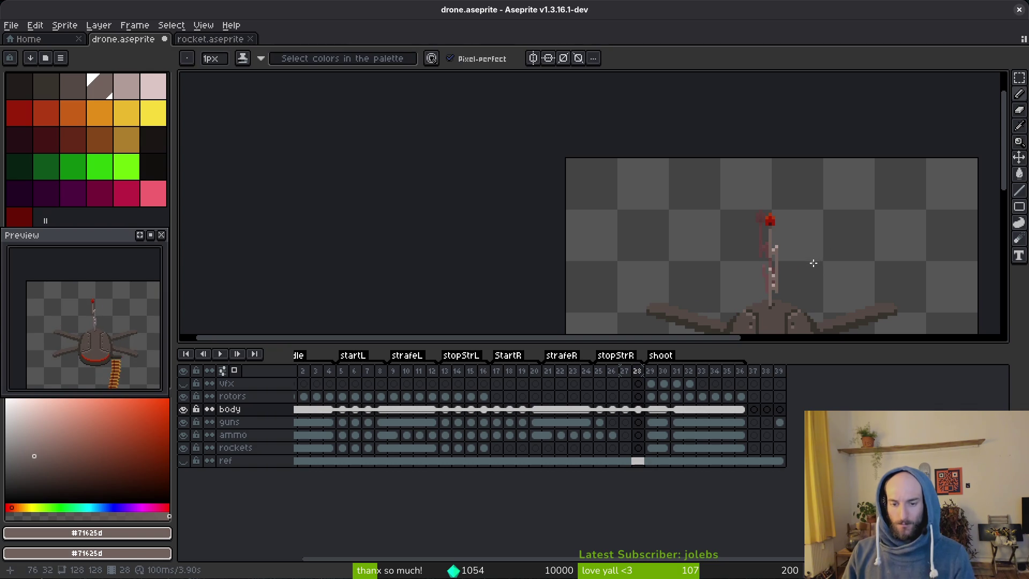
{"action": "key", "text": "ctrl+s"}
Review the shoot frames up to 31, then return to the guns cel at frame 24.
{"action": "key", "text": "Right"}
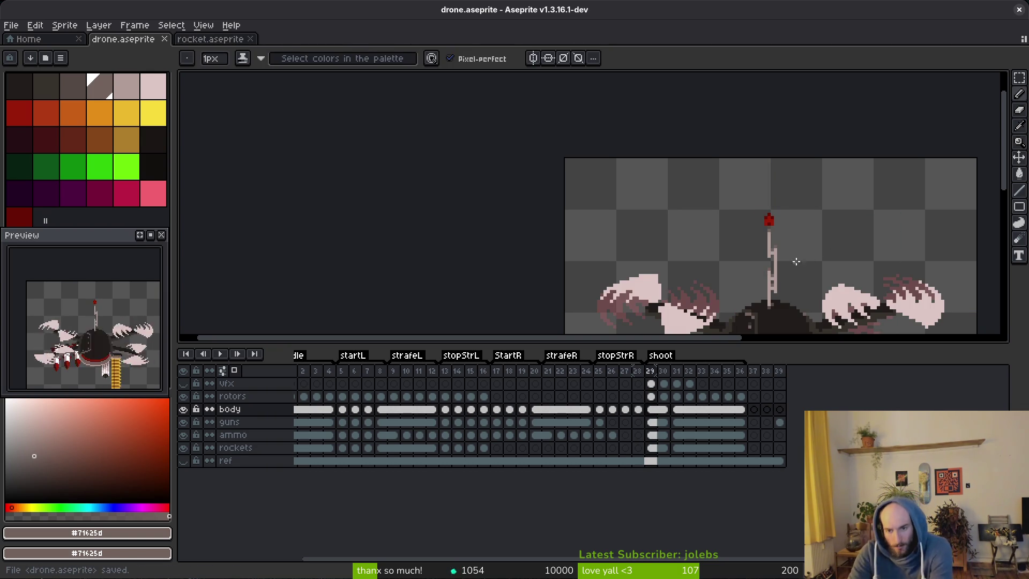
{"action": "key", "text": "Right"}
{"action": "key", "text": "Right"}
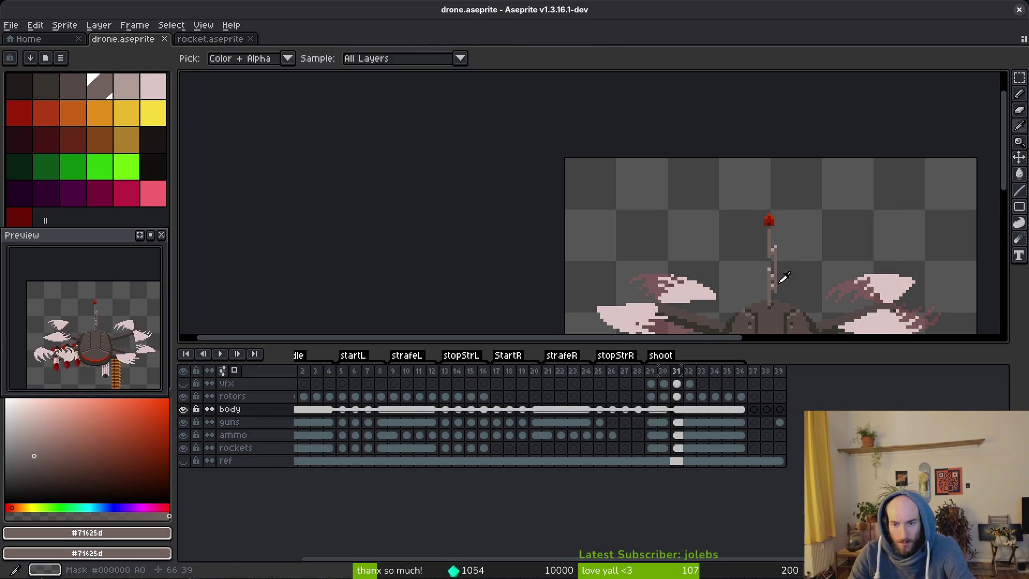
{"action": "scroll", "coordinate": [783, 277], "scroll_direction": "down", "scroll_amount": 3}
{"action": "key", "text": "Left"}
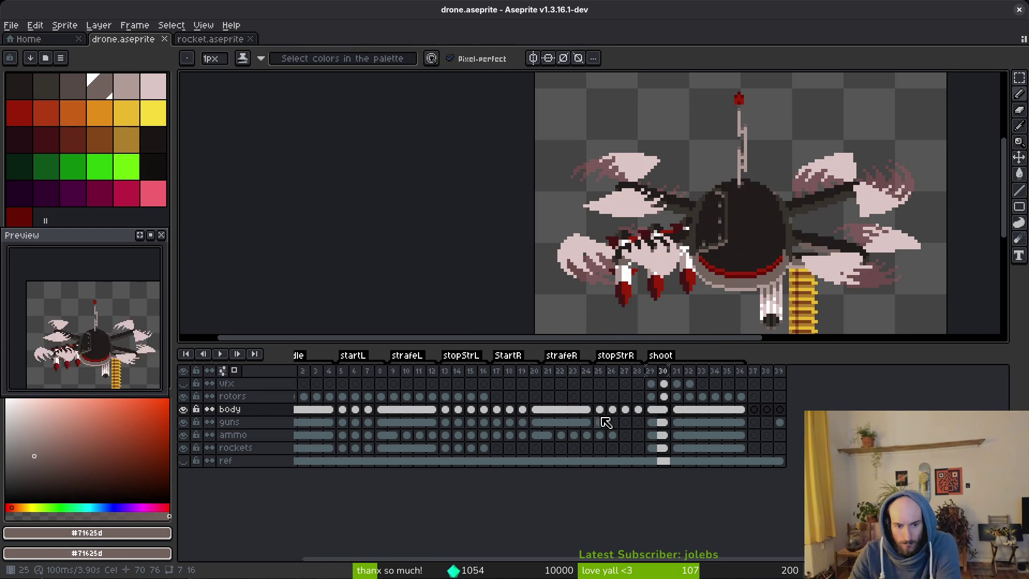
{"action": "left_click", "coordinate": [586, 422]}
{"action": "key", "text": "i"}
{"action": "key", "text": "Right"}
{"action": "key", "text": "Right"}
Compare frames 25 and 26 with neighbouring frames ghosted by onion skin.
{"action": "key", "text": "F3"}
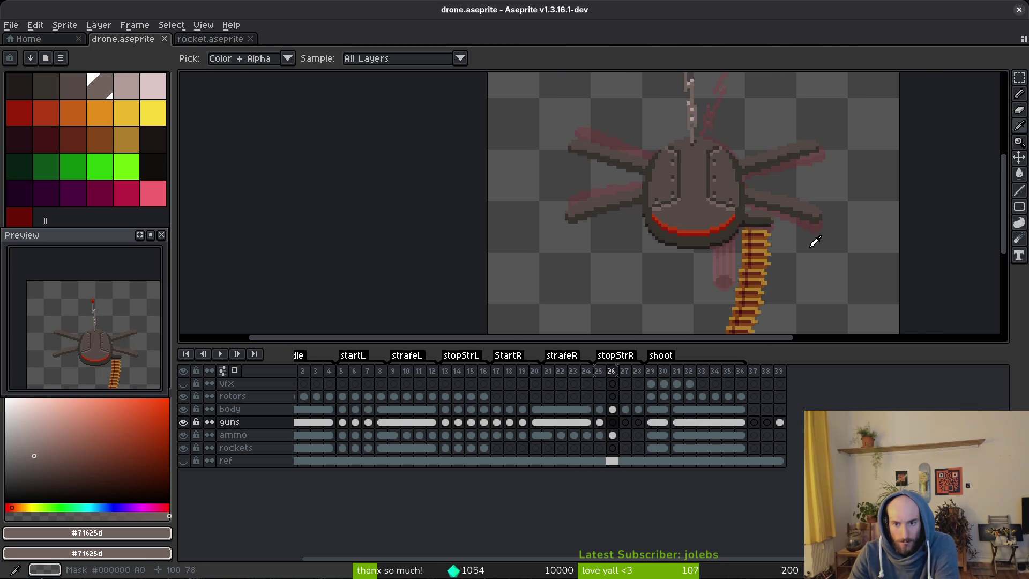
{"action": "key", "text": "Left"}
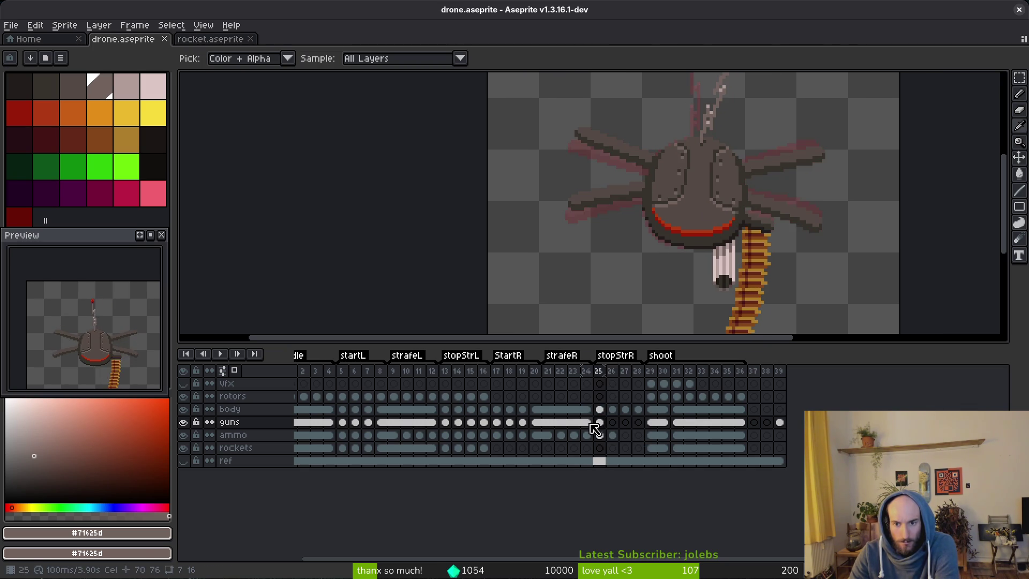
{"action": "key", "text": "Right"}
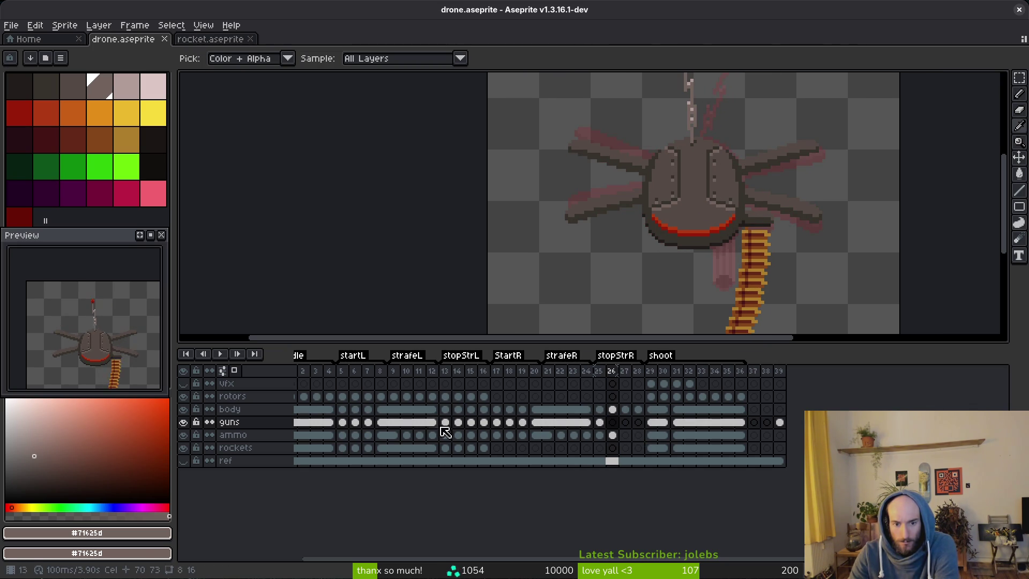
{"action": "scroll", "coordinate": [491, 422], "scroll_direction": "left", "scroll_amount": 1}
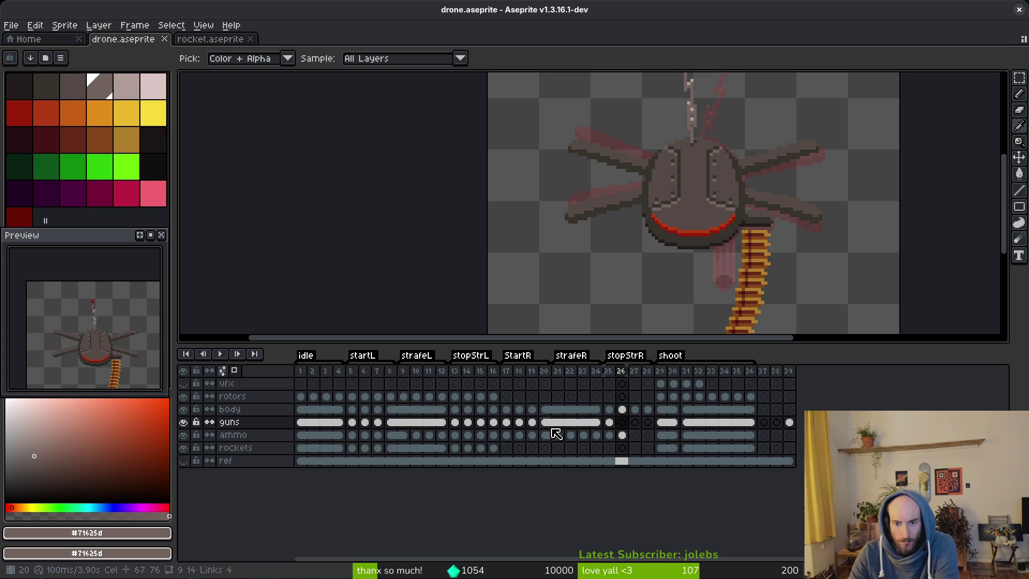
Link the guns cels in frames 3–16, then undo that link.
{"action": "left_click", "coordinate": [315, 423]}
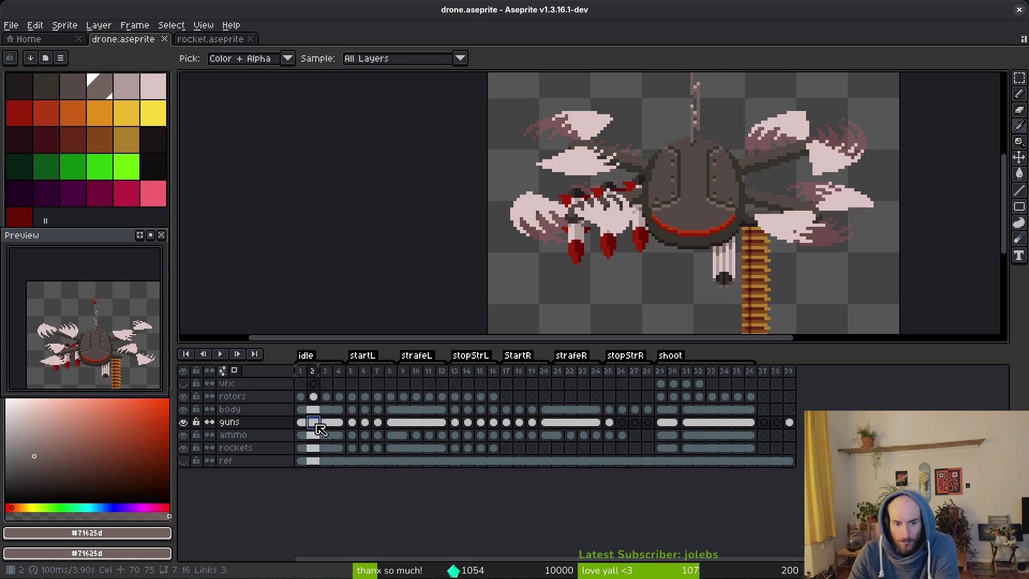
{"action": "left_click", "coordinate": [340, 429]}
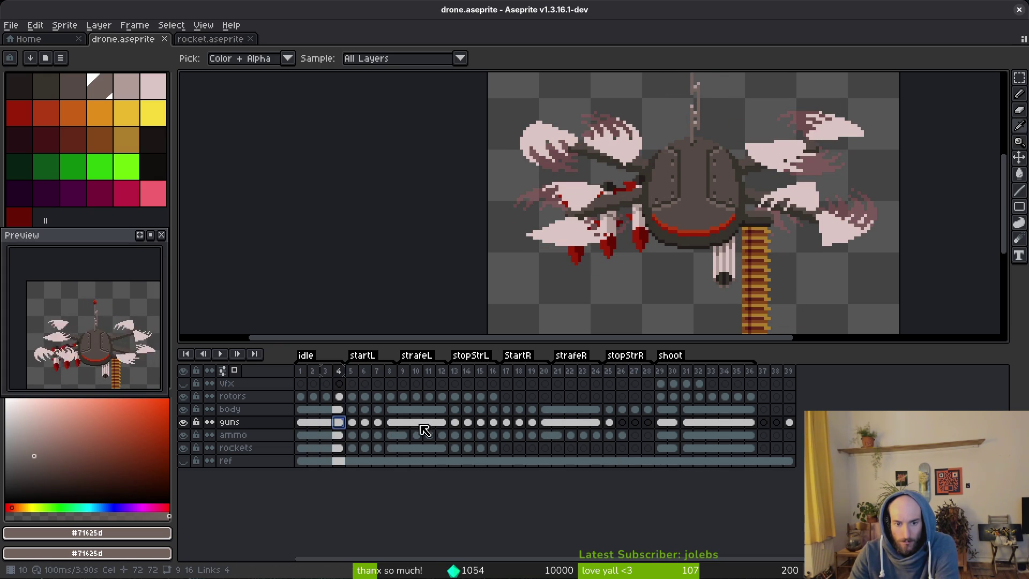
{"action": "left_click", "coordinate": [481, 423]}
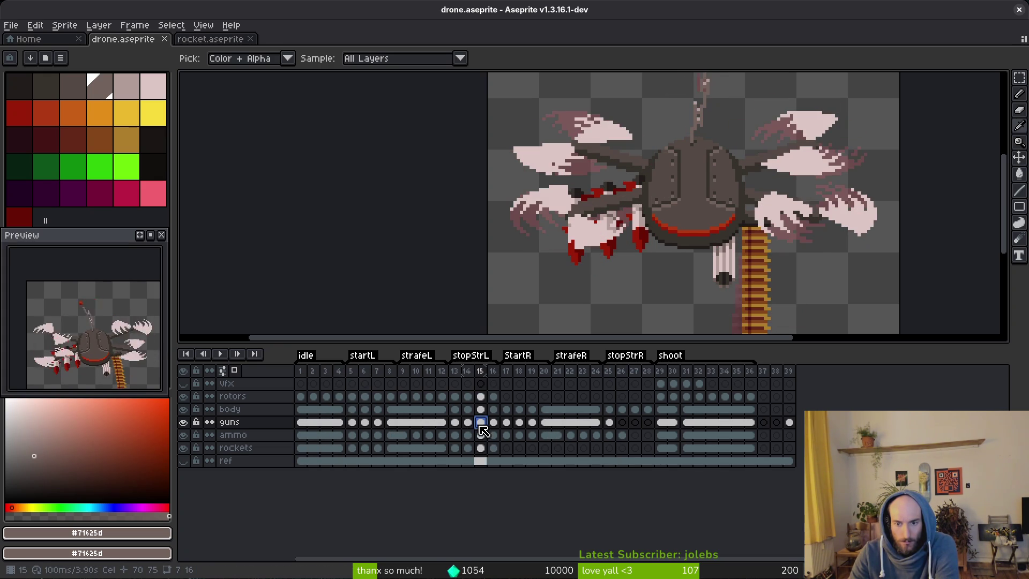
{"action": "left_click", "coordinate": [335, 427]}
{"action": "left_click", "coordinate": [492, 424], "text": "shift"}
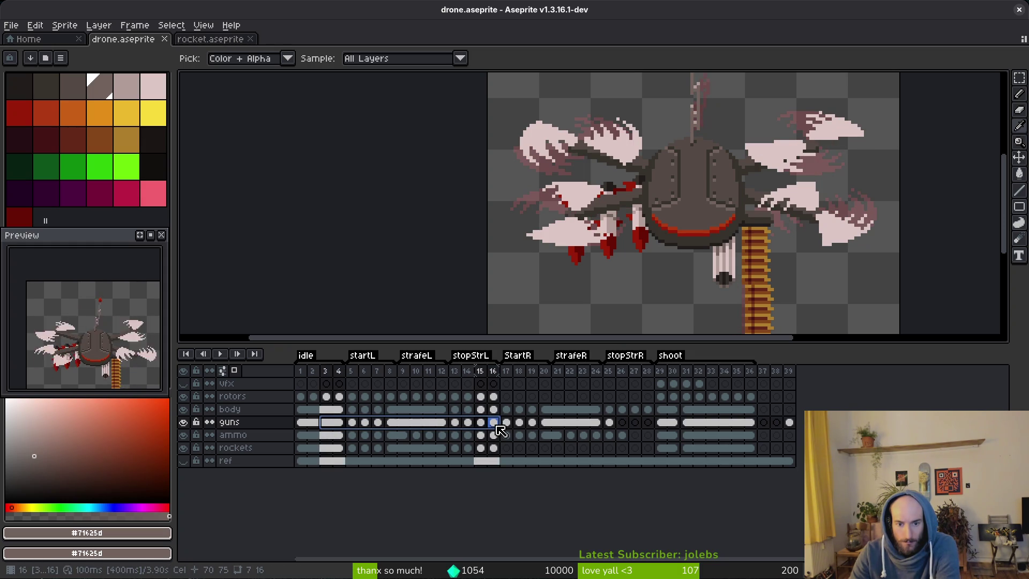
{"action": "right_click", "coordinate": [497, 426]}
{"action": "left_click", "coordinate": [517, 471]}
{"action": "key", "text": "ctrl+z"}
Check frames 5–14, then select the guns cels in frames 4–14 and link them.
{"action": "left_click", "coordinate": [352, 423]}
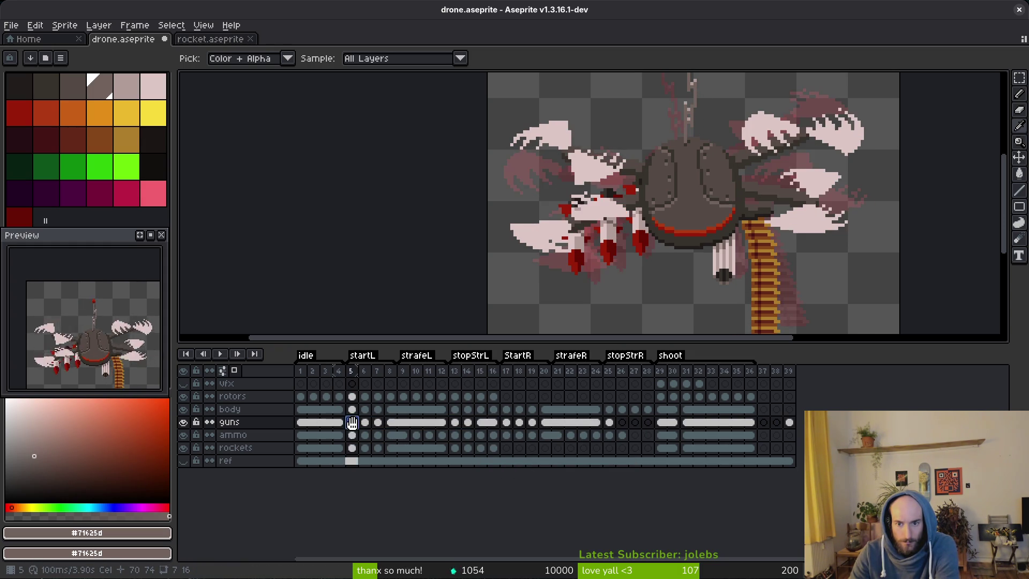
{"action": "key", "text": "Right"}
{"action": "key", "text": "Right"}
{"action": "key", "text": "Right"}
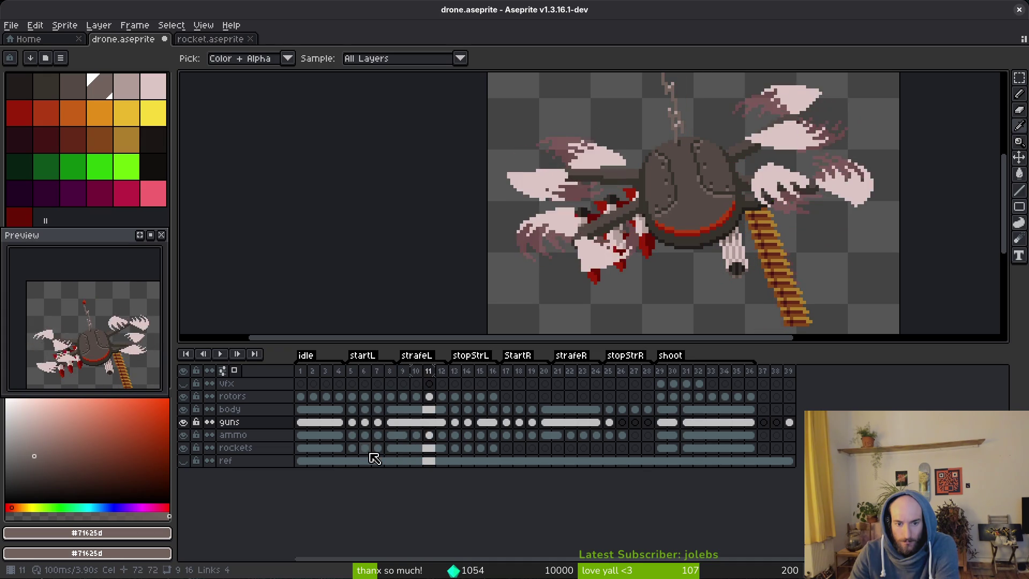
{"action": "key", "text": "Right"}
{"action": "key", "text": "Right"}
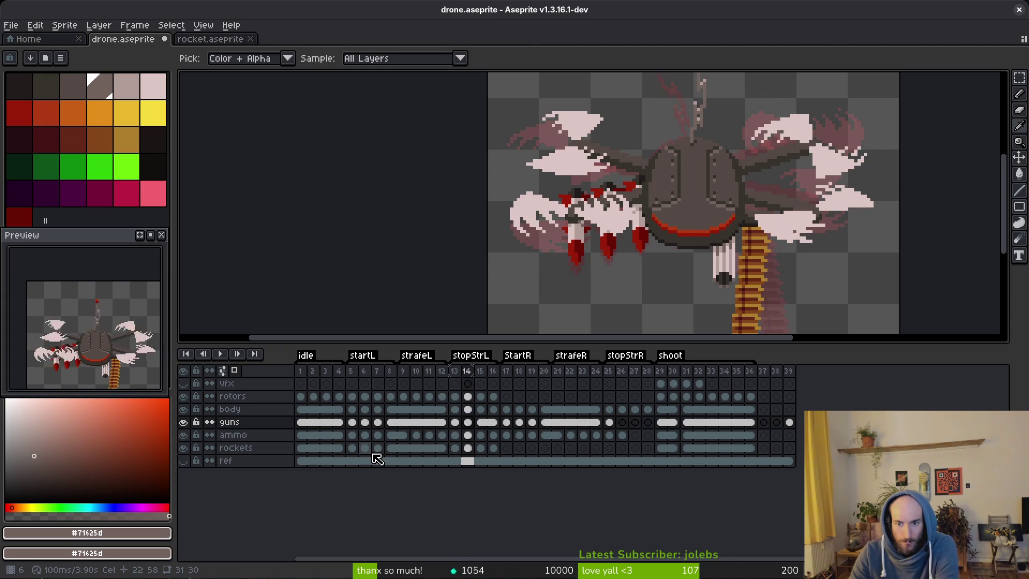
{"action": "left_click", "coordinate": [474, 424]}
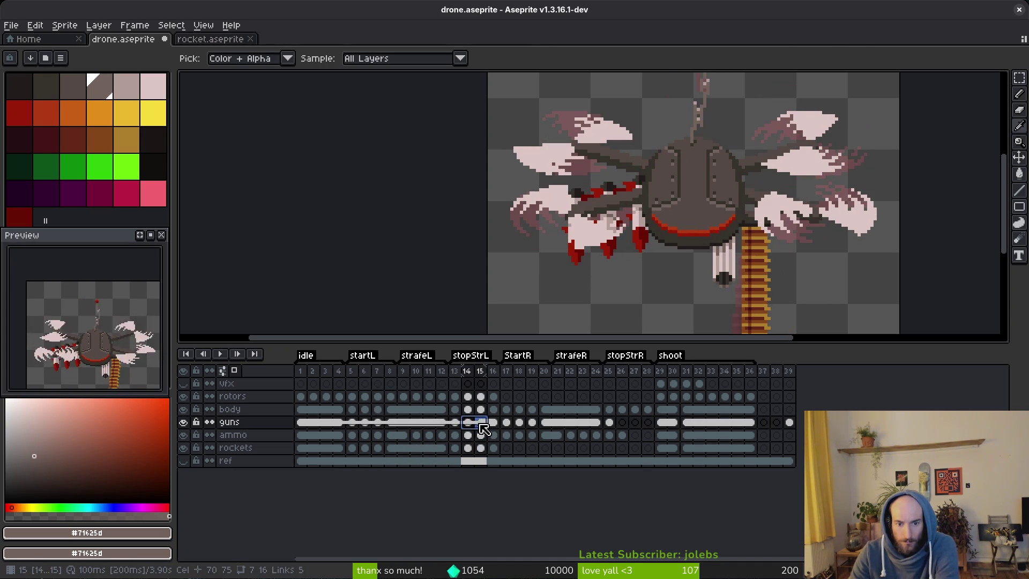
{"action": "left_click_drag", "start_coordinate": [348, 424], "coordinate": [470, 424]}
{"action": "right_click", "coordinate": [469, 424]}
{"action": "left_click", "coordinate": [498, 460]}
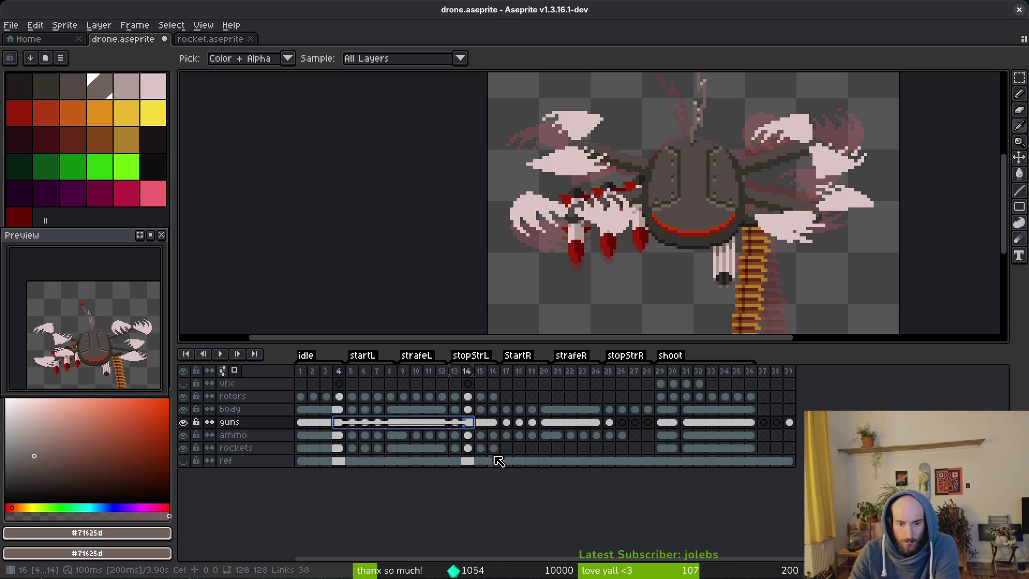
{"action": "left_click", "coordinate": [471, 424]}
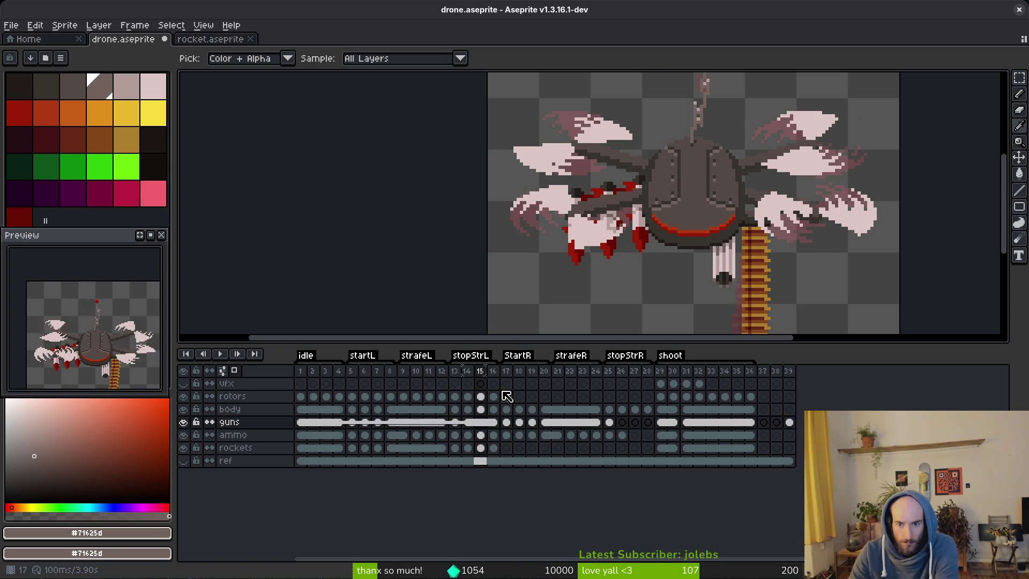
Move to the guns cel at frame 25 and compare it with frame 24.
{"action": "left_click", "coordinate": [518, 355]}
{"action": "left_click", "coordinate": [546, 421]}
{"action": "left_click", "coordinate": [583, 422]}
{"action": "left_click", "coordinate": [596, 421]}
{"action": "left_click", "coordinate": [609, 422]}
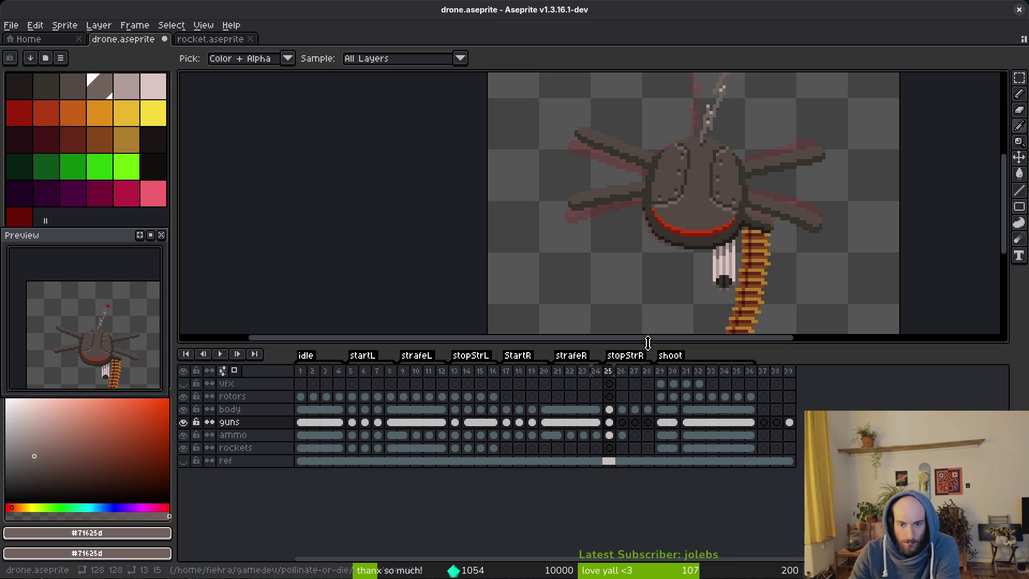
{"action": "key", "text": "Left"}
{"action": "key", "text": "Right"}
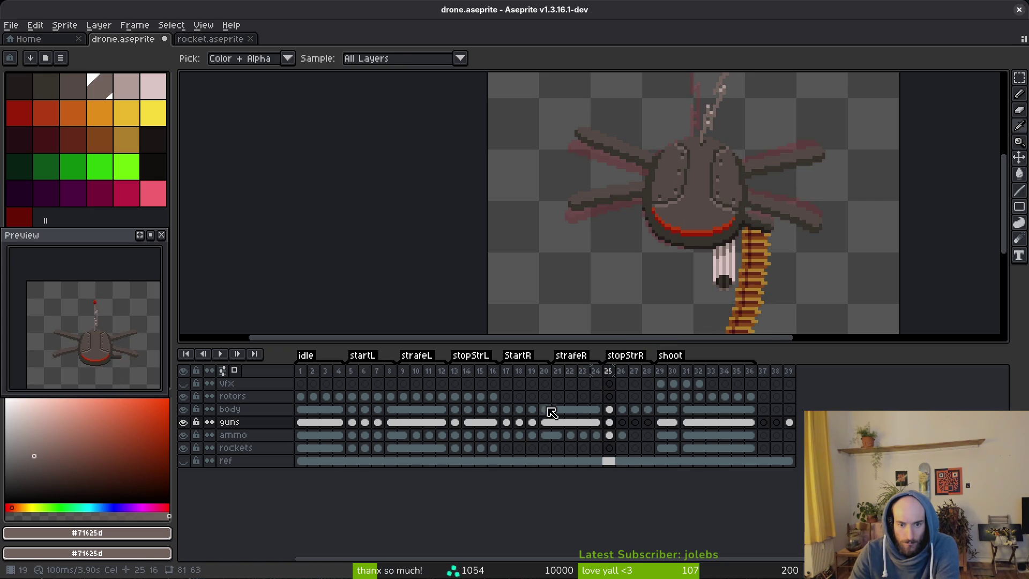
{"action": "key", "text": "b"}
{"action": "scroll", "coordinate": [736, 284], "scroll_direction": "up", "scroll_amount": 2}
Select a 10x1 strip over the gun in frame 25, compare with frame 13, and save.
{"action": "mouse_move", "coordinate": [741, 239]}
{"action": "left_mouse_down"}
{"action": "mouse_move", "coordinate": [691, 307]}
{"action": "mouse_move", "coordinate": [677, 304]}
{"action": "left_mouse_up"}
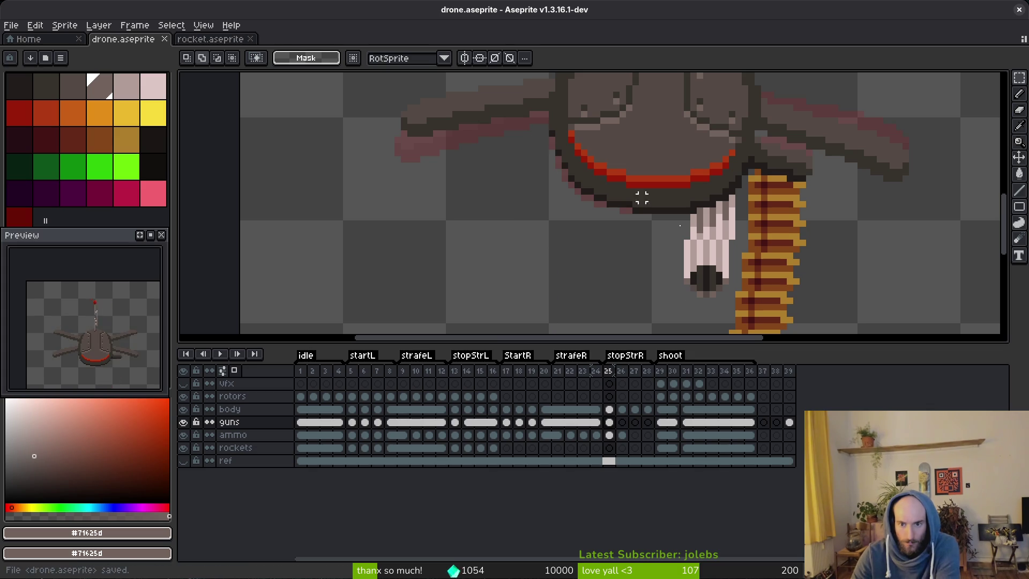
{"action": "left_click", "coordinate": [455, 423]}
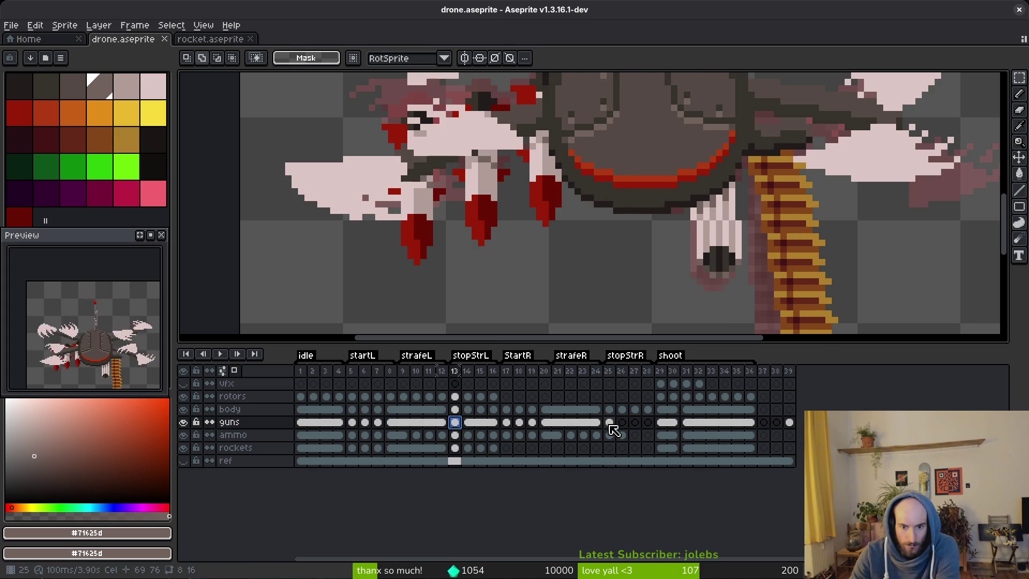
{"action": "left_click", "coordinate": [610, 422]}
{"action": "left_click_drag", "start_coordinate": [735, 231], "coordinate": [657, 237]}
{"action": "key", "text": "ctrl+s"}
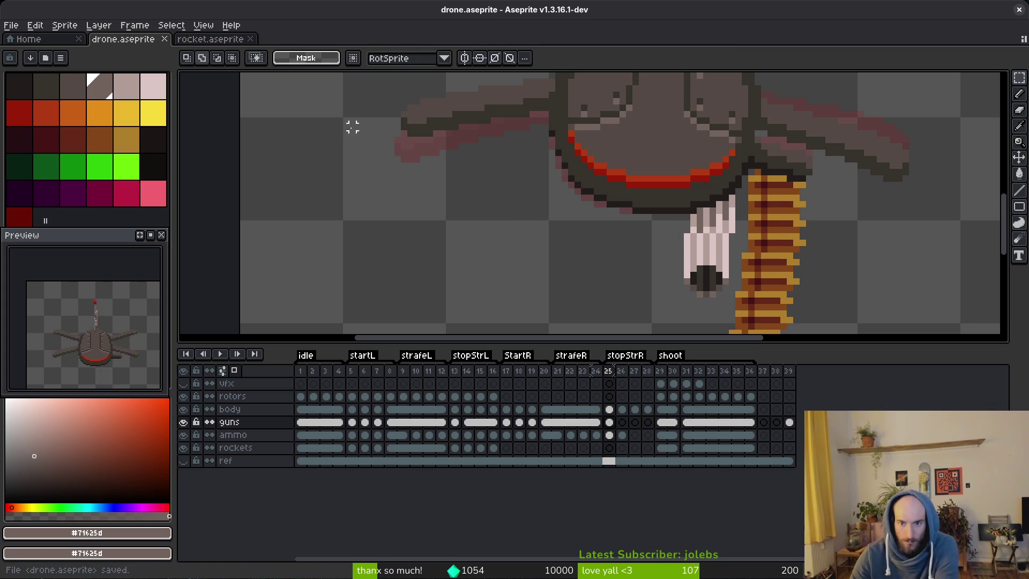
Undo the gun edit, then redo the last undone change.
{"action": "scroll", "coordinate": [877, 269], "scroll_direction": "down", "scroll_amount": 5}
{"action": "key", "text": "ctrl+z"}
{"action": "key", "text": "ctrl+z"}
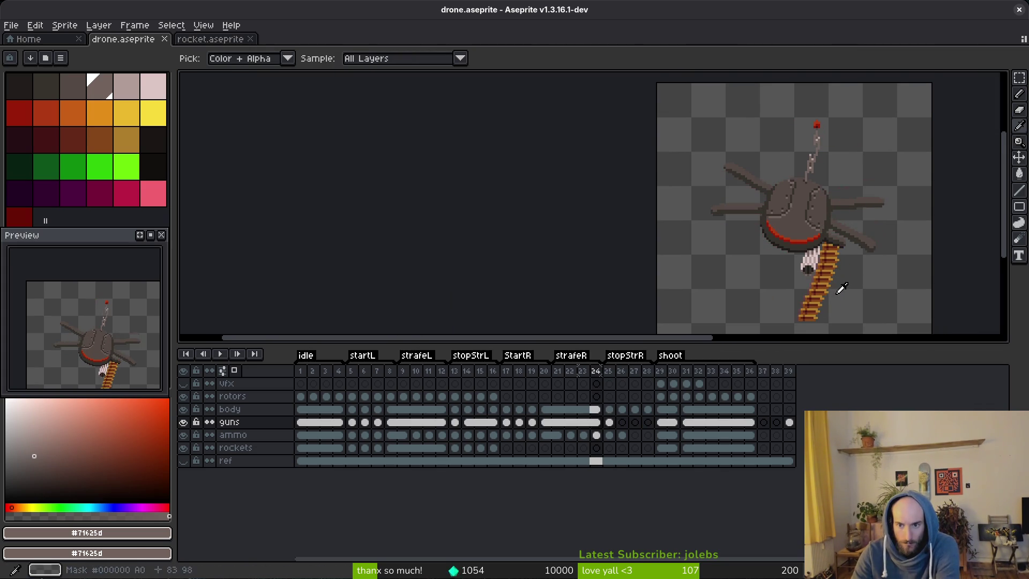
{"action": "key", "text": "ctrl+z"}
{"action": "key", "text": "ctrl+y"}
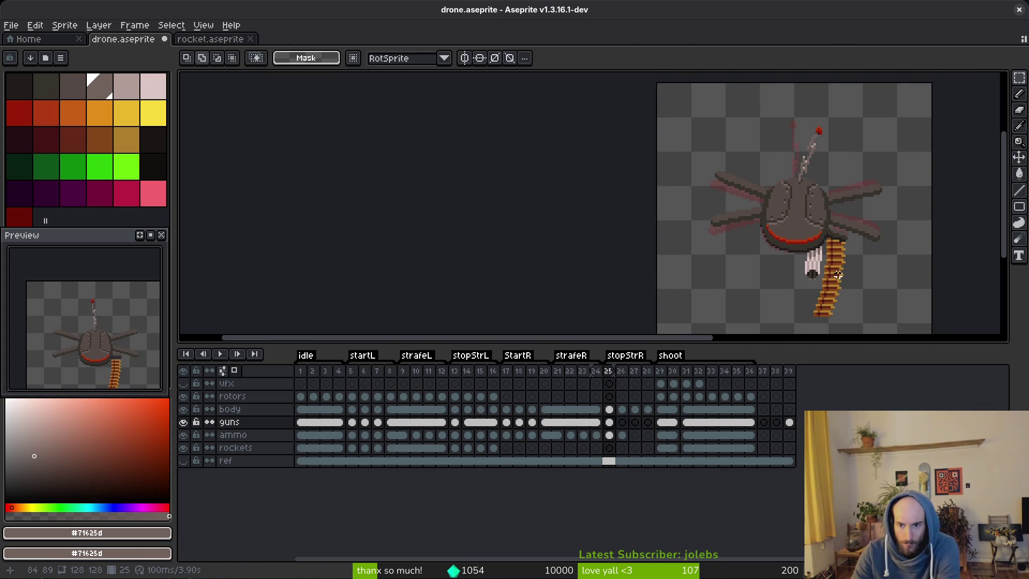
{"action": "key", "text": "Return"}
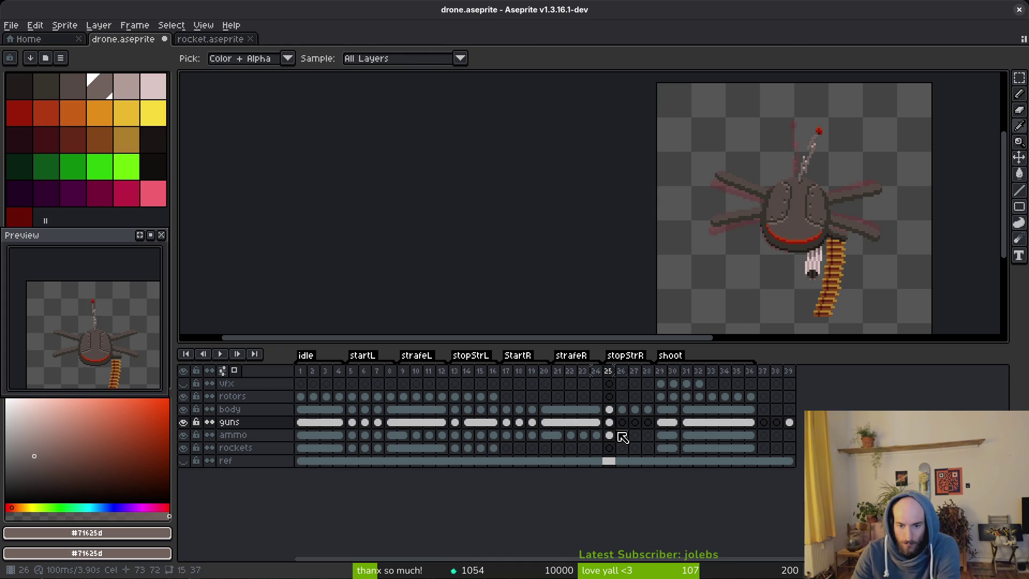
Copy frame 5's gun into frame 26, link guns cels 4–28, and save the file.
{"action": "left_click", "coordinate": [621, 427]}
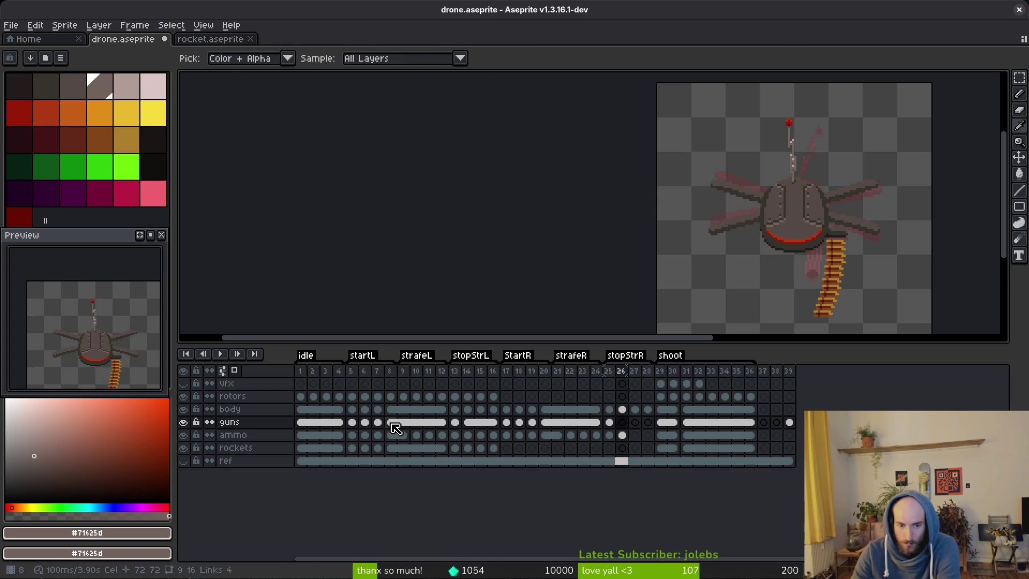
{"action": "left_click_drag", "start_coordinate": [348, 423], "coordinate": [621, 423]}
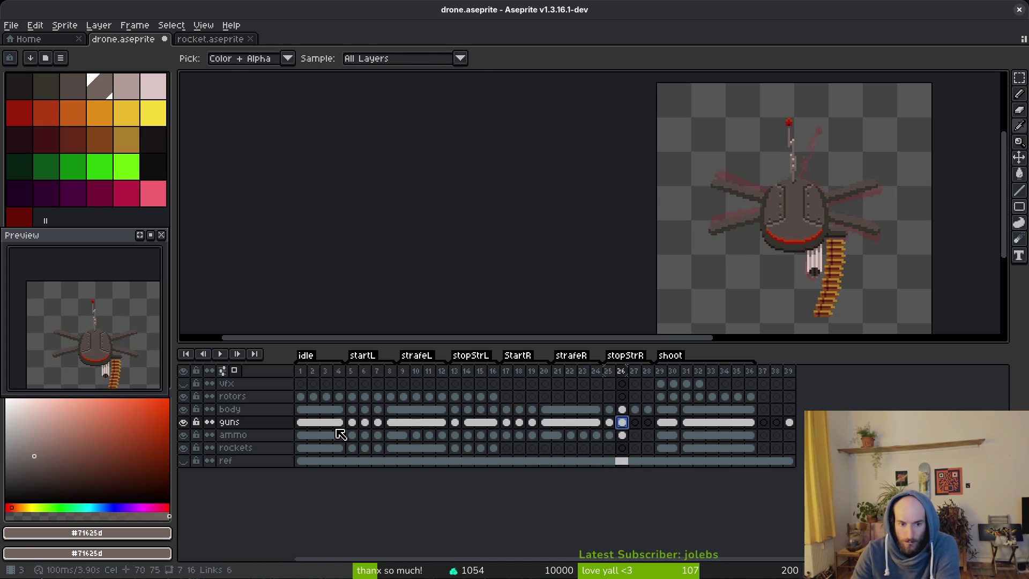
{"action": "left_click", "coordinate": [338, 423]}
{"action": "left_click", "coordinate": [645, 423], "text": "shift"}
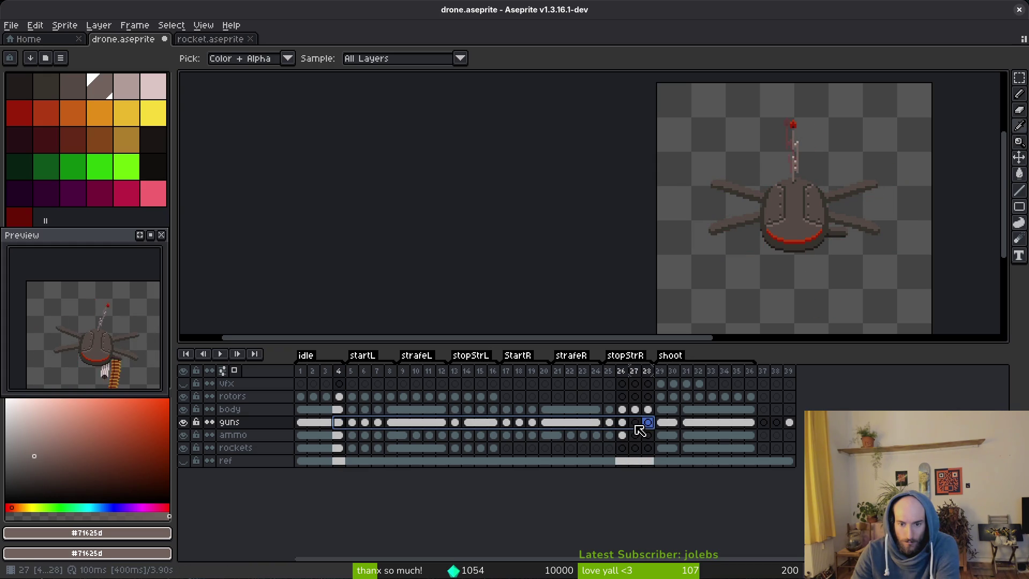
{"action": "right_click", "coordinate": [631, 424]}
{"action": "left_click", "coordinate": [643, 471]}
{"action": "left_click", "coordinate": [625, 423]}
{"action": "key", "text": "ctrl+s"}
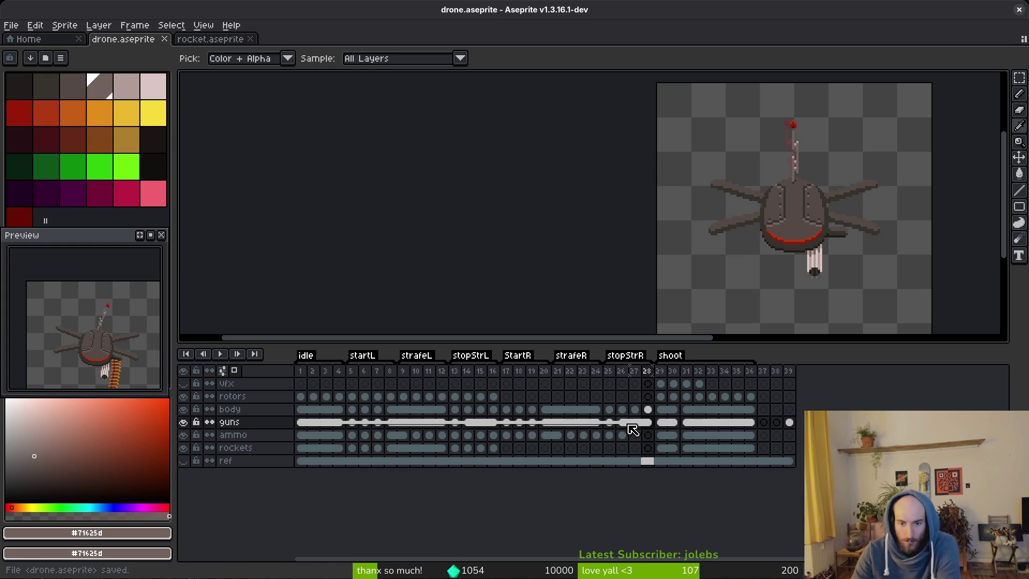
{"action": "key", "text": "m"}
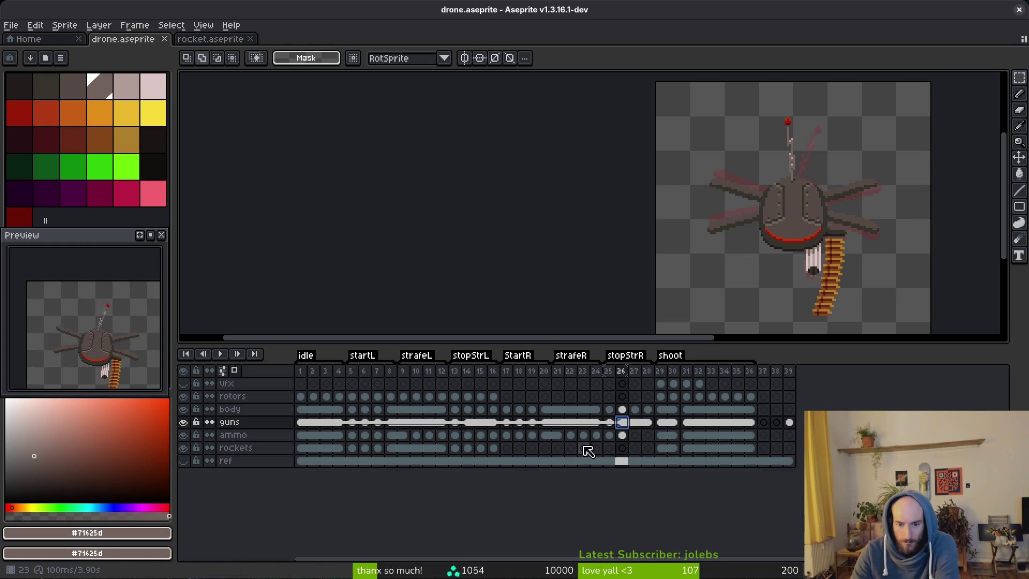
{"action": "left_click", "coordinate": [622, 437]}
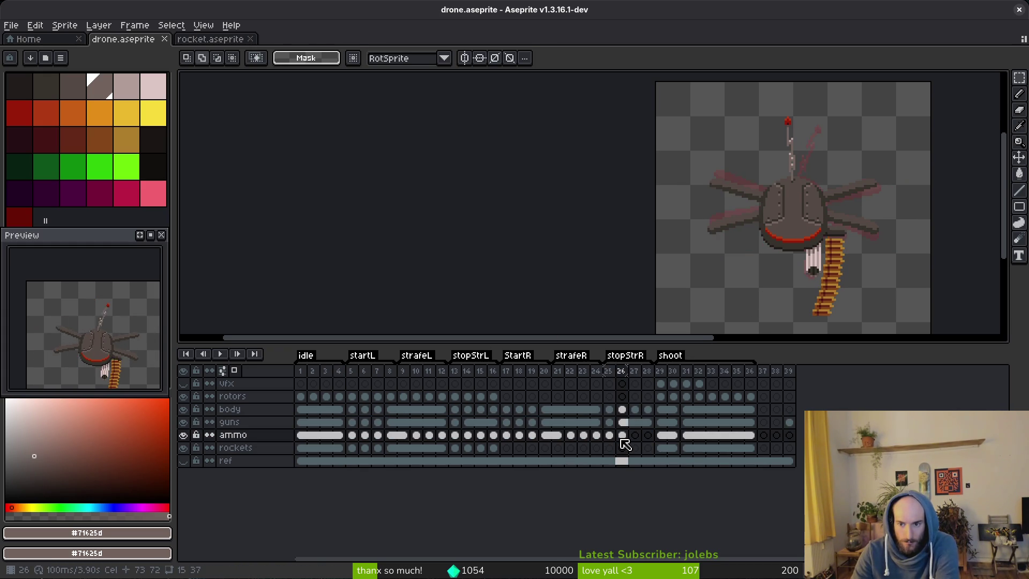
Review frames 18 through 26 of the ammo belt animation.
{"action": "key", "text": "Left"}
{"action": "key", "text": "Left"}
{"action": "key", "text": "Left"}
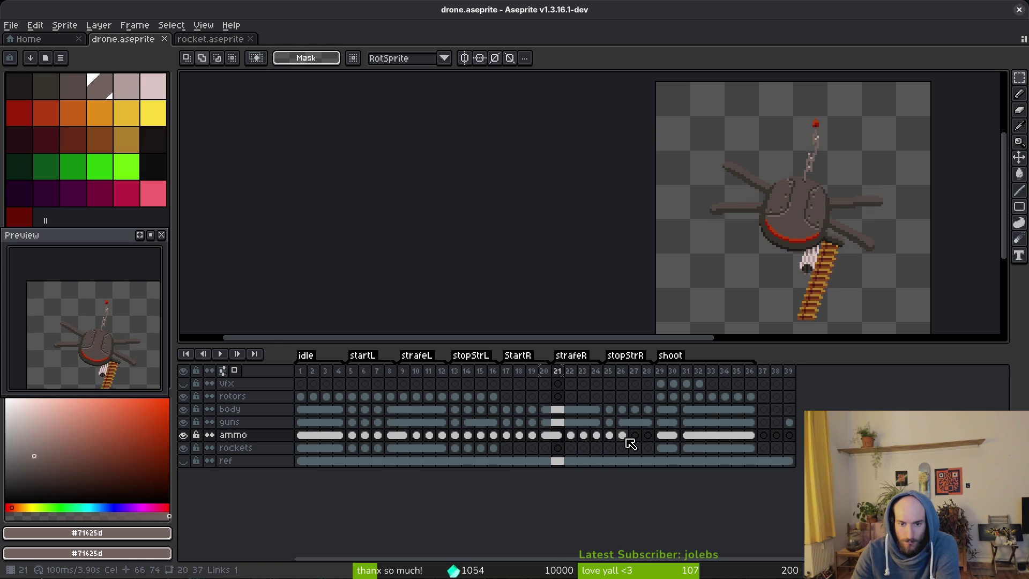
{"action": "key", "text": "Return"}
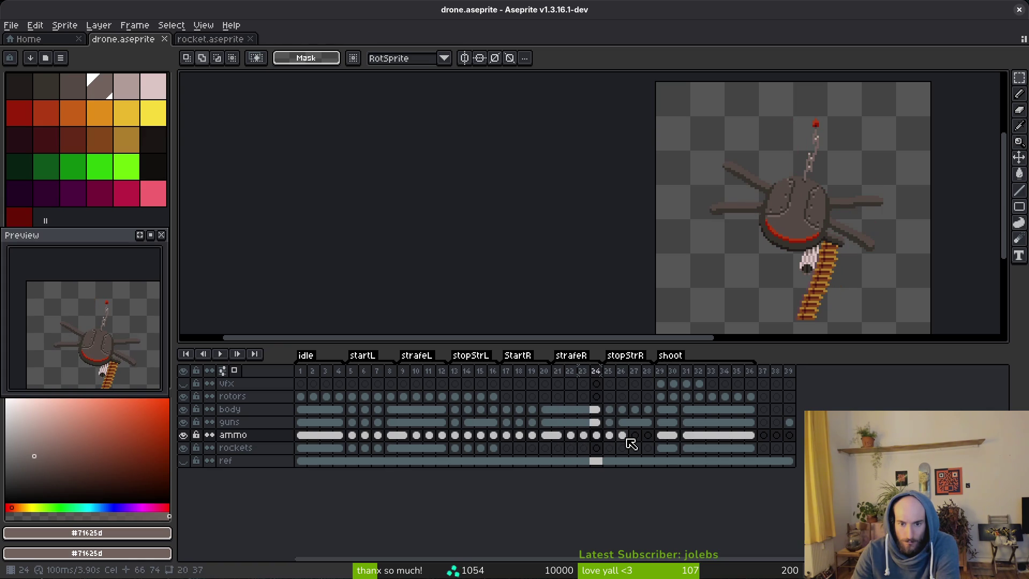
{"action": "key", "text": "Left"}
{"action": "key", "text": "Left"}
{"action": "key", "text": "Left"}
{"action": "key", "text": "Right"}
{"action": "key", "text": "Right"}
{"action": "key", "text": "Right"}
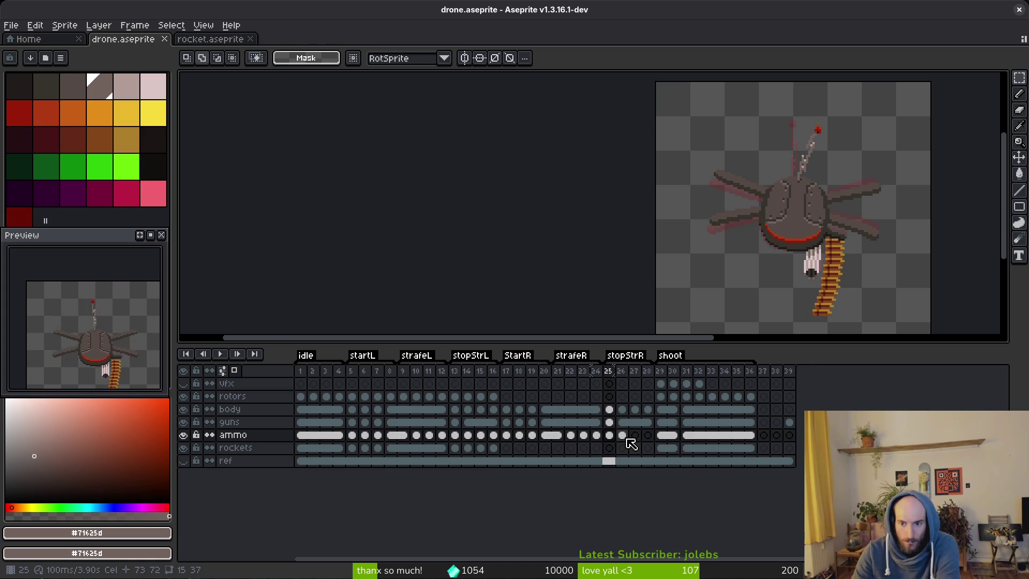
{"action": "key", "text": "Left"}
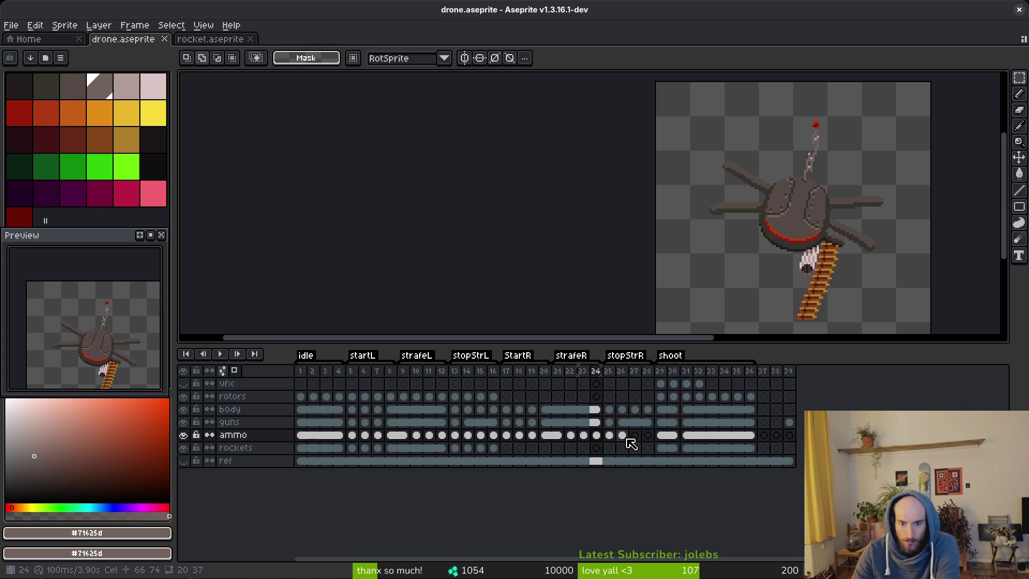
{"action": "key", "text": "Right"}
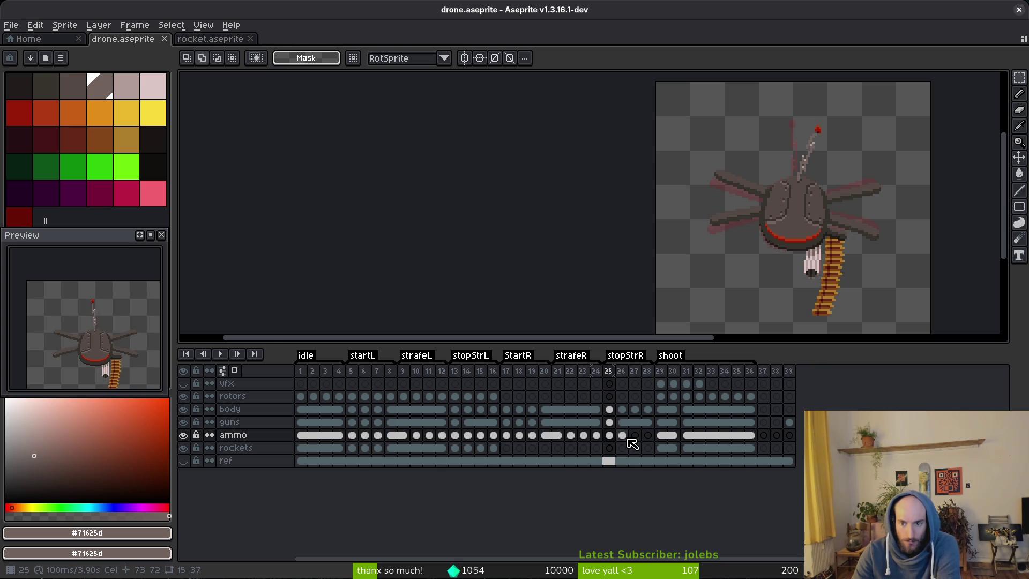
{"action": "key", "text": "Right"}
{"action": "scroll", "coordinate": [696, 225], "scroll_direction": "up", "scroll_amount": 4}
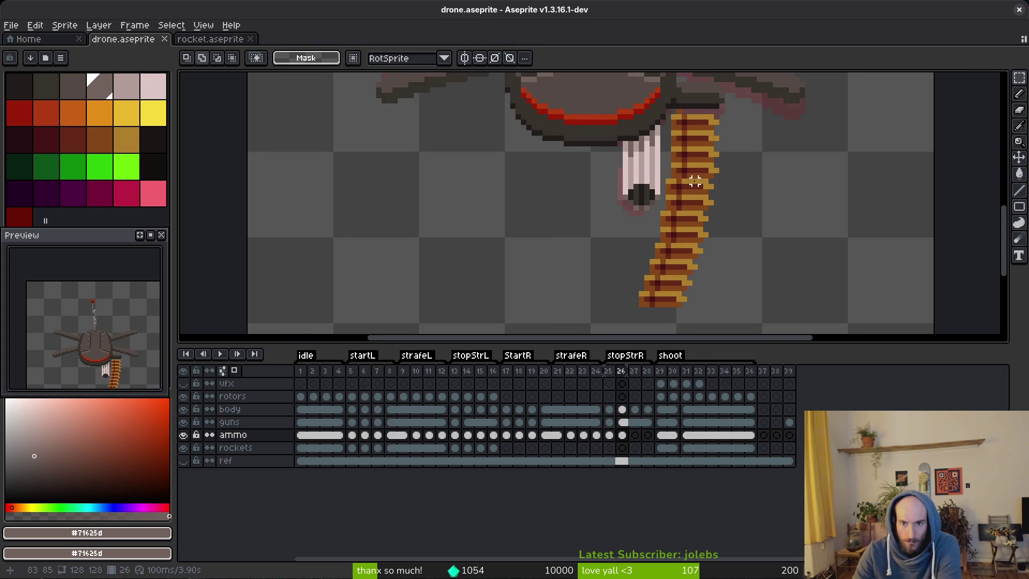
{"action": "scroll", "coordinate": [695, 181], "scroll_direction": "down", "scroll_amount": 2}
{"action": "scroll", "coordinate": [695, 181], "scroll_direction": "up", "scroll_amount": 2}
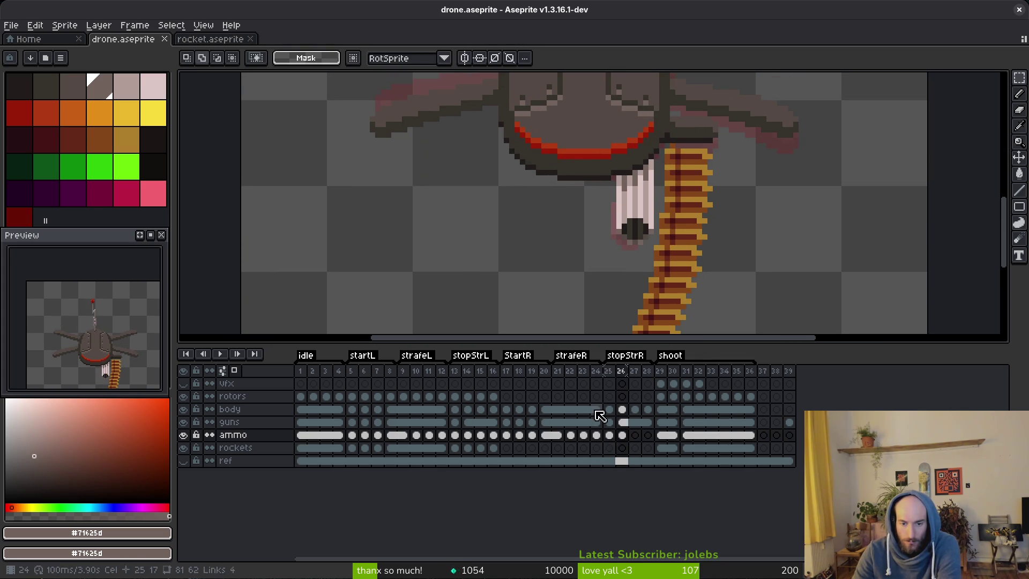
{"action": "scroll", "coordinate": [668, 151], "scroll_direction": "up", "scroll_amount": 2}
Select the area around the ammo belt, start a transform, then cancel it.
{"action": "key", "text": "b"}
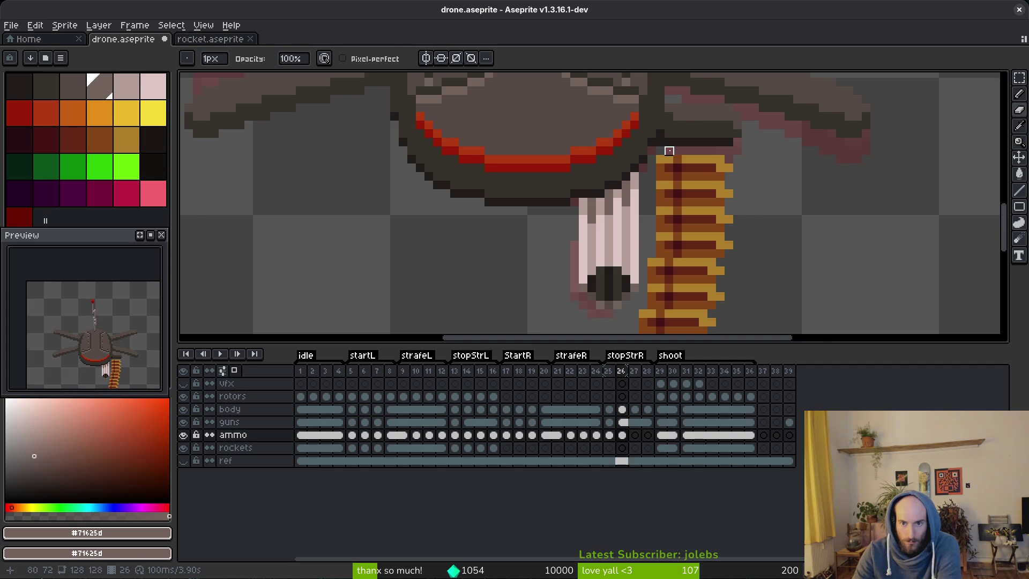
{"action": "scroll", "coordinate": [669, 150], "scroll_direction": "down", "scroll_amount": 2}
{"action": "key", "text": "m"}
{"action": "mouse_move", "coordinate": [742, 142]}
{"action": "left_mouse_down"}
{"action": "mouse_move", "coordinate": [689, 237]}
{"action": "mouse_move", "coordinate": [613, 283]}
{"action": "left_mouse_up"}
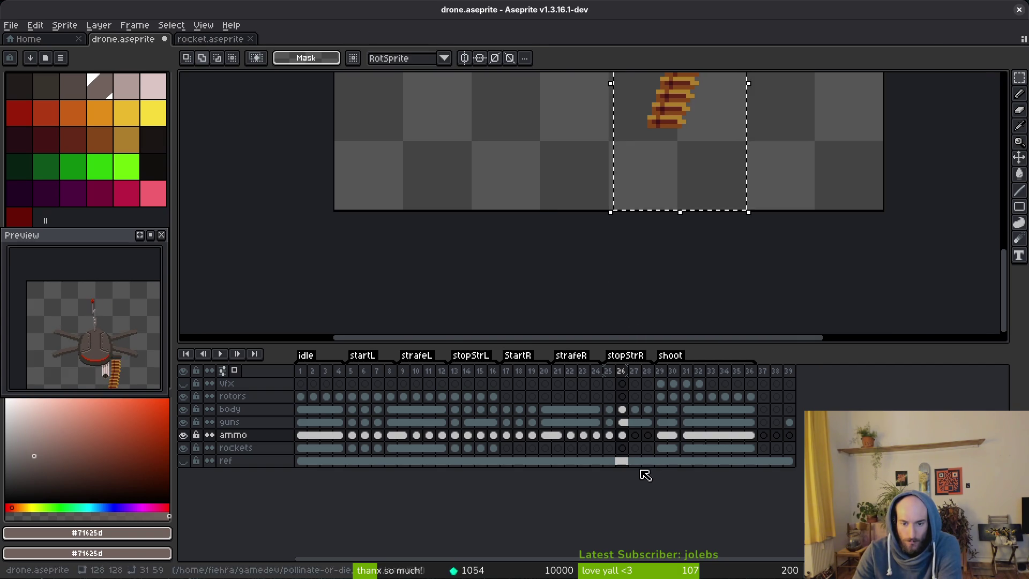
{"action": "key", "text": "ctrl+t"}
{"action": "key", "text": "ctrl+d"}
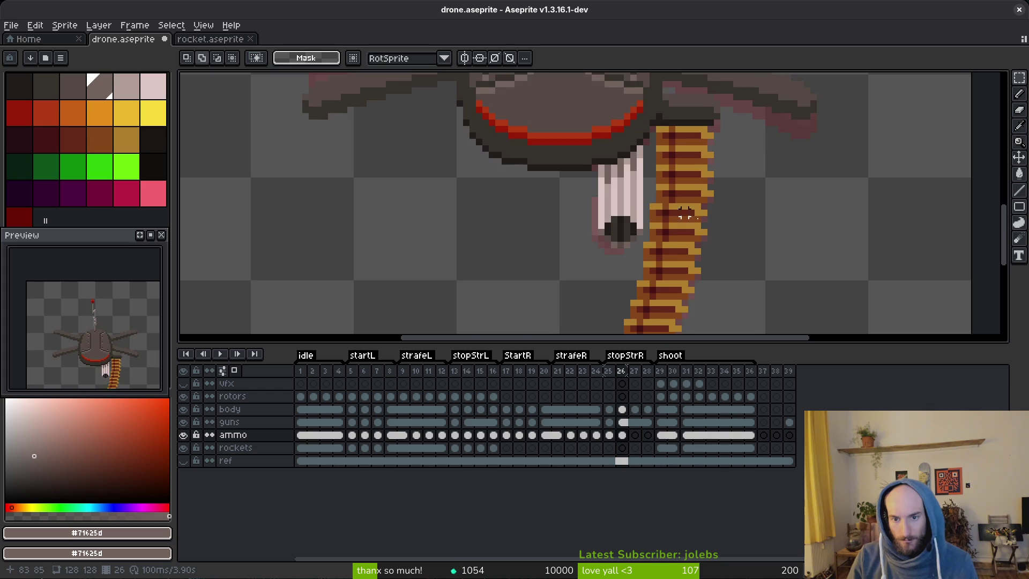
{"action": "scroll", "coordinate": [726, 198], "scroll_direction": "down", "scroll_amount": 1}
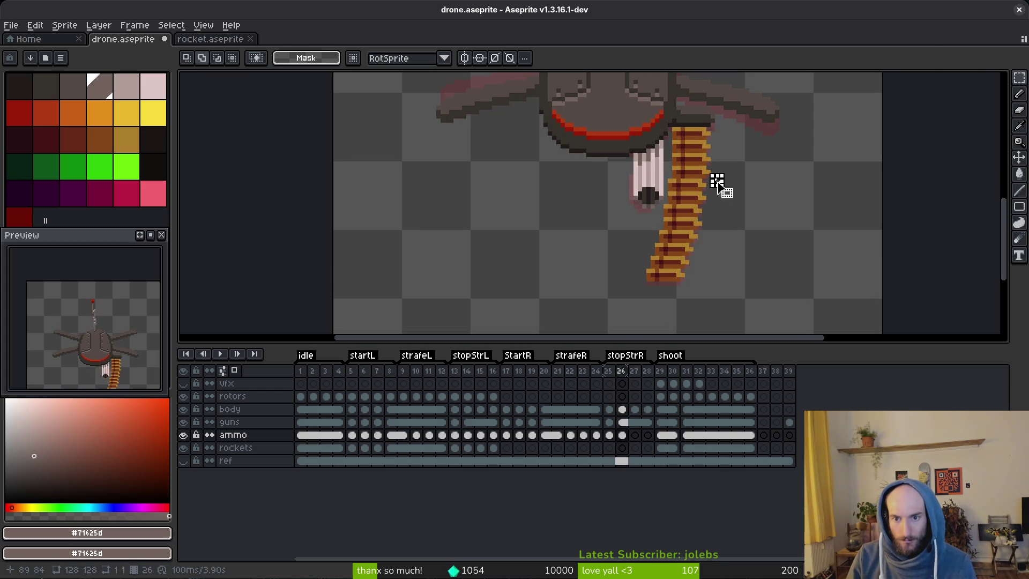
Select the lower ammo belt section and rotate it more upright.
{"action": "left_click_drag", "start_coordinate": [721, 159], "coordinate": [553, 317]}
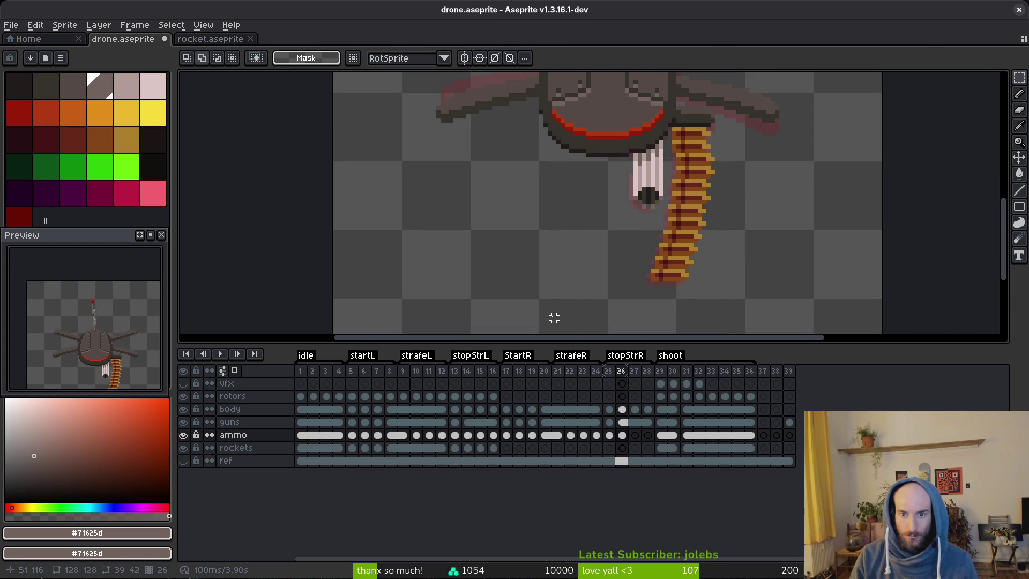
{"action": "scroll", "coordinate": [666, 233], "scroll_direction": "up", "scroll_amount": 1}
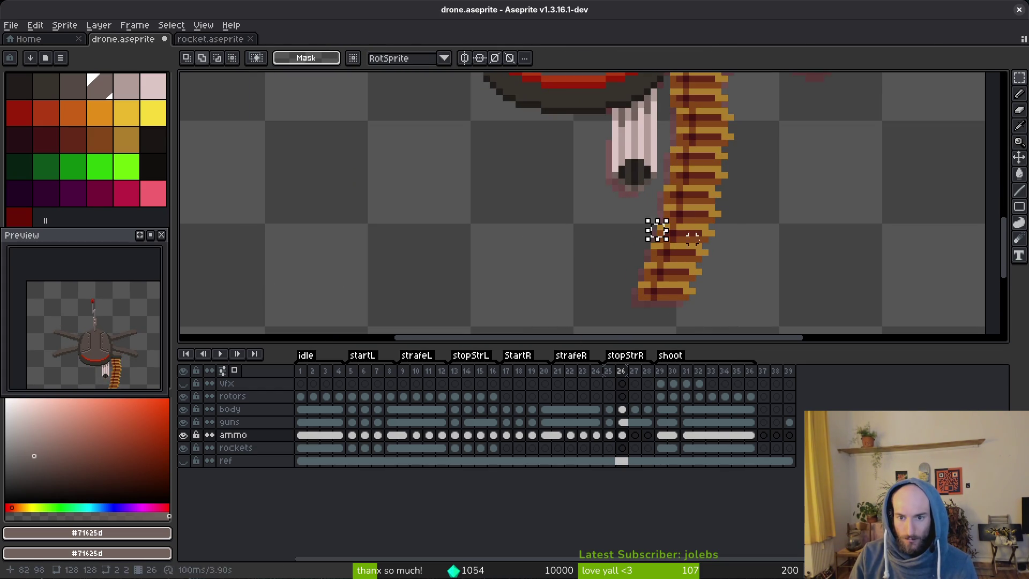
{"action": "mouse_move", "coordinate": [729, 222]}
{"action": "left_mouse_down"}
{"action": "mouse_move", "coordinate": [538, 326]}
{"action": "mouse_move", "coordinate": [538, 315]}
{"action": "left_mouse_up"}
{"action": "left_click", "coordinate": [769, 277]}
{"action": "mouse_move", "coordinate": [731, 246]}
{"action": "left_mouse_down"}
{"action": "mouse_move", "coordinate": [593, 315]}
{"action": "mouse_move", "coordinate": [591, 326]}
{"action": "mouse_move", "coordinate": [588, 314]}
{"action": "left_mouse_up"}
{"action": "key", "text": "Return"}
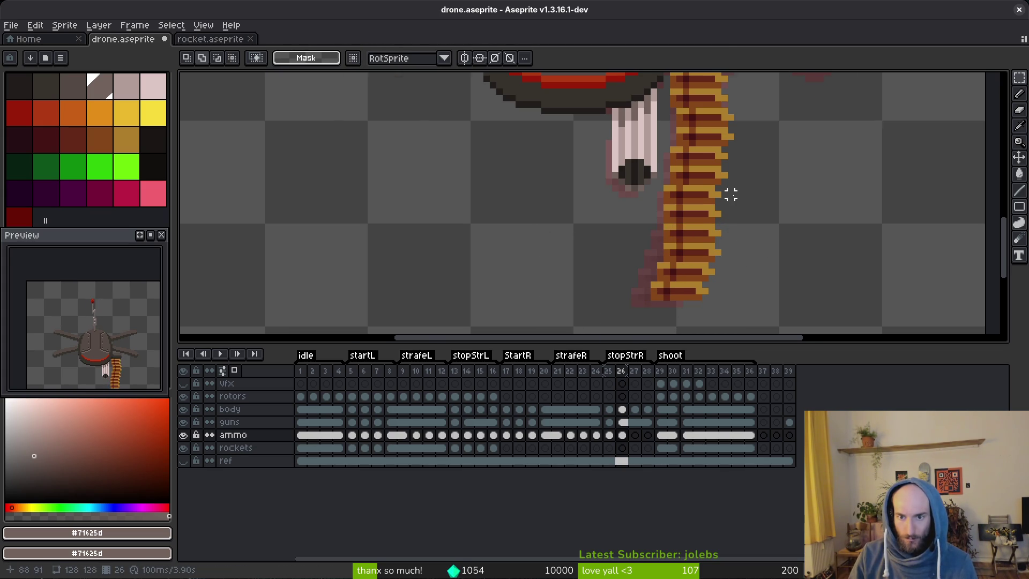
{"action": "scroll", "coordinate": [730, 194], "scroll_direction": "down", "scroll_amount": 3}
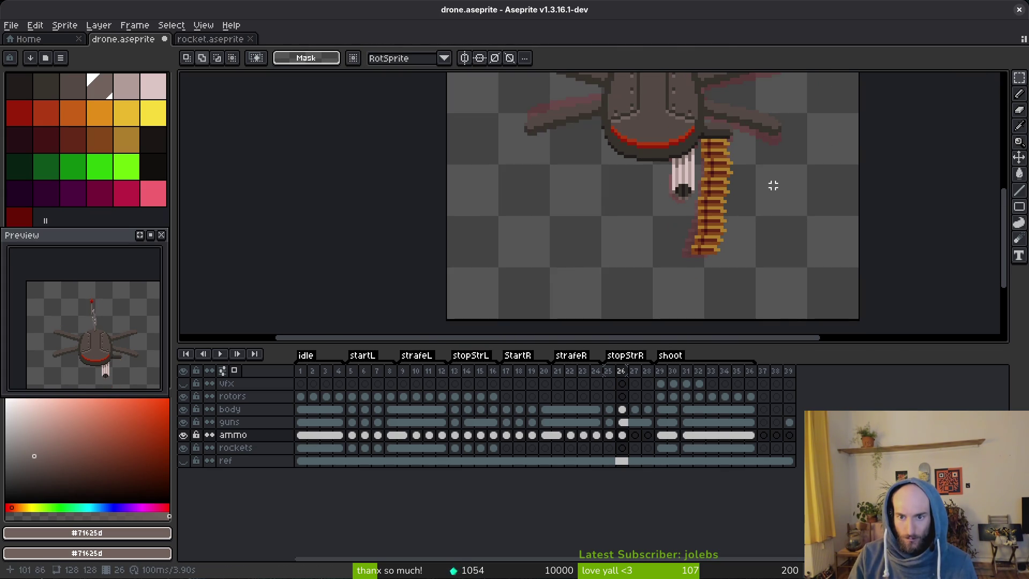
Compare the ammo layer across frames 12–14, then move on to frame 25.
{"action": "left_click", "coordinate": [468, 435]}
{"action": "key", "text": "alt"}
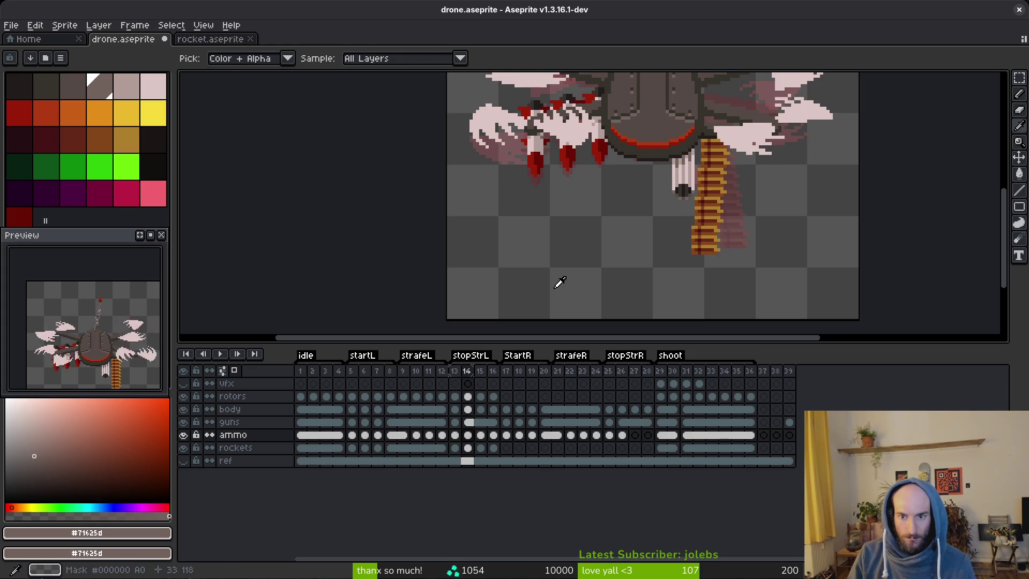
{"action": "key", "text": "Left"}
{"action": "key", "text": "Right"}
{"action": "key", "text": "Left"}
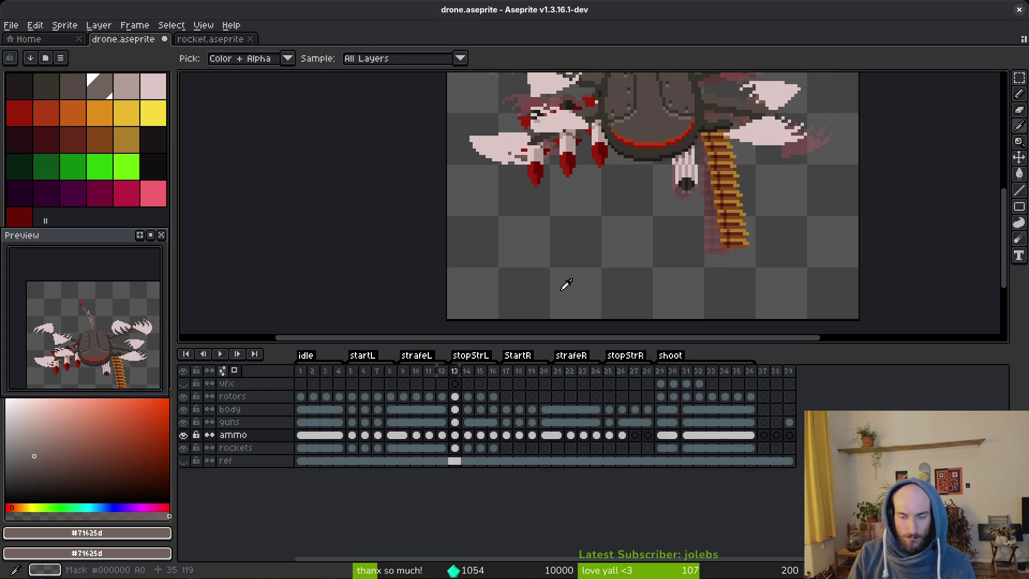
{"action": "key", "text": "Left"}
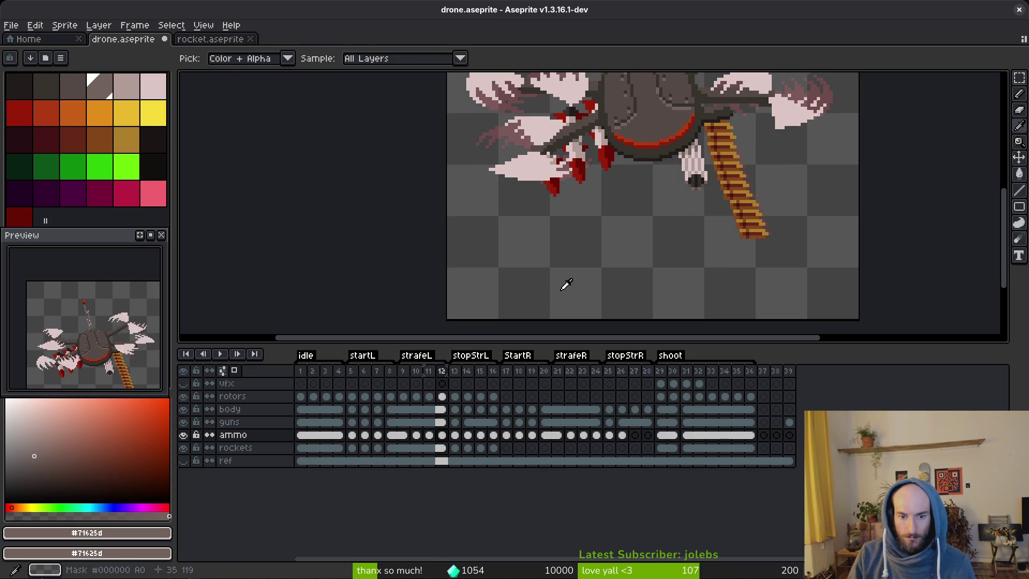
{"action": "key", "text": "Right"}
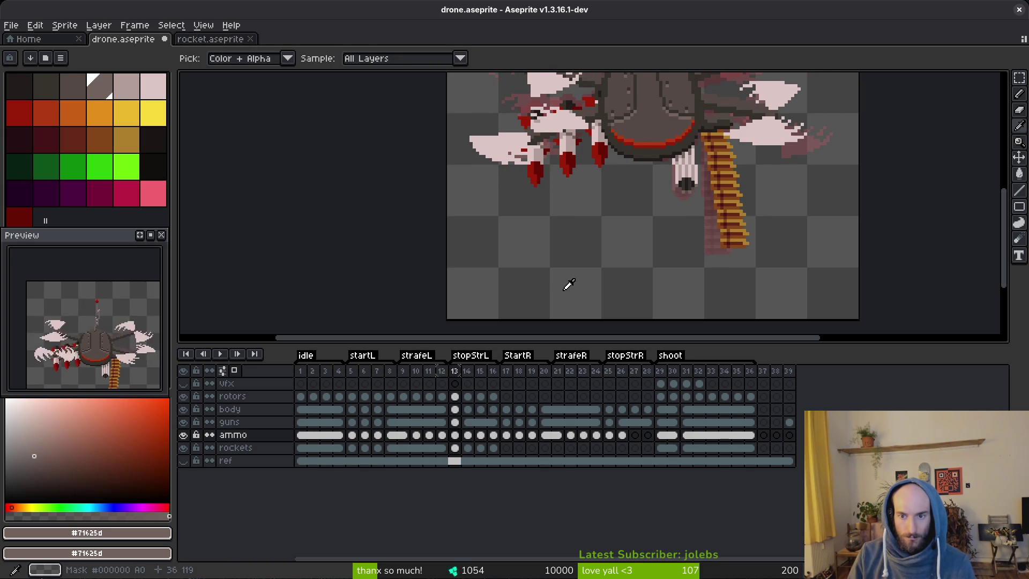
{"action": "key", "text": "Right"}
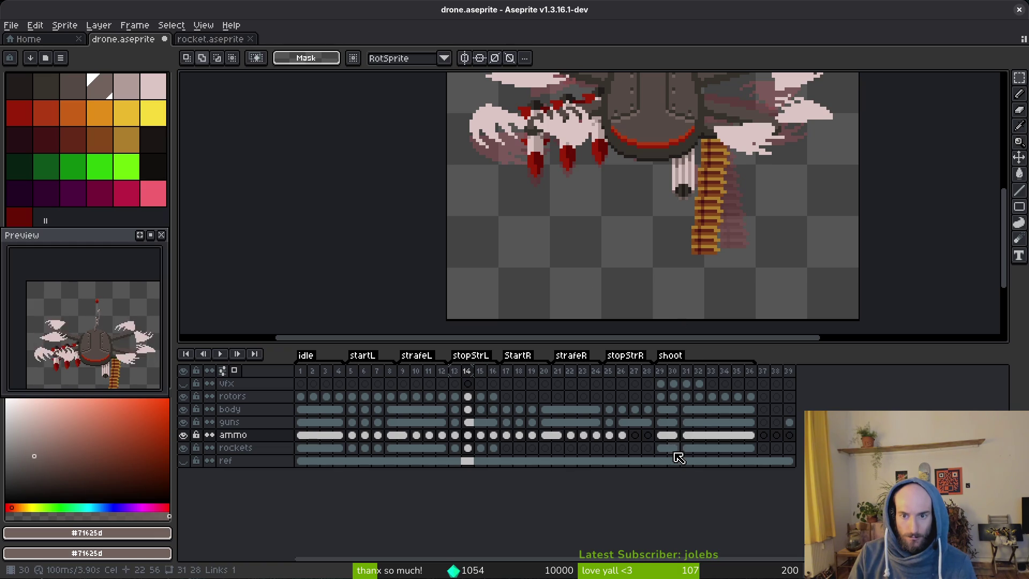
{"action": "left_click", "coordinate": [596, 448]}
{"action": "key", "text": "alt"}
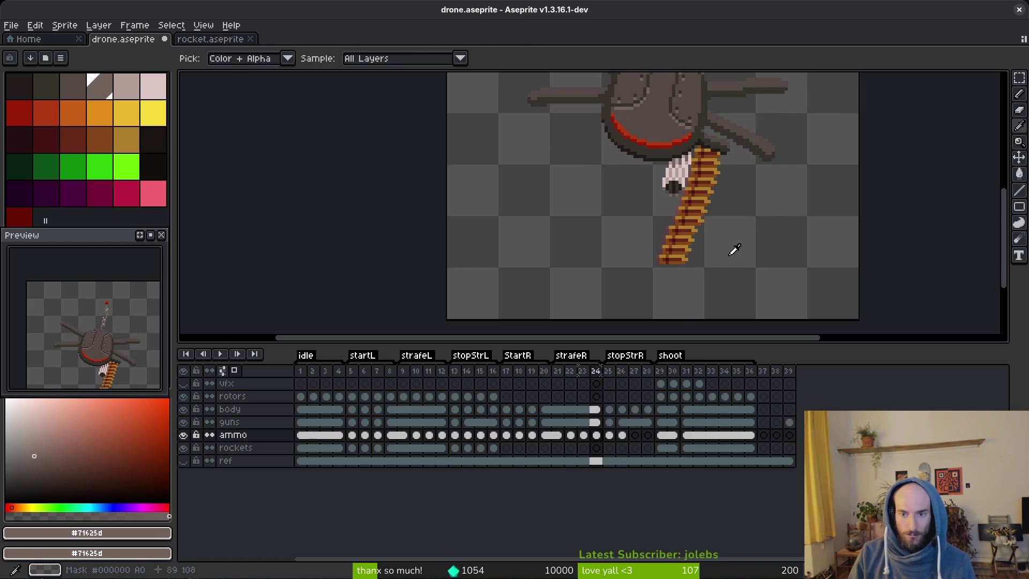
{"action": "key", "text": "Right"}
{"action": "scroll", "coordinate": [724, 175], "scroll_direction": "up", "scroll_amount": 2}
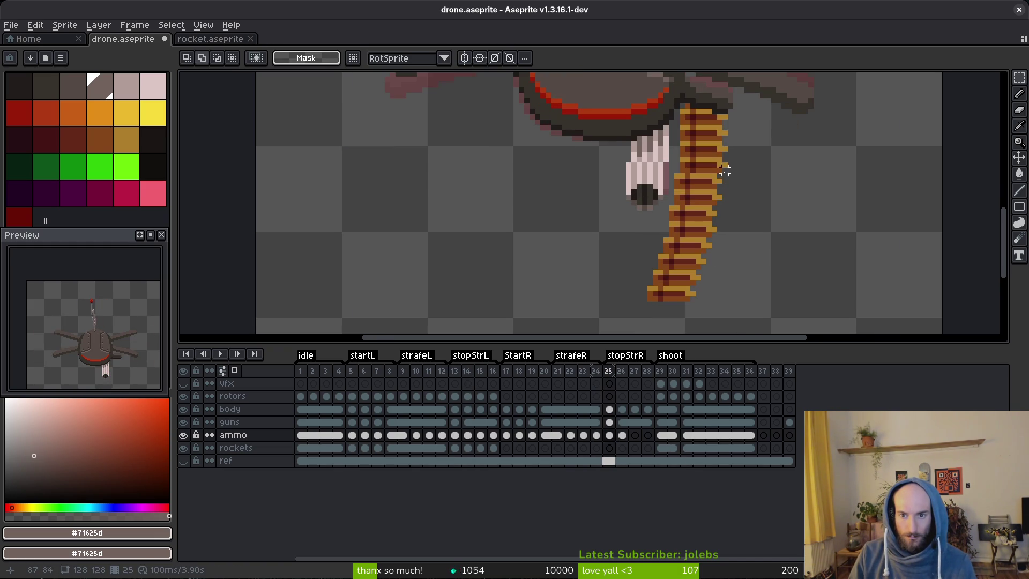
Try a small ammo belt selection, recheck frames 12–13, then compare frames 24 and 25.
{"action": "left_click_drag", "start_coordinate": [730, 155], "coordinate": [671, 181]}
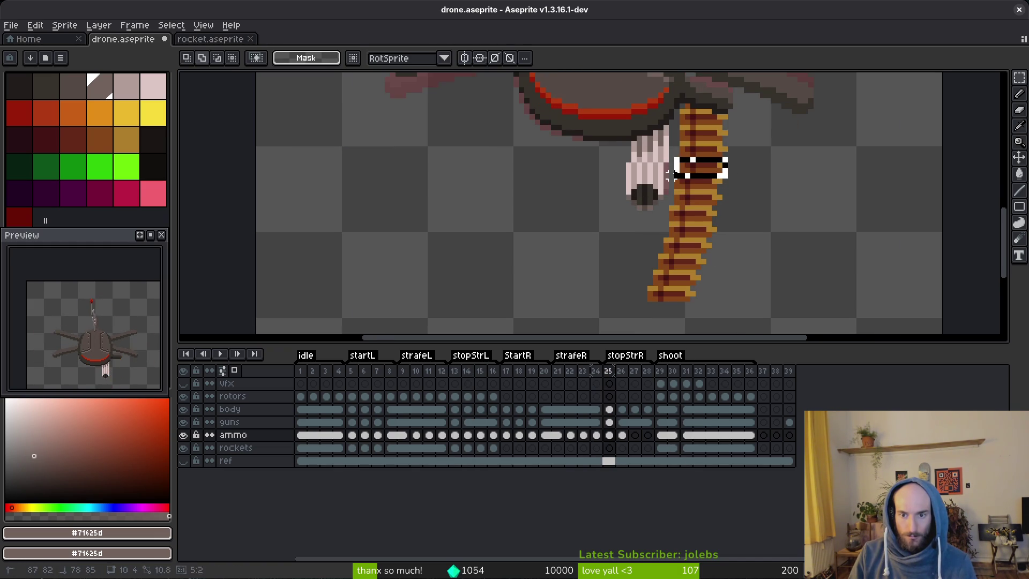
{"action": "left_click", "coordinate": [742, 185]}
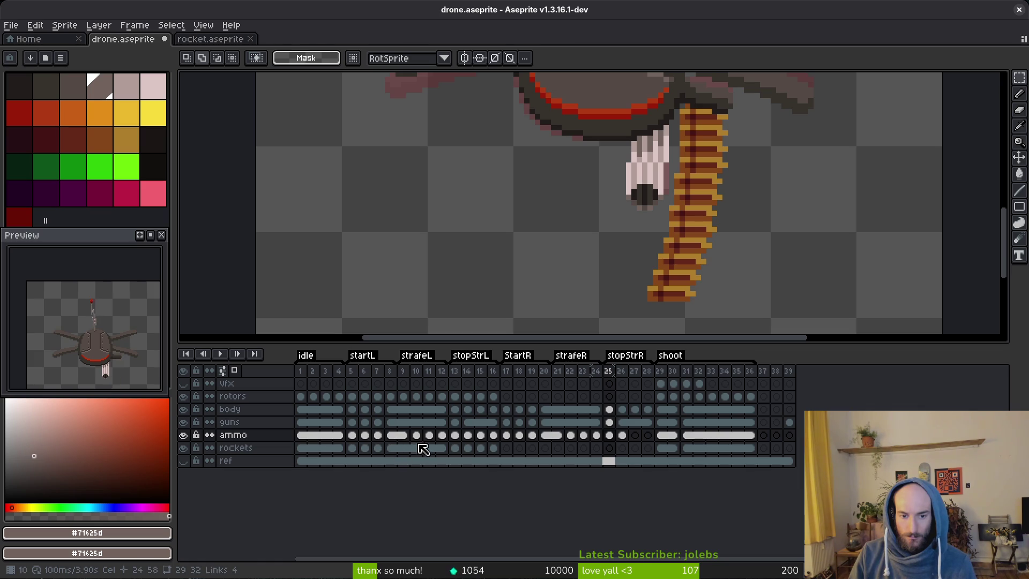
{"action": "left_click", "coordinate": [454, 436]}
{"action": "key", "text": "Left"}
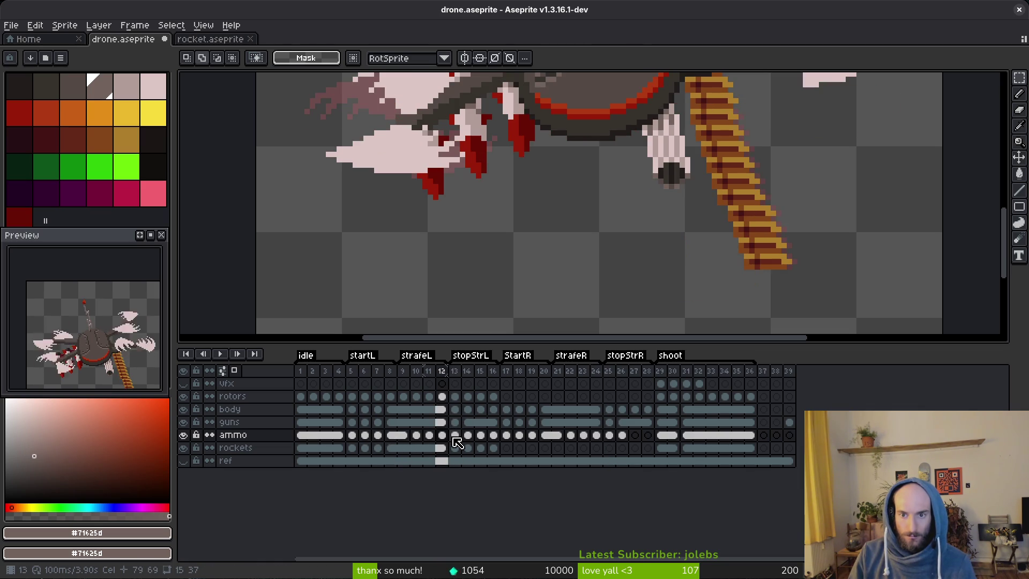
{"action": "left_click", "coordinate": [452, 435]}
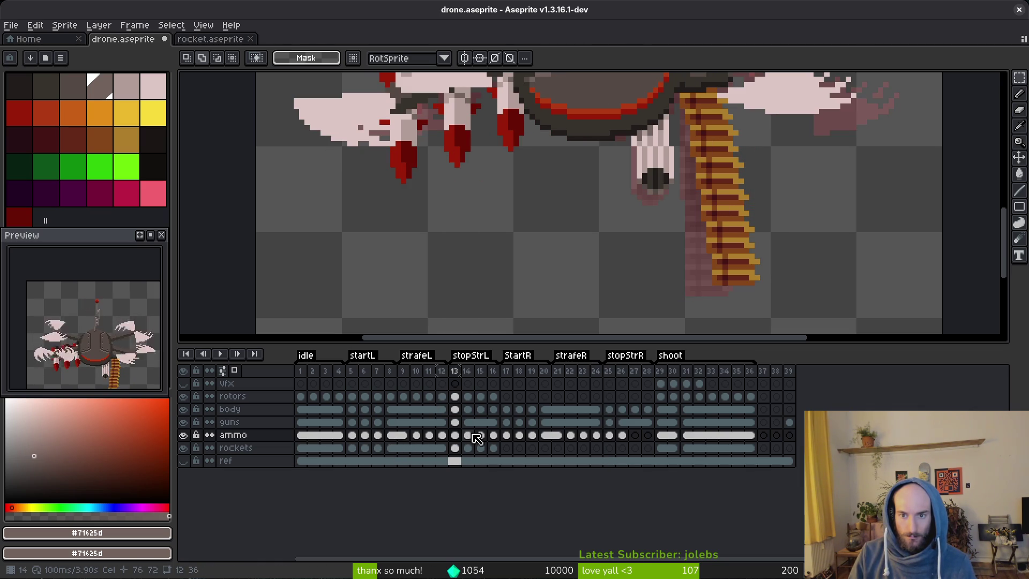
{"action": "left_click", "coordinate": [615, 436]}
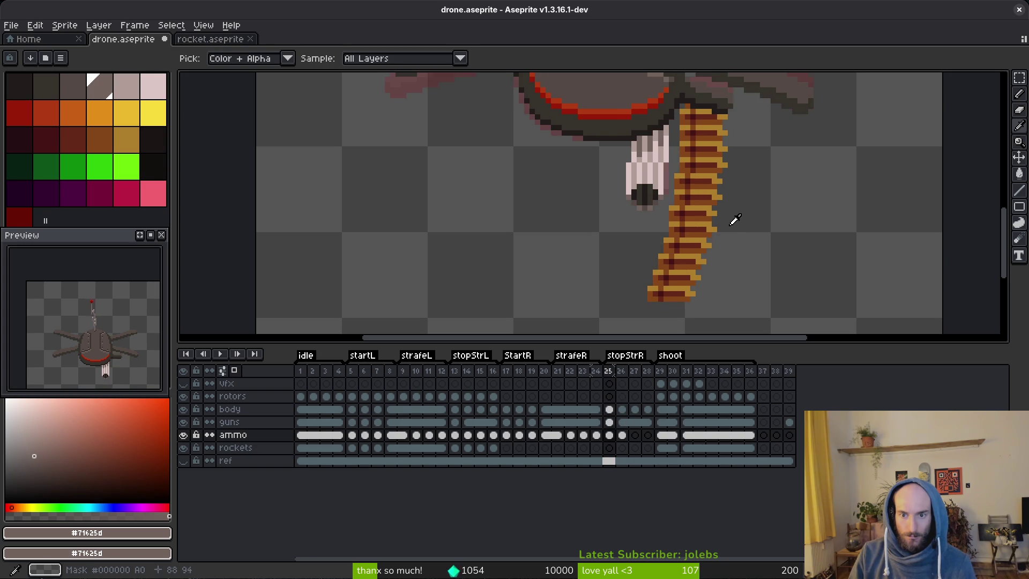
{"action": "key", "text": "Left"}
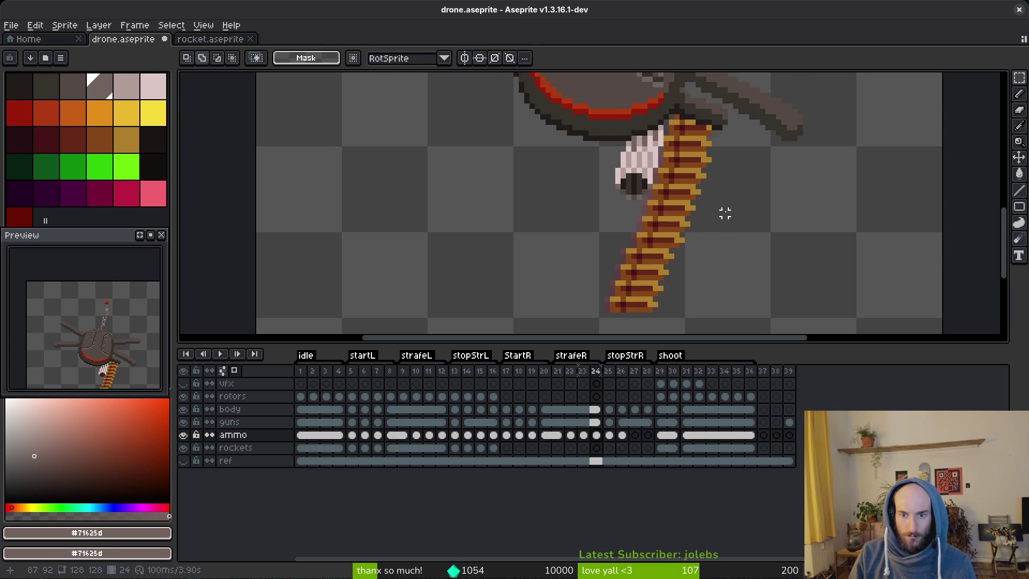
{"action": "key", "text": "Right"}
Select and adjust parts of frame 25's ammo belt, deselect, and save drone.aseprite.
{"action": "left_click_drag", "start_coordinate": [730, 143], "coordinate": [606, 313]}
{"action": "left_click", "coordinate": [606, 314]}
{"action": "key", "text": "ctrl+d"}
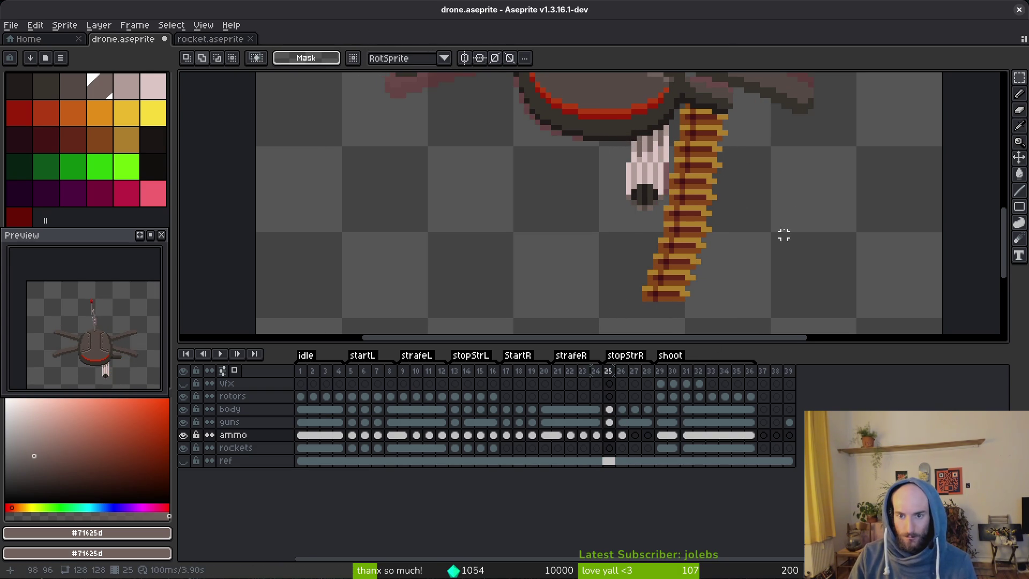
{"action": "scroll", "coordinate": [708, 246], "scroll_direction": "down", "scroll_amount": 2}
{"action": "left_click_drag", "start_coordinate": [707, 235], "coordinate": [565, 280]}
{"action": "key", "text": "ctrl+d"}
{"action": "left_click_drag", "start_coordinate": [702, 266], "coordinate": [593, 298]}
{"action": "key", "text": "ctrl+d"}
{"action": "key", "text": "ctrl+s"}
{"action": "scroll", "coordinate": [769, 199], "scroll_direction": "down", "scroll_amount": 4}
{"action": "left_click_drag", "start_coordinate": [769, 199], "coordinate": [759, 208]}
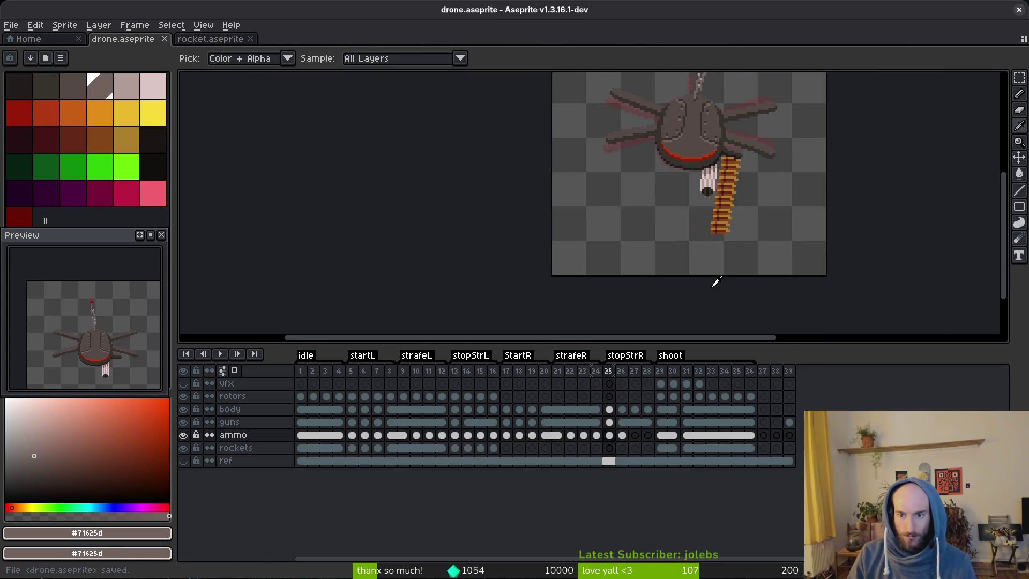
On frame 26, select the lower ammo belt and nudge it one pixel right.
{"action": "scroll", "coordinate": [729, 208], "scroll_direction": "up", "scroll_amount": 3}
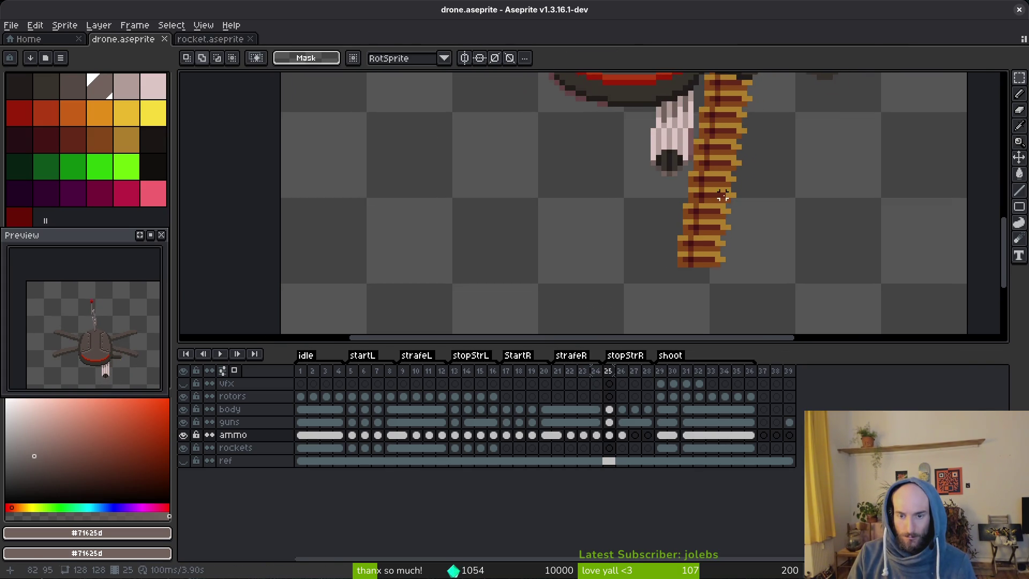
{"action": "key", "text": "Right"}
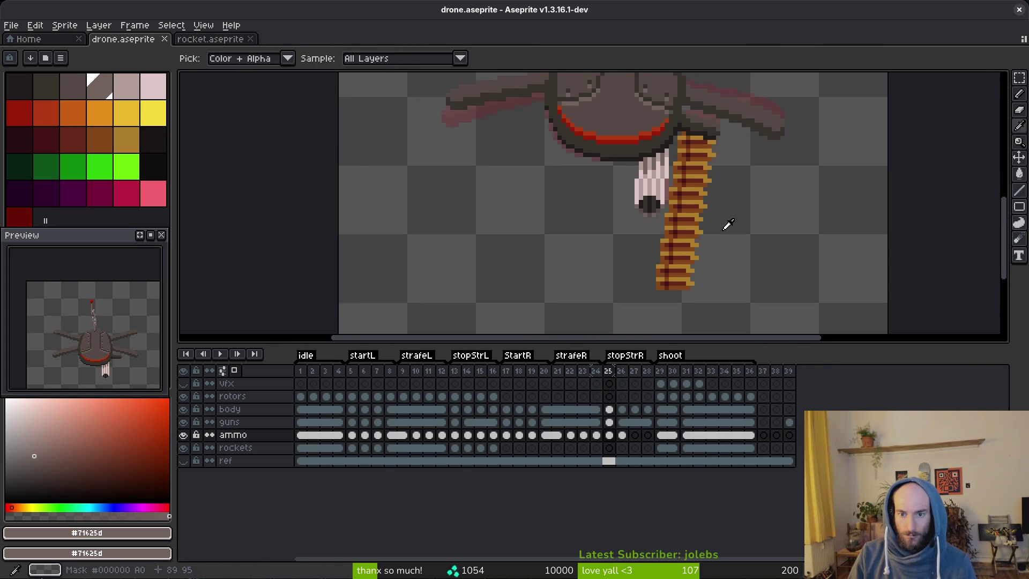
{"action": "scroll", "coordinate": [707, 231], "scroll_direction": "up", "scroll_amount": 1}
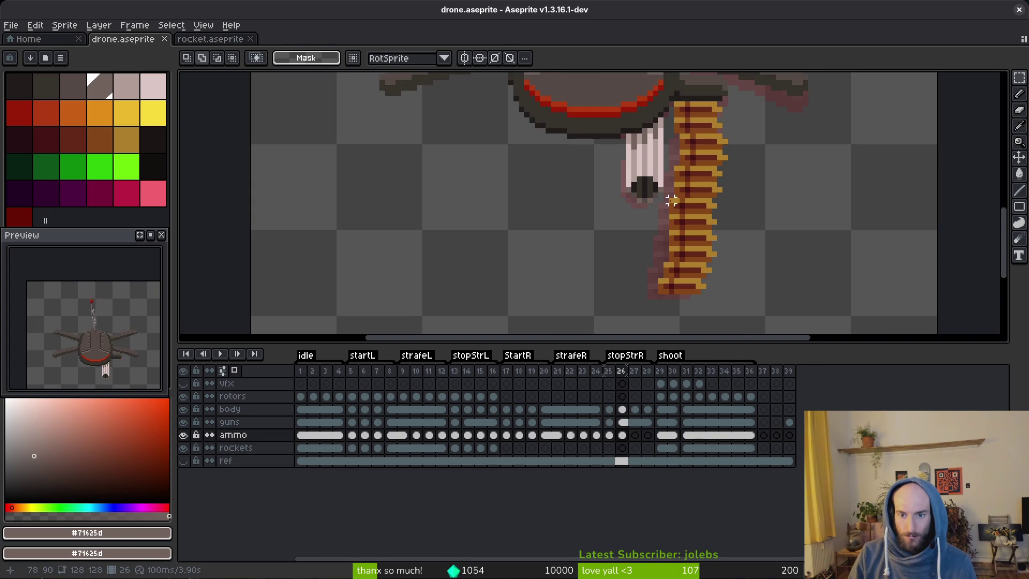
{"action": "mouse_move", "coordinate": [669, 198]}
{"action": "left_mouse_down"}
{"action": "mouse_move", "coordinate": [739, 322]}
{"action": "mouse_move", "coordinate": [712, 308]}
{"action": "left_mouse_up"}
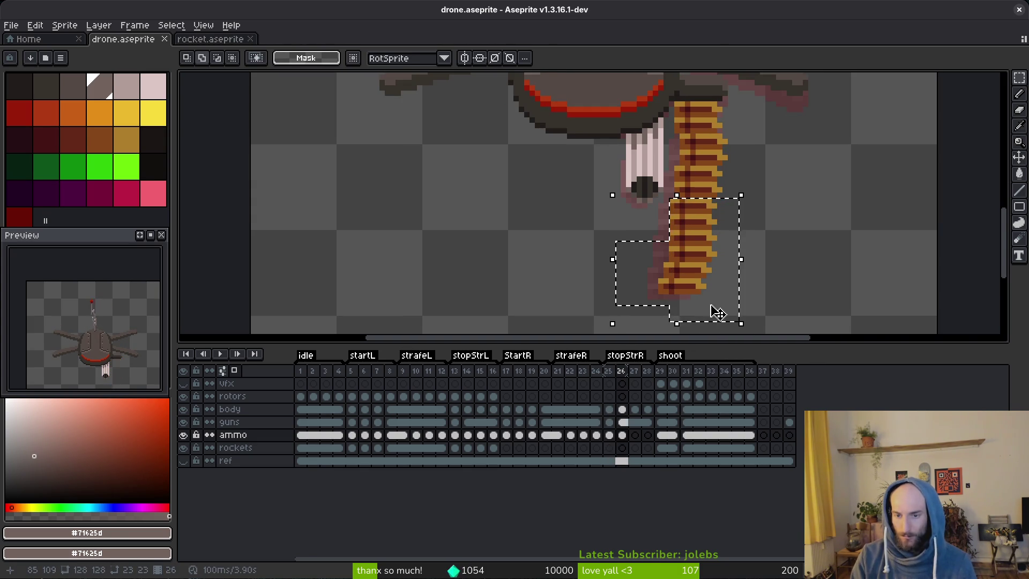
{"action": "key", "text": "ctrl+d"}
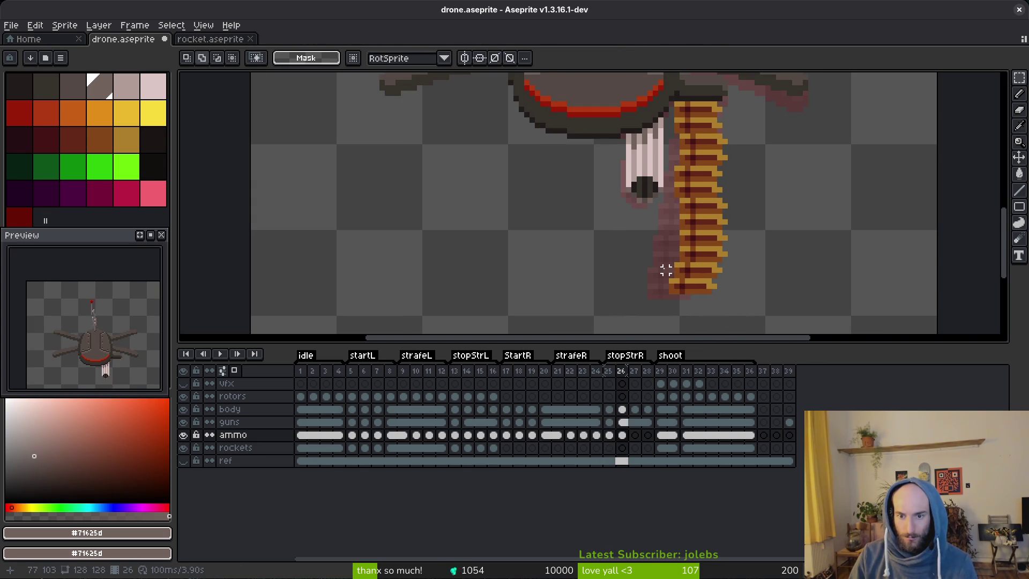
{"action": "left_click_drag", "start_coordinate": [661, 263], "coordinate": [782, 319]}
{"action": "key", "text": "Right"}
{"action": "key", "text": "ctrl+d"}
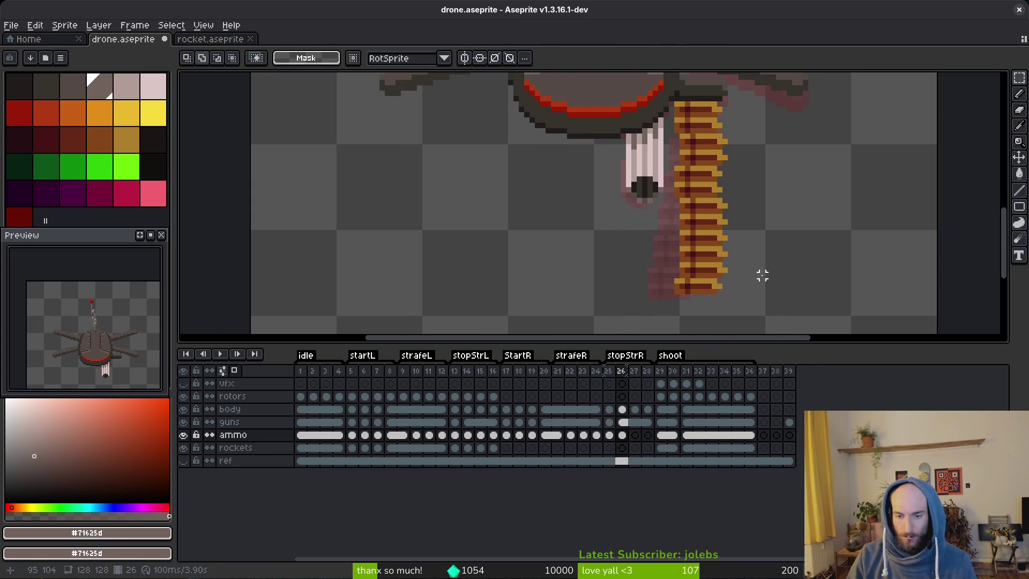
Shift the belt's bottom rows one pixel right, deselect, and save drone.aseprite.
{"action": "left_click_drag", "start_coordinate": [673, 276], "coordinate": [771, 304]}
{"action": "key", "text": "Right"}
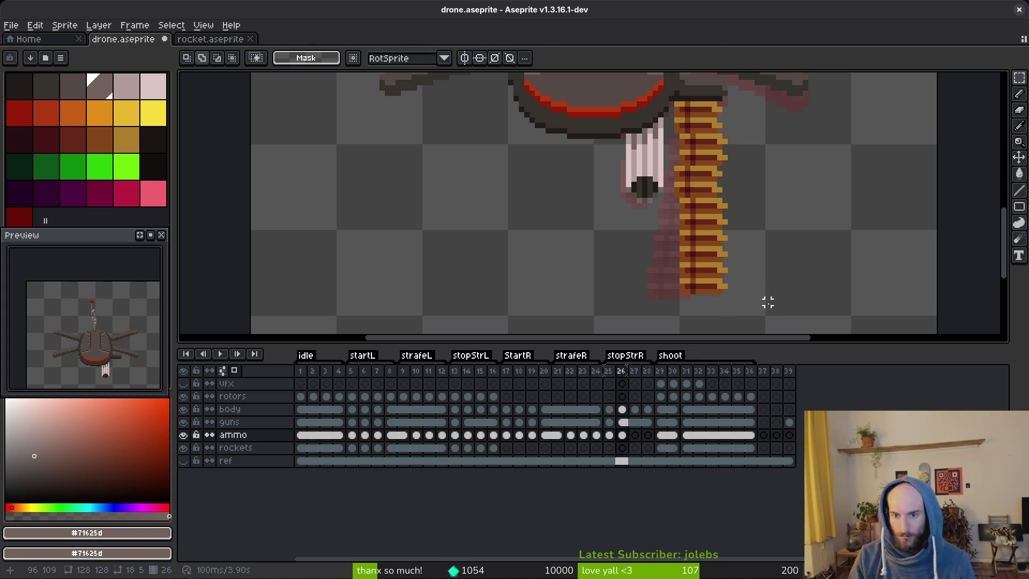
{"action": "left_click_drag", "start_coordinate": [670, 168], "coordinate": [747, 196]}
{"action": "key", "text": "ctrl+d"}
{"action": "key", "text": "ctrl+s"}
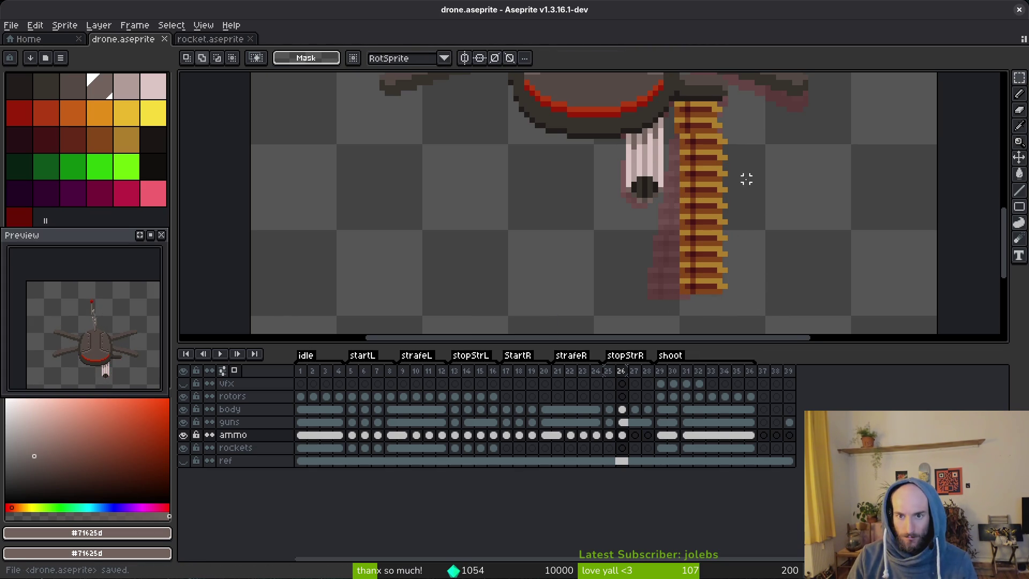
Reselect the lower ammo belt on frame 26, deselect, and save again.
{"action": "scroll", "coordinate": [703, 197], "scroll_direction": "up", "scroll_amount": 1}
{"action": "mouse_move", "coordinate": [685, 185]}
{"action": "left_mouse_down"}
{"action": "mouse_move", "coordinate": [818, 336]}
{"action": "mouse_move", "coordinate": [821, 315]}
{"action": "left_mouse_up"}
{"action": "key", "text": "ctrl+d"}
{"action": "key", "text": "ctrl+s"}
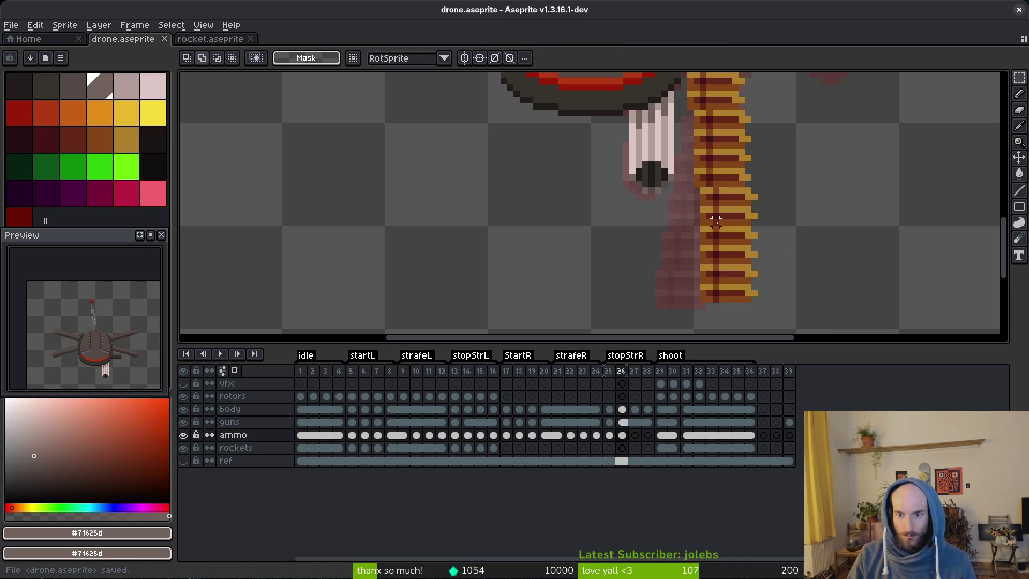
Compare the belt in frame 14 with frame 26, then deselect.
{"action": "left_click", "coordinate": [466, 436]}
{"action": "left_click_drag", "start_coordinate": [718, 292], "coordinate": [698, 286]}
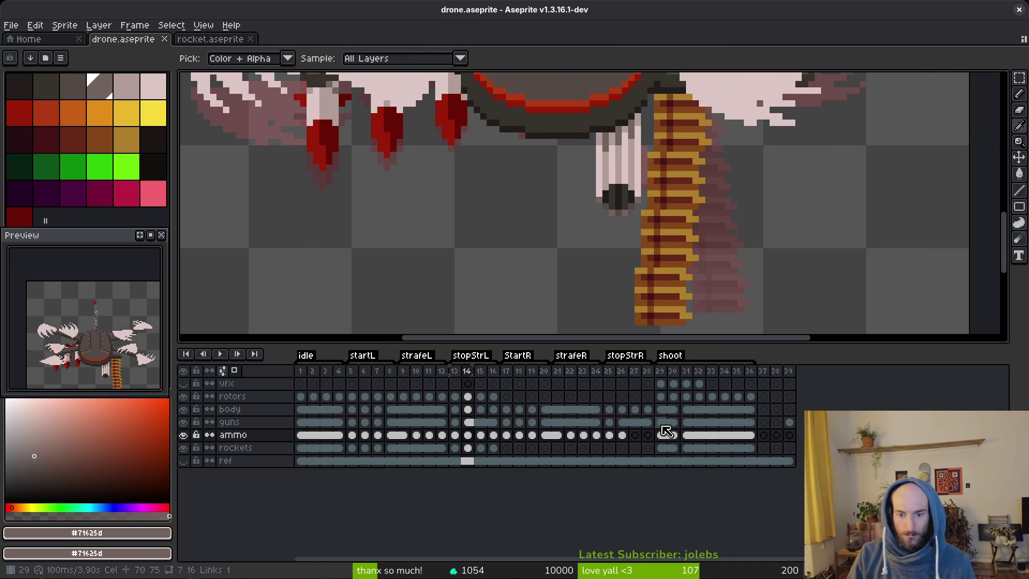
{"action": "left_click", "coordinate": [620, 435]}
{"action": "mouse_move", "coordinate": [718, 243]}
{"action": "left_mouse_down"}
{"action": "mouse_move", "coordinate": [712, 207]}
{"action": "mouse_move", "coordinate": [723, 166]}
{"action": "mouse_move", "coordinate": [675, 174]}
{"action": "mouse_move", "coordinate": [743, 188]}
{"action": "left_mouse_up"}
{"action": "key", "text": "ctrl+d"}
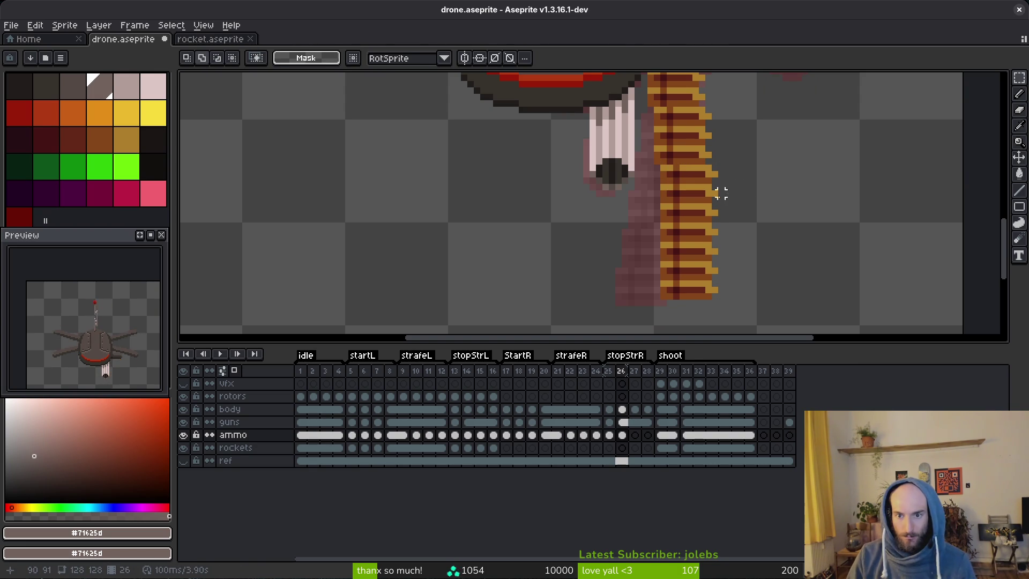
{"action": "scroll", "coordinate": [663, 226], "scroll_direction": "down", "scroll_amount": 2}
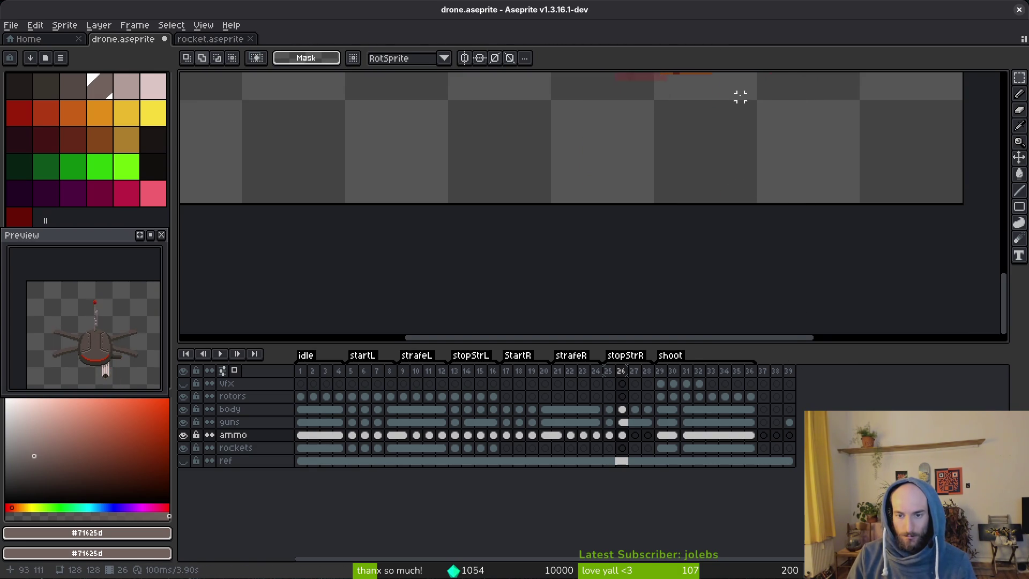
{"action": "scroll", "coordinate": [751, 115], "scroll_direction": "up", "scroll_amount": 3}
{"action": "scroll", "coordinate": [697, 176], "scroll_direction": "down", "scroll_amount": 1}
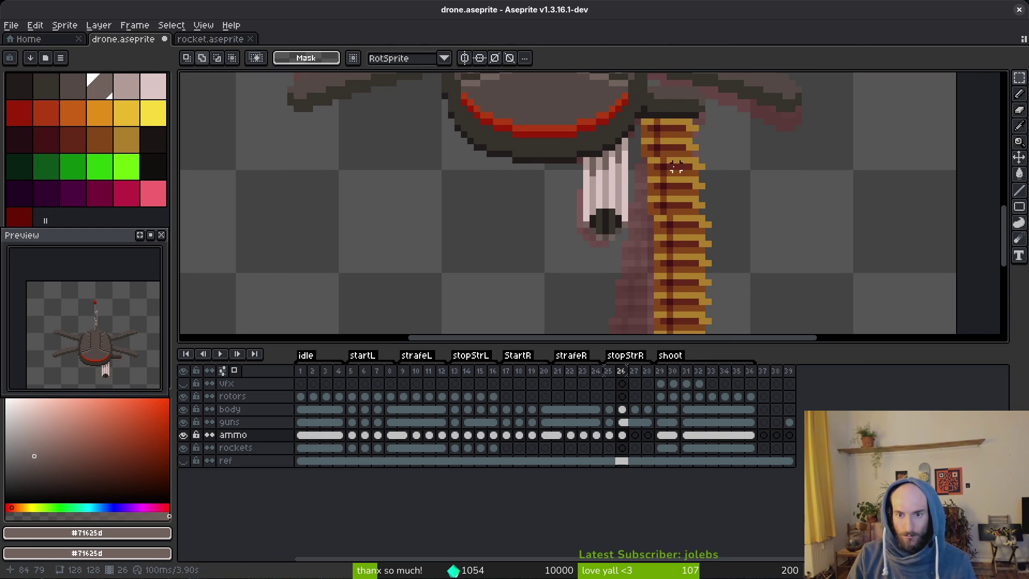
{"action": "scroll", "coordinate": [643, 148], "scroll_direction": "down", "scroll_amount": 1}
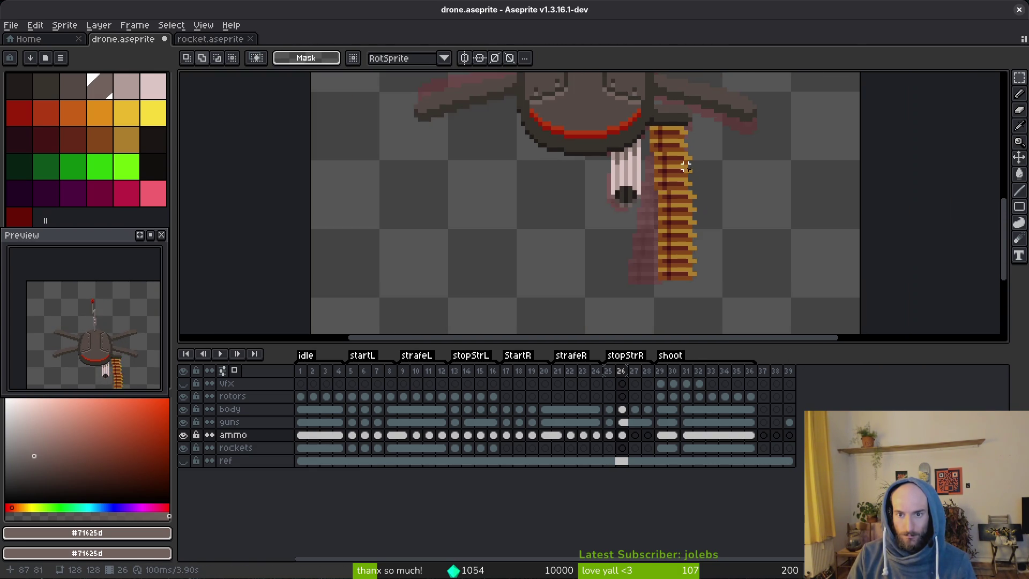
Check the belt in frames 11 and 14–16, then return to frame 26 through frames 24 and 25.
{"action": "left_click", "coordinate": [429, 436]}
{"action": "left_click", "coordinate": [487, 448]}
{"action": "left_click", "coordinate": [490, 437]}
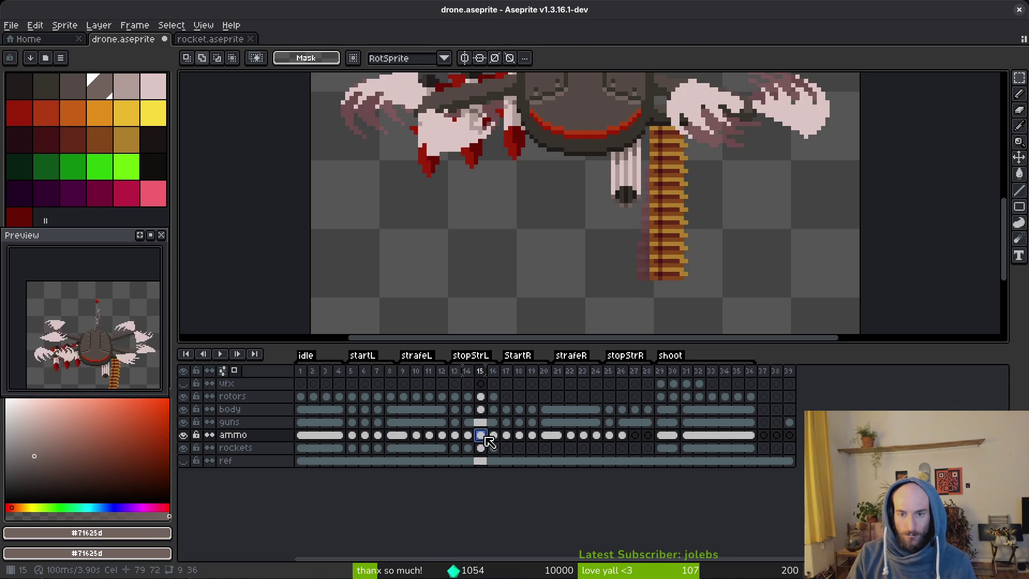
{"action": "key", "text": "Left"}
{"action": "key", "text": "Left"}
{"action": "key", "text": "Left"}
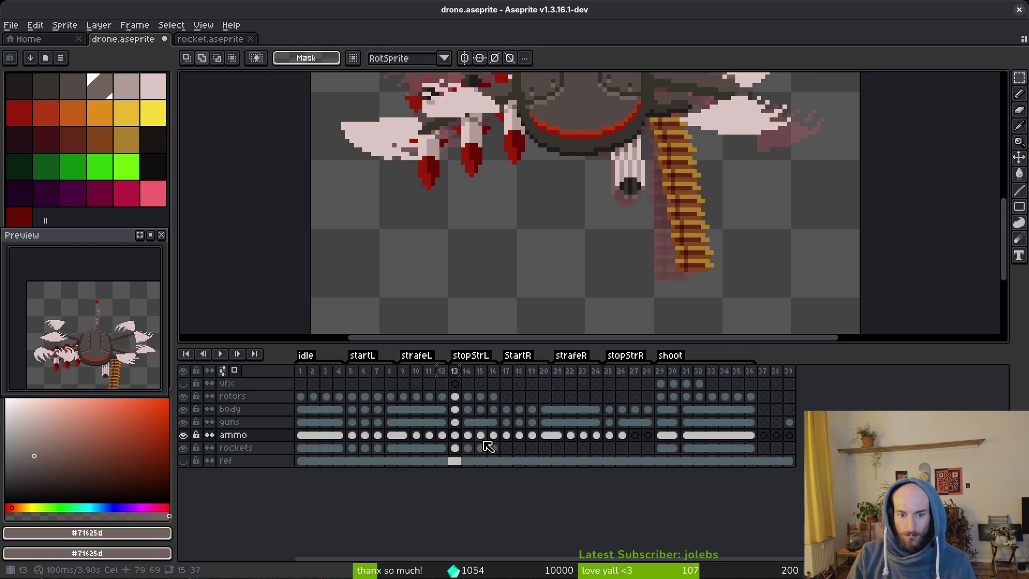
{"action": "key", "text": "Right"}
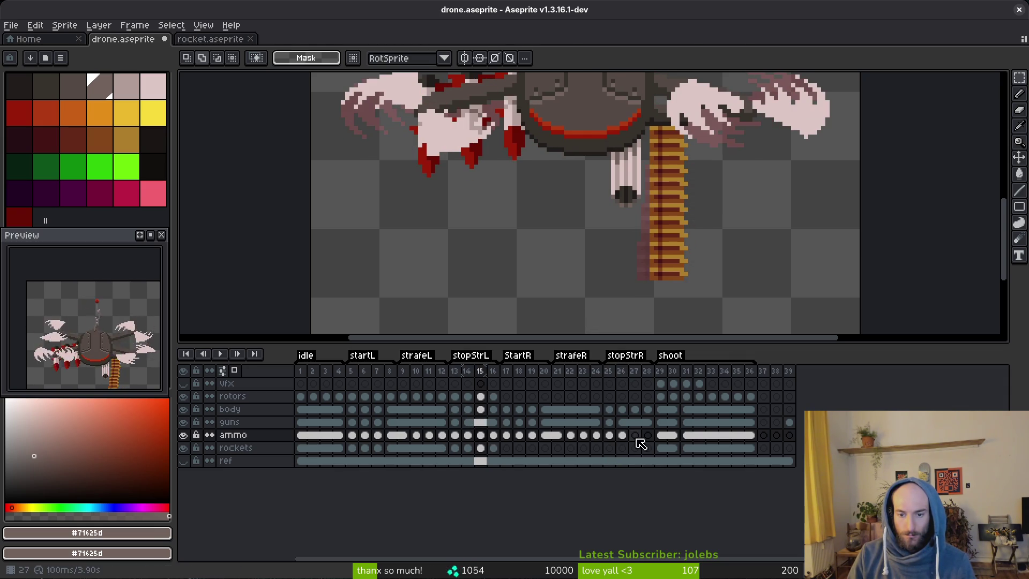
{"action": "left_click", "coordinate": [602, 435]}
{"action": "key", "text": "Right"}
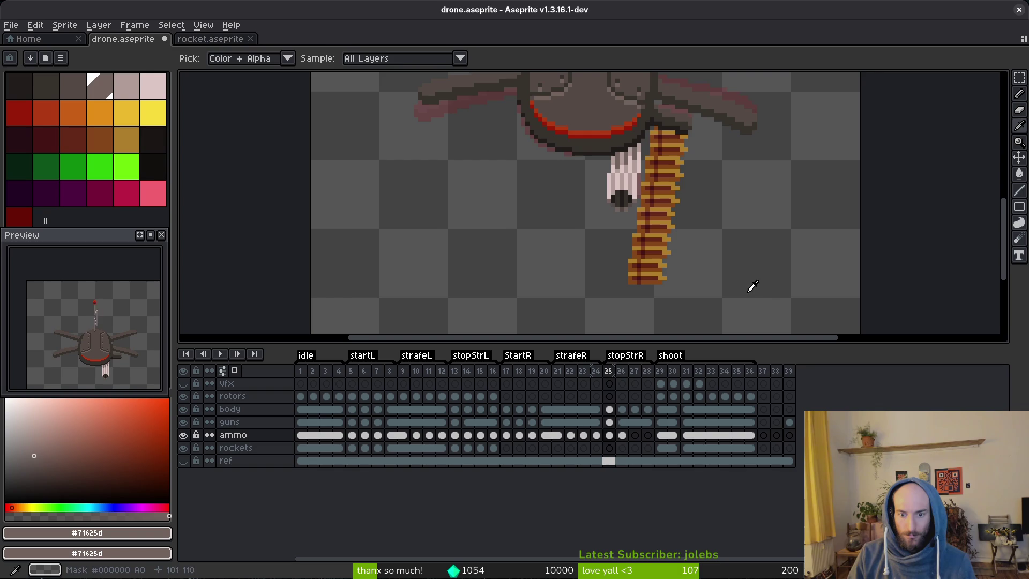
{"action": "key", "text": "Right"}
Select rows of the ammo belt and start a transform, then cancel it.
{"action": "scroll", "coordinate": [648, 170], "scroll_direction": "up", "scroll_amount": 1}
{"action": "left_click_drag", "start_coordinate": [639, 140], "coordinate": [708, 160]}
{"action": "key", "text": "ctrl+d"}
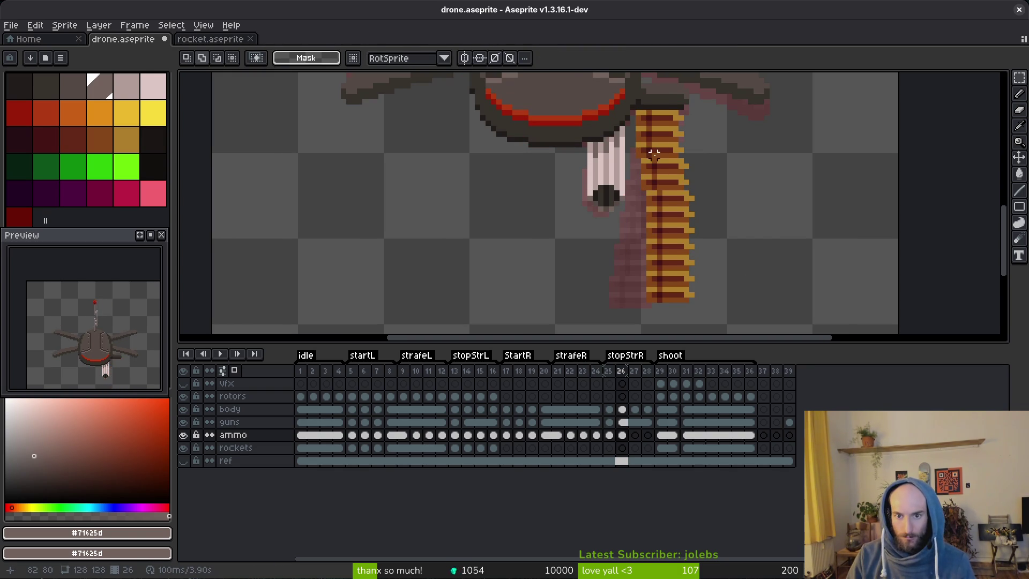
{"action": "left_click_drag", "start_coordinate": [649, 193], "coordinate": [702, 208]}
{"action": "left_click", "coordinate": [699, 187]}
{"action": "key", "text": "ctrl+d"}
Nudge frame 26's lower ammo belt one more pixel right, deselect, and save.
{"action": "left_click_drag", "start_coordinate": [649, 257], "coordinate": [771, 323]}
{"action": "key", "text": "Right"}
{"action": "key", "text": "ctrl+d"}
{"action": "key", "text": "ctrl+s"}
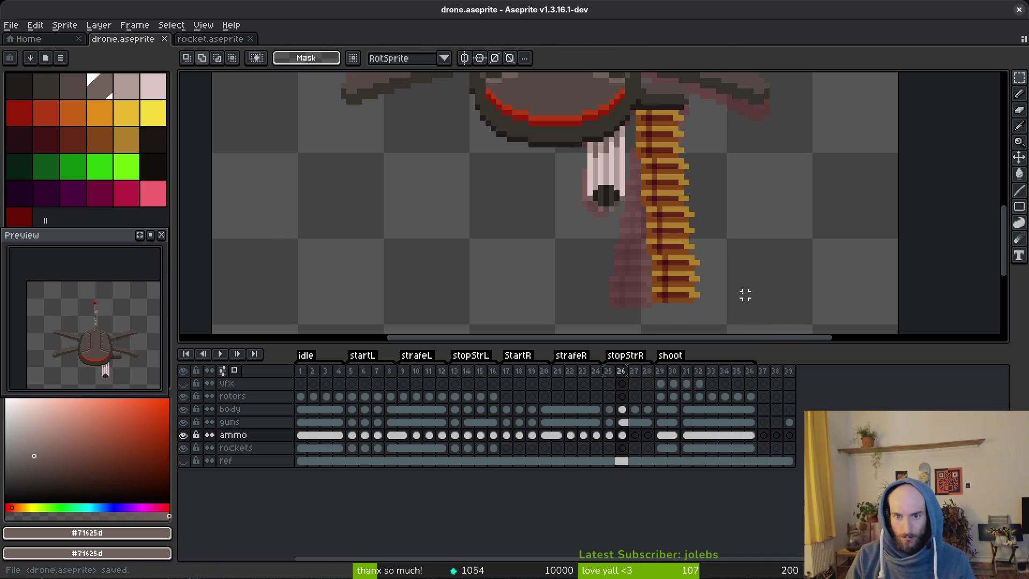
{"action": "scroll", "coordinate": [732, 258], "scroll_direction": "down", "scroll_amount": 3}
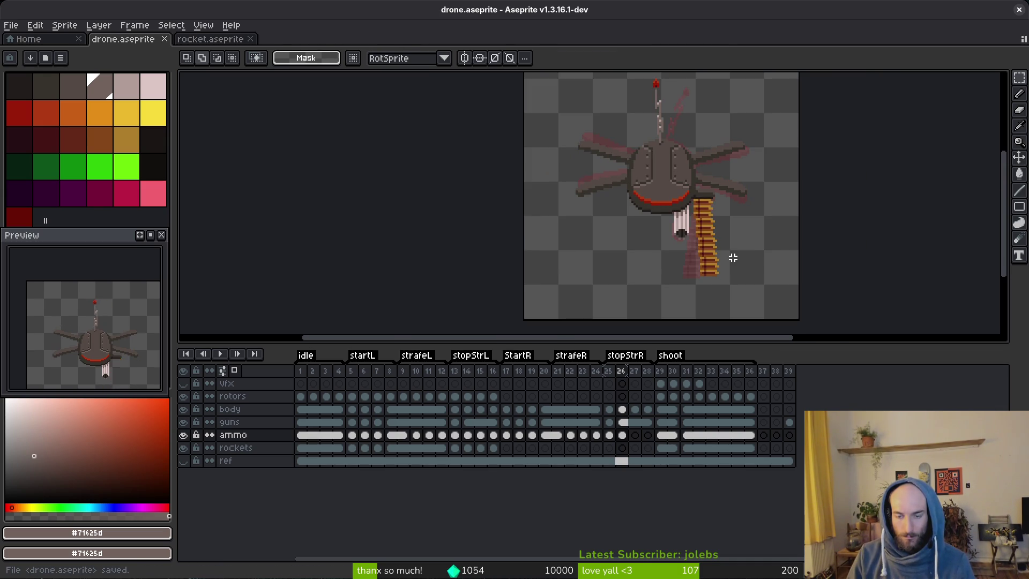
Switch tools and look at the ammo belt in frames 15 and 14.
{"action": "key", "text": "i"}
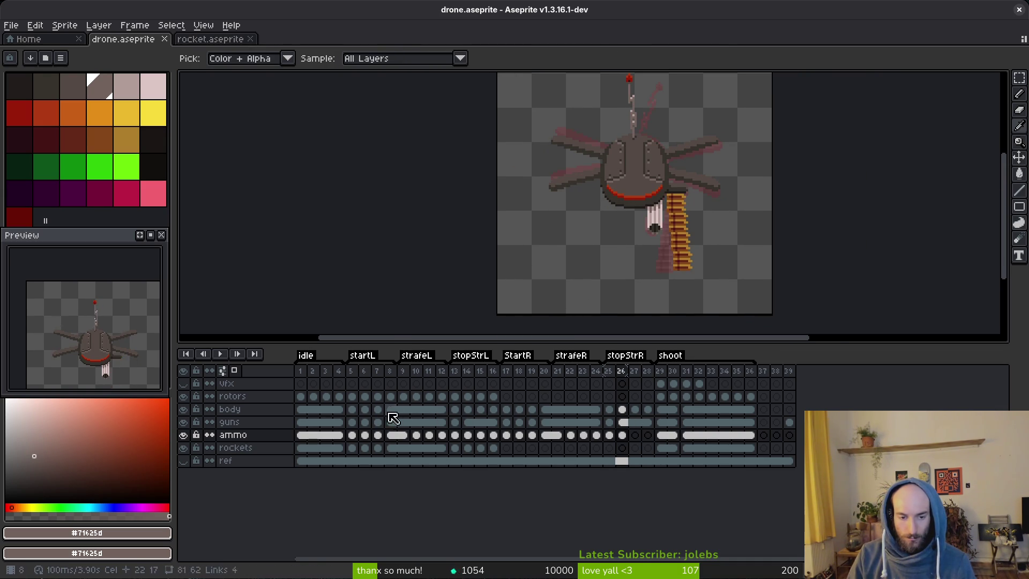
{"action": "left_click", "coordinate": [480, 435]}
{"action": "key", "text": "m"}
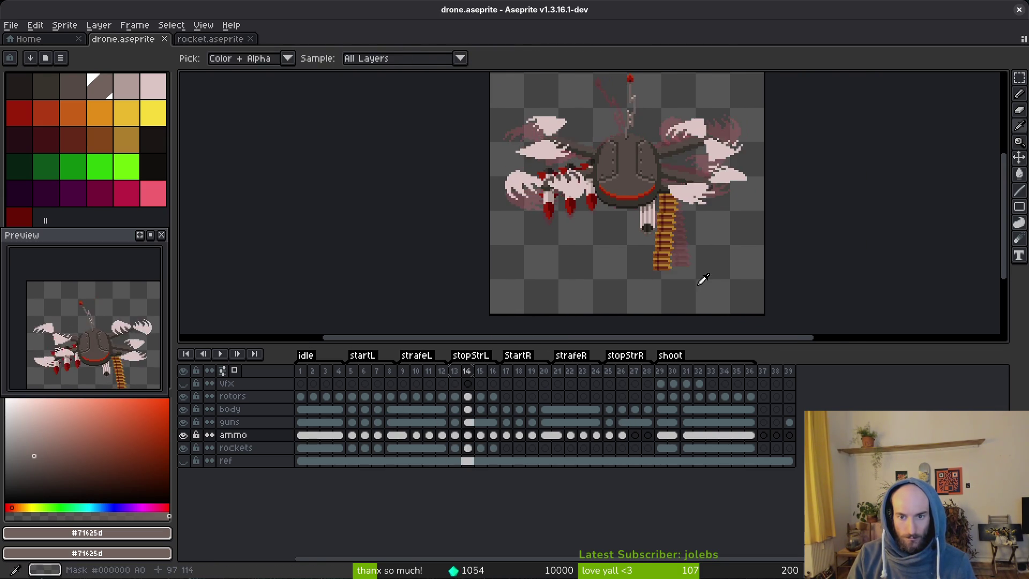
{"action": "scroll", "coordinate": [689, 255], "scroll_direction": "up", "scroll_amount": 2}
{"action": "scroll", "coordinate": [688, 257], "scroll_direction": "down", "scroll_amount": 1}
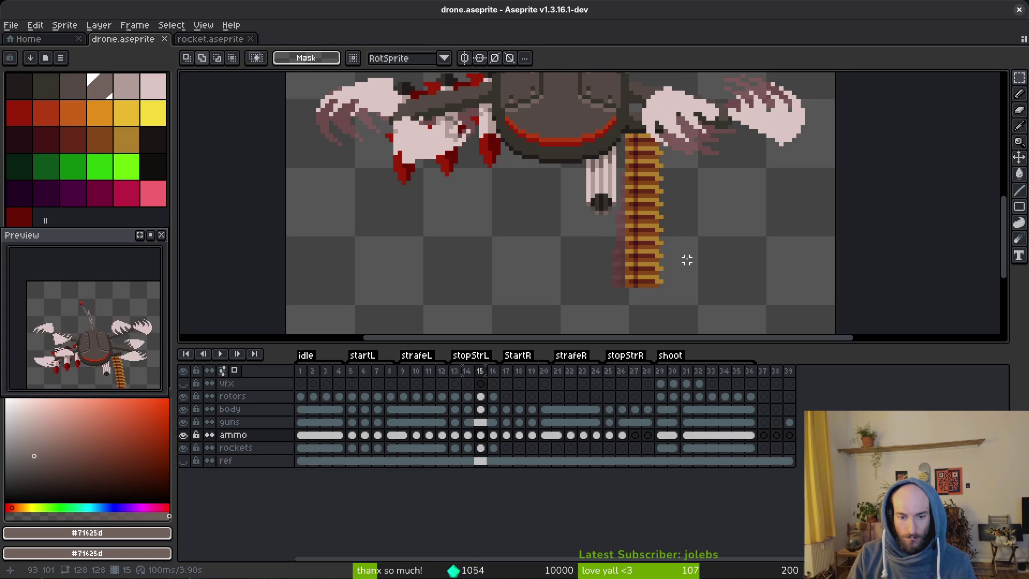
{"action": "key", "text": "i"}
{"action": "key", "text": "Left"}
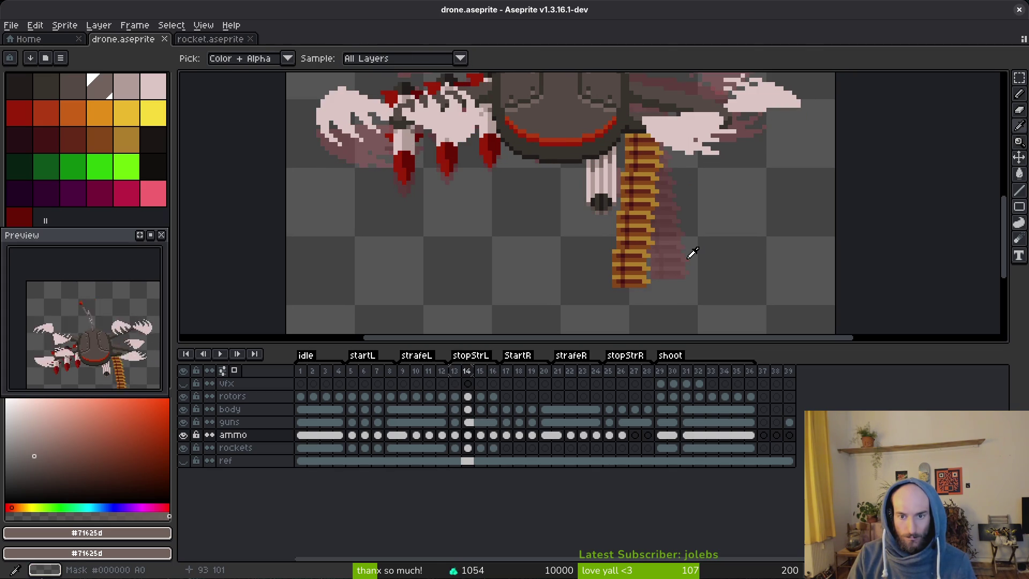
Step back and forth through frames 14–16 to check the belt positions.
{"action": "key", "text": "m"}
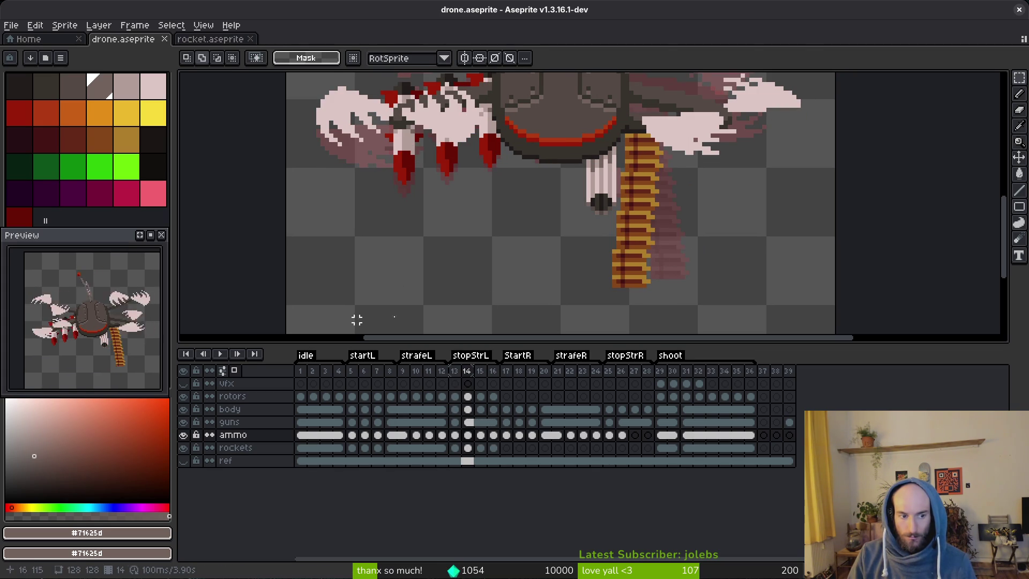
{"action": "key", "text": "i"}
{"action": "key", "text": "Right"}
{"action": "key", "text": "Right"}
{"action": "key", "text": "Left"}
{"action": "key", "text": "Right"}
{"action": "key", "text": "Left"}
{"action": "key", "text": "Left"}
{"action": "key", "text": "Right"}
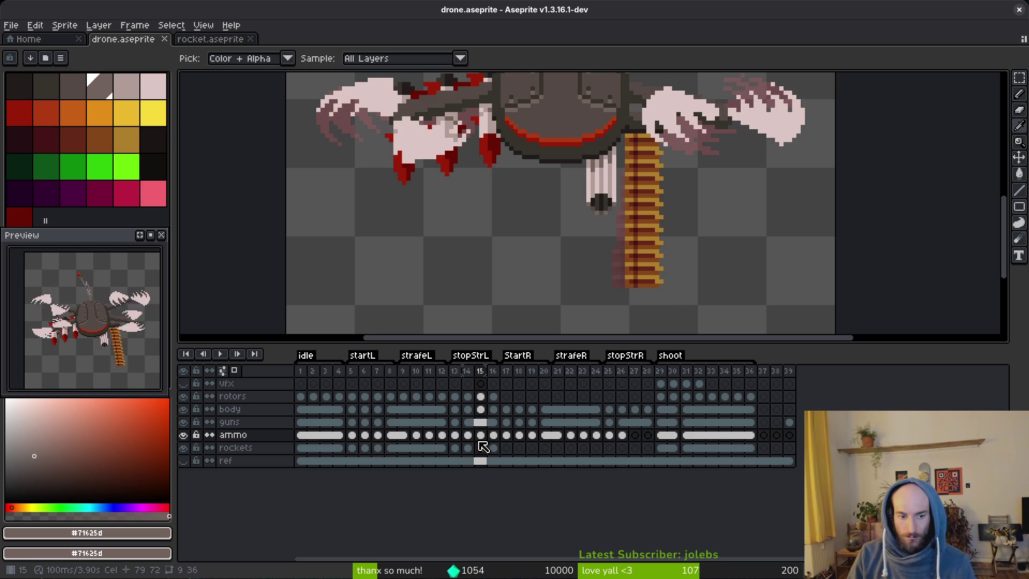
Paste the ammo belt into frames 27 and 28, comparing each with frame 16.
{"action": "left_click", "coordinate": [635, 434]}
{"action": "key", "text": "ctrl+v"}
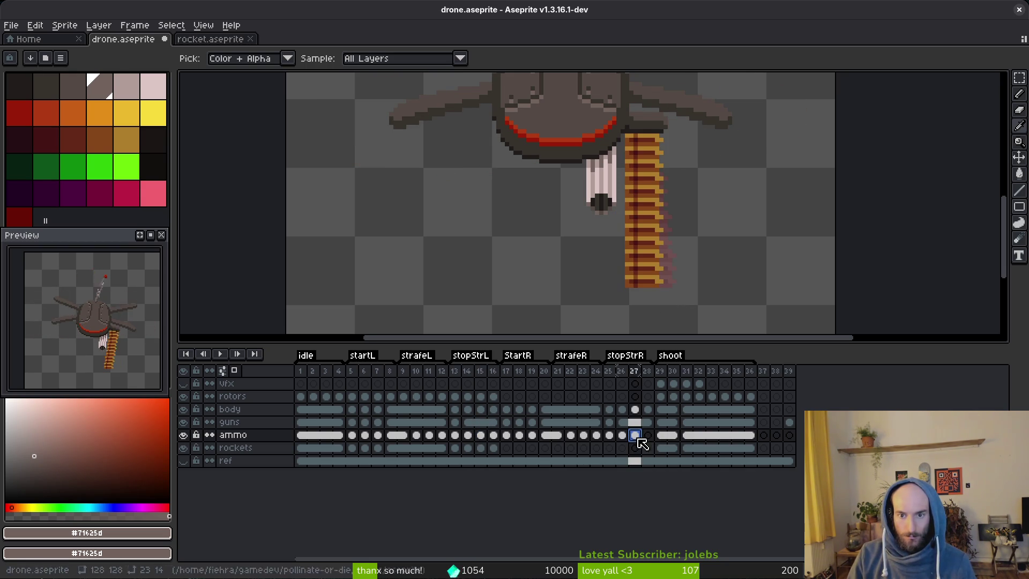
{"action": "left_click", "coordinate": [493, 434]}
{"action": "left_click", "coordinate": [634, 435]}
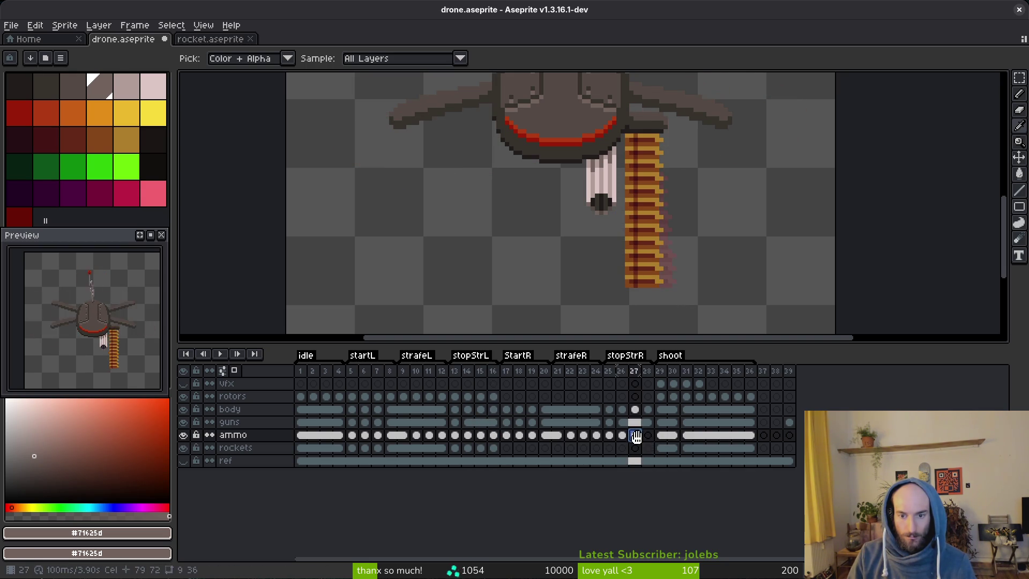
{"action": "left_click", "coordinate": [648, 435]}
{"action": "key", "text": "ctrl+v"}
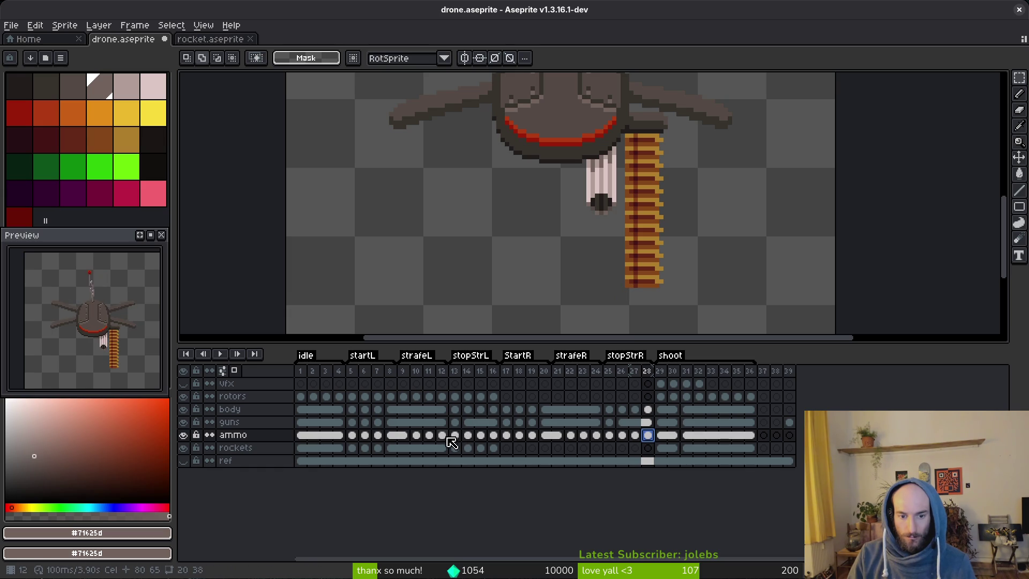
{"action": "left_click", "coordinate": [493, 434]}
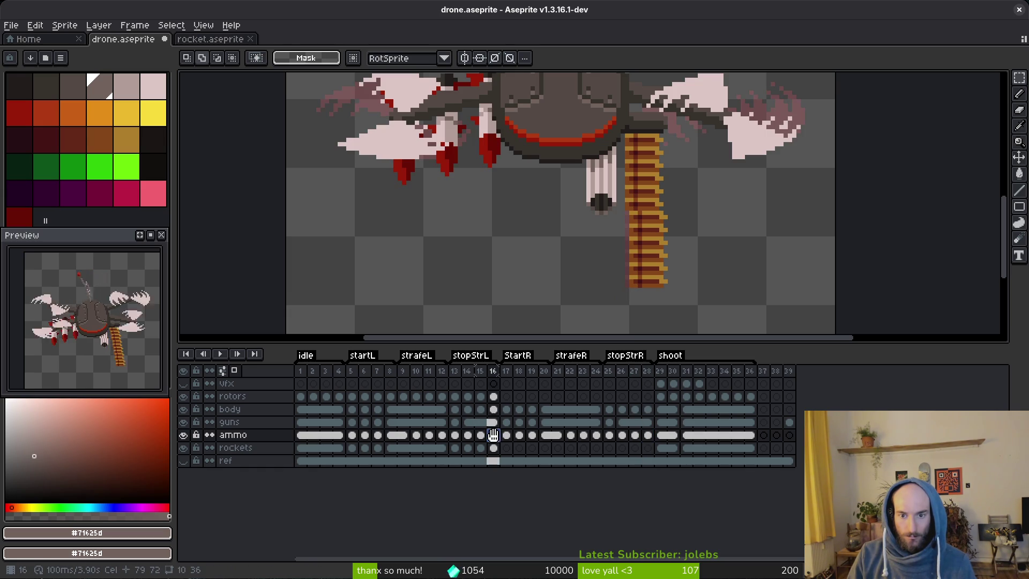
{"action": "left_click", "coordinate": [647, 435]}
Move frame 28's lower ammo belt one pixel left, deselect, and save drone.aseprite.
{"action": "left_click_drag", "start_coordinate": [627, 213], "coordinate": [738, 306]}
{"action": "key", "text": "Left"}
{"action": "key", "text": "ctrl+d"}
{"action": "key", "text": "ctrl+s"}
{"action": "scroll", "coordinate": [671, 223], "scroll_direction": "down", "scroll_amount": 3}
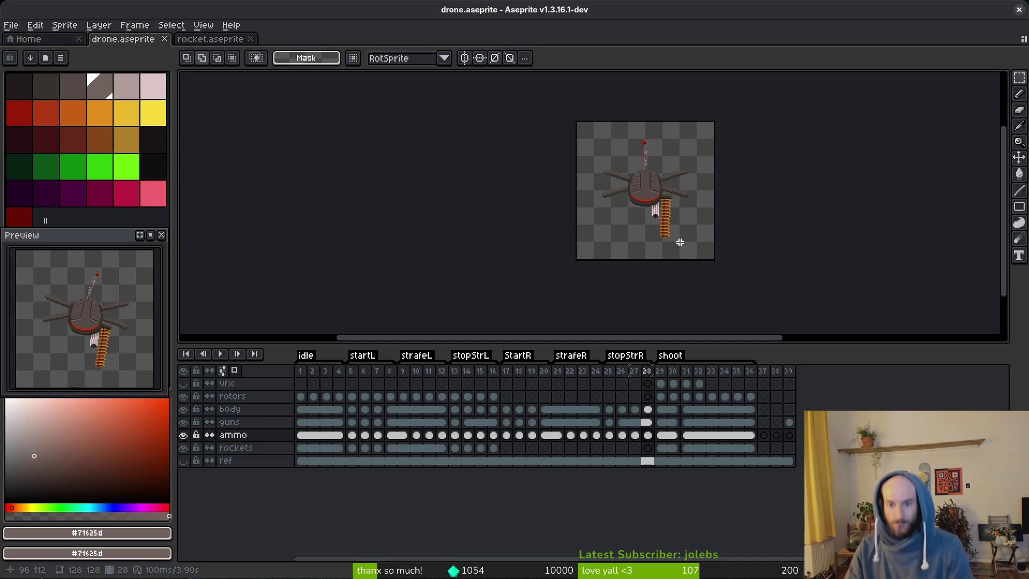
{"action": "left_click", "coordinate": [506, 396]}
Copy the rotors cels of frames 13–16 and review the rotor poses in frames 3 and 13–15.
{"action": "left_click_drag", "start_coordinate": [455, 396], "coordinate": [494, 396]}
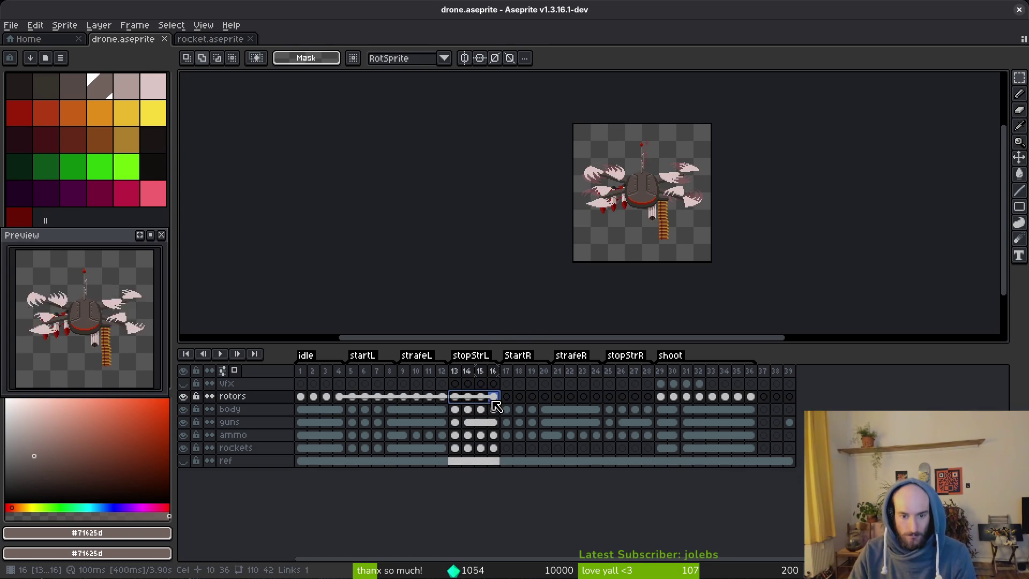
{"action": "key", "text": "ctrl+c"}
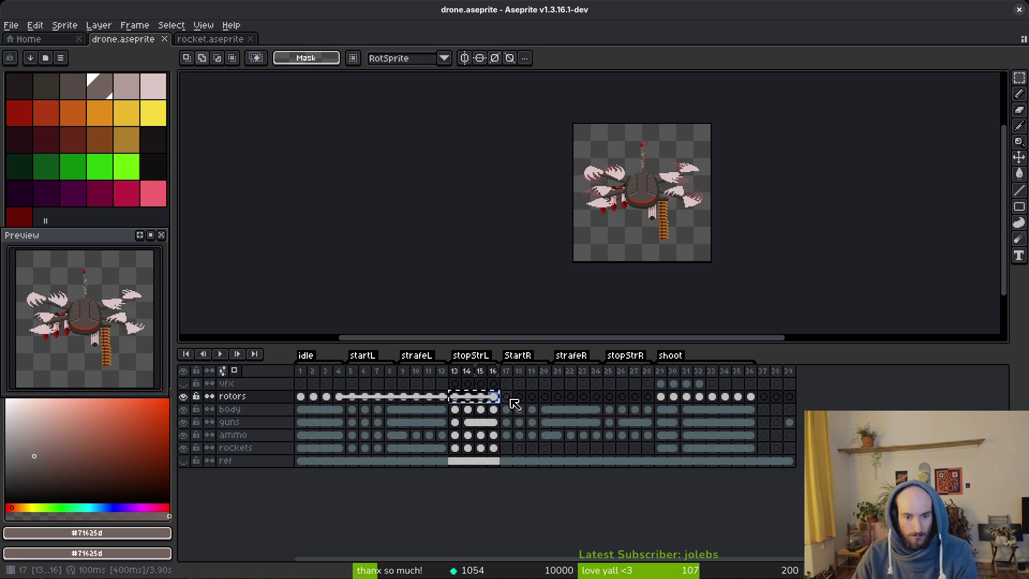
{"action": "left_click", "coordinate": [327, 399]}
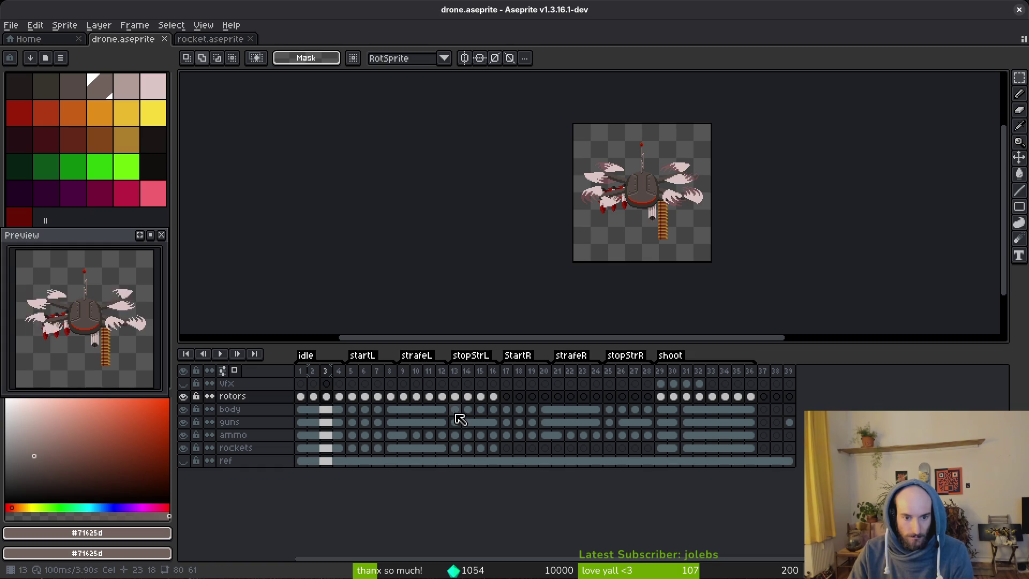
{"action": "left_click", "coordinate": [481, 397]}
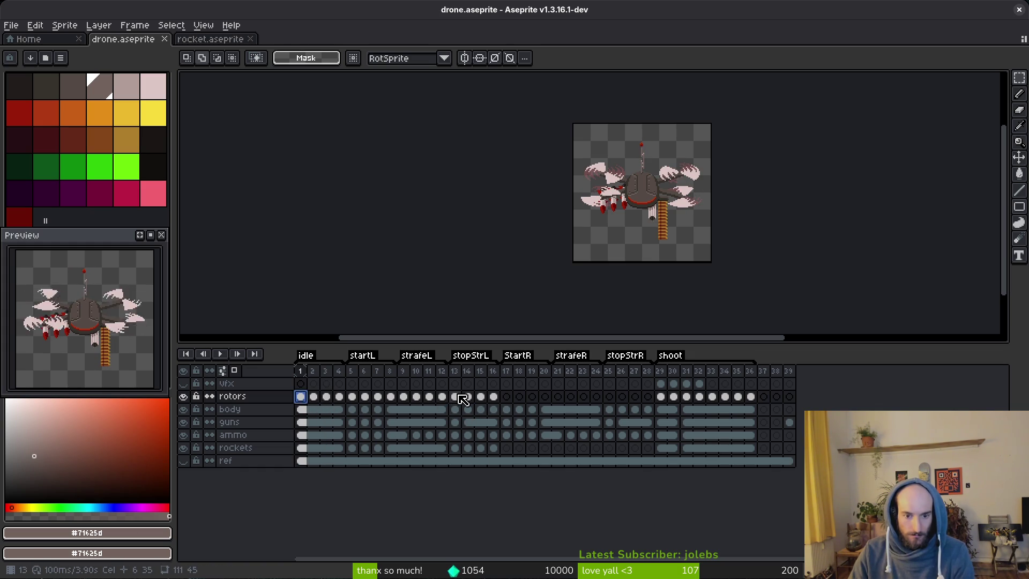
{"action": "left_click", "coordinate": [455, 396]}
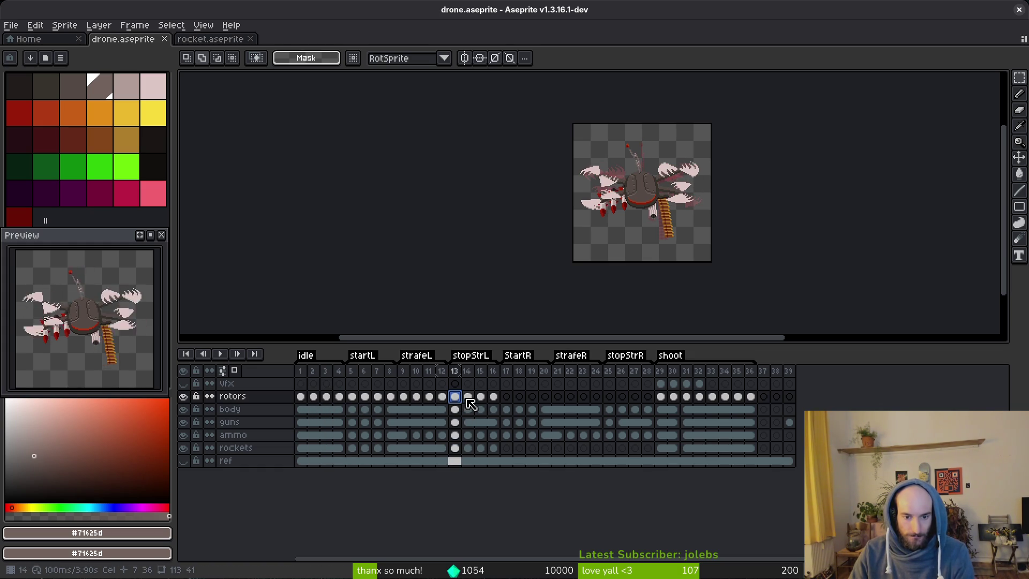
{"action": "left_click", "coordinate": [468, 399]}
{"action": "left_click", "coordinate": [491, 406]}
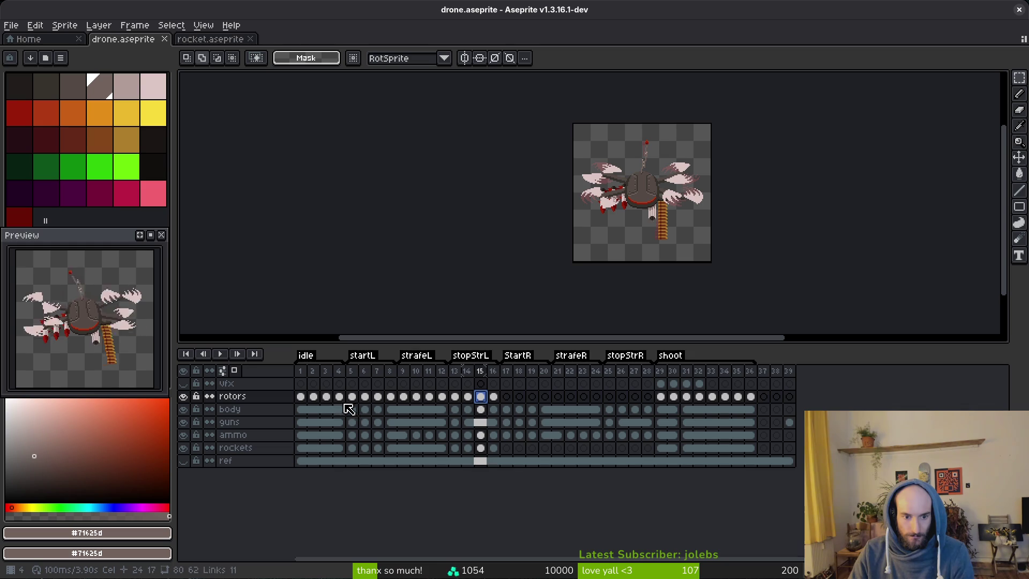
Select the rotors cel range from frame 3 through frame 15.
{"action": "left_click", "coordinate": [328, 400]}
{"action": "left_click_drag", "start_coordinate": [330, 402], "coordinate": [493, 395]}
{"action": "left_click", "coordinate": [481, 400]}
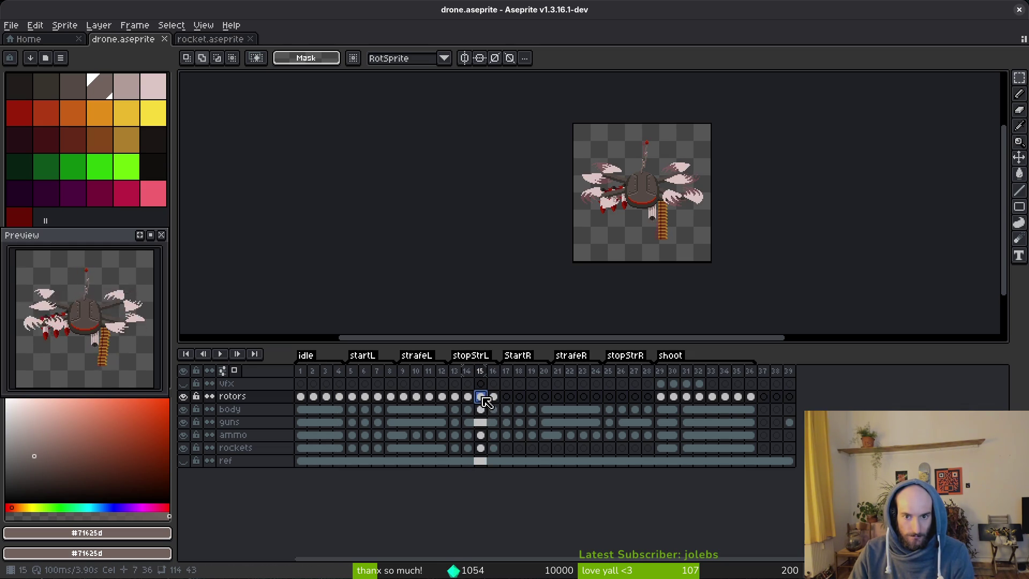
{"action": "left_click", "coordinate": [326, 397]}
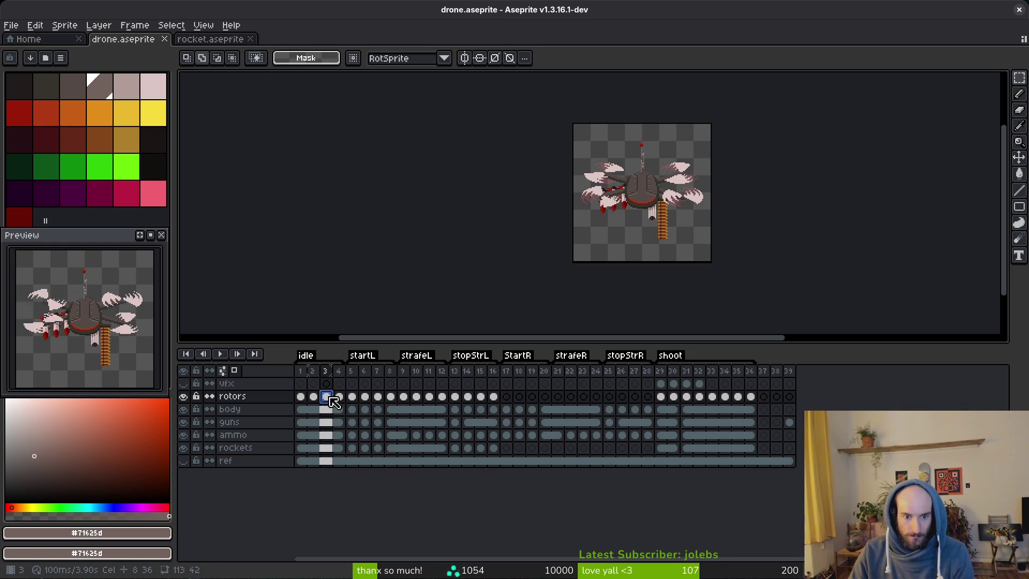
{"action": "left_click", "coordinate": [485, 399]}
{"action": "scroll", "coordinate": [492, 263], "scroll_direction": "up", "scroll_amount": 5}
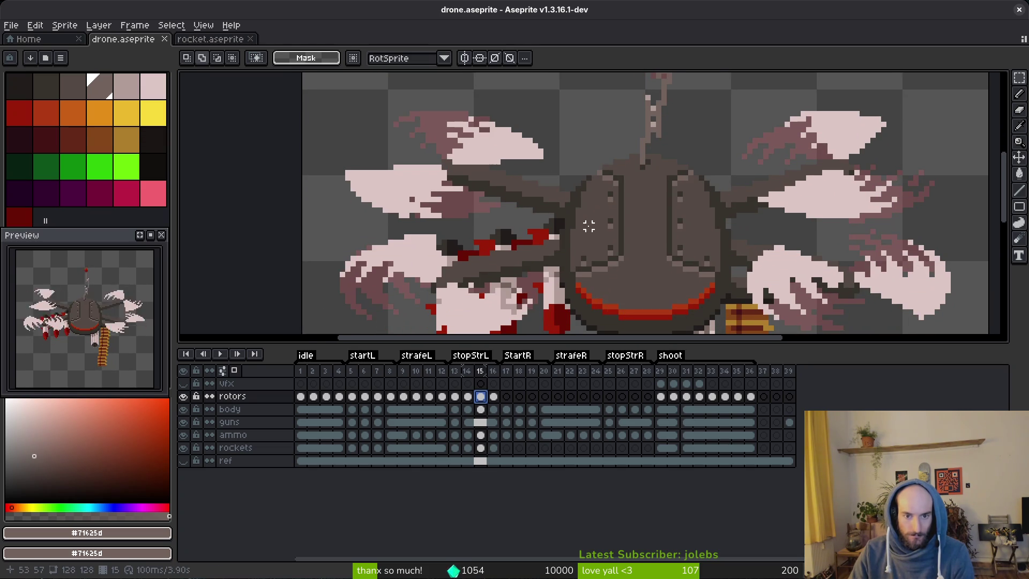
{"action": "scroll", "coordinate": [592, 229], "scroll_direction": "down", "scroll_amount": 4}
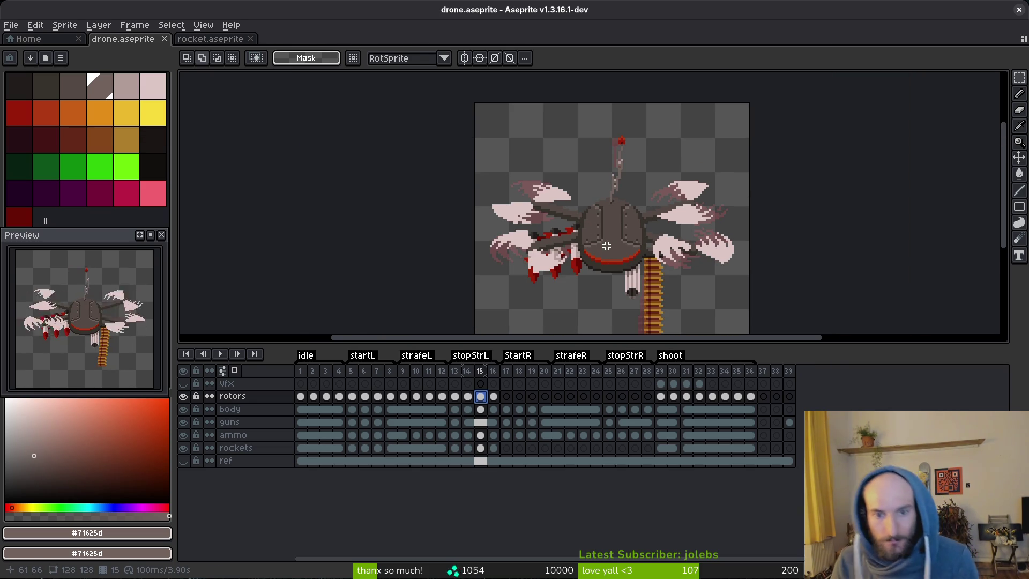
{"action": "scroll", "coordinate": [627, 225], "scroll_direction": "down", "scroll_amount": 3}
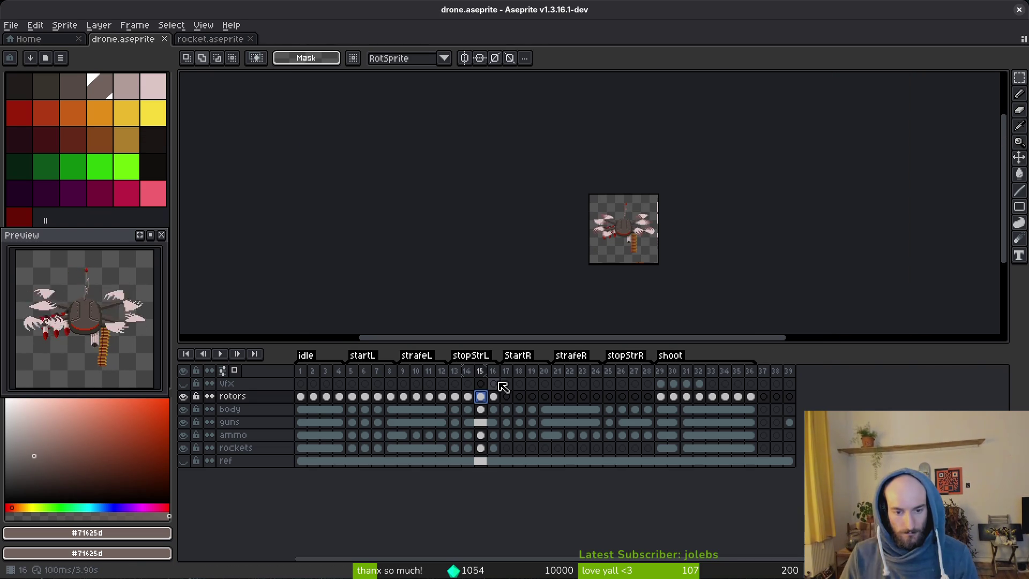
{"action": "left_click", "coordinate": [327, 397]}
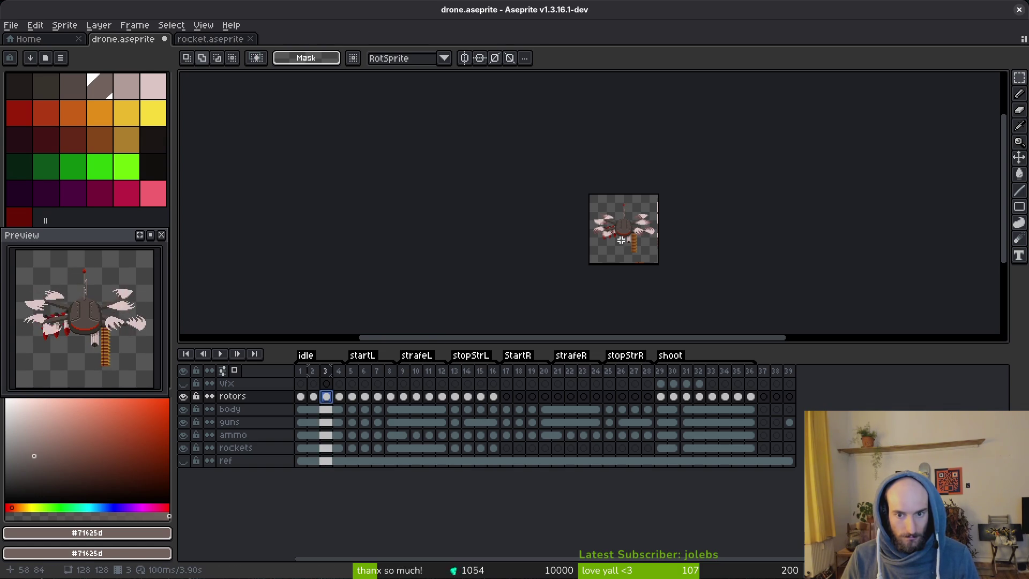
{"action": "scroll", "coordinate": [622, 230], "scroll_direction": "up", "scroll_amount": 5}
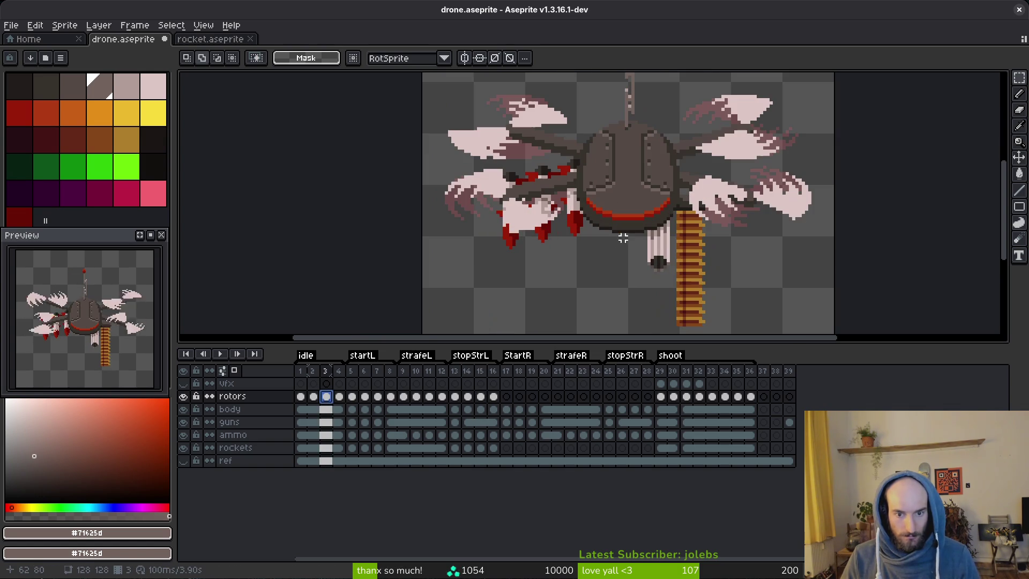
{"action": "left_click", "coordinate": [481, 397], "text": "shift"}
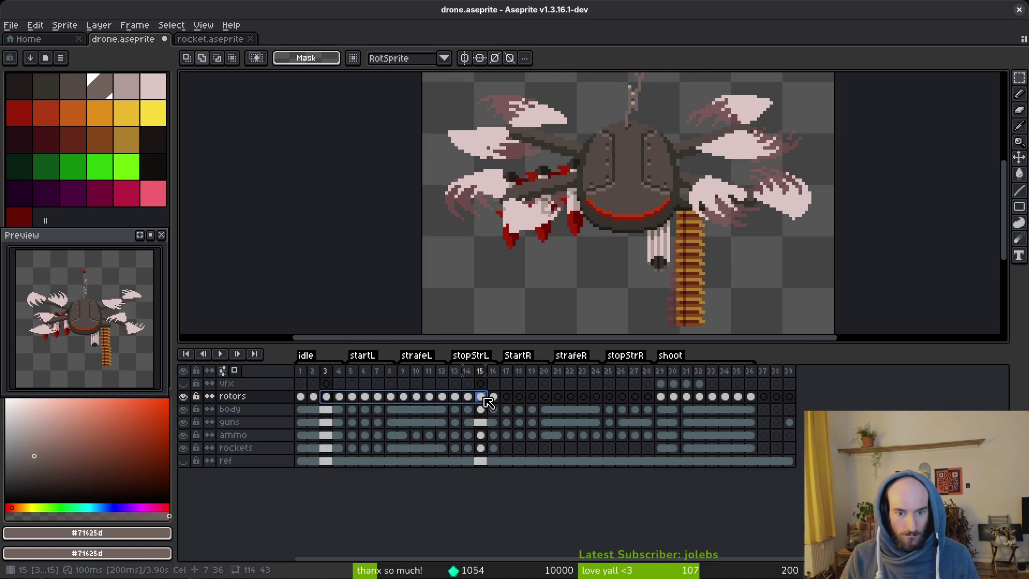
Link the rotors cels of frames 3–15, then check frames 5, 8 and 16.
{"action": "right_click", "coordinate": [481, 397]}
{"action": "left_click", "coordinate": [527, 449]}
{"action": "left_click", "coordinate": [494, 397]}
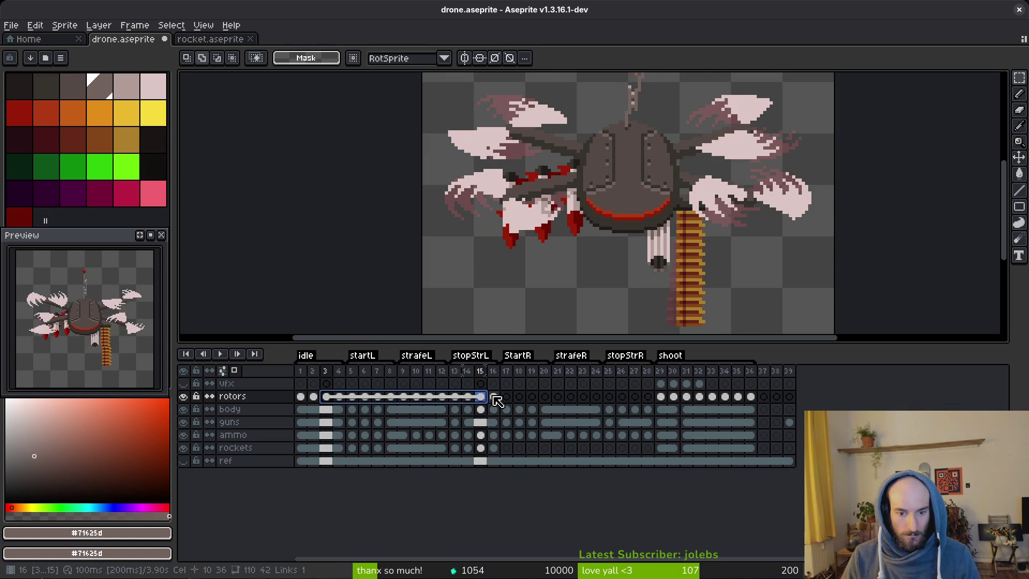
{"action": "left_click", "coordinate": [352, 397]}
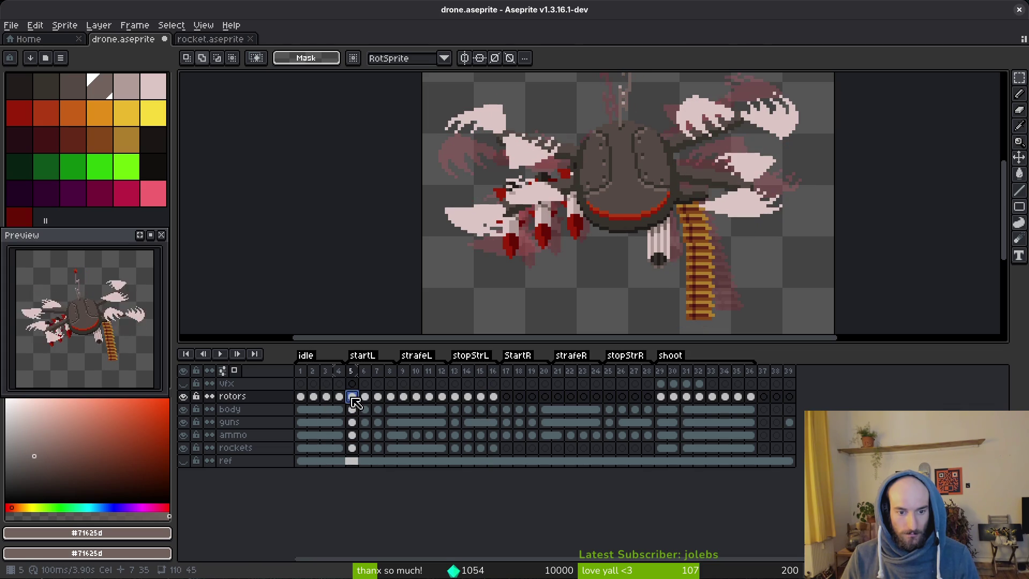
{"action": "left_click", "coordinate": [391, 397]}
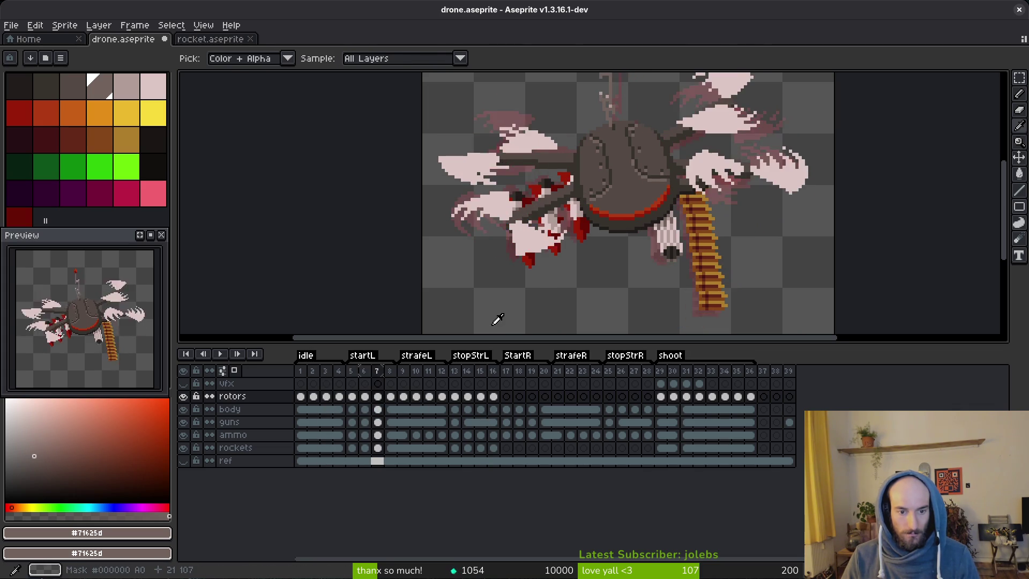
{"action": "key", "text": "Right"}
{"action": "key", "text": "Right"}
{"action": "key", "text": "Right"}
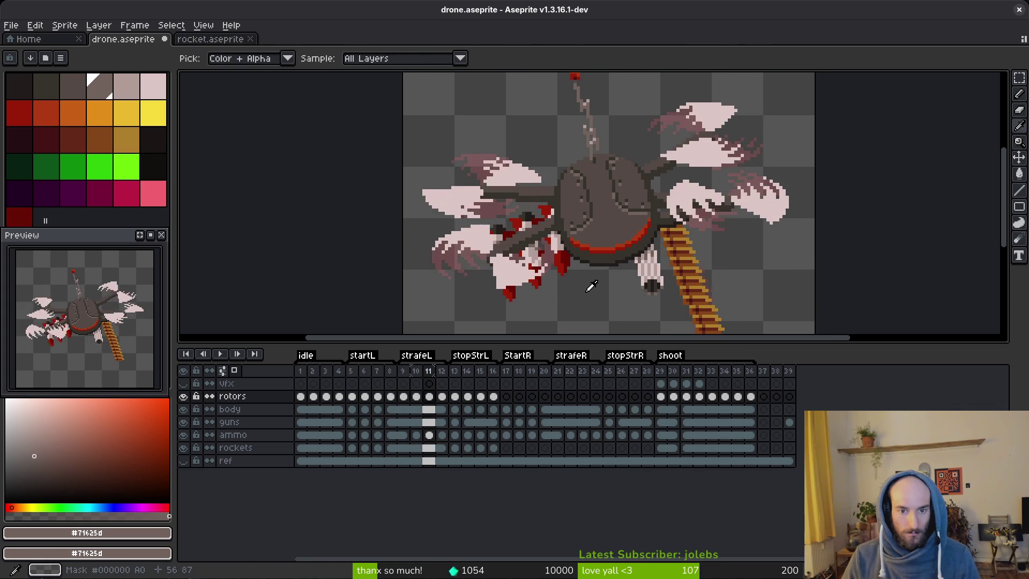
{"action": "key", "text": "Right"}
{"action": "key", "text": "Right"}
{"action": "key", "text": "Right"}
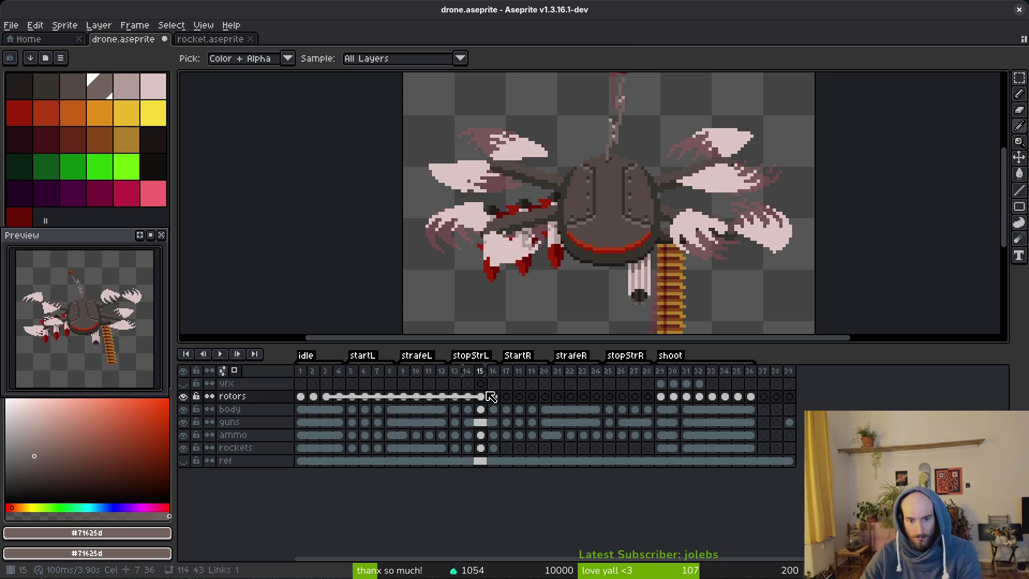
Paste rotors into frames 27–28 and link frames 15–27, then undo the linking.
{"action": "left_click_drag", "start_coordinate": [486, 399], "coordinate": [493, 397]}
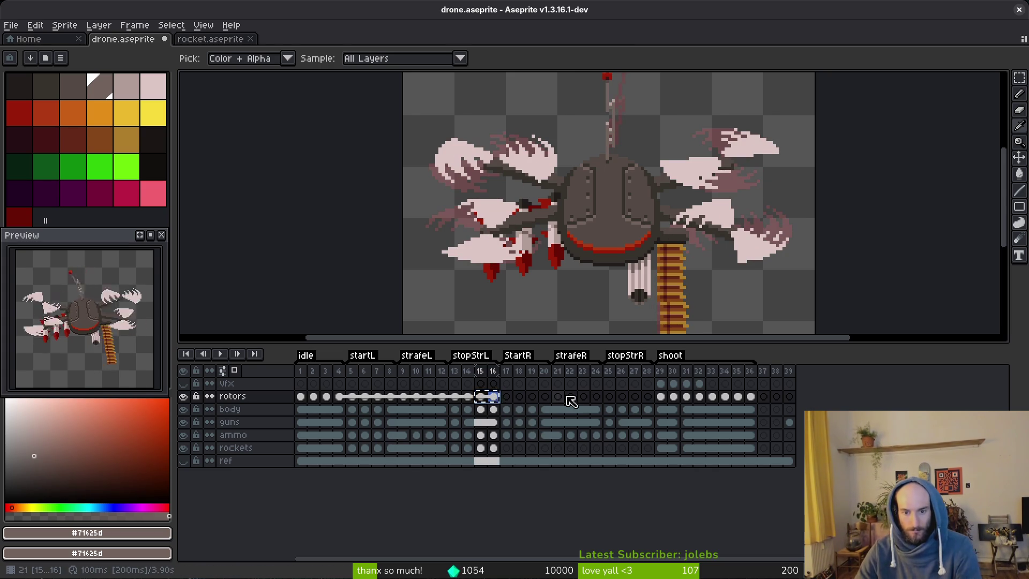
{"action": "left_click", "coordinate": [636, 401]}
{"action": "key", "text": "ctrl+v"}
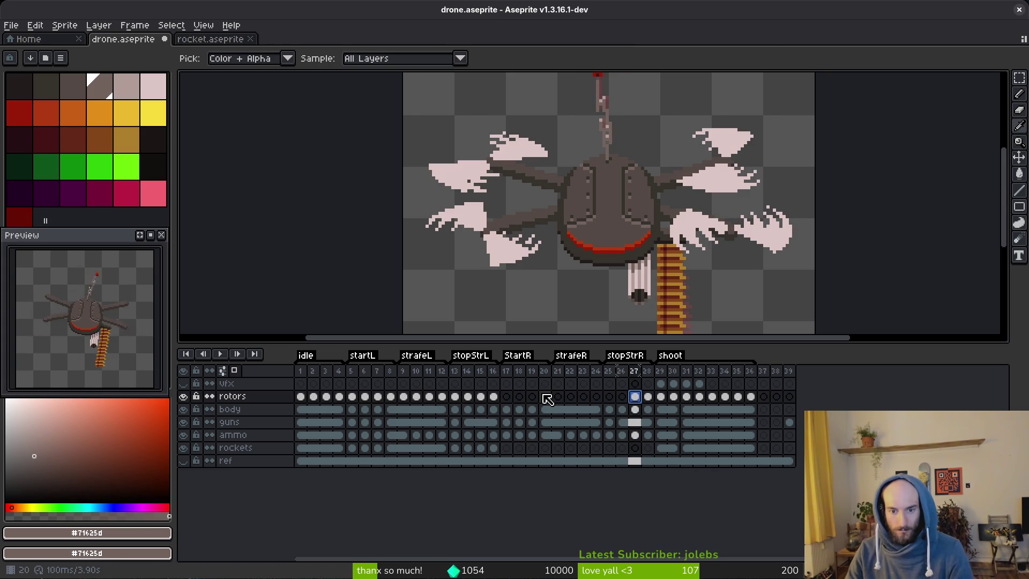
{"action": "left_click", "coordinate": [487, 400]}
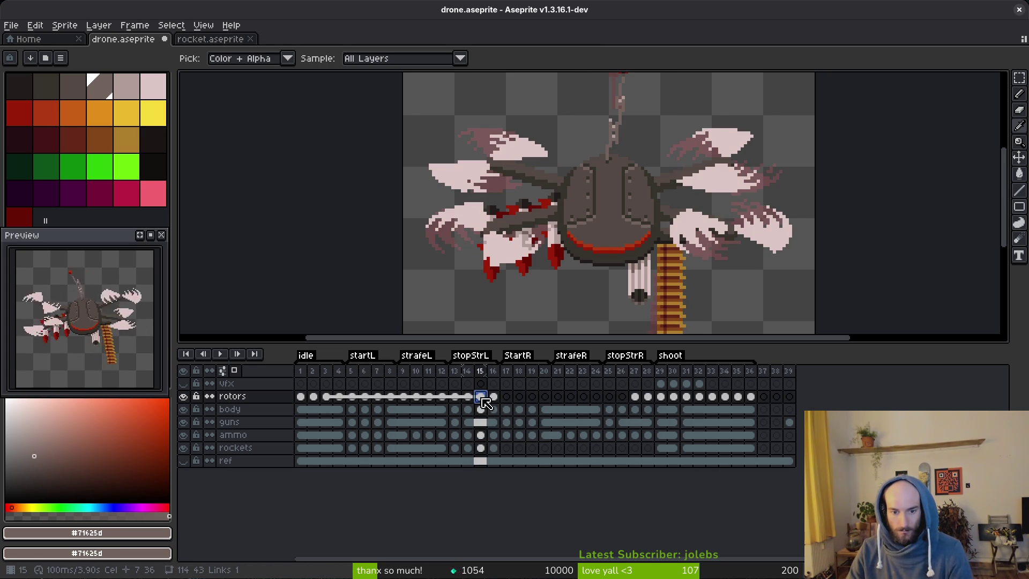
{"action": "left_click", "coordinate": [636, 399], "text": "shift"}
{"action": "right_click", "coordinate": [636, 399]}
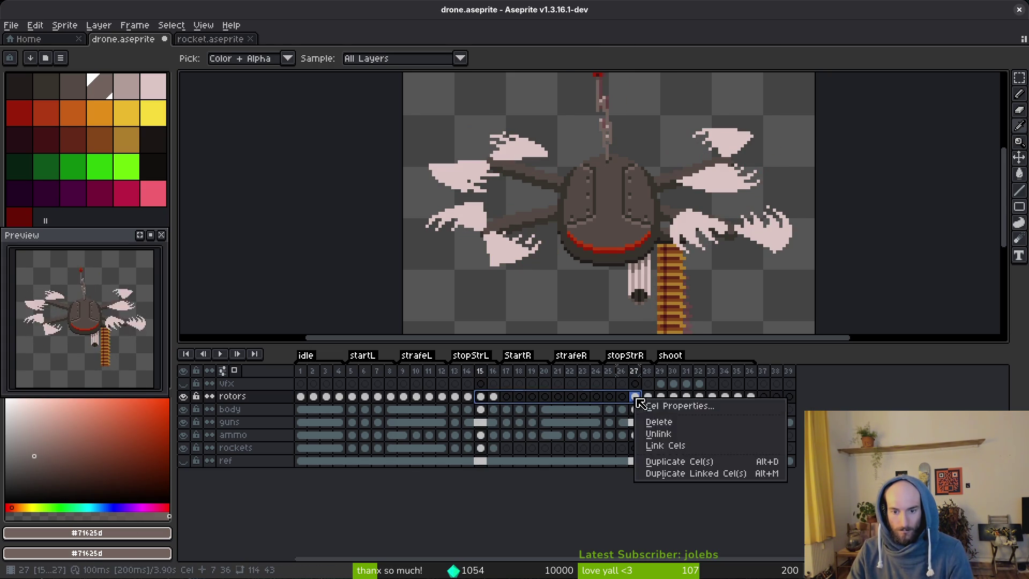
{"action": "left_click", "coordinate": [675, 451]}
{"action": "left_click", "coordinate": [481, 397]}
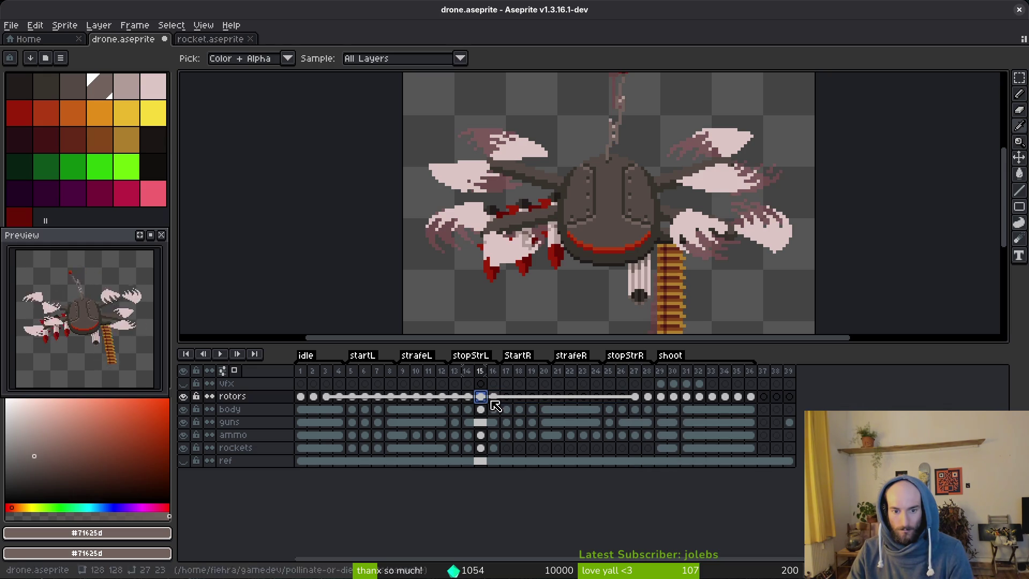
{"action": "key", "text": "ctrl+z"}
{"action": "key", "text": "ctrl+z"}
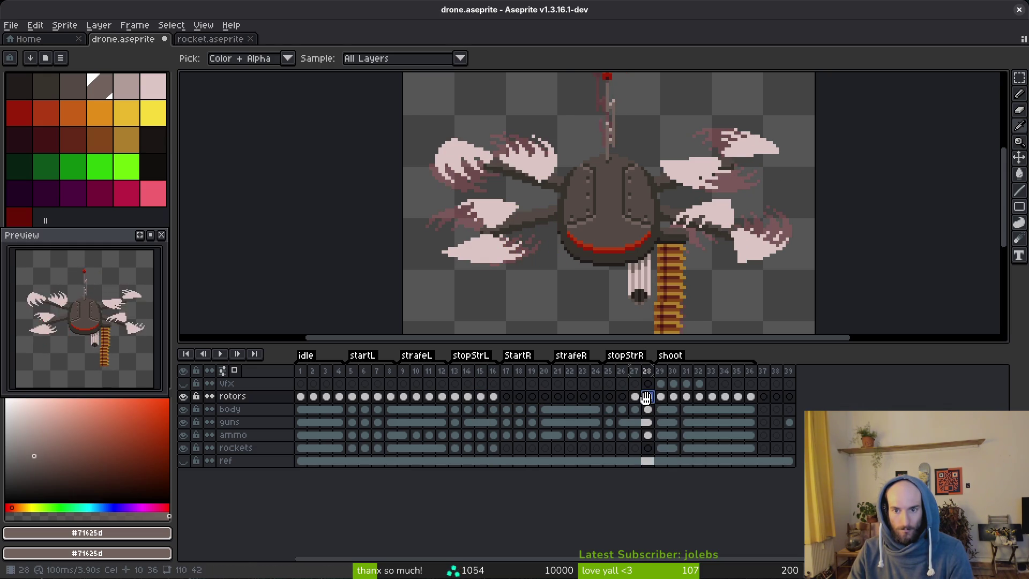
Link the rotors cels of frames 16–28 and save drone.aseprite.
{"action": "left_click", "coordinate": [493, 396]}
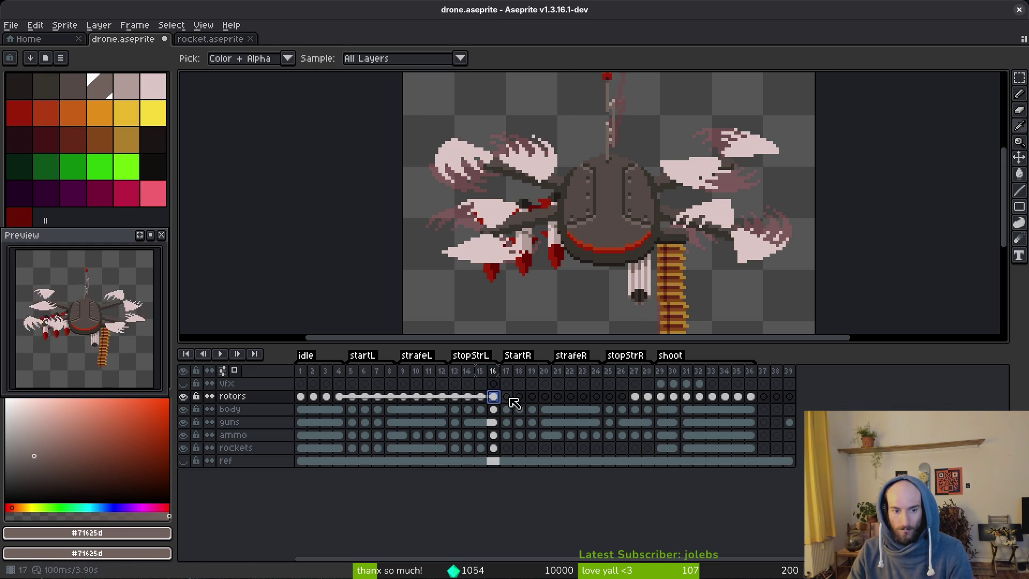
{"action": "left_click", "coordinate": [653, 400], "text": "shift"}
{"action": "right_click", "coordinate": [654, 401]}
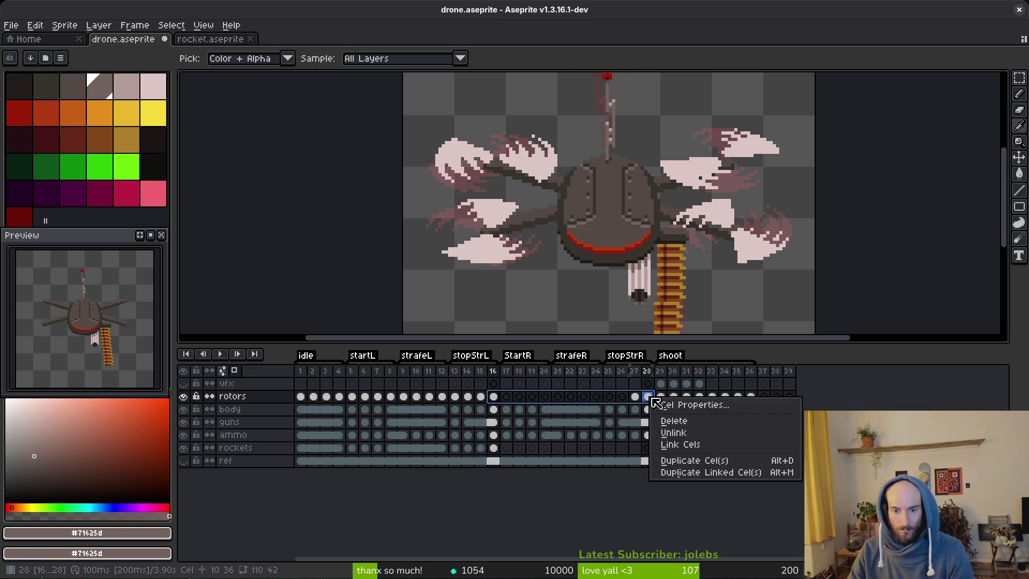
{"action": "left_click", "coordinate": [696, 444]}
{"action": "key", "text": "ctrl+s"}
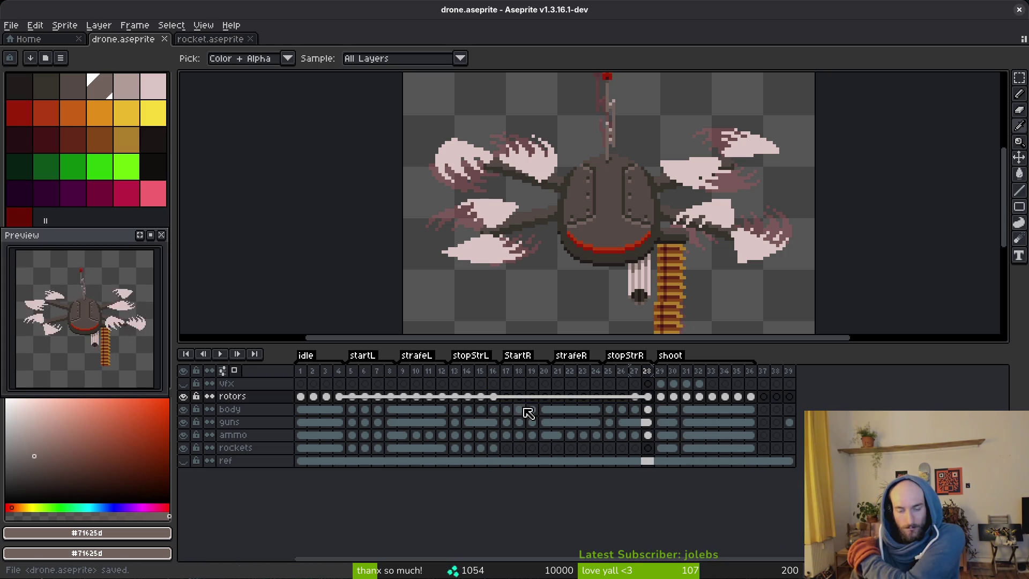
Copy idle rotor cels 1–4 into frames 17–20 and hide the guns, ammo and rockets layers.
{"action": "left_click", "coordinate": [506, 397]}
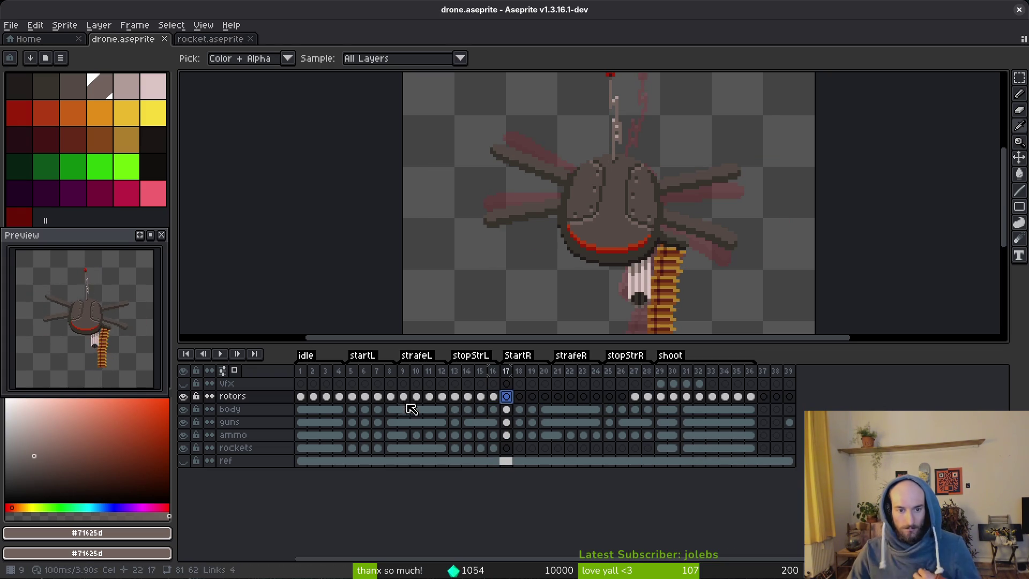
{"action": "left_click", "coordinate": [353, 397]}
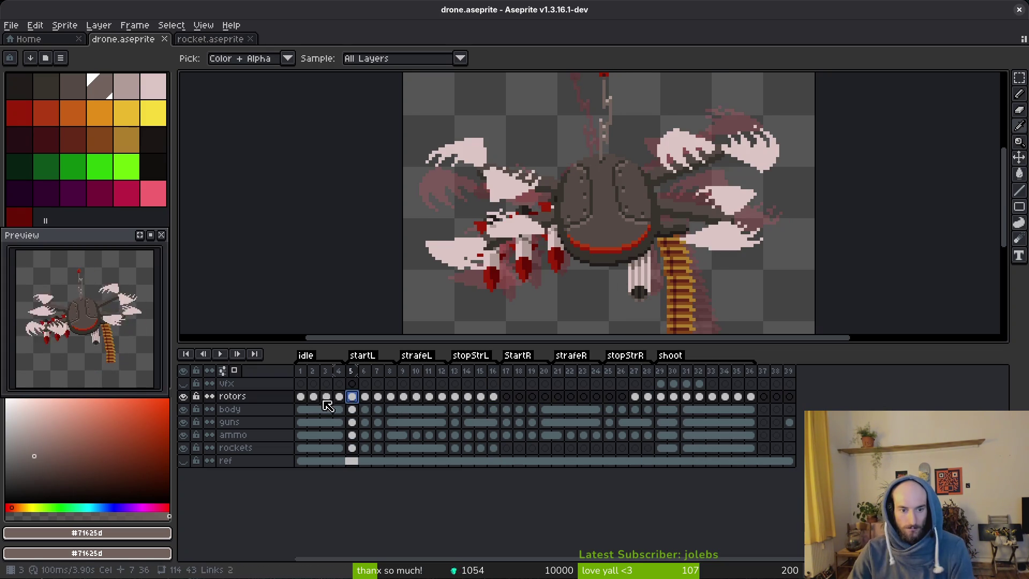
{"action": "left_click", "coordinate": [300, 396]}
{"action": "left_click", "coordinate": [341, 397], "text": "shift"}
{"action": "key", "text": "ctrl+c"}
{"action": "left_click", "coordinate": [507, 397]}
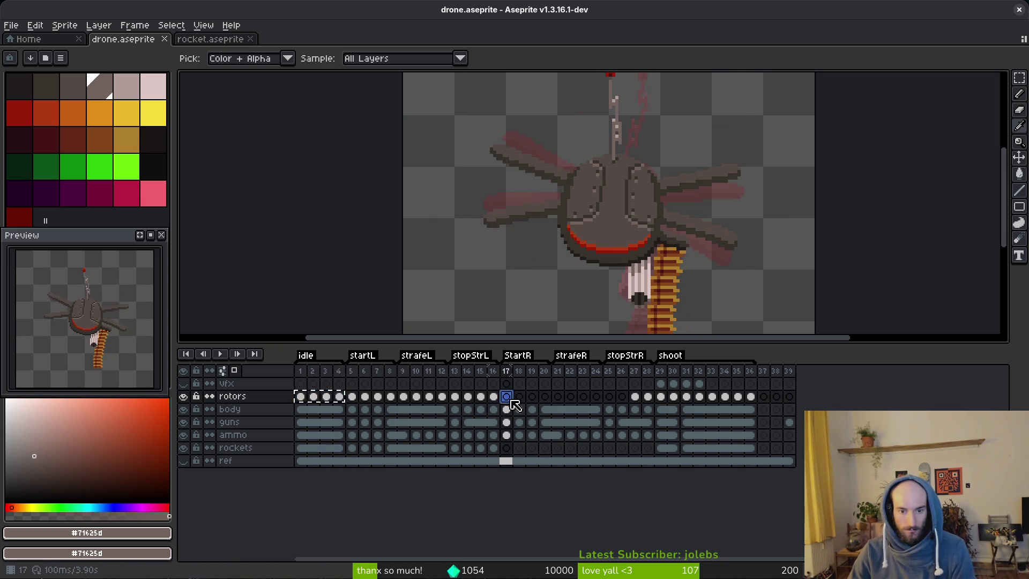
{"action": "key", "text": "ctrl+v"}
{"action": "key", "text": "m"}
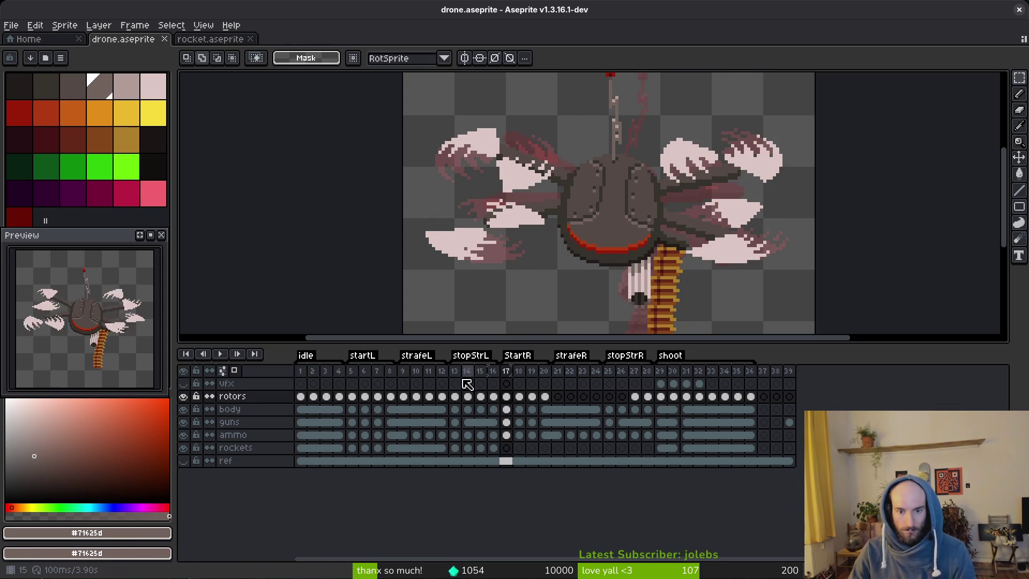
{"action": "left_click_drag", "start_coordinate": [188, 424], "coordinate": [185, 448]}
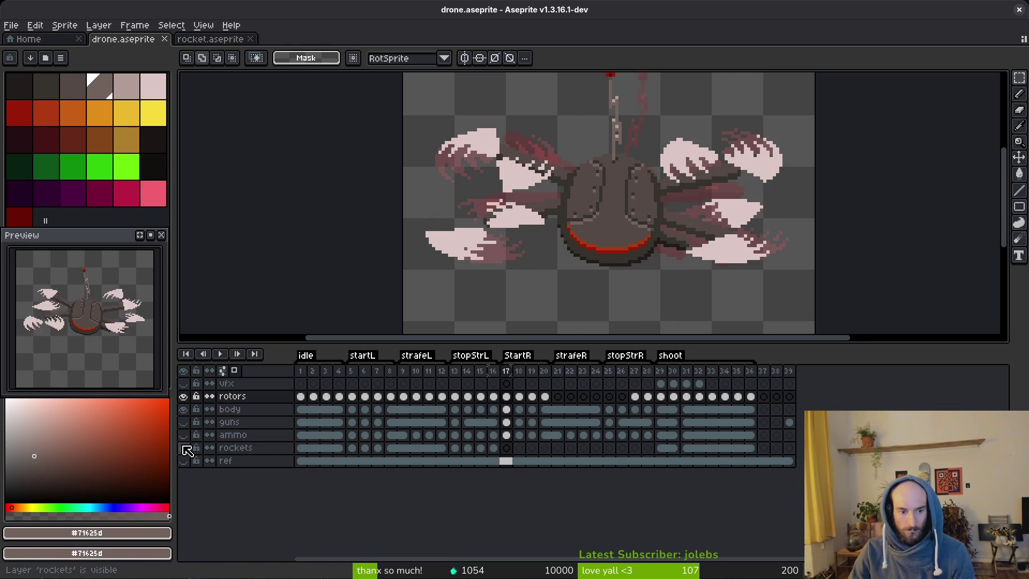
Show the ref layer, replace its dark green backdrop with bright green, and save.
{"action": "left_click", "coordinate": [184, 461]}
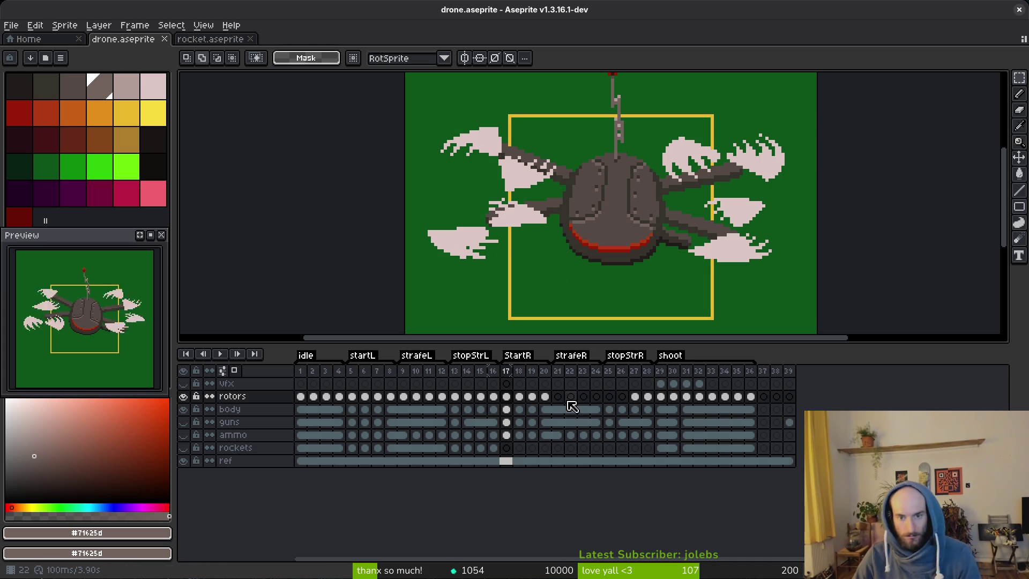
{"action": "left_click", "coordinate": [493, 461]}
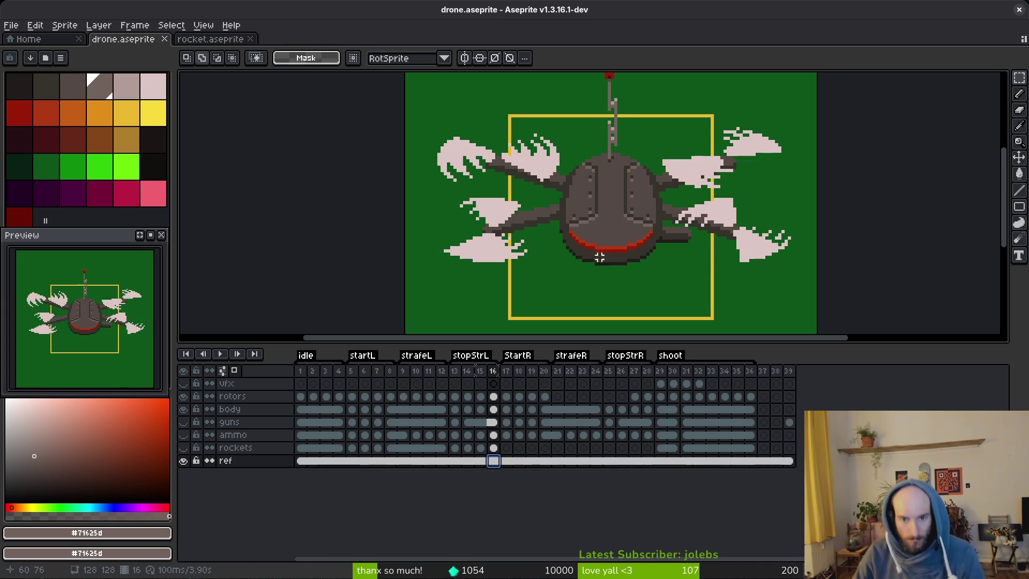
{"action": "left_click", "coordinate": [429, 300], "text": "alt"}
{"action": "right_click", "coordinate": [73, 166]}
{"action": "key", "text": "shift+r"}
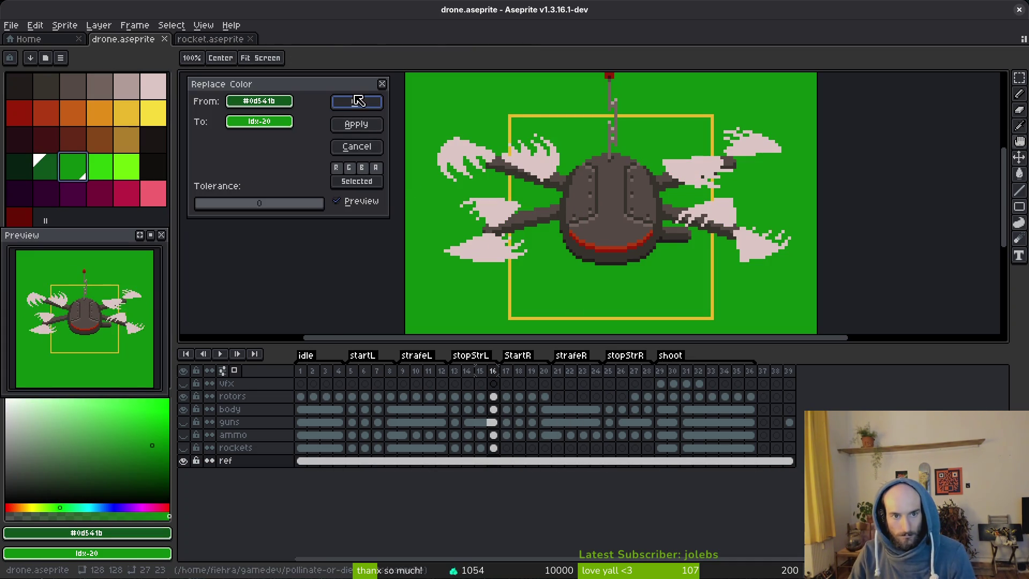
{"action": "left_click", "coordinate": [356, 101]}
{"action": "key", "text": "m"}
{"action": "key", "text": "ctrl+s"}
On frame 21, preview brown and darker replacements for the green backdrop without applying them.
{"action": "left_click", "coordinate": [559, 418]}
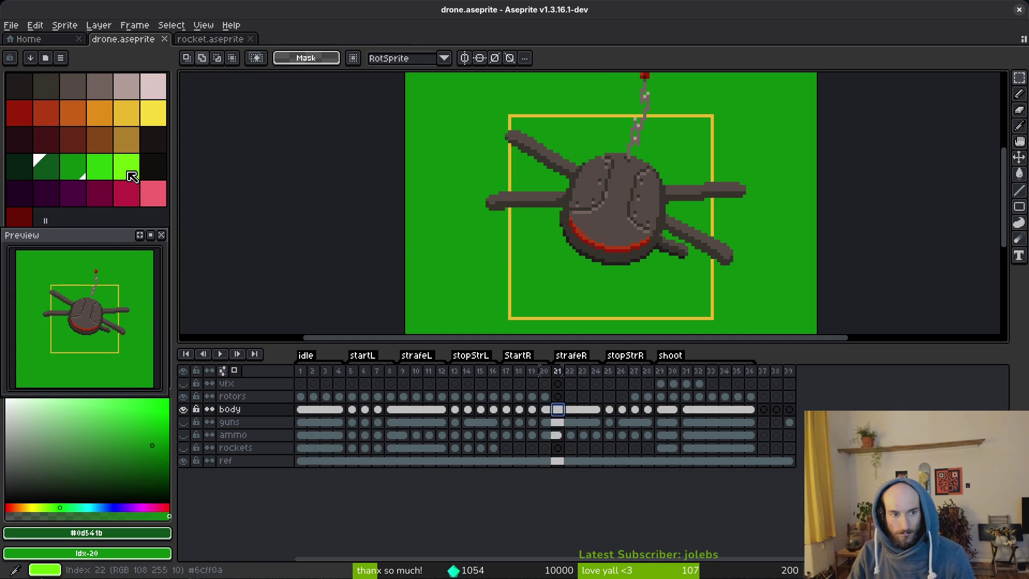
{"action": "left_click", "coordinate": [476, 257], "text": "alt"}
{"action": "right_click", "coordinate": [107, 140]}
{"action": "key", "text": "shift+r"}
{"action": "key", "text": "Escape"}
{"action": "left_click", "coordinate": [556, 461]}
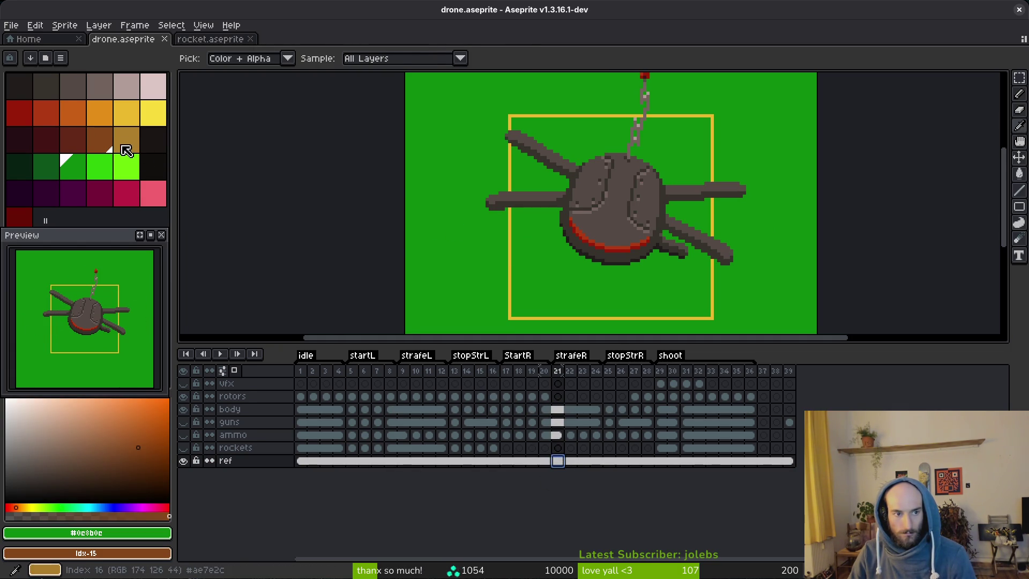
{"action": "key", "text": "shift+r"}
{"action": "key", "text": "Escape"}
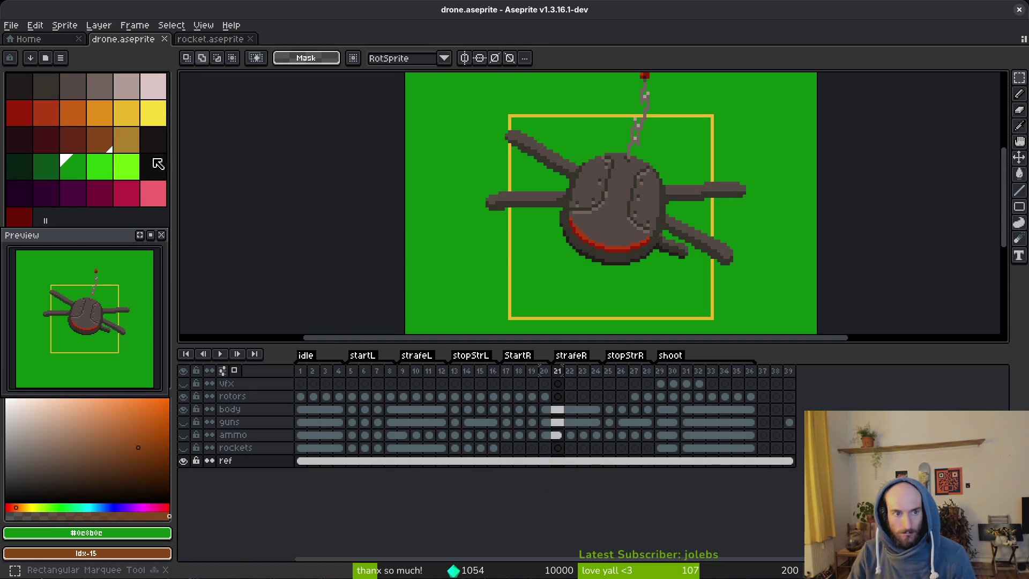
{"action": "right_click", "coordinate": [83, 145]}
{"action": "key", "text": "shift+r"}
{"action": "key", "text": "Escape"}
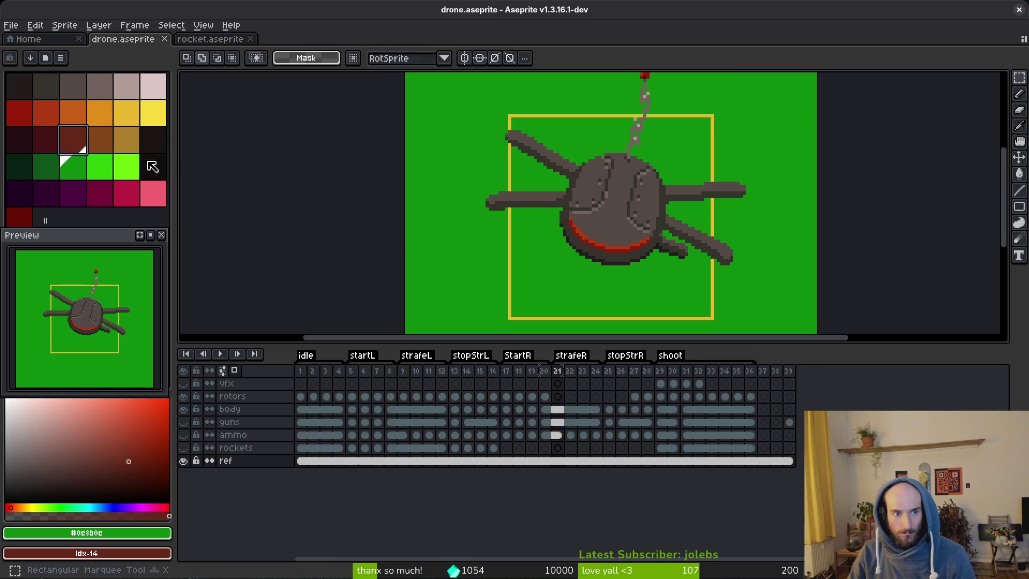
Try other browns and orange, then turn the backdrop red-orange.
{"action": "right_click", "coordinate": [133, 146]}
{"action": "key", "text": "shift+r"}
{"action": "key", "text": "Escape"}
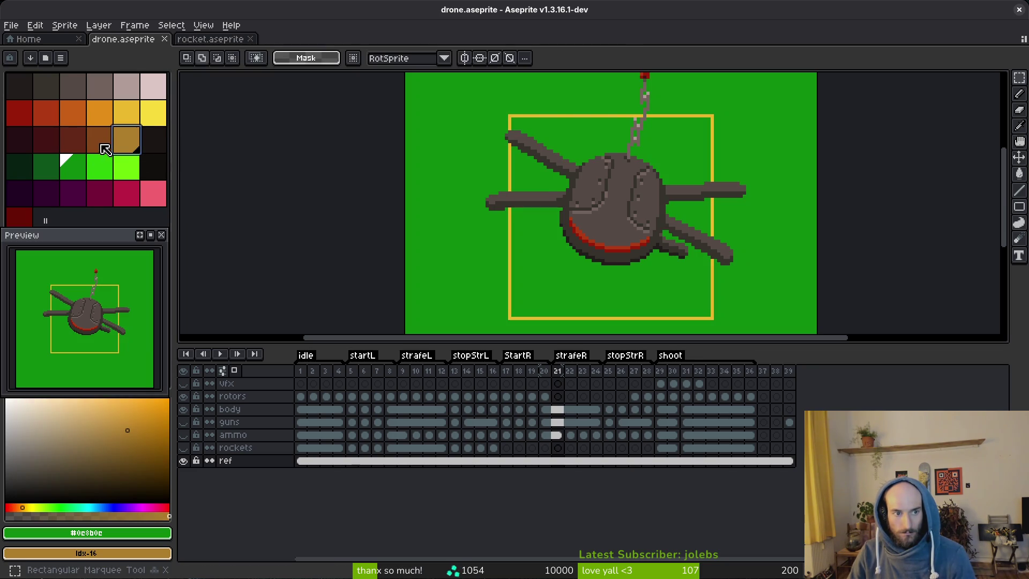
{"action": "right_click", "coordinate": [100, 139]}
{"action": "key", "text": "shift+r"}
{"action": "key", "text": "Escape"}
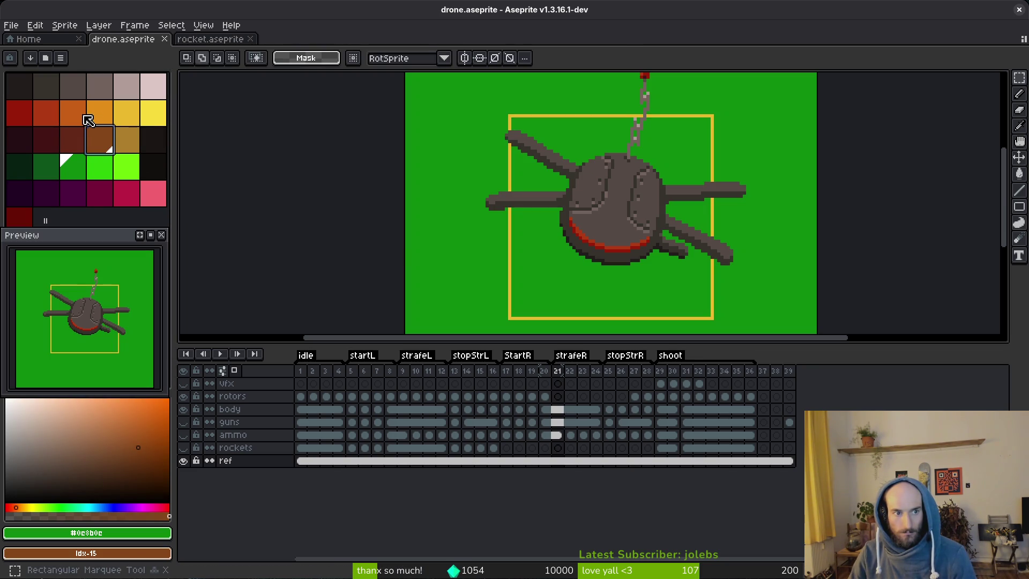
{"action": "right_click", "coordinate": [73, 112]}
{"action": "key", "text": "shift+r"}
{"action": "key", "text": "Escape"}
{"action": "right_click", "coordinate": [46, 121]}
{"action": "key", "text": "shift+r"}
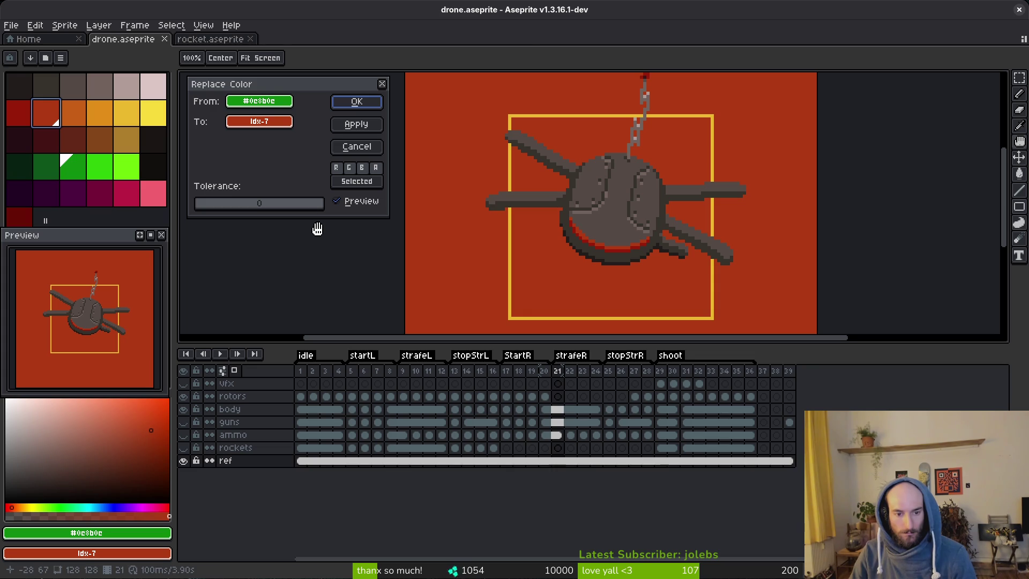
{"action": "left_click", "coordinate": [372, 101]}
Briefly show and hide the ammo and guns layers against the red-orange backdrop.
{"action": "left_click", "coordinate": [185, 435]}
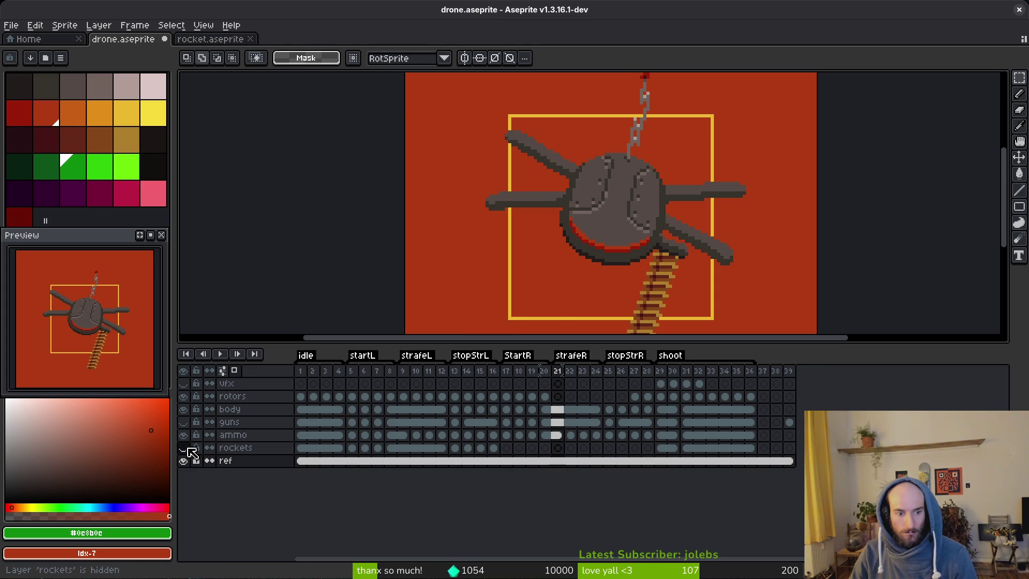
{"action": "left_click", "coordinate": [183, 434]}
{"action": "left_click", "coordinate": [183, 421]}
{"action": "left_click", "coordinate": [183, 421]}
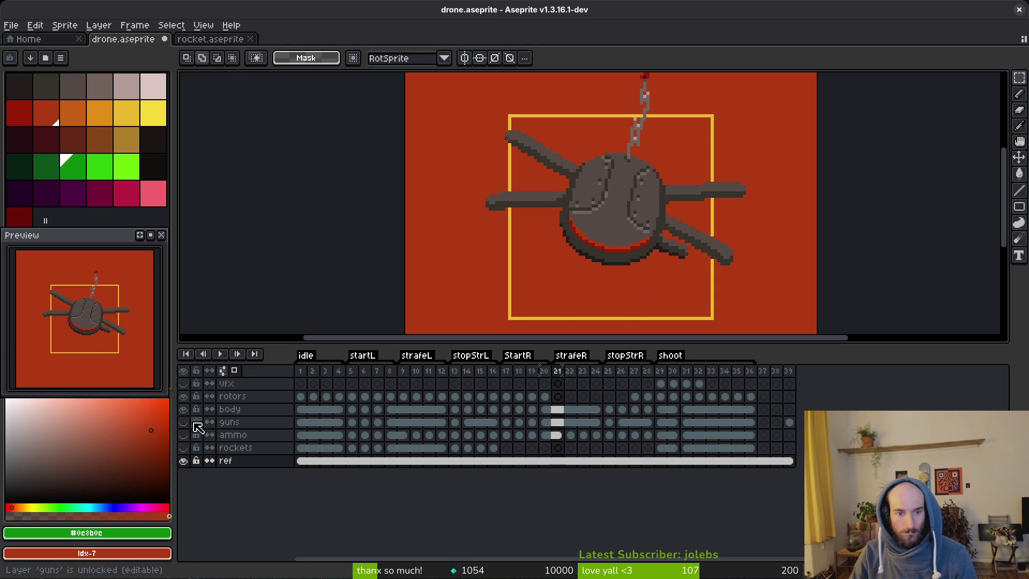
Turn the red-orange backdrop back to bright green and save drone.aseprite.
{"action": "left_click", "coordinate": [333, 260], "text": "alt"}
{"action": "right_click", "coordinate": [81, 167]}
{"action": "key", "text": "shift+r"}
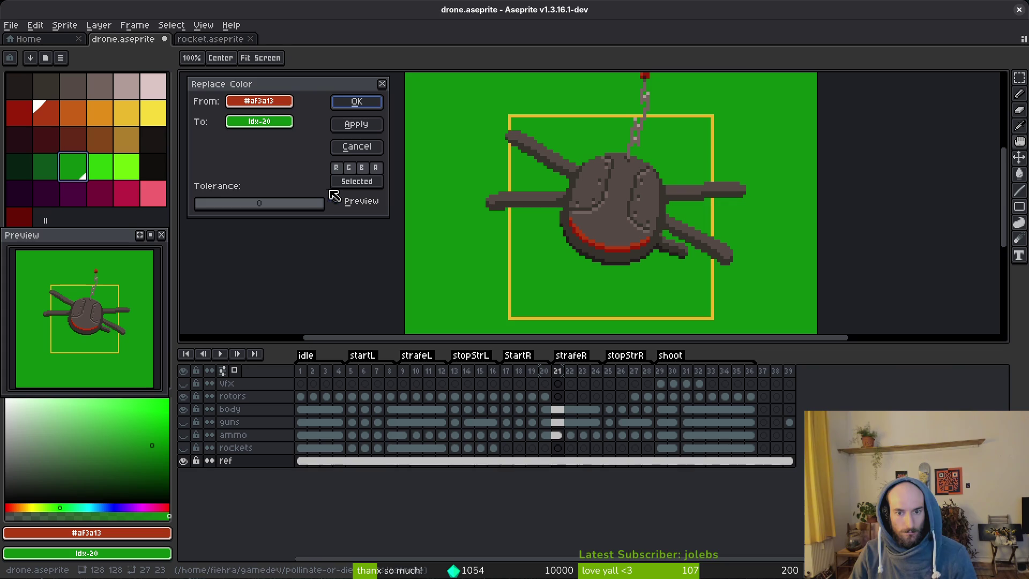
{"action": "left_click", "coordinate": [353, 104]}
{"action": "key", "text": "ctrl+s"}
On frame 17's rotors cel, nudge the left rotor up two pixels and one left.
{"action": "left_click", "coordinate": [589, 434]}
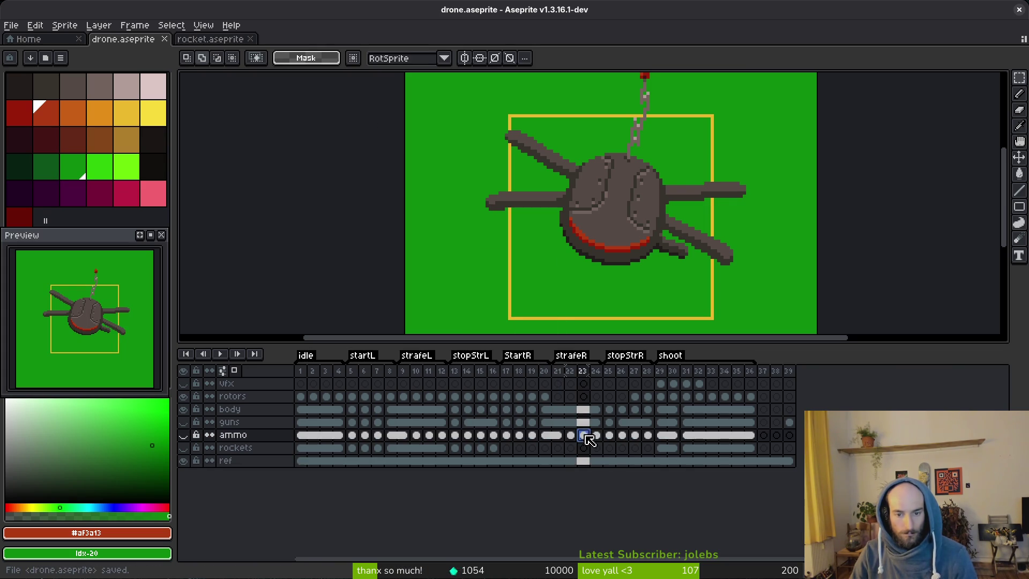
{"action": "key", "text": "Left"}
{"action": "key", "text": "Left"}
{"action": "key", "text": "Left"}
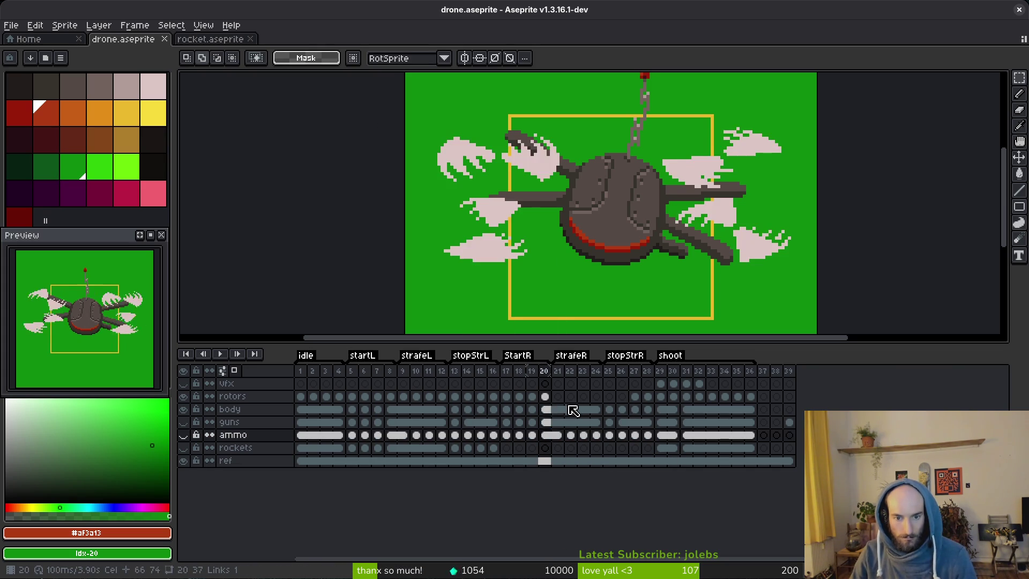
{"action": "key", "text": "Left"}
{"action": "key", "text": "Left"}
{"action": "key", "text": "Left"}
{"action": "key", "text": "Right"}
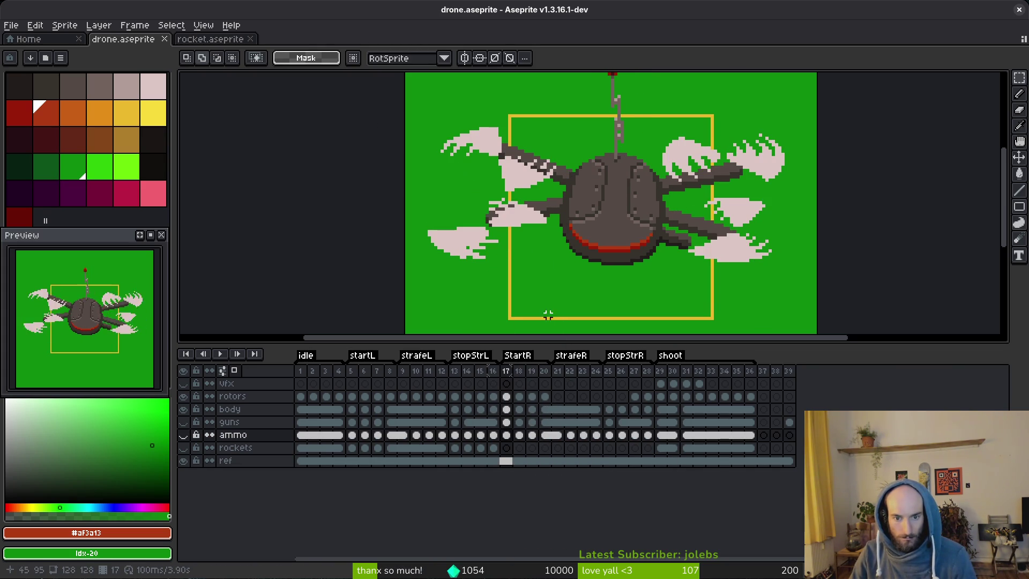
{"action": "mouse_move", "coordinate": [436, 109]}
{"action": "left_mouse_down"}
{"action": "mouse_move", "coordinate": [446, 135]}
{"action": "mouse_move", "coordinate": [555, 219]}
{"action": "left_mouse_up"}
{"action": "scroll", "coordinate": [554, 220], "scroll_direction": "up", "scroll_amount": 2}
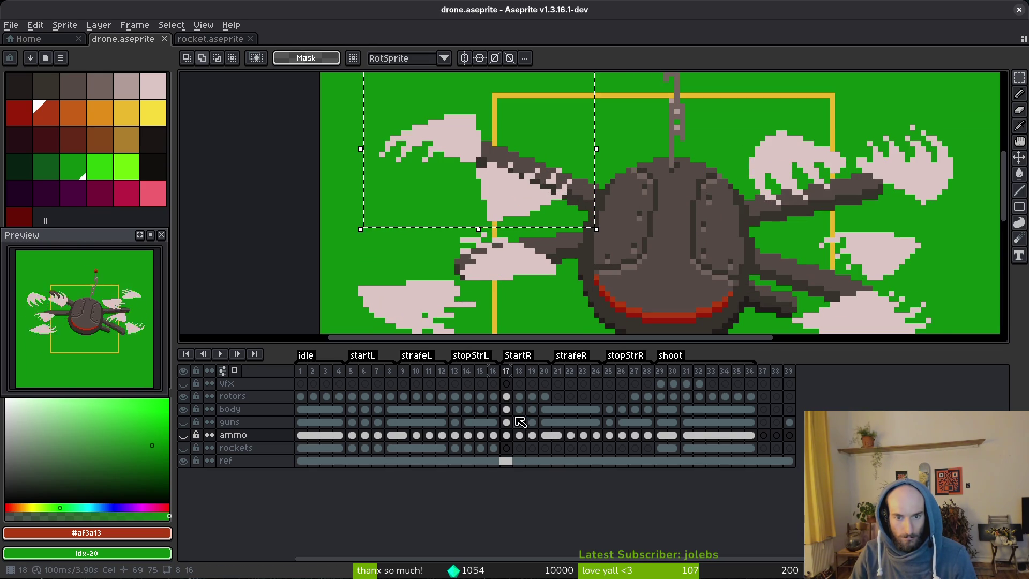
{"action": "left_click", "coordinate": [506, 396]}
{"action": "scroll", "coordinate": [511, 236], "scroll_direction": "up", "scroll_amount": 1}
{"action": "left_click", "coordinate": [511, 236]}
{"action": "mouse_move", "coordinate": [511, 235]}
{"action": "left_mouse_down"}
{"action": "mouse_move", "coordinate": [489, 223]}
{"action": "mouse_move", "coordinate": [500, 224]}
{"action": "left_mouse_up"}
{"action": "key", "text": "Return"}
Reselect the left rotor blades on frame 17 and move them up one pixel.
{"action": "scroll", "coordinate": [634, 236], "scroll_direction": "down", "scroll_amount": 2}
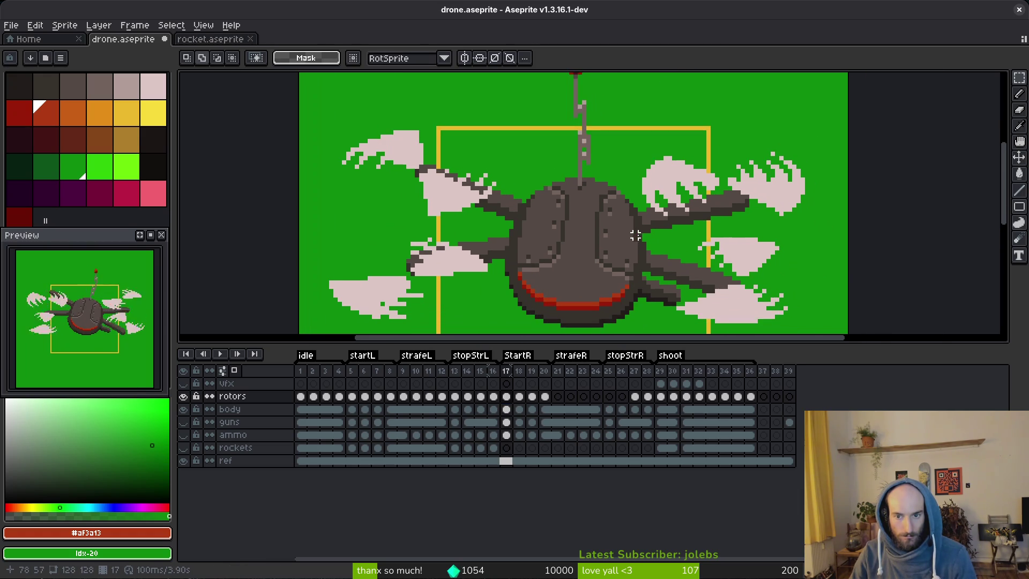
{"action": "scroll", "coordinate": [617, 225], "scroll_direction": "left", "scroll_amount": 3}
{"action": "scroll", "coordinate": [616, 225], "scroll_direction": "down", "scroll_amount": 2}
{"action": "left_click_drag", "start_coordinate": [372, 182], "coordinate": [582, 313]}
{"action": "key", "text": "ctrl+d"}
{"action": "mouse_move", "coordinate": [386, 181]}
{"action": "left_mouse_down"}
{"action": "mouse_move", "coordinate": [518, 275]}
{"action": "mouse_move", "coordinate": [578, 300]}
{"action": "left_mouse_up"}
{"action": "scroll", "coordinate": [536, 211], "scroll_direction": "up", "scroll_amount": 1}
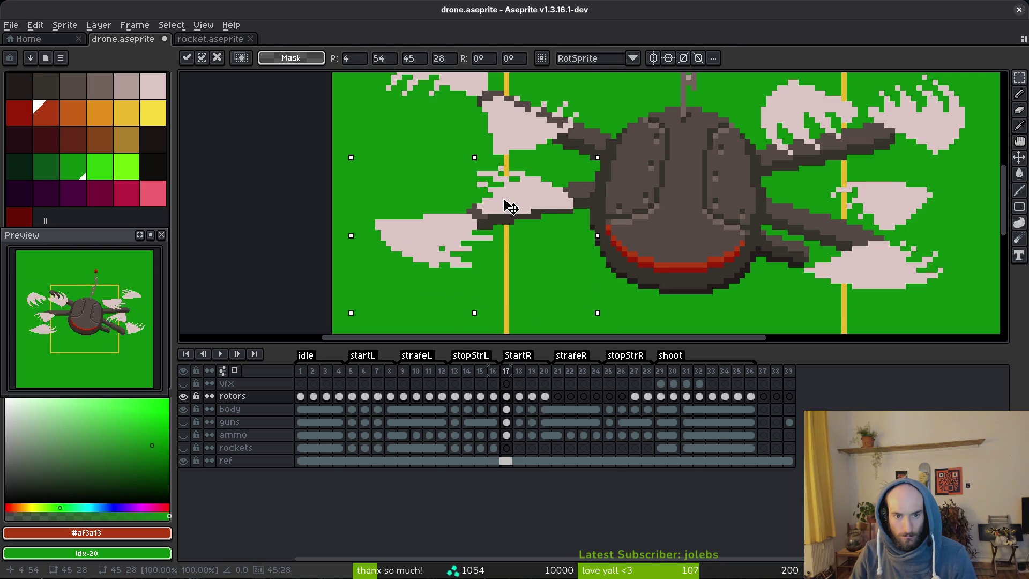
{"action": "left_click_drag", "start_coordinate": [509, 208], "coordinate": [509, 203]}
{"action": "key", "text": "ctrl+d"}
Shift the right rotor one pixel up-left and the upper-right rotor one pixel right.
{"action": "scroll", "coordinate": [560, 243], "scroll_direction": "right", "scroll_amount": 3}
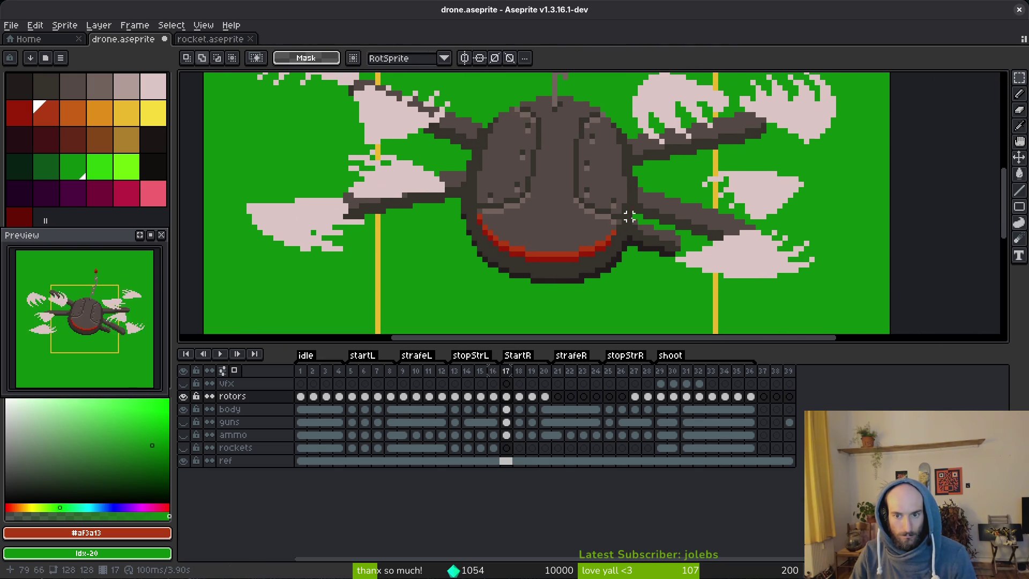
{"action": "mouse_move", "coordinate": [635, 178]}
{"action": "left_mouse_down"}
{"action": "mouse_move", "coordinate": [850, 292]}
{"action": "mouse_move", "coordinate": [843, 302]}
{"action": "left_mouse_up"}
{"action": "mouse_move", "coordinate": [751, 268]}
{"action": "left_mouse_down"}
{"action": "mouse_move", "coordinate": [721, 252]}
{"action": "mouse_move", "coordinate": [745, 262]}
{"action": "left_mouse_up"}
{"action": "key", "text": "ctrl+d"}
{"action": "scroll", "coordinate": [780, 232], "scroll_direction": "up", "scroll_amount": 3}
{"action": "scroll", "coordinate": [780, 232], "scroll_direction": "right", "scroll_amount": 2}
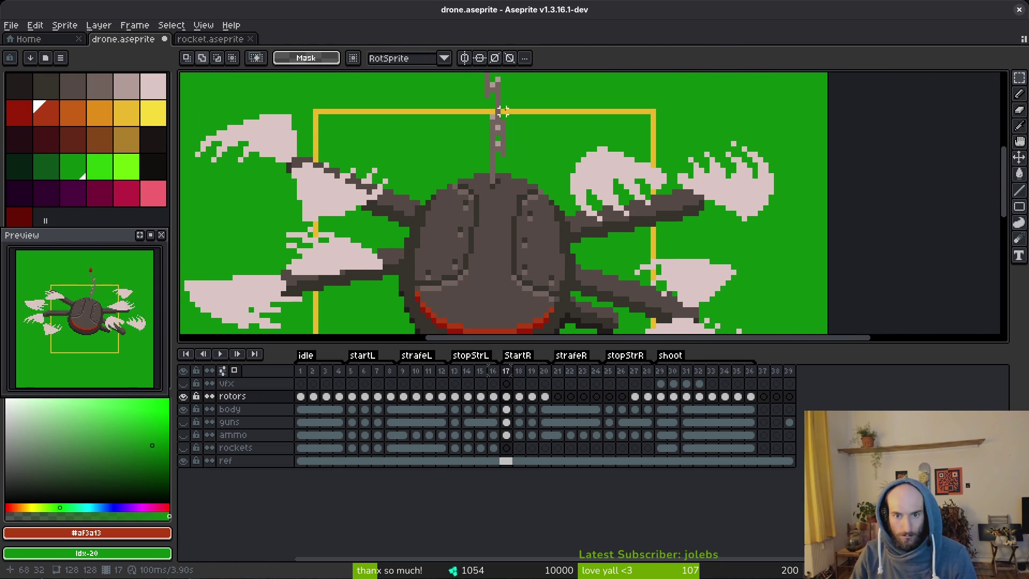
{"action": "left_click_drag", "start_coordinate": [578, 133], "coordinate": [824, 250]}
{"action": "key", "text": "Right"}
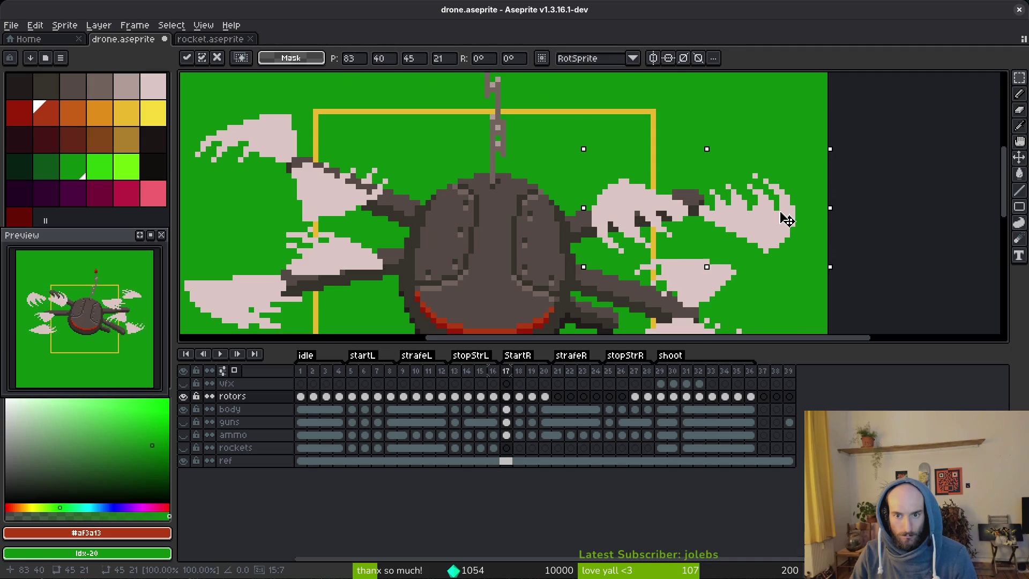
{"action": "key", "text": "ctrl+d"}
On frame 18, move the left rotors 2 pixels right and 1 up.
{"action": "scroll", "coordinate": [787, 206], "scroll_direction": "down", "scroll_amount": 3}
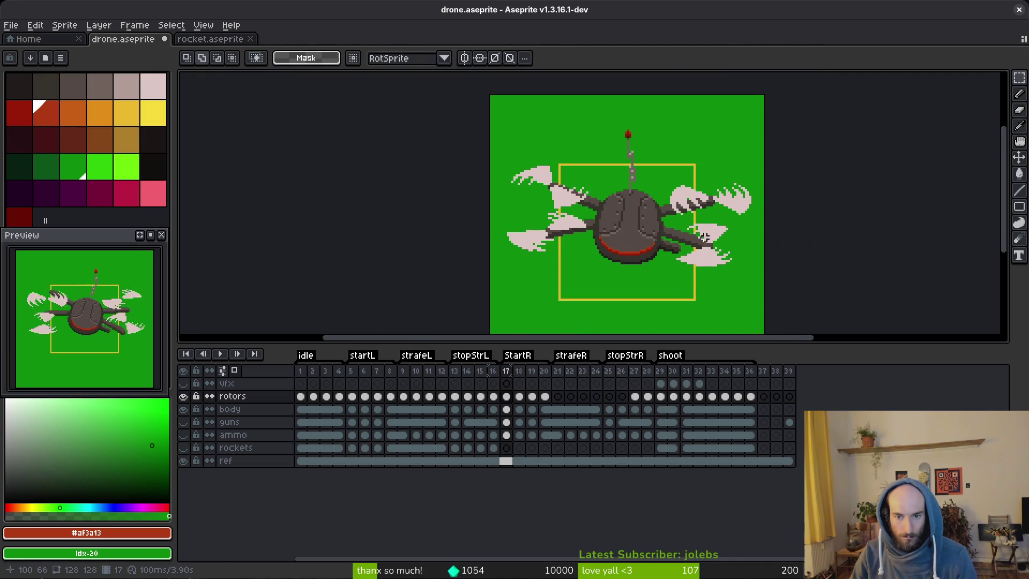
{"action": "key", "text": "Right"}
{"action": "scroll", "coordinate": [564, 233], "scroll_direction": "up", "scroll_amount": 3}
{"action": "scroll", "coordinate": [551, 172], "scroll_direction": "up", "scroll_amount": 3}
{"action": "mouse_move", "coordinate": [435, 111]}
{"action": "left_mouse_down"}
{"action": "mouse_move", "coordinate": [654, 282]}
{"action": "mouse_move", "coordinate": [665, 277]}
{"action": "left_mouse_up"}
{"action": "left_click_drag", "start_coordinate": [569, 219], "coordinate": [583, 215]}
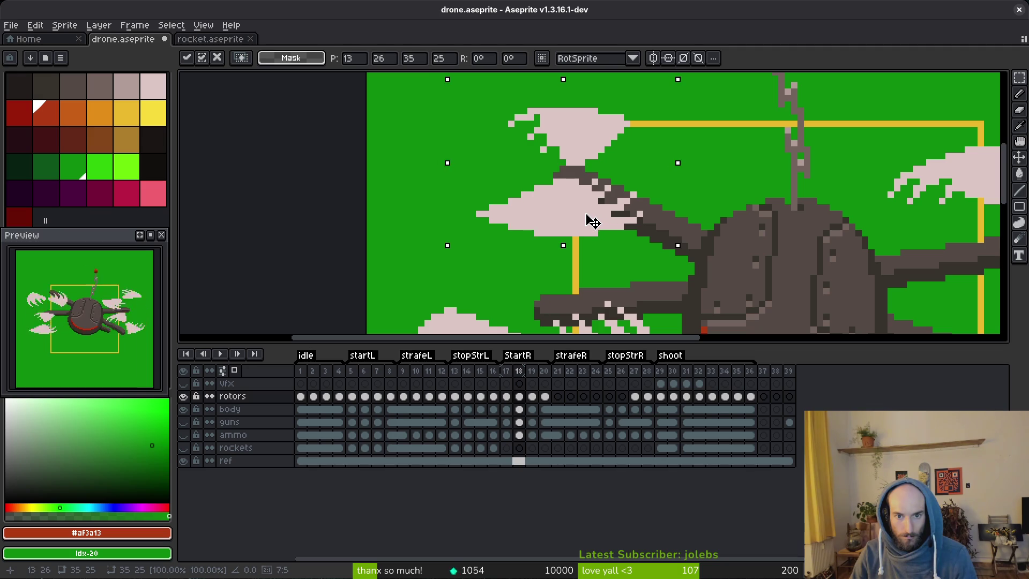
{"action": "key", "text": "ctrl+d"}
Move the selected frame 18 rotor down into place beside the arm.
{"action": "scroll", "coordinate": [745, 200], "scroll_direction": "right", "scroll_amount": 5}
{"action": "scroll", "coordinate": [745, 200], "scroll_direction": "down", "scroll_amount": 3}
{"action": "scroll", "coordinate": [744, 200], "scroll_direction": "right", "scroll_amount": 3}
{"action": "left_click_drag", "start_coordinate": [782, 133], "coordinate": [482, 292]}
{"action": "mouse_move", "coordinate": [599, 216]}
{"action": "left_mouse_down"}
{"action": "mouse_move", "coordinate": [551, 248]}
{"action": "mouse_move", "coordinate": [586, 239]}
{"action": "mouse_move", "coordinate": [593, 248]}
{"action": "left_mouse_up"}
{"action": "key", "text": "Return"}
{"action": "scroll", "coordinate": [593, 248], "scroll_direction": "left", "scroll_amount": 10}
{"action": "scroll", "coordinate": [594, 248], "scroll_direction": "up", "scroll_amount": 2}
Move frame 18's right rotor blades down and right to meet the arm, and save.
{"action": "mouse_move", "coordinate": [334, 175]}
{"action": "left_mouse_down"}
{"action": "mouse_move", "coordinate": [345, 201]}
{"action": "mouse_move", "coordinate": [671, 318]}
{"action": "mouse_move", "coordinate": [601, 257]}
{"action": "mouse_move", "coordinate": [597, 225]}
{"action": "left_mouse_up"}
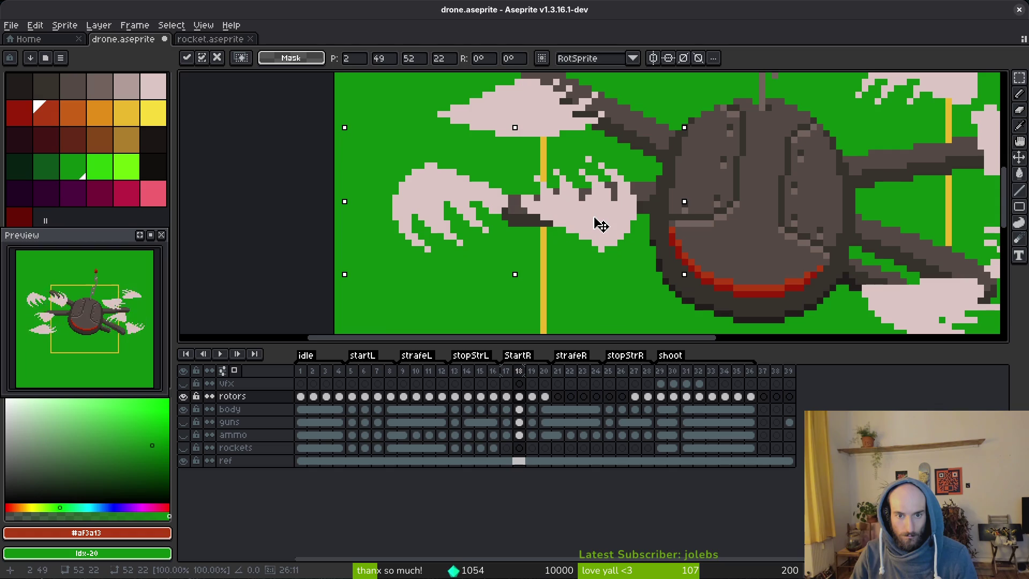
{"action": "scroll", "coordinate": [539, 271], "scroll_direction": "up", "scroll_amount": 2}
{"action": "scroll", "coordinate": [539, 270], "scroll_direction": "right", "scroll_amount": 5}
{"action": "mouse_move", "coordinate": [537, 85]}
{"action": "left_mouse_down"}
{"action": "mouse_move", "coordinate": [801, 287]}
{"action": "mouse_move", "coordinate": [834, 252]}
{"action": "left_mouse_up"}
{"action": "mouse_move", "coordinate": [712, 232]}
{"action": "left_mouse_down"}
{"action": "mouse_move", "coordinate": [721, 273]}
{"action": "mouse_move", "coordinate": [720, 264]}
{"action": "left_mouse_up"}
{"action": "key", "text": "ctrl+s"}
{"action": "scroll", "coordinate": [695, 239], "scroll_direction": "down", "scroll_amount": 1}
{"action": "scroll", "coordinate": [695, 239], "scroll_direction": "down", "scroll_amount": 1}
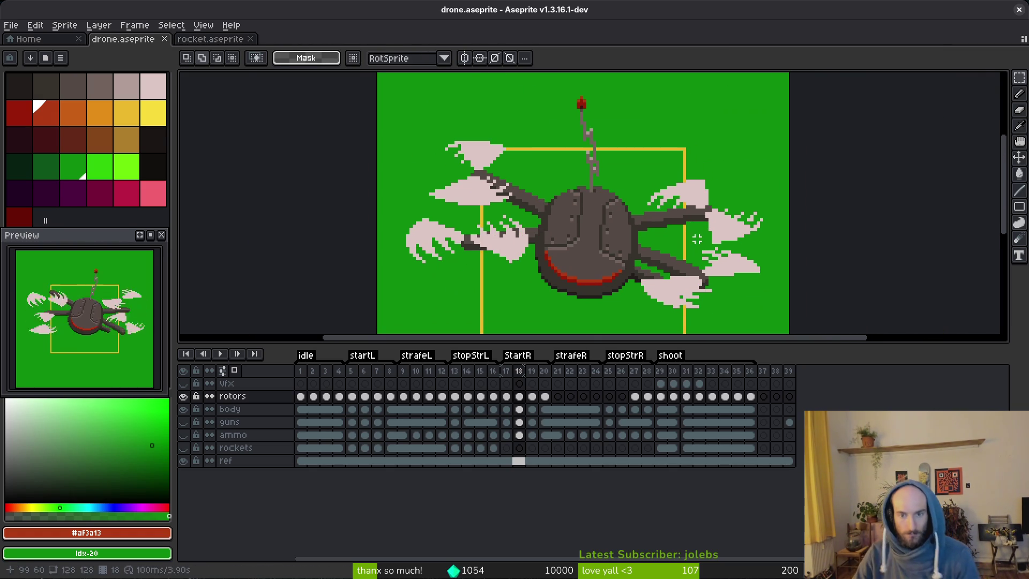
{"action": "key", "text": "period"}
{"action": "key", "text": "period"}
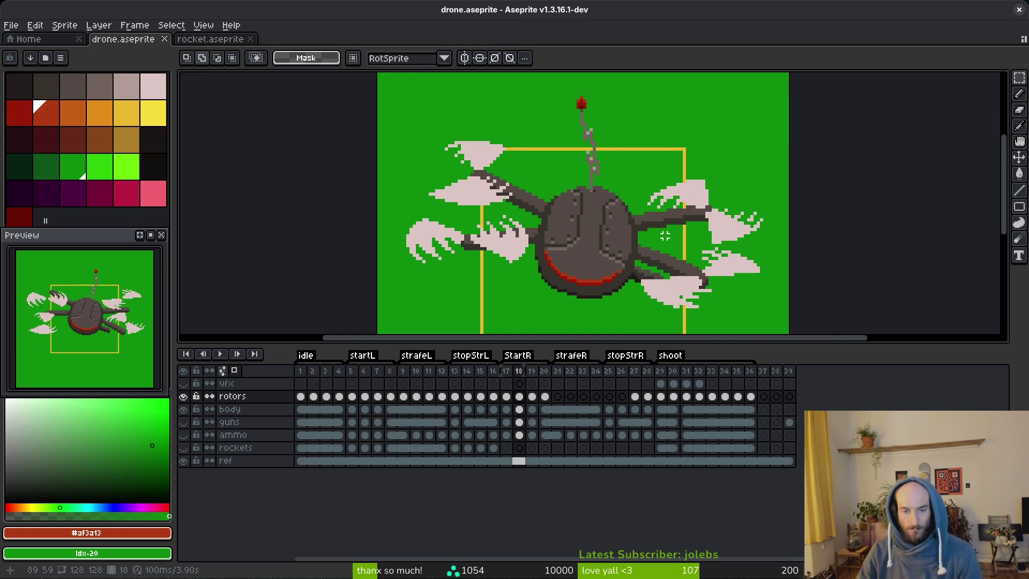
On frame 19, select the right-side rotor blades and move them down against the arm.
{"action": "key", "text": "comma"}
{"action": "scroll", "coordinate": [679, 293], "scroll_direction": "up", "scroll_amount": 2}
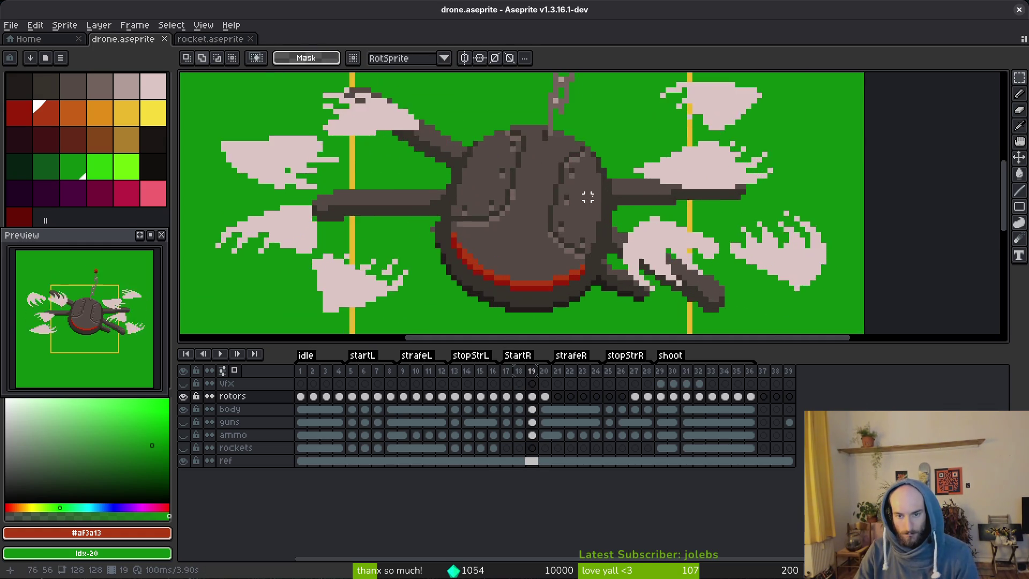
{"action": "left_click_drag", "start_coordinate": [679, 293], "coordinate": [524, 240]}
{"action": "left_click_drag", "start_coordinate": [457, 133], "coordinate": [719, 276]}
{"action": "left_click_drag", "start_coordinate": [643, 195], "coordinate": [632, 239]}
{"action": "scroll", "coordinate": [445, 88], "scroll_direction": "up", "scroll_amount": 3}
{"action": "mouse_move", "coordinate": [442, 84]}
{"action": "left_mouse_down"}
{"action": "mouse_move", "coordinate": [493, 131]}
{"action": "mouse_move", "coordinate": [662, 234]}
{"action": "left_mouse_up"}
{"action": "mouse_move", "coordinate": [569, 192]}
{"action": "left_mouse_down"}
{"action": "mouse_move", "coordinate": [561, 223]}
{"action": "mouse_move", "coordinate": [608, 239]}
{"action": "mouse_move", "coordinate": [586, 236]}
{"action": "mouse_move", "coordinate": [586, 178]}
{"action": "mouse_move", "coordinate": [466, 179]}
{"action": "mouse_move", "coordinate": [582, 179]}
{"action": "mouse_move", "coordinate": [572, 211]}
{"action": "mouse_move", "coordinate": [583, 229]}
{"action": "left_mouse_up"}
{"action": "key", "text": "ctrl+d"}
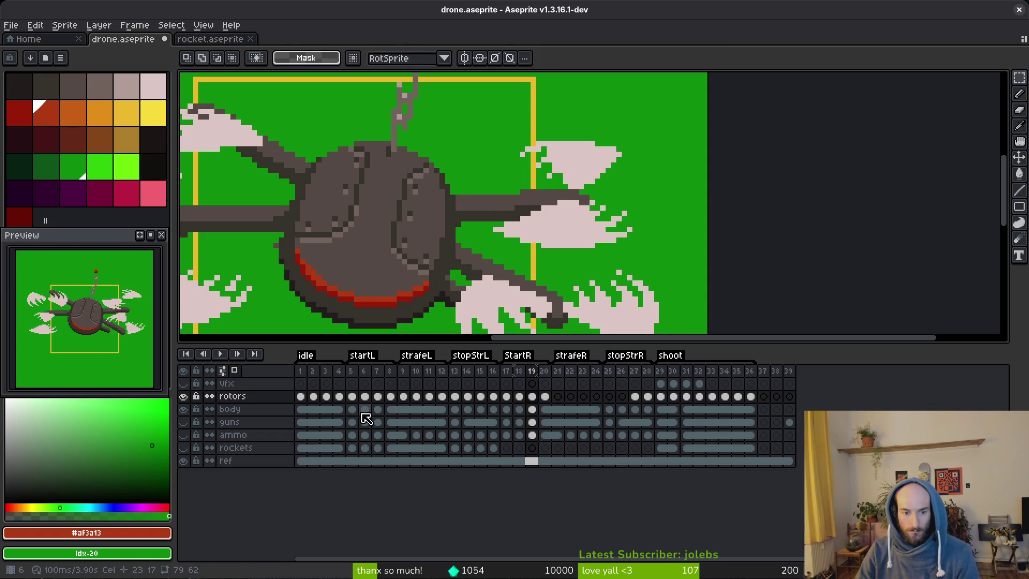
Check frame 7 for reference, then move frame 19's upper left rotor up and right.
{"action": "left_click", "coordinate": [377, 397]}
{"action": "mouse_move", "coordinate": [299, 255]}
{"action": "left_mouse_down"}
{"action": "mouse_move", "coordinate": [471, 256]}
{"action": "mouse_move", "coordinate": [500, 273]}
{"action": "mouse_move", "coordinate": [489, 215]}
{"action": "left_mouse_up"}
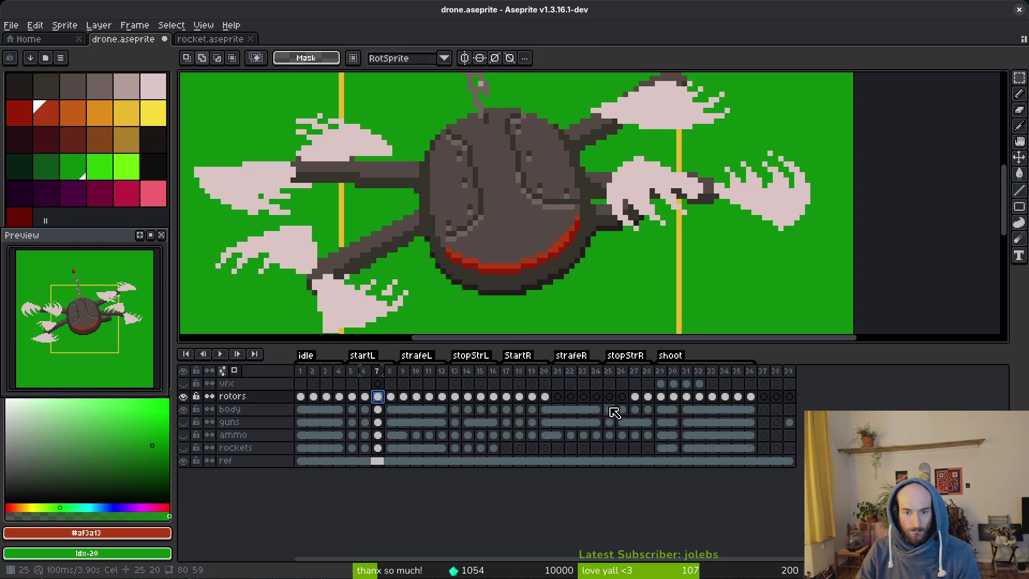
{"action": "left_click", "coordinate": [532, 396]}
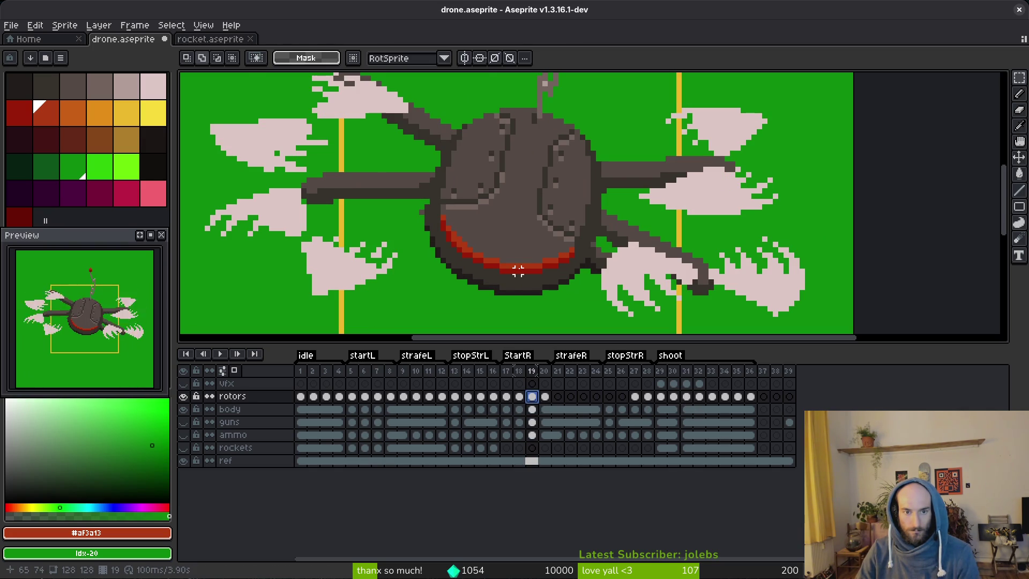
{"action": "scroll", "coordinate": [593, 236], "scroll_direction": "right", "scroll_amount": 2}
{"action": "scroll", "coordinate": [616, 214], "scroll_direction": "left", "scroll_amount": 5}
{"action": "scroll", "coordinate": [536, 198], "scroll_direction": "left", "scroll_amount": 2}
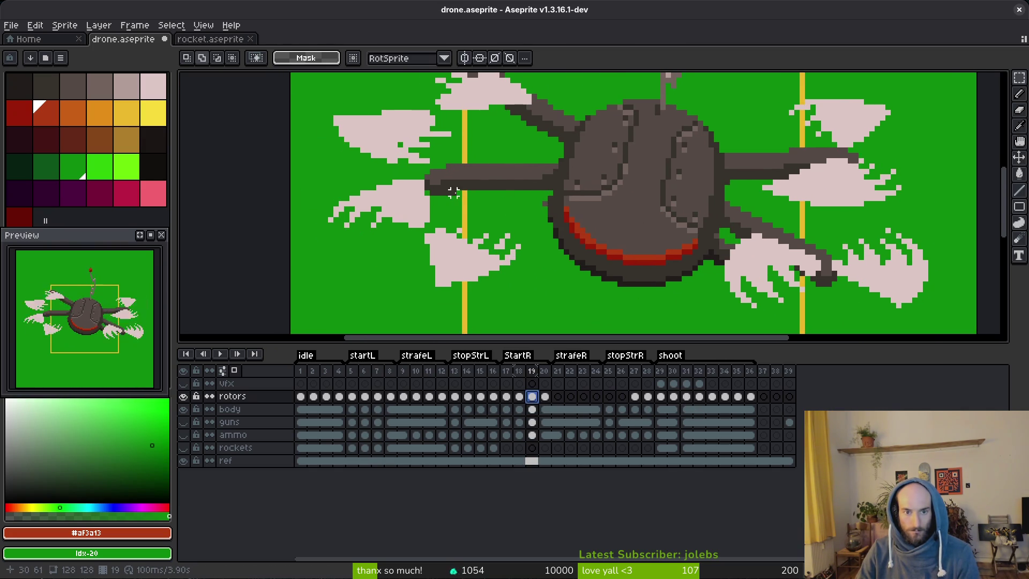
{"action": "scroll", "coordinate": [445, 186], "scroll_direction": "up", "scroll_amount": 3}
{"action": "left_click_drag", "start_coordinate": [320, 108], "coordinate": [585, 262]}
{"action": "left_click_drag", "start_coordinate": [504, 195], "coordinate": [552, 157]}
Shift frame 19's lower left rotor blades upward to meet the arm.
{"action": "scroll", "coordinate": [544, 148], "scroll_direction": "down", "scroll_amount": 2}
{"action": "mouse_move", "coordinate": [290, 177]}
{"action": "left_mouse_down"}
{"action": "mouse_move", "coordinate": [413, 231]}
{"action": "mouse_move", "coordinate": [487, 214]}
{"action": "left_mouse_up"}
{"action": "scroll", "coordinate": [488, 214], "scroll_direction": "up", "scroll_amount": 5}
{"action": "mouse_move", "coordinate": [519, 321]}
{"action": "left_mouse_down"}
{"action": "mouse_move", "coordinate": [517, 288]}
{"action": "mouse_move", "coordinate": [528, 281]}
{"action": "mouse_move", "coordinate": [519, 271]}
{"action": "left_mouse_up"}
{"action": "key", "text": "ctrl+d"}
{"action": "scroll", "coordinate": [520, 262], "scroll_direction": "down", "scroll_amount": 3}
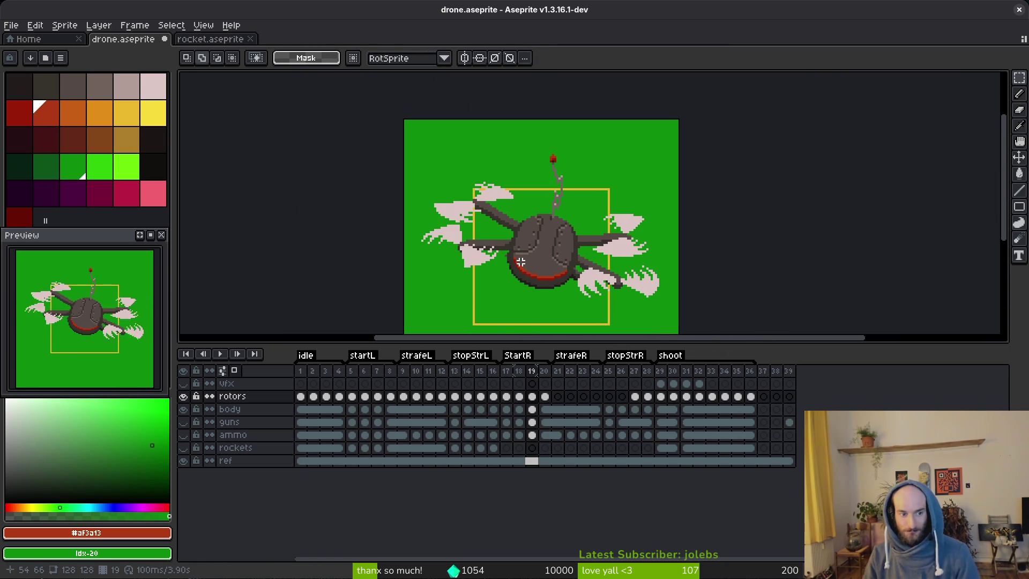
On frame 20, move the left rotor up and to the right.
{"action": "key", "text": "Right"}
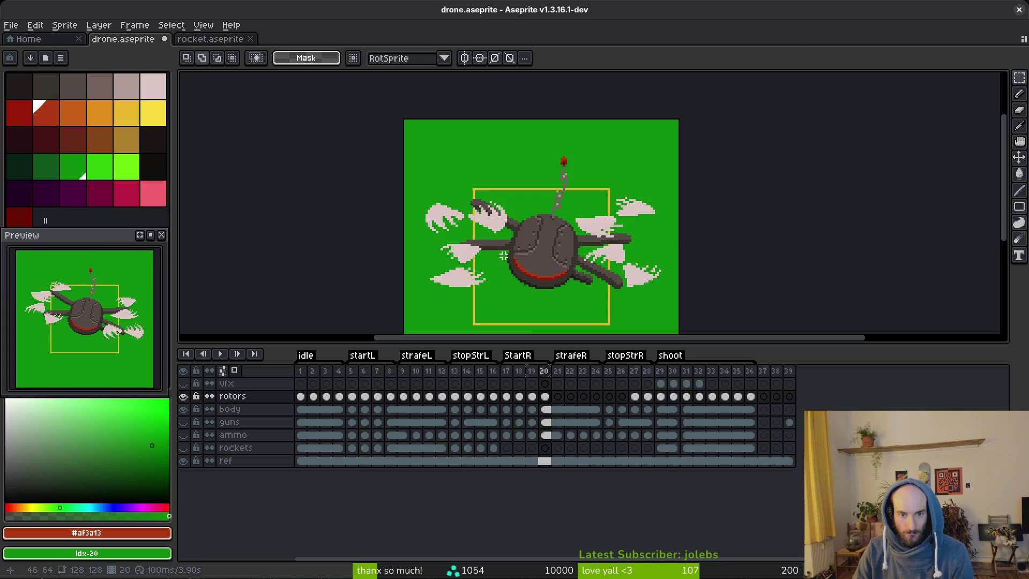
{"action": "scroll", "coordinate": [411, 194], "scroll_direction": "up", "scroll_amount": 3}
{"action": "left_click_drag", "start_coordinate": [351, 160], "coordinate": [668, 305]}
{"action": "mouse_move", "coordinate": [558, 257]}
{"action": "left_mouse_down"}
{"action": "mouse_move", "coordinate": [581, 206]}
{"action": "mouse_move", "coordinate": [577, 223]}
{"action": "left_mouse_up"}
{"action": "key", "text": "Return"}
Move frame 20's right rotor blades down so they sit against the arm.
{"action": "scroll", "coordinate": [407, 175], "scroll_direction": "up", "scroll_amount": 3}
{"action": "left_click_drag", "start_coordinate": [386, 131], "coordinate": [656, 267]}
{"action": "left_click_drag", "start_coordinate": [540, 213], "coordinate": [534, 259]}
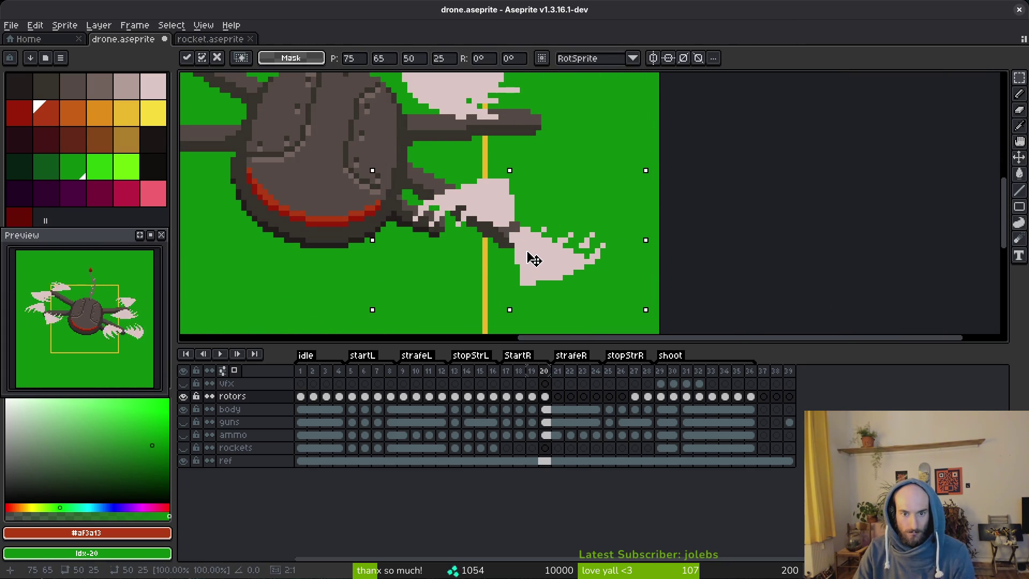
{"action": "key", "text": "Return"}
{"action": "scroll", "coordinate": [482, 188], "scroll_direction": "up", "scroll_amount": 4}
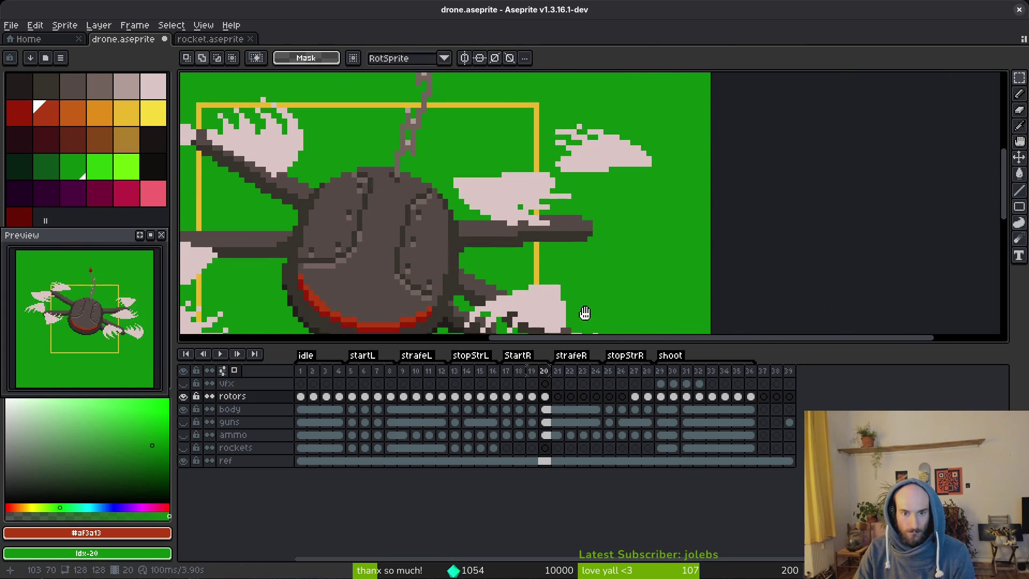
{"action": "mouse_move", "coordinate": [620, 172]}
{"action": "left_mouse_down"}
{"action": "mouse_move", "coordinate": [643, 223]}
{"action": "mouse_move", "coordinate": [635, 216]}
{"action": "left_mouse_up"}
{"action": "key", "text": "Return"}
Nudge frame 20's right rotor blades left with the arrow key.
{"action": "scroll", "coordinate": [635, 215], "scroll_direction": "down", "scroll_amount": 5}
{"action": "scroll", "coordinate": [634, 215], "scroll_direction": "left", "scroll_amount": 5}
{"action": "left_click_drag", "start_coordinate": [509, 95], "coordinate": [757, 241]}
{"action": "key", "text": "Left"}
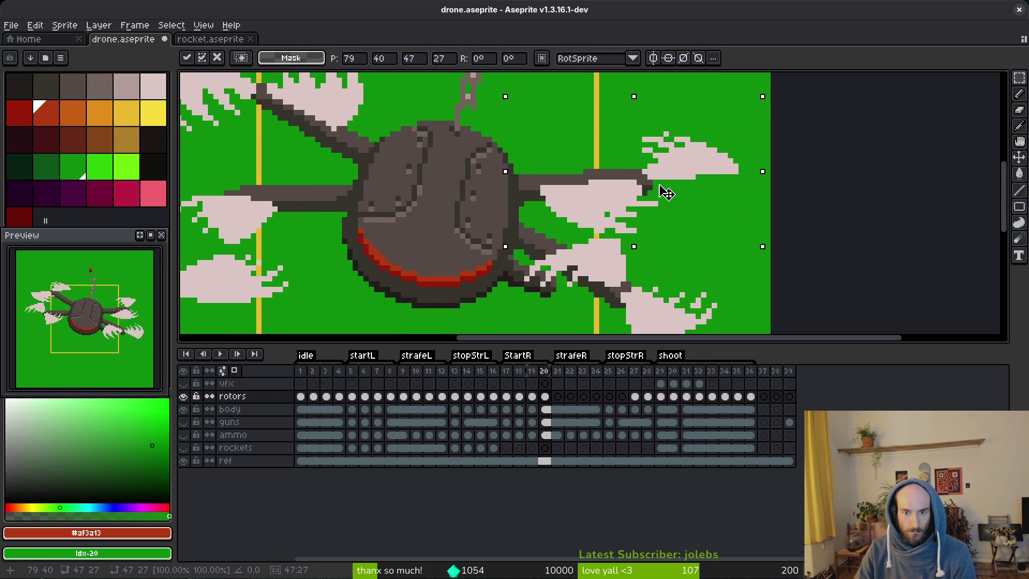
{"action": "key", "text": "Return"}
{"action": "scroll", "coordinate": [690, 217], "scroll_direction": "down", "scroll_amount": 3}
Compare frames 19 and 20, then nudge the right rotor one more pixel left.
{"action": "key", "text": "comma"}
{"action": "key", "text": "period"}
{"action": "key", "text": "comma"}
{"action": "key", "text": "period"}
{"action": "key", "text": "m"}
{"action": "scroll", "coordinate": [636, 169], "scroll_direction": "up", "scroll_amount": 3}
{"action": "mouse_move", "coordinate": [566, 143]}
{"action": "left_mouse_down"}
{"action": "mouse_move", "coordinate": [725, 242]}
{"action": "mouse_move", "coordinate": [803, 272]}
{"action": "left_mouse_up"}
{"action": "left_click", "coordinate": [696, 228]}
{"action": "key", "text": "Left"}
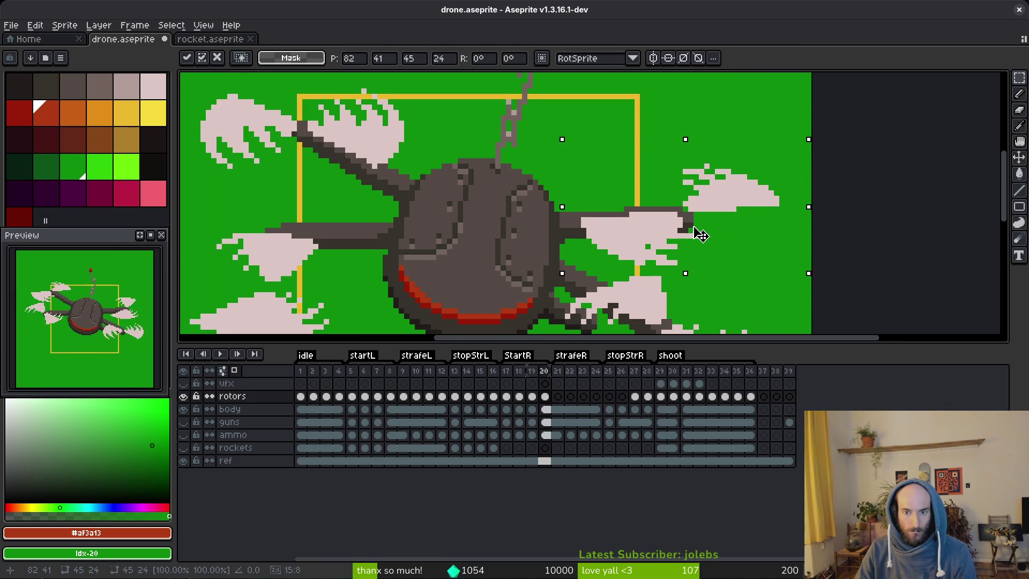
{"action": "key", "text": "Return"}
{"action": "scroll", "coordinate": [705, 230], "scroll_direction": "down", "scroll_amount": 3}
{"action": "key", "text": "comma"}
{"action": "key", "text": "period"}
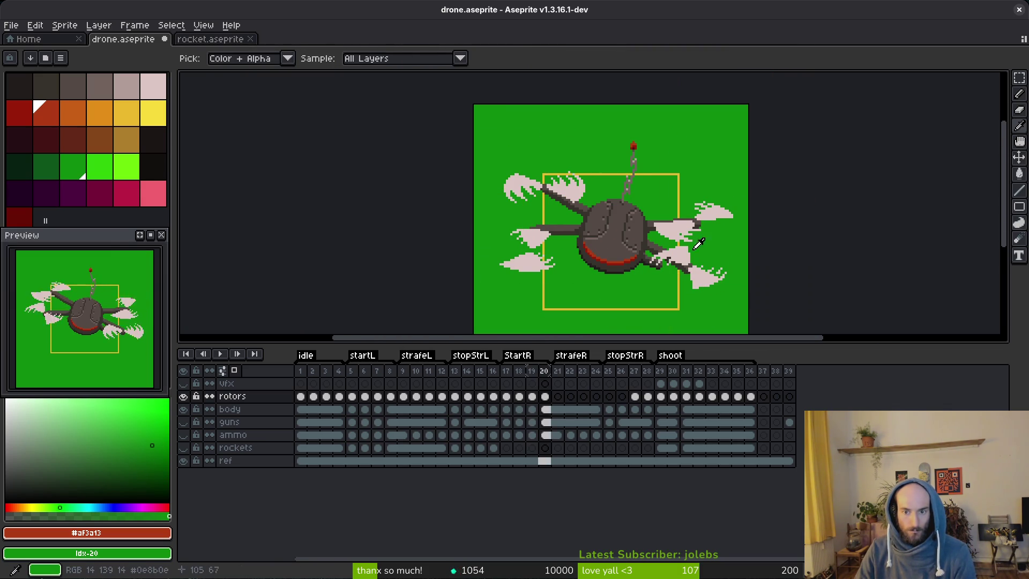
Review rotor poses on frames 8, 9, 27, 22 and 19, then zoom in on frame 20.
{"action": "left_click", "coordinate": [394, 403]}
{"action": "scroll", "coordinate": [514, 224], "scroll_direction": "up", "scroll_amount": 3}
{"action": "key", "text": "i"}
{"action": "key", "text": "period"}
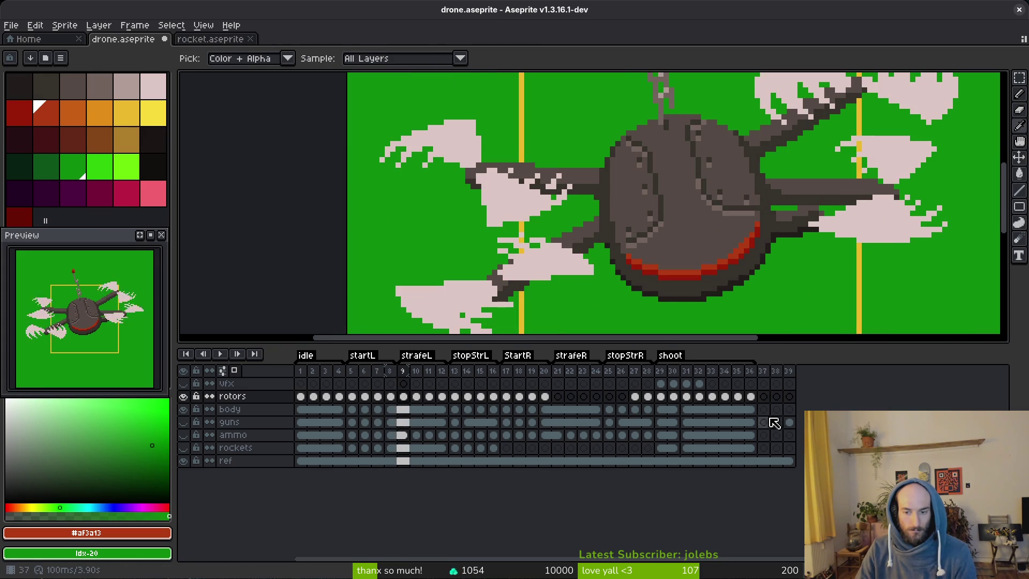
{"action": "left_click", "coordinate": [634, 407]}
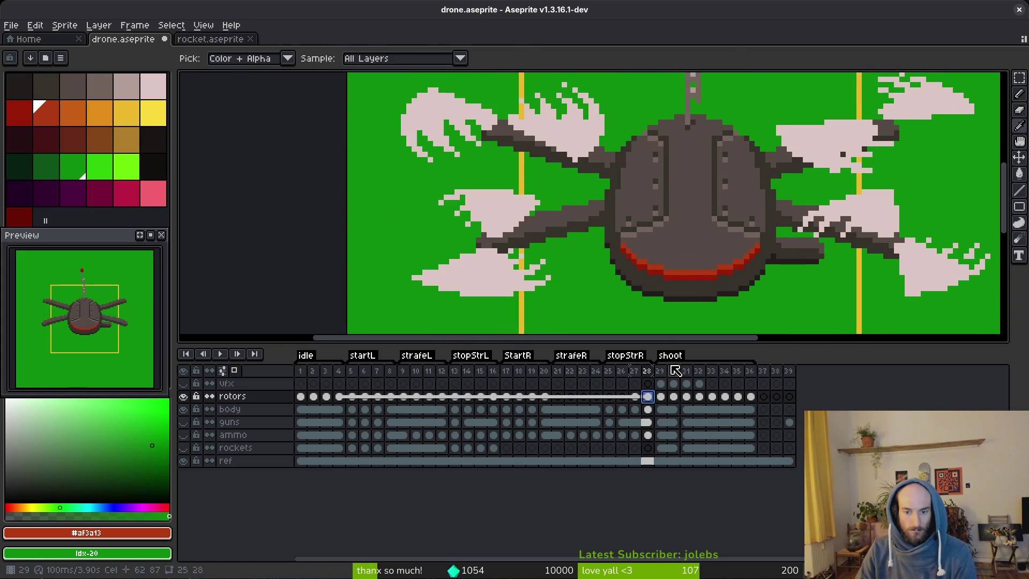
{"action": "key", "text": "minus"}
{"action": "left_click", "coordinate": [570, 396]}
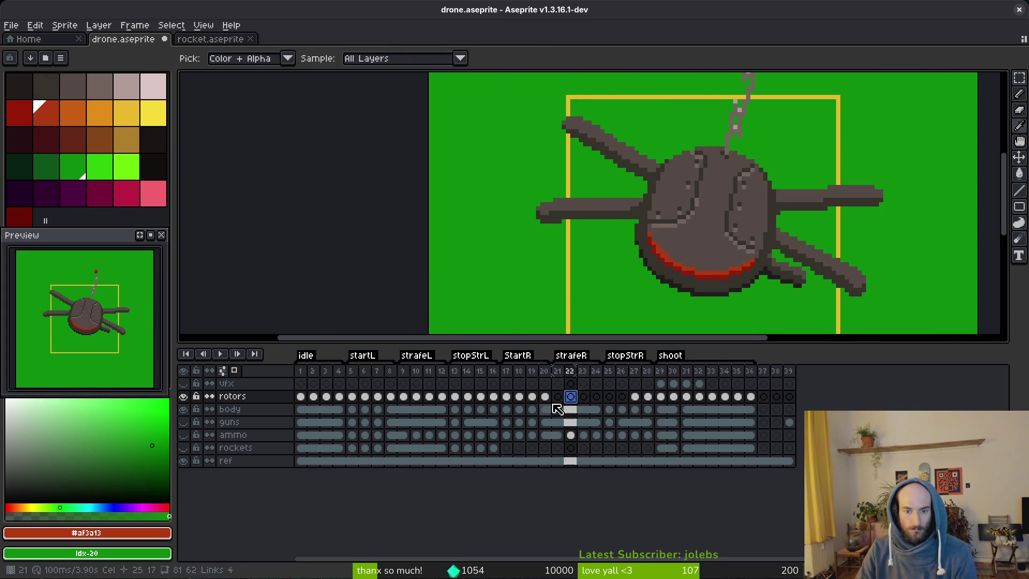
{"action": "left_click", "coordinate": [532, 397]}
{"action": "key", "text": "m"}
{"action": "key", "text": "period"}
{"action": "key", "text": "plus"}
Shift frame 20's right rotor blades one pixel left.
{"action": "left_click_drag", "start_coordinate": [605, 103], "coordinate": [963, 277]}
{"action": "key", "text": "ctrl+d"}
{"action": "key", "text": "minus"}
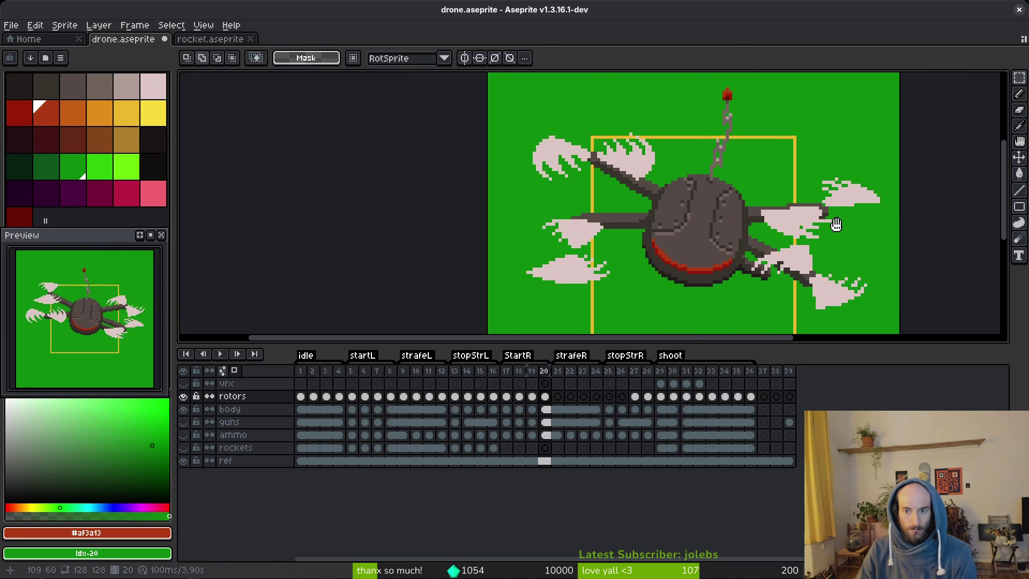
{"action": "key", "text": "plus"}
{"action": "left_click_drag", "start_coordinate": [631, 161], "coordinate": [906, 321]}
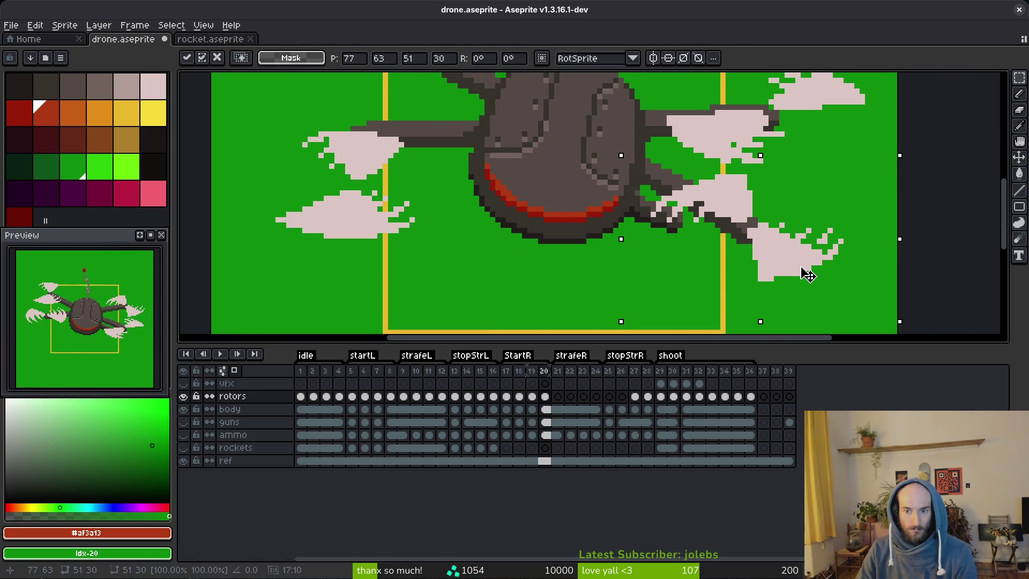
{"action": "left_click_drag", "start_coordinate": [803, 271], "coordinate": [798, 267]}
{"action": "key", "text": "ctrl+d"}
{"action": "scroll", "coordinate": [797, 266], "scroll_direction": "down", "scroll_amount": 3}
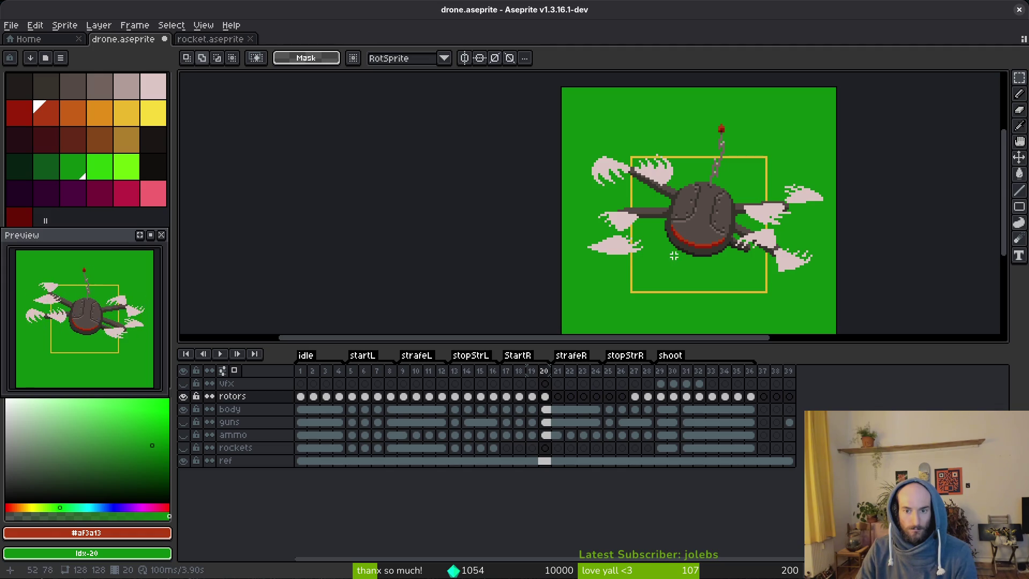
Move frame 20's left rotor blades up into line with the arm.
{"action": "scroll", "coordinate": [468, 166], "scroll_direction": "up", "scroll_amount": 4}
{"action": "key", "text": "ctrl+shift+d"}
{"action": "left_click_drag", "start_coordinate": [609, 278], "coordinate": [602, 212]}
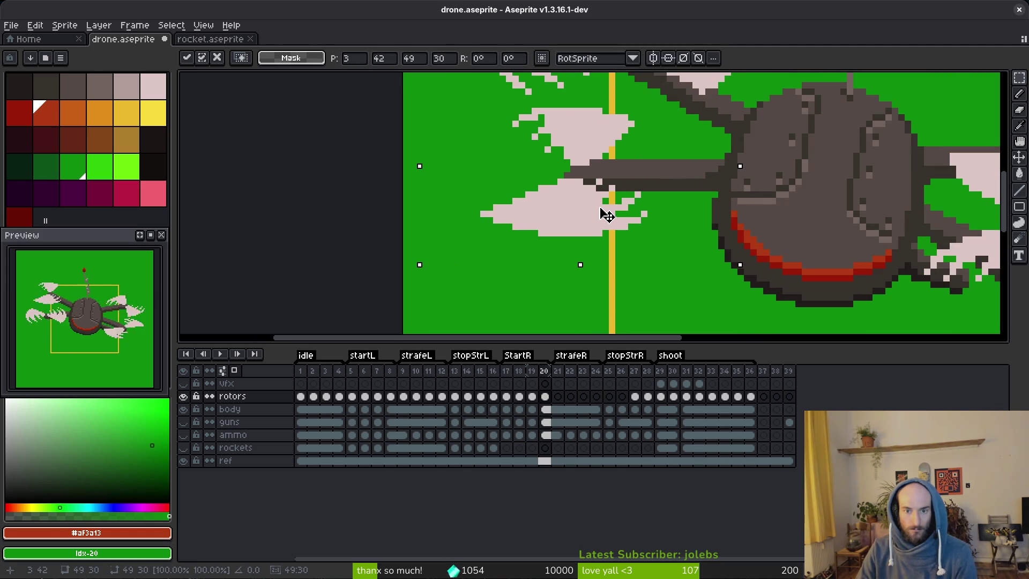
{"action": "key", "text": "Return"}
{"action": "scroll", "coordinate": [607, 215], "scroll_direction": "down", "scroll_amount": 5}
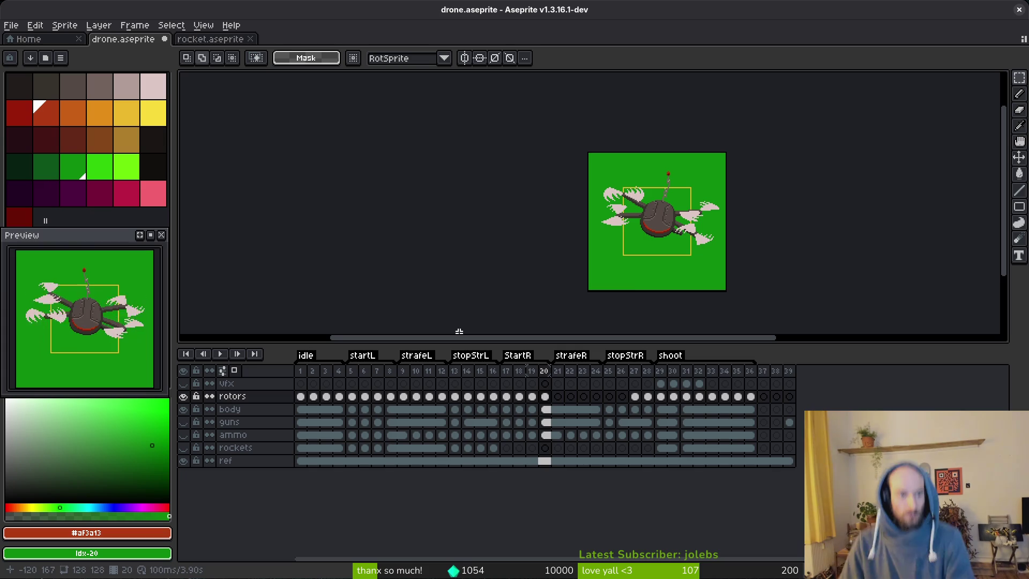
Centre the drone in view and drag the timeline splitter down to enlarge the canvas.
{"action": "key", "text": "i"}
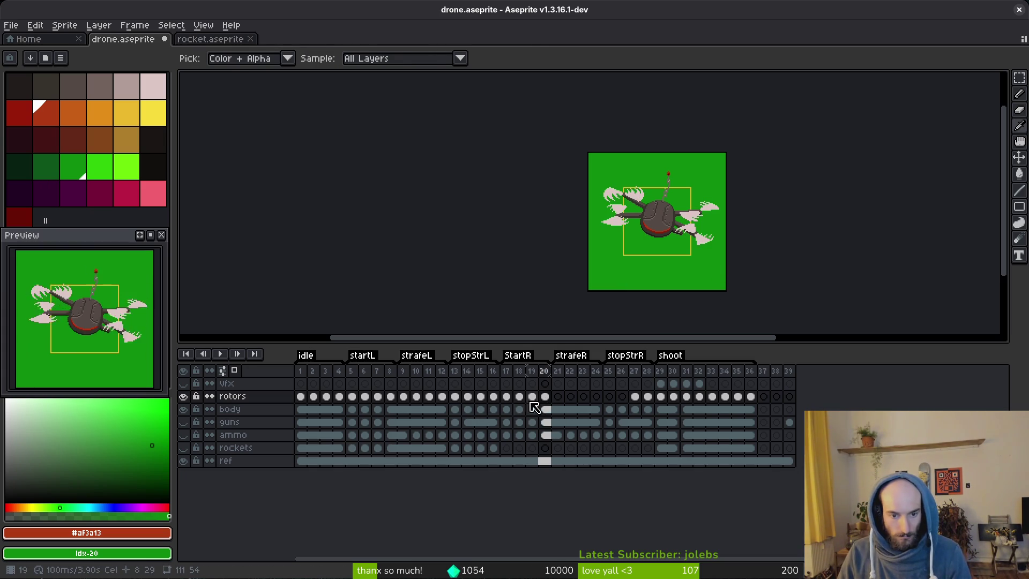
{"action": "key", "text": "m"}
{"action": "scroll", "coordinate": [679, 269], "scroll_direction": "up", "scroll_amount": 5}
{"action": "scroll", "coordinate": [678, 236], "scroll_direction": "down", "scroll_amount": 2}
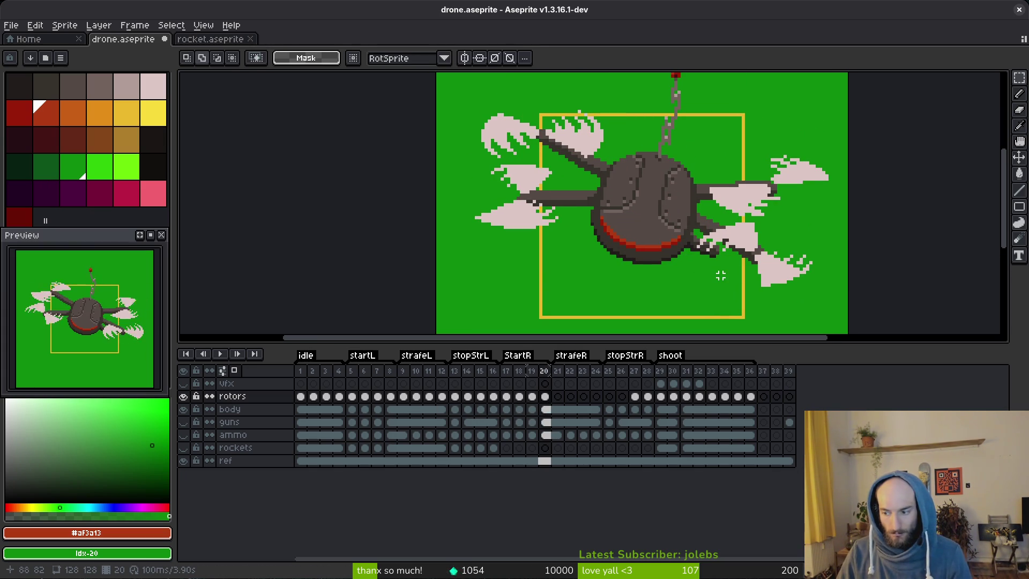
{"action": "left_click_drag", "start_coordinate": [688, 256], "coordinate": [605, 298]}
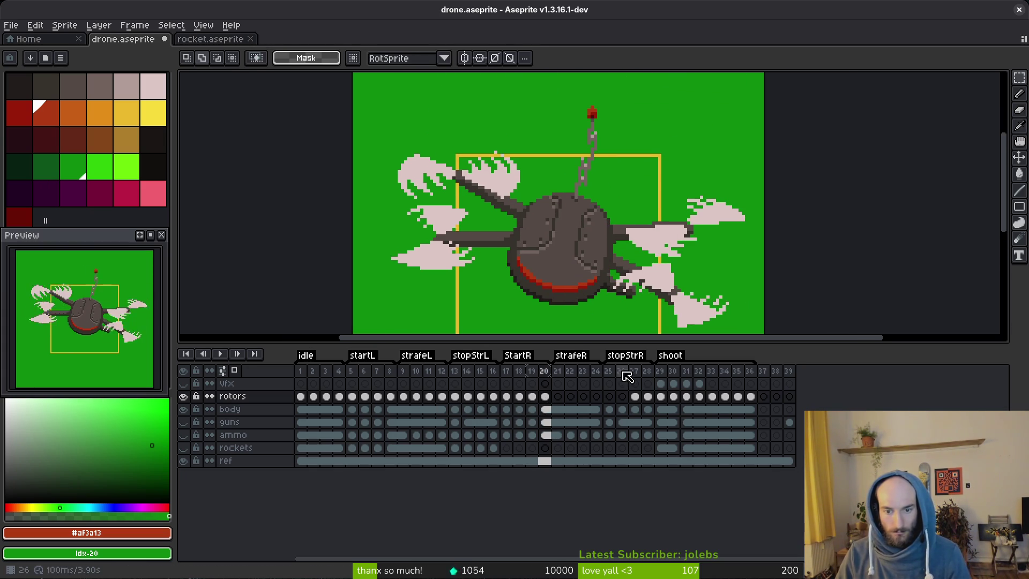
{"action": "left_click_drag", "start_coordinate": [599, 346], "coordinate": [606, 433]}
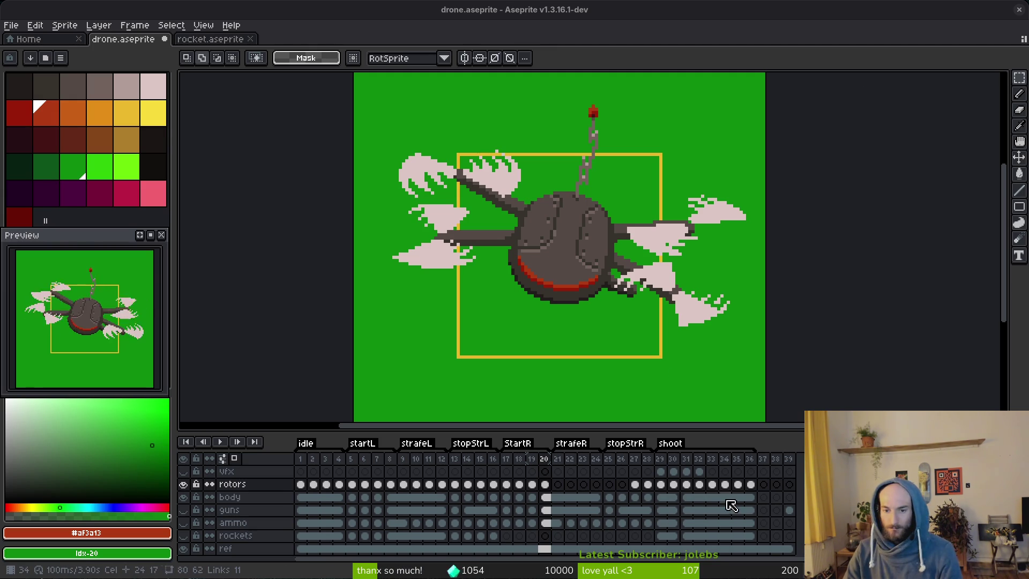
{"action": "scroll", "coordinate": [720, 501], "scroll_direction": "right", "scroll_amount": 1}
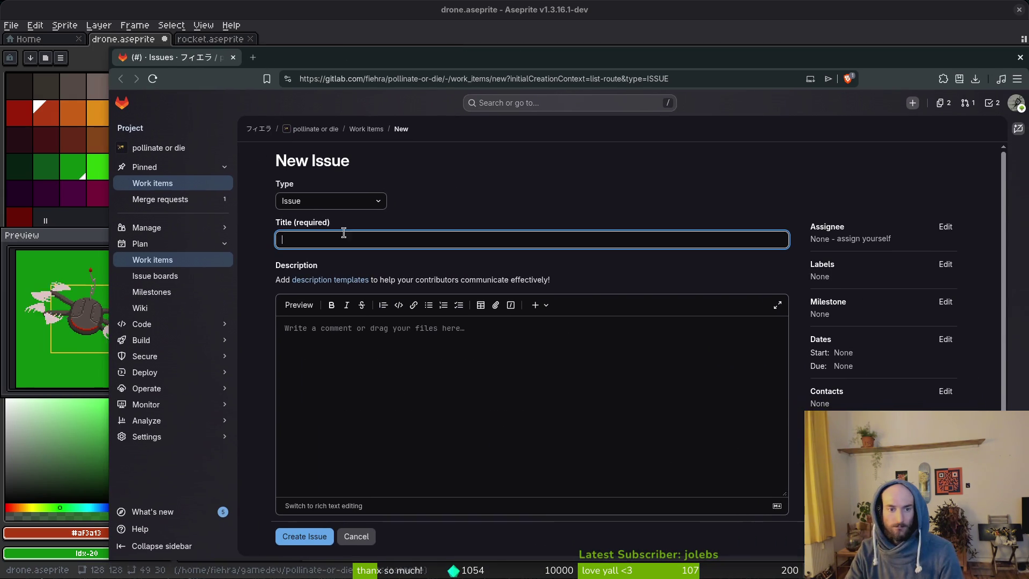
Create an issue titled 'mantis animations' with the assets and vfx labels.
{"action": "type", "text": "mantis animations"}
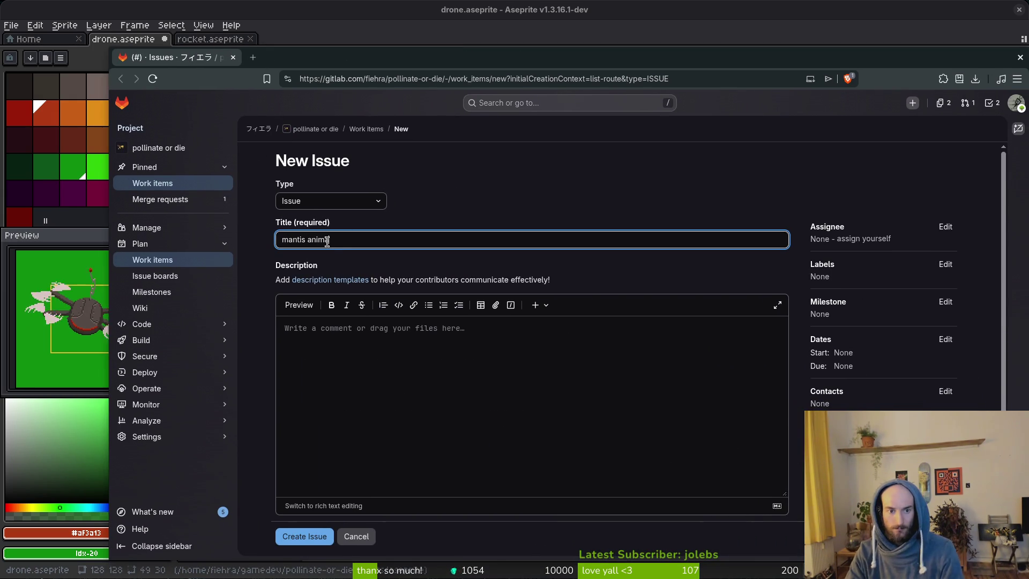
{"action": "left_click", "coordinate": [945, 264]}
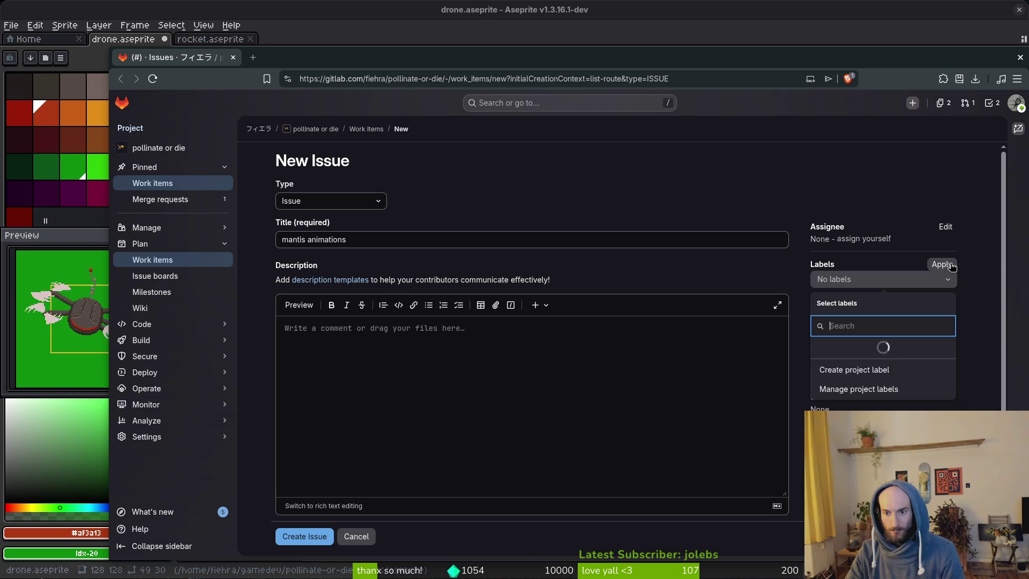
{"action": "left_click", "coordinate": [886, 348]}
{"action": "scroll", "coordinate": [888, 357], "scroll_direction": "down", "scroll_amount": 3}
{"action": "left_click", "coordinate": [884, 394]}
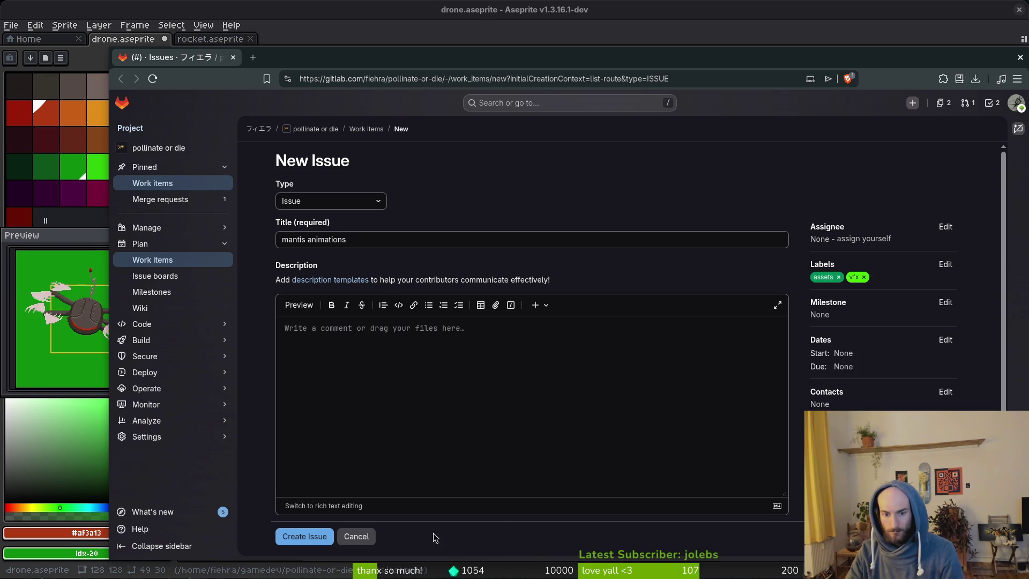
{"action": "left_click", "coordinate": [304, 537]}
On a fresh new issue form, enter title 'mantis arena' and description 'stealth leafs'.
{"action": "key", "text": "alt+Left"}
{"action": "left_click", "coordinate": [323, 229]}
{"action": "type", "text": "matnis an"}
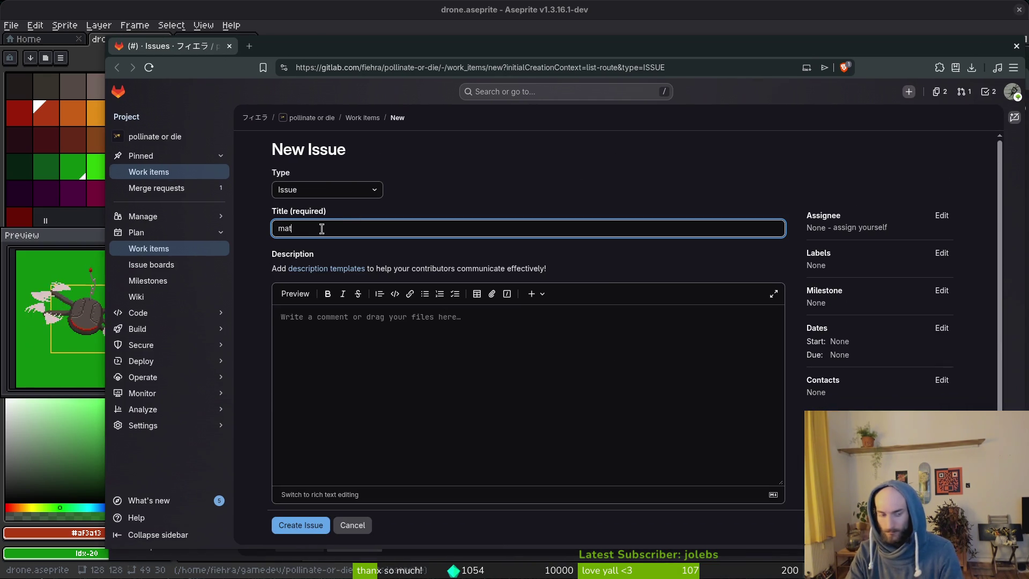
{"action": "key", "text": "BackSpace"}
{"action": "key", "text": "BackSpace"}
{"action": "key", "text": "BackSpace"}
{"action": "key", "text": "BackSpace"}
{"action": "key", "text": "BackSpace"}
{"action": "type", "text": "ntis arena"}
{"action": "left_click", "coordinate": [488, 402]}
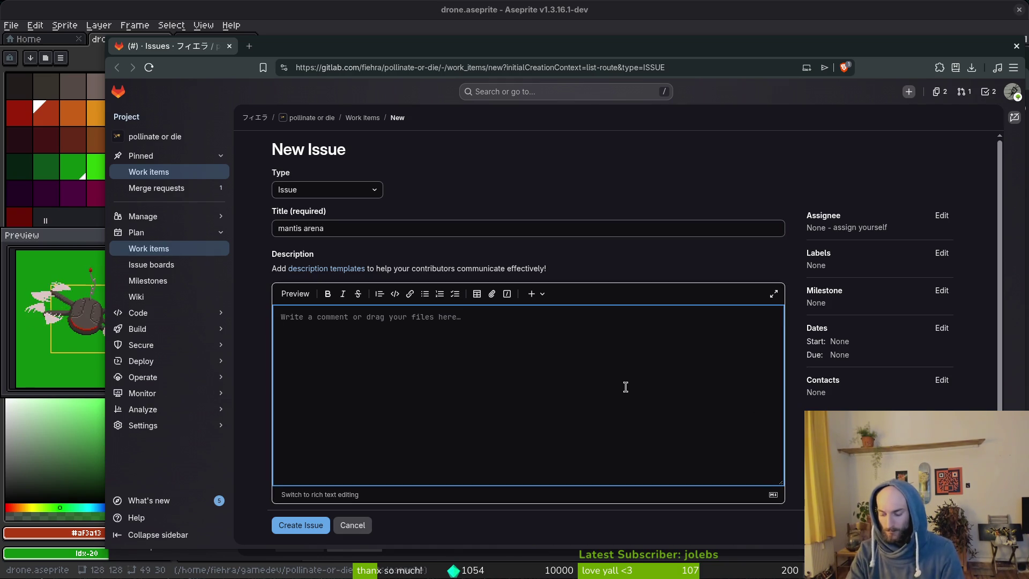
{"action": "type", "text": "stealth "}
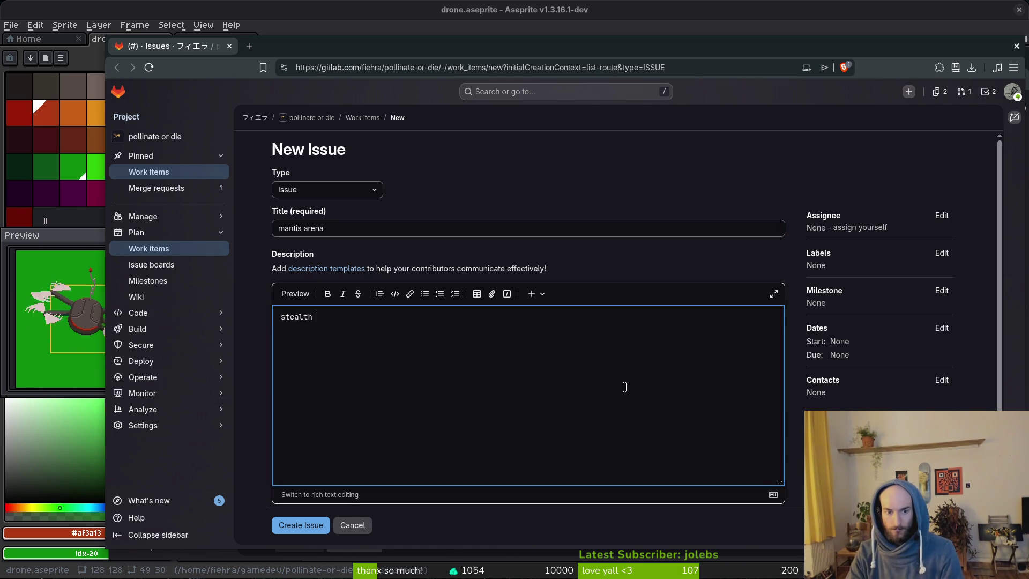
{"action": "type", "text": "leafs"}
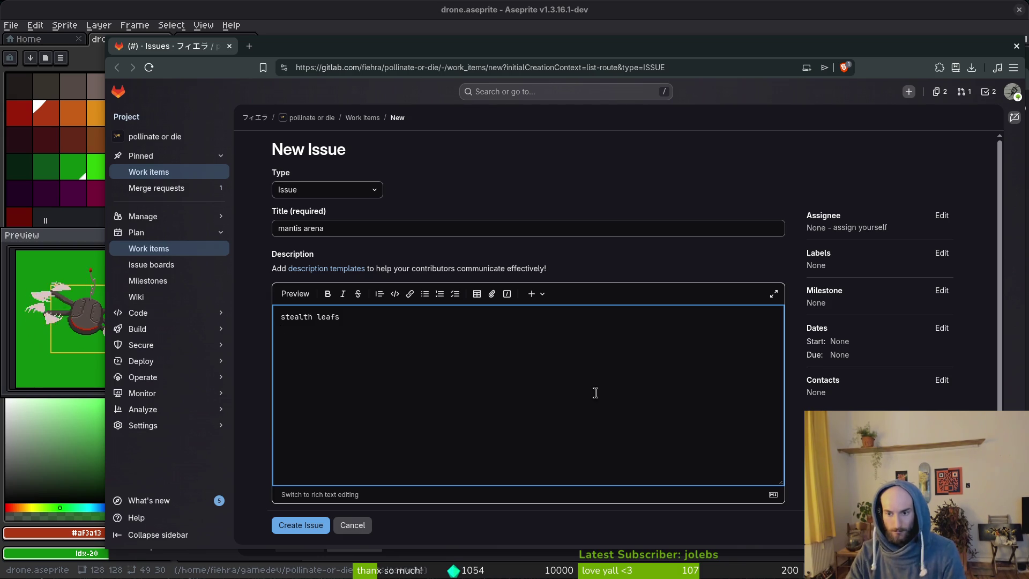
Add the assets, vfx and feature labels and create the mantis arena issue.
{"action": "left_click", "coordinate": [942, 252]}
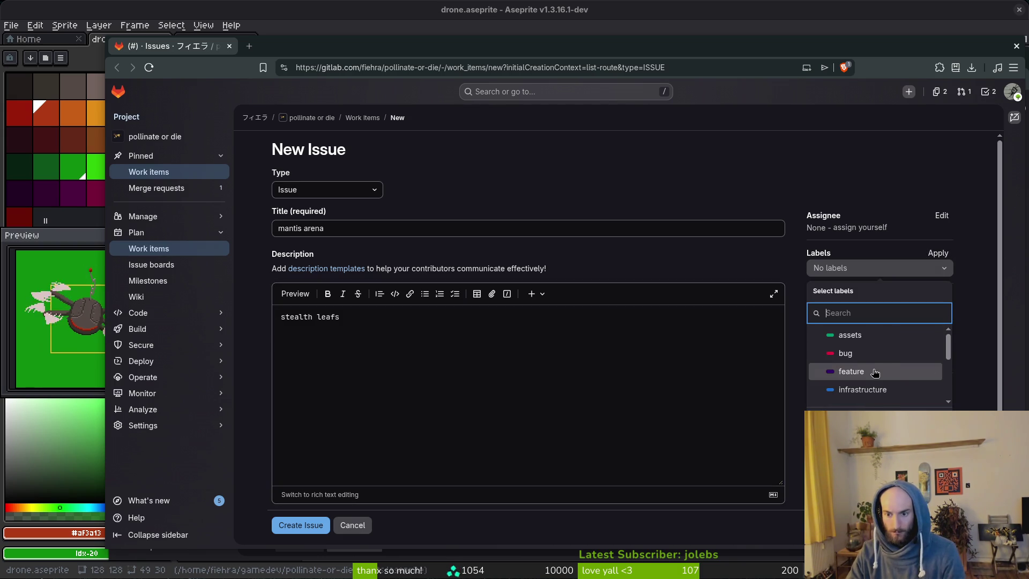
{"action": "left_click", "coordinate": [874, 336]}
{"action": "scroll", "coordinate": [881, 359], "scroll_direction": "down", "scroll_amount": 3}
{"action": "left_click", "coordinate": [893, 379]}
{"action": "scroll", "coordinate": [884, 375], "scroll_direction": "up", "scroll_amount": 5}
{"action": "left_click", "coordinate": [885, 370]}
{"action": "left_click", "coordinate": [503, 486]}
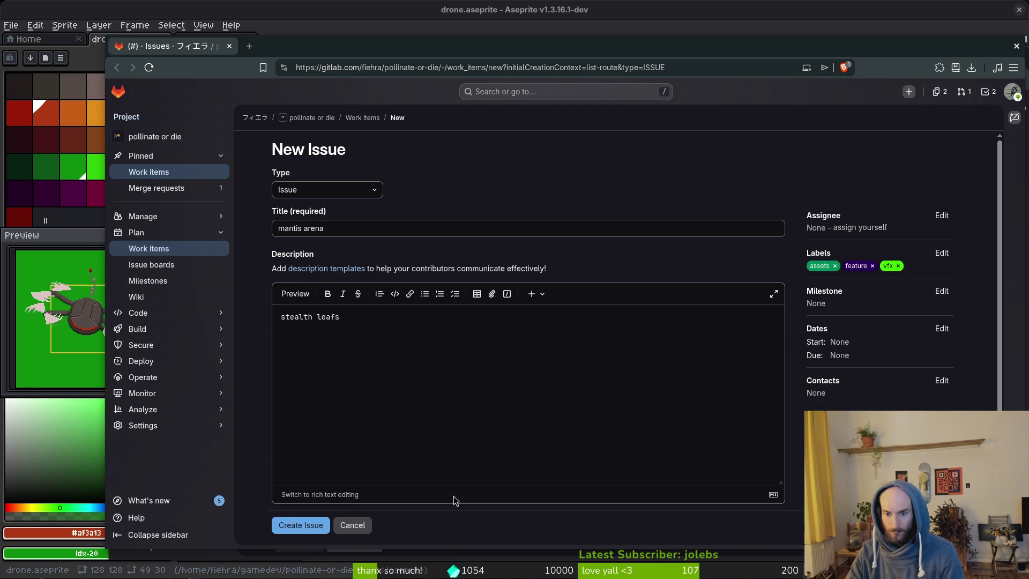
{"action": "left_click", "coordinate": [300, 524]}
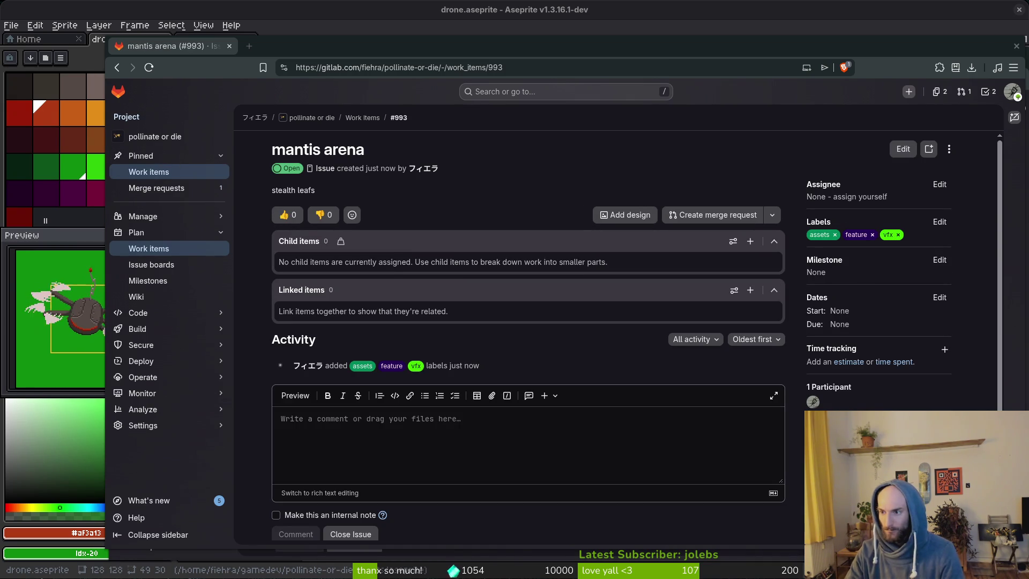
Create the issue 'blood fountain' with the assets and feature labels.
{"action": "type", "text": "ma"}
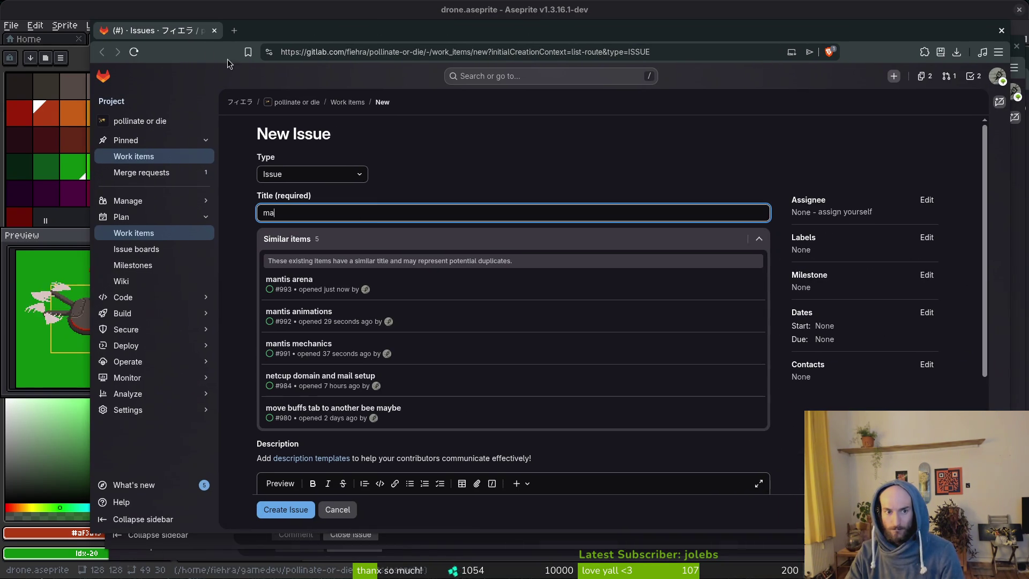
{"action": "left_click_drag", "start_coordinate": [343, 42], "coordinate": [360, 46]}
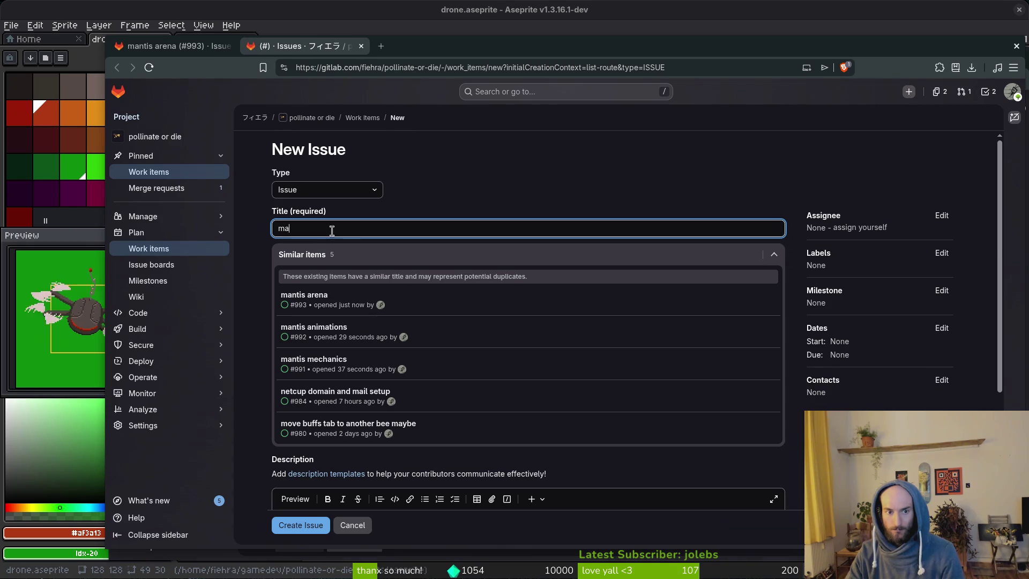
{"action": "key", "text": "BackSpace"}
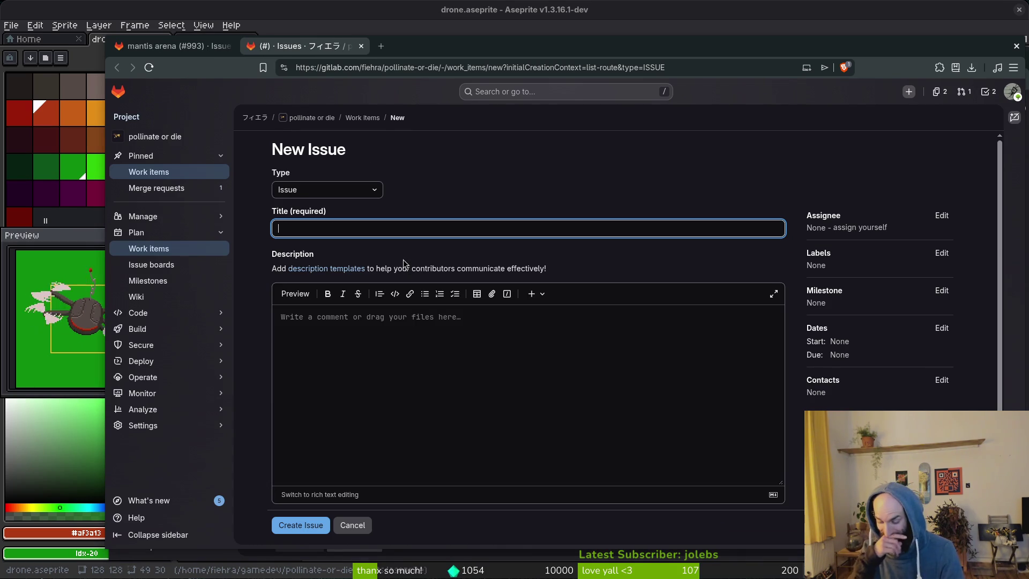
{"action": "type", "text": "blood fo"}
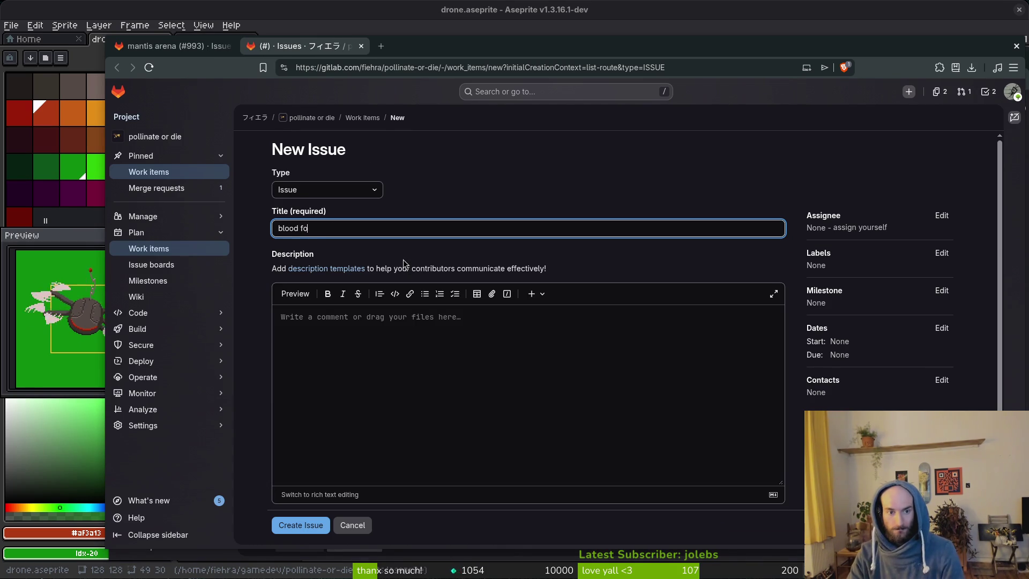
{"action": "type", "text": "untain"}
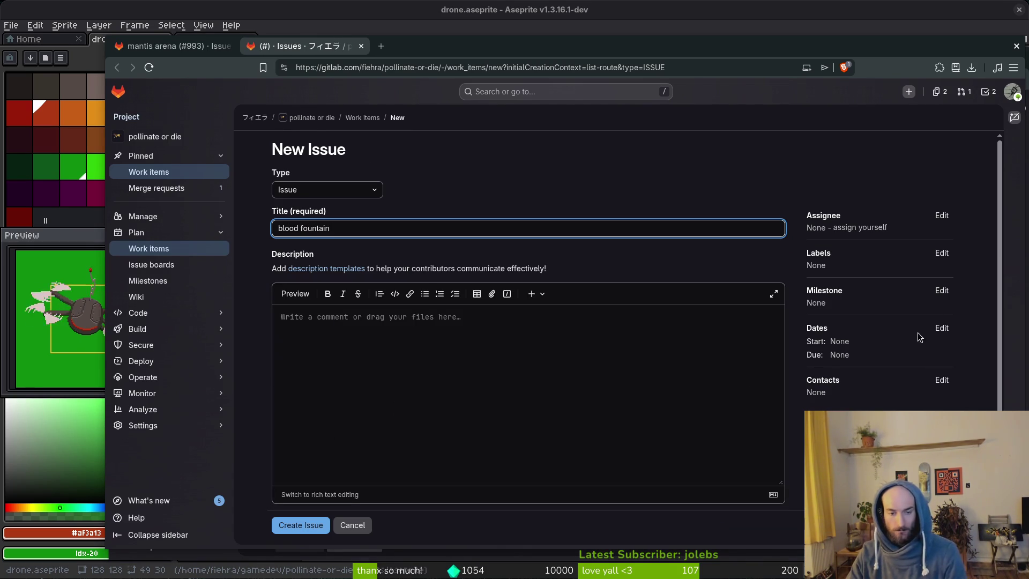
{"action": "left_click", "coordinate": [942, 253]}
{"action": "left_click", "coordinate": [849, 334]}
{"action": "left_click", "coordinate": [851, 371]}
{"action": "left_click", "coordinate": [406, 514]}
{"action": "left_click", "coordinate": [304, 525]}
From the work items list, create the issue 'blood orb' labelled feature, assets and vfx.
{"action": "left_click", "coordinate": [171, 45]}
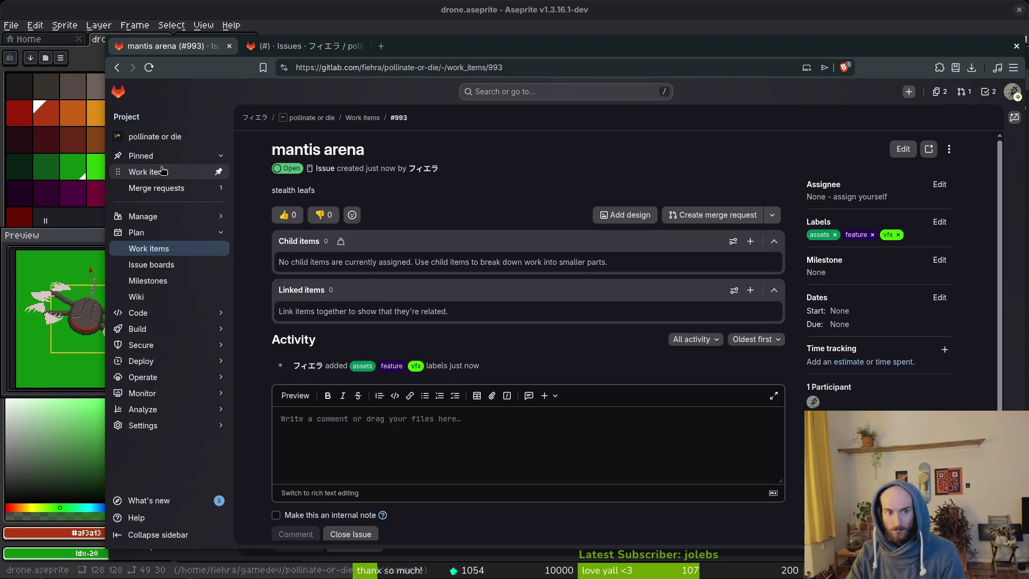
{"action": "left_click", "coordinate": [163, 173]}
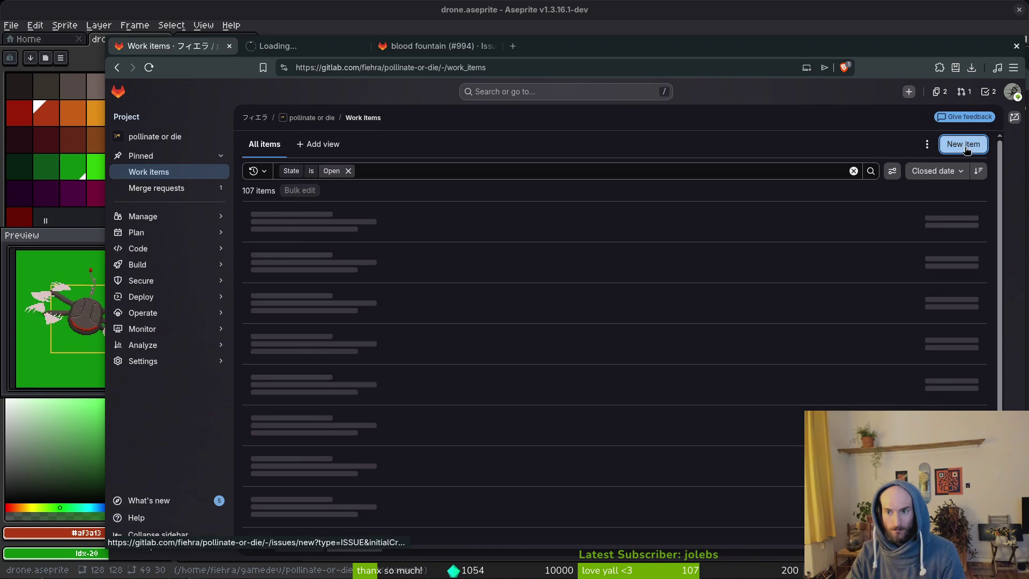
{"action": "middle_click", "coordinate": [963, 143]}
{"action": "middle_click", "coordinate": [963, 144]}
{"action": "middle_click", "coordinate": [963, 143]}
{"action": "left_click", "coordinate": [302, 47]}
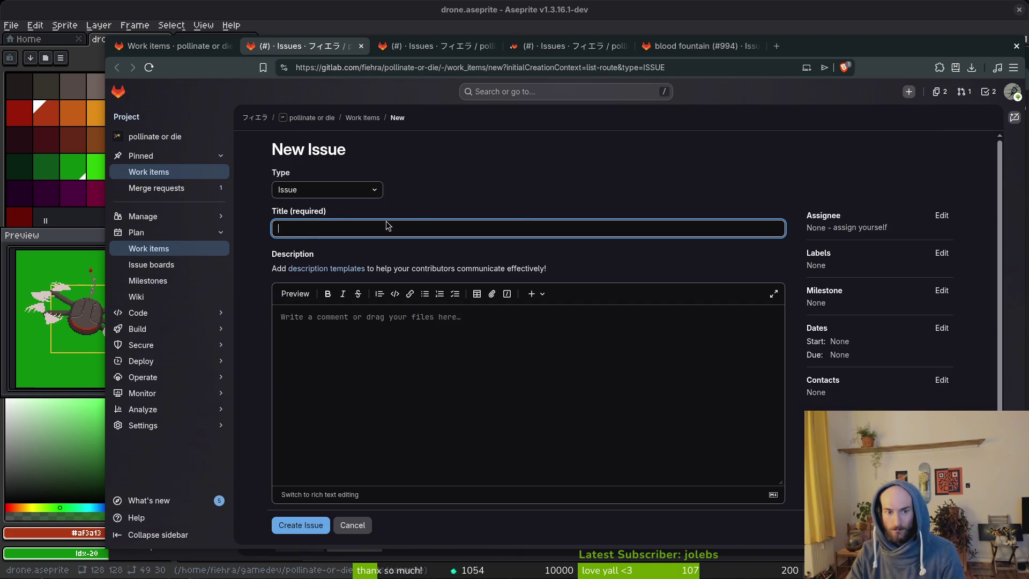
{"action": "type", "text": "blood orb"}
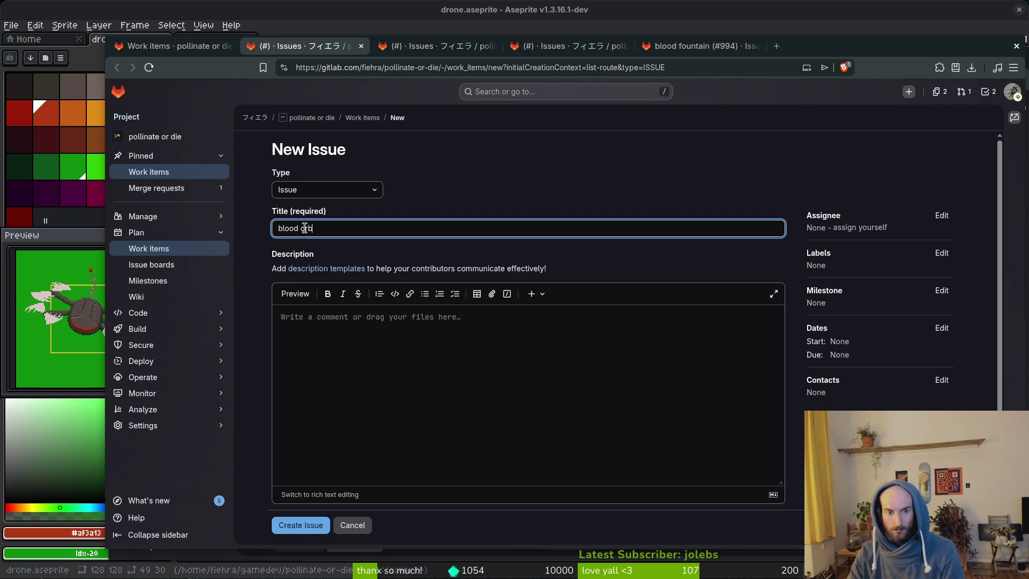
{"action": "left_click", "coordinate": [946, 256]}
{"action": "left_click", "coordinate": [868, 371]}
{"action": "left_click", "coordinate": [857, 335]}
{"action": "scroll", "coordinate": [867, 382], "scroll_direction": "down", "scroll_amount": 3}
{"action": "left_click", "coordinate": [868, 392]}
{"action": "left_click", "coordinate": [661, 515]}
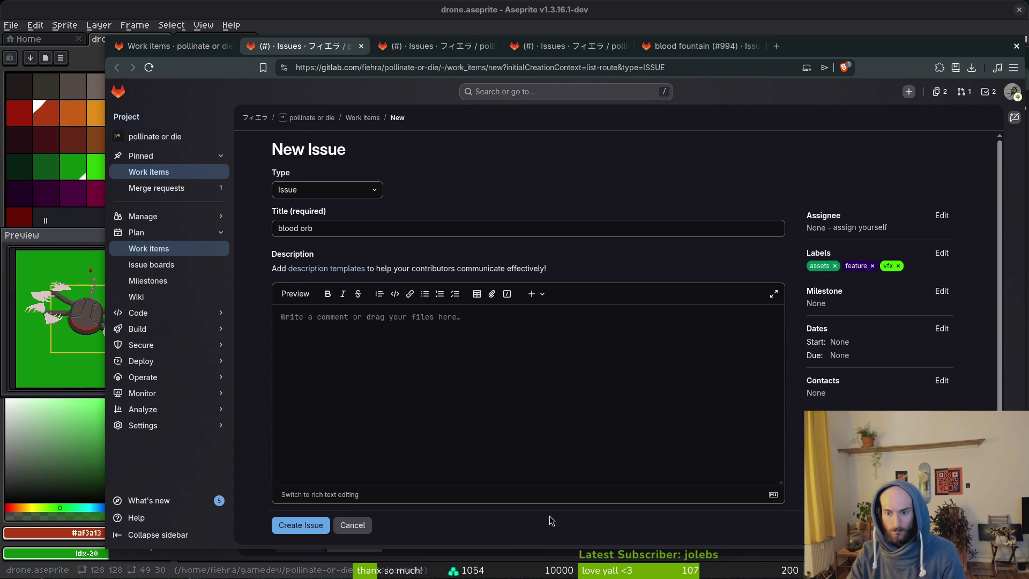
{"action": "left_click", "coordinate": [297, 524]}
Close the spare new issue forms and the created issue tabs.
{"action": "left_click", "coordinate": [439, 46]}
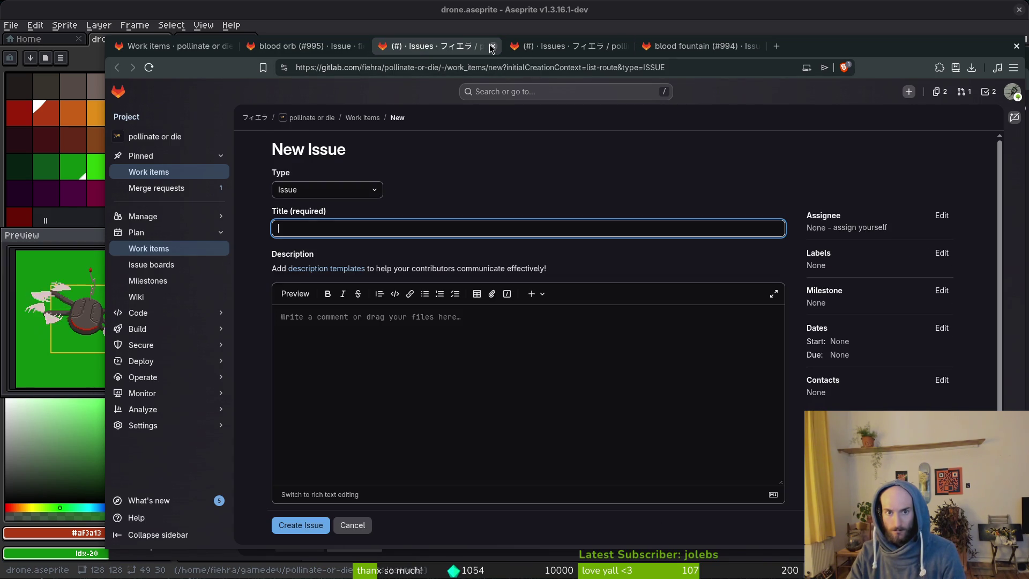
{"action": "left_click", "coordinate": [493, 46]}
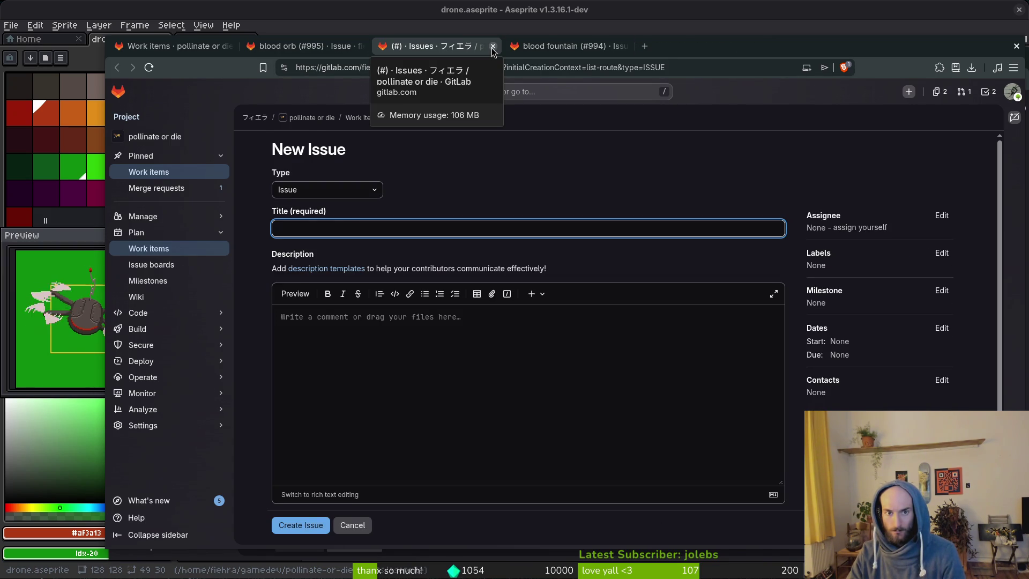
{"action": "left_click", "coordinate": [493, 47]}
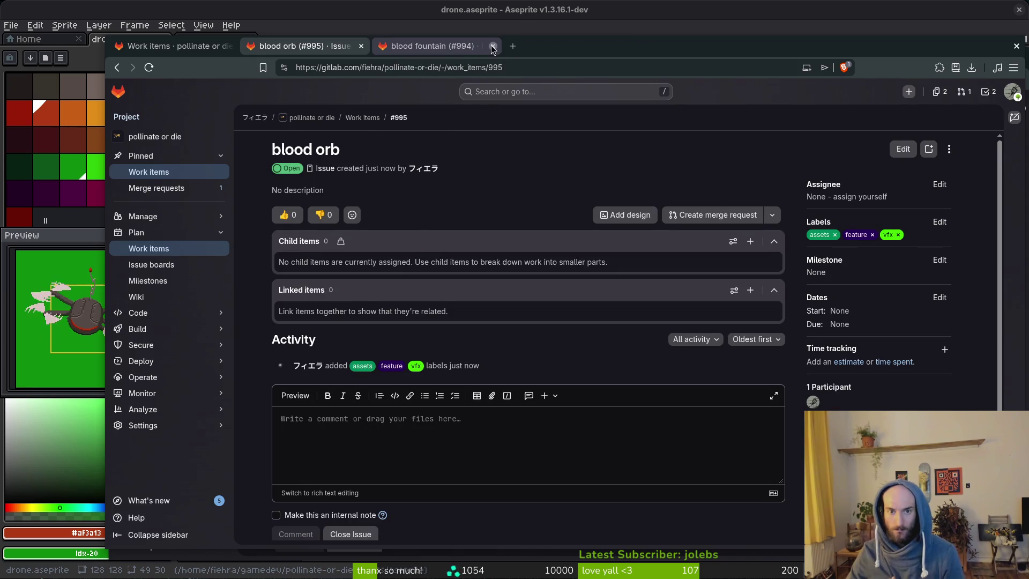
{"action": "left_click", "coordinate": [493, 47]}
{"action": "left_click", "coordinate": [361, 46]}
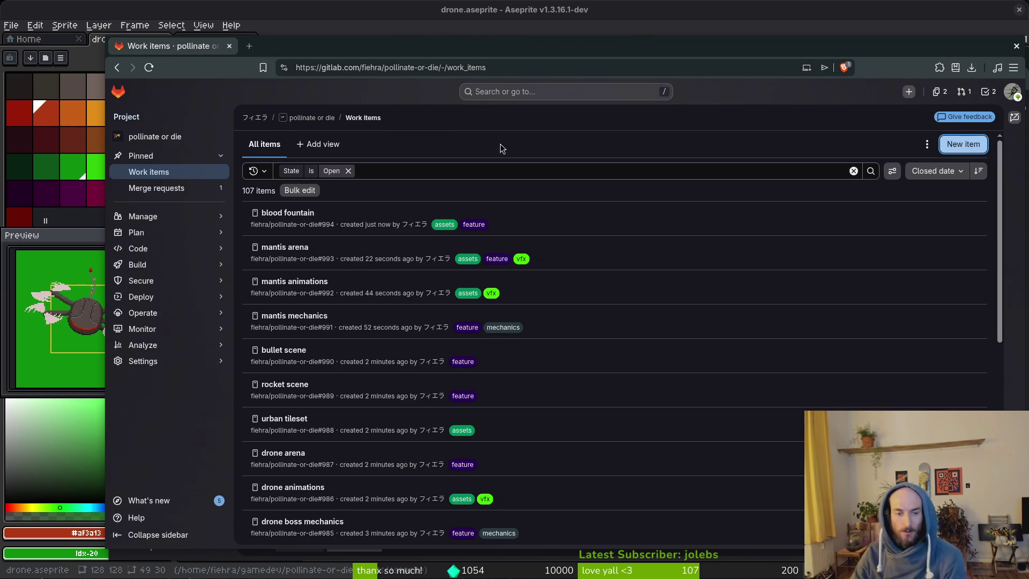
{"action": "key", "text": "ctrl+w"}
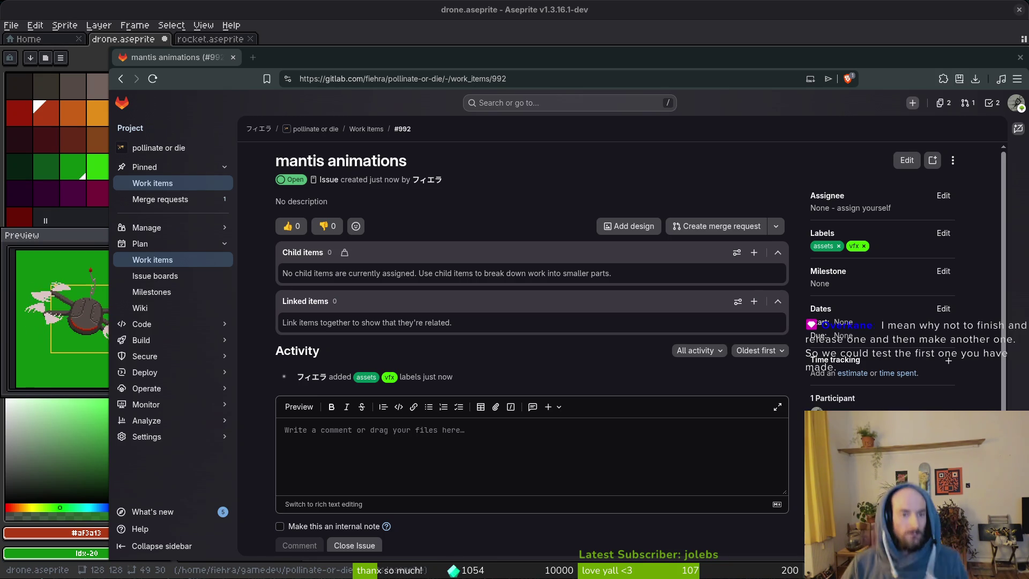
Minimize the GitLab window to bring the Aseprite drone sprite back to the front.
{"action": "key", "text": "super+minus"}
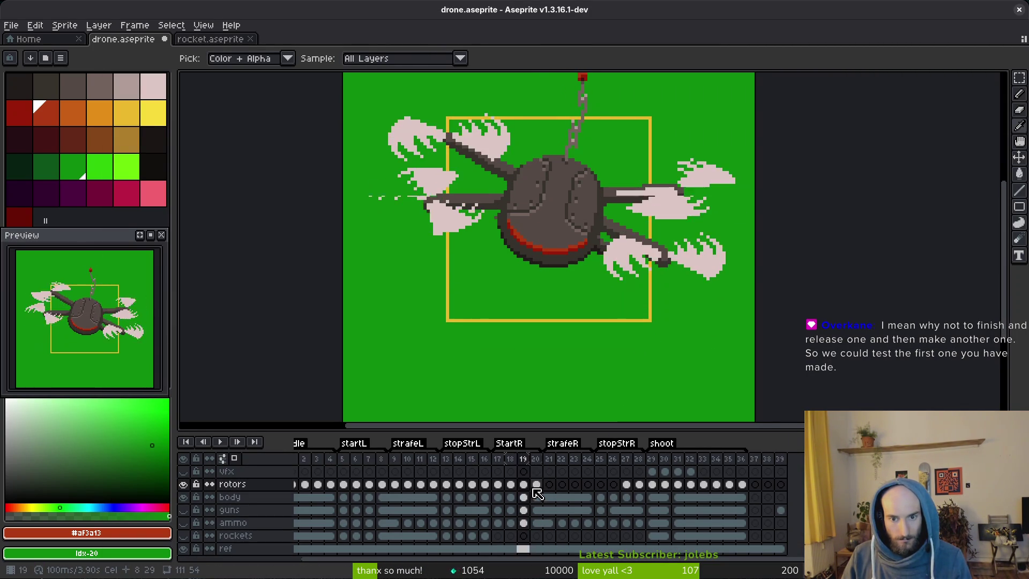
Step through the rotors and body cels across frames 9–23 to inspect the rotor poses.
{"action": "left_click", "coordinate": [536, 488], "text": "shift"}
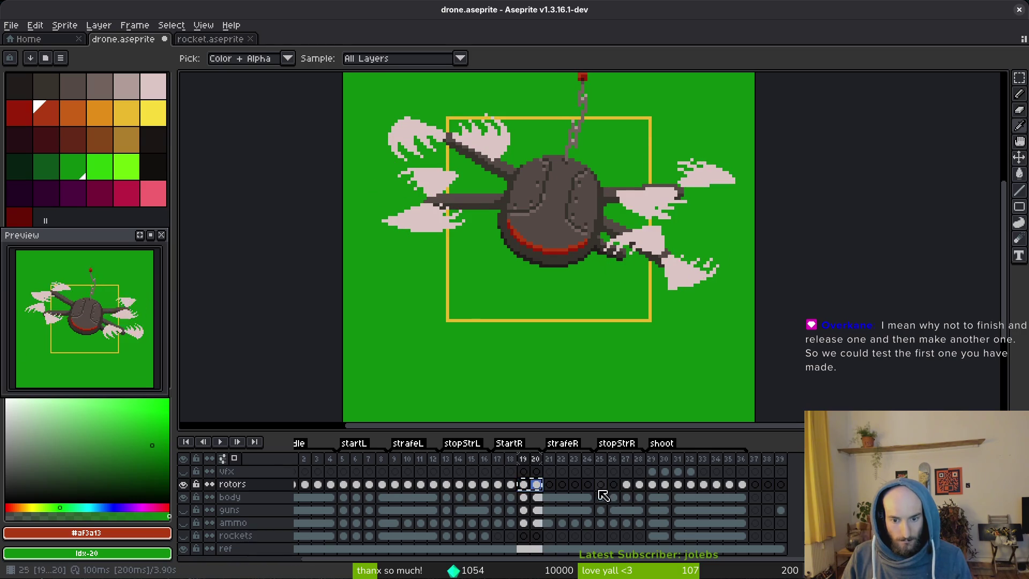
{"action": "left_click", "coordinate": [575, 485]}
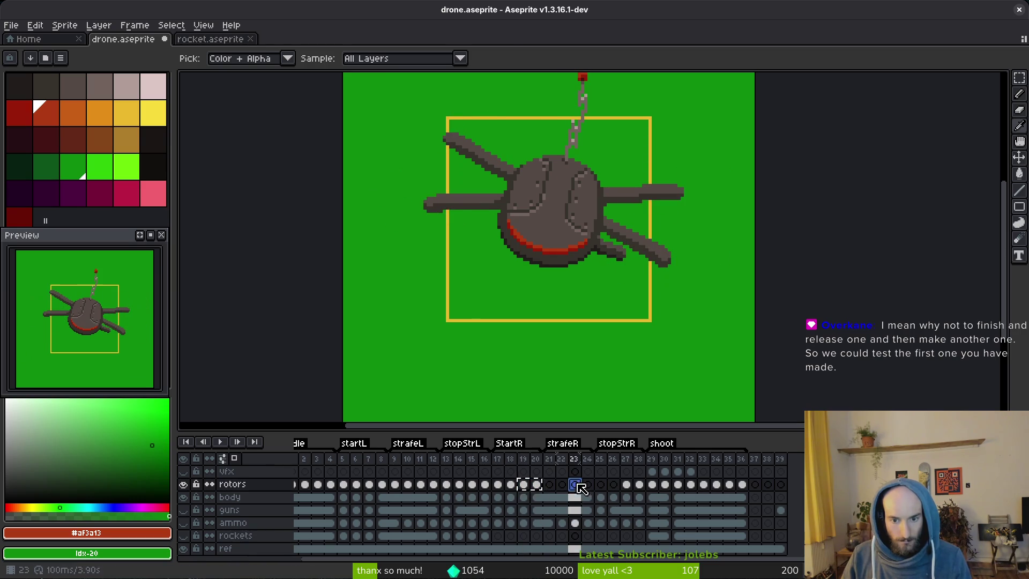
{"action": "left_click", "coordinate": [524, 484]}
{"action": "left_click", "coordinate": [484, 497]}
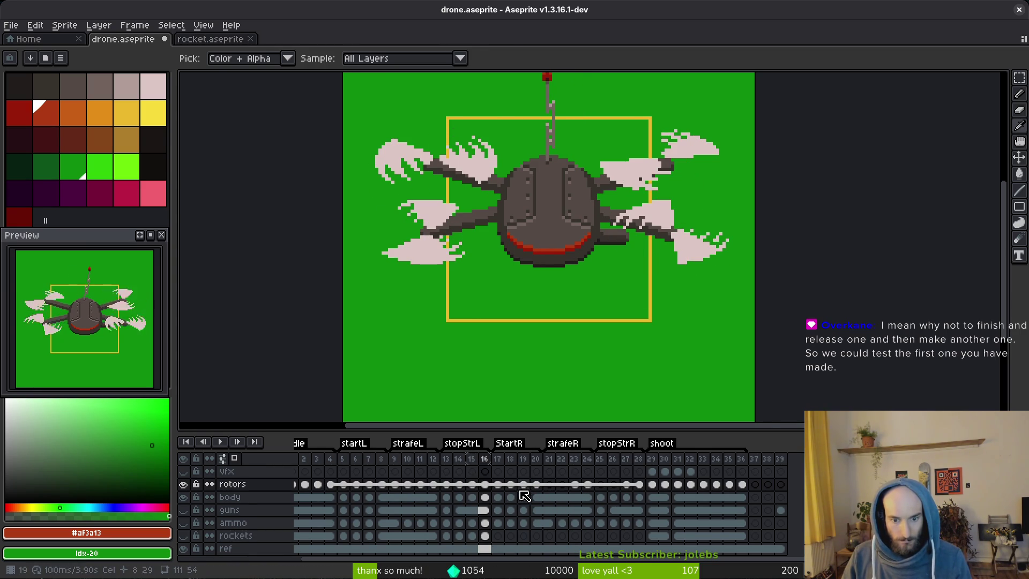
{"action": "left_click_drag", "start_coordinate": [373, 492], "coordinate": [420, 503]}
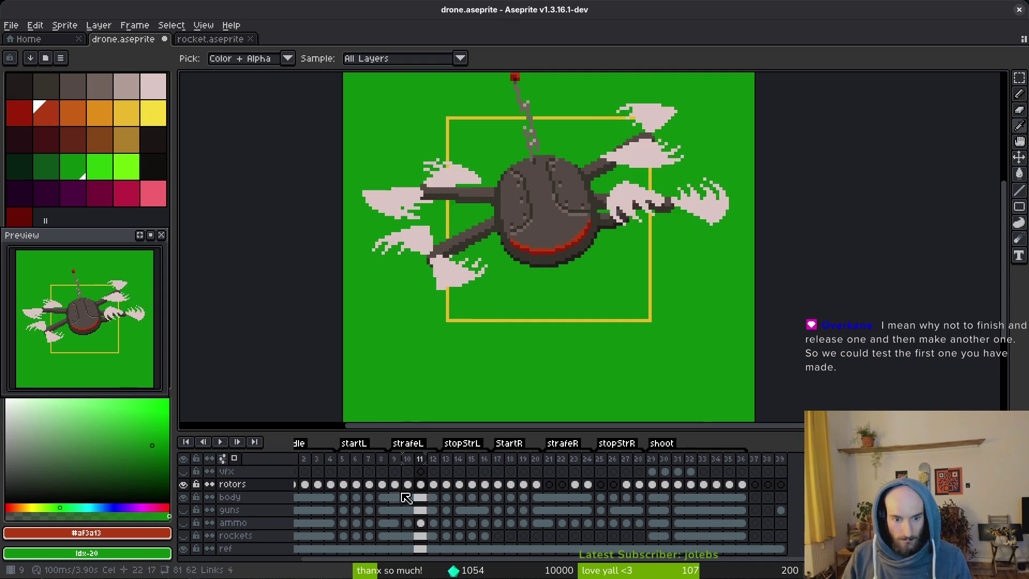
{"action": "left_click", "coordinate": [472, 484]}
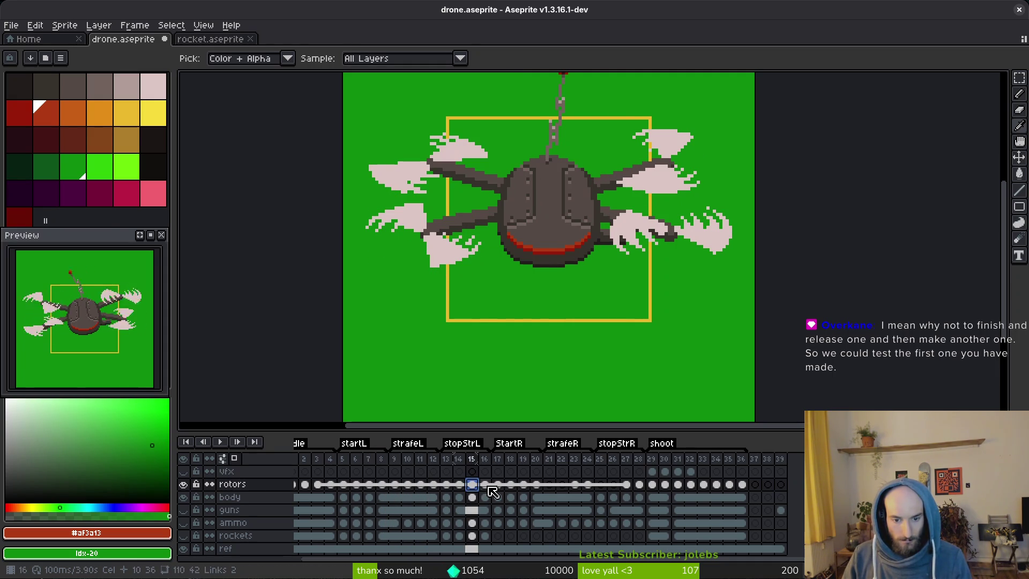
{"action": "left_click", "coordinate": [493, 492]}
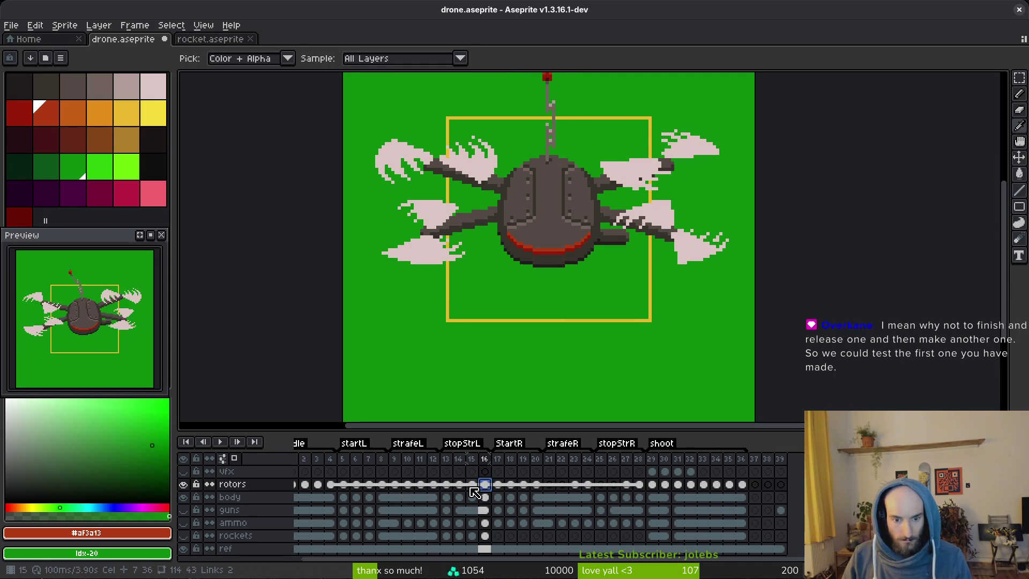
{"action": "left_click", "coordinate": [476, 491]}
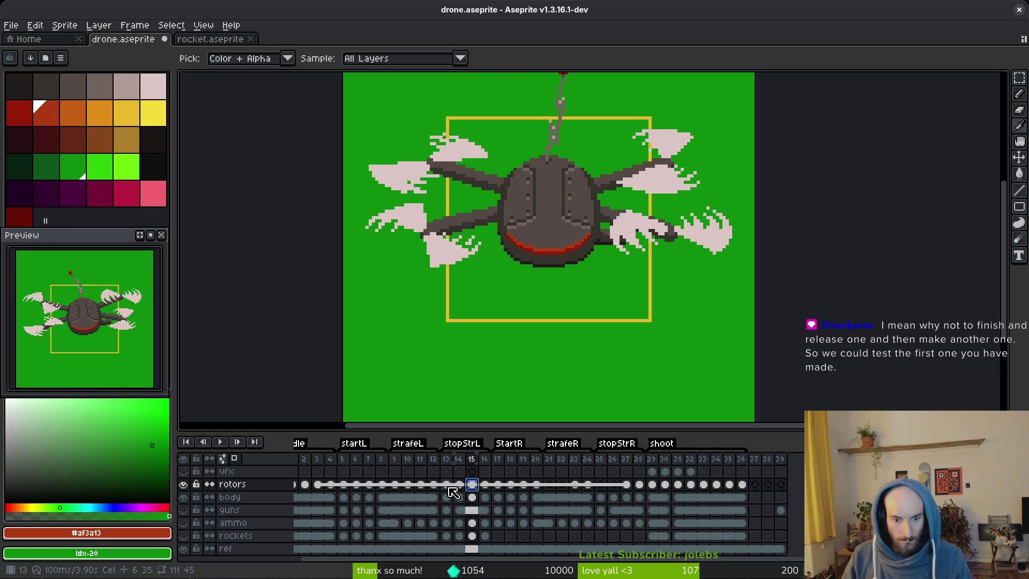
{"action": "left_click", "coordinate": [447, 490]}
{"action": "left_click", "coordinate": [395, 489]}
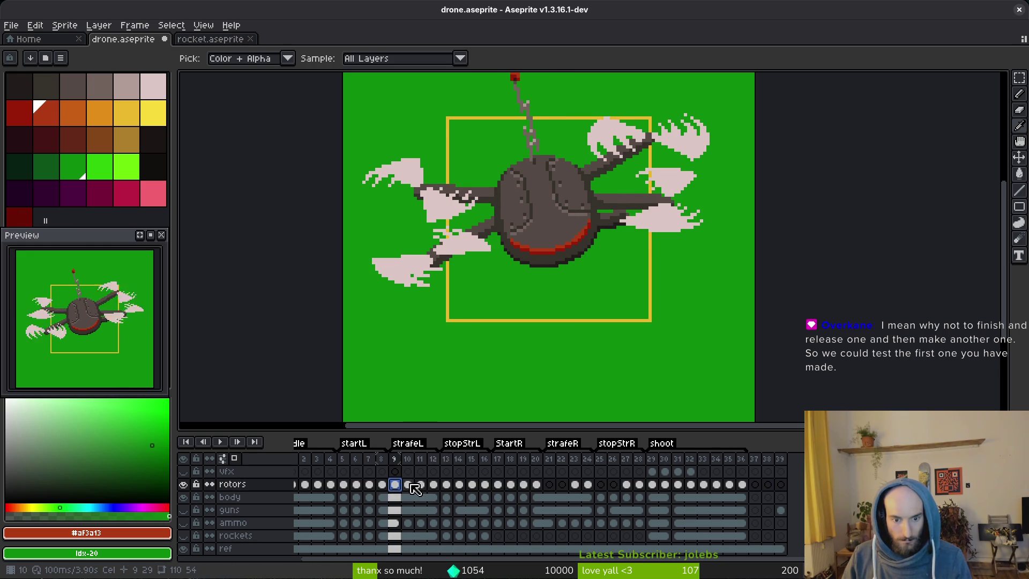
{"action": "key", "text": "Right"}
{"action": "key", "text": "Right"}
{"action": "key", "text": "Right"}
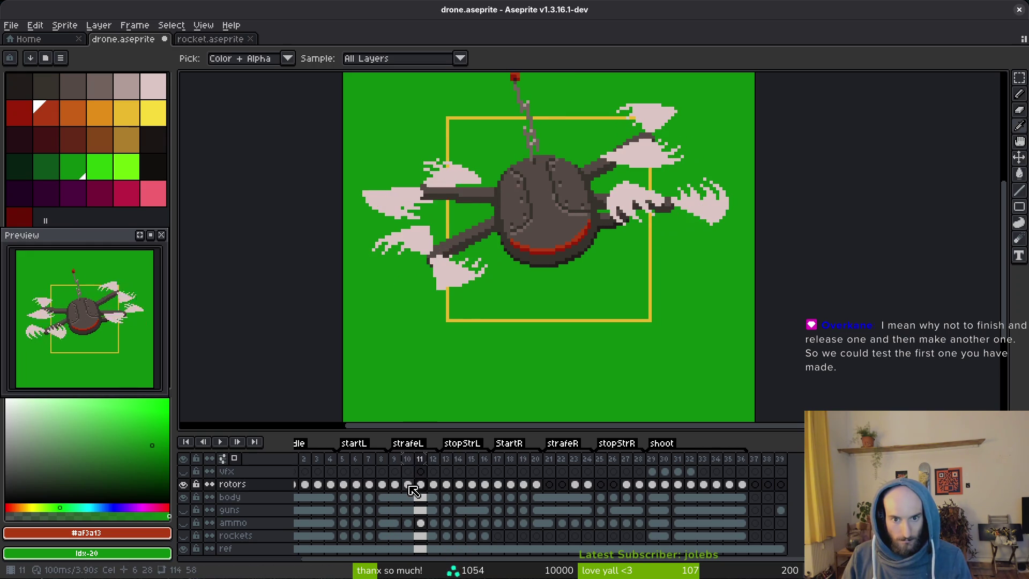
{"action": "left_click", "coordinate": [431, 499]}
{"action": "key", "text": "Right"}
{"action": "key", "text": "Right"}
{"action": "key", "text": "Right"}
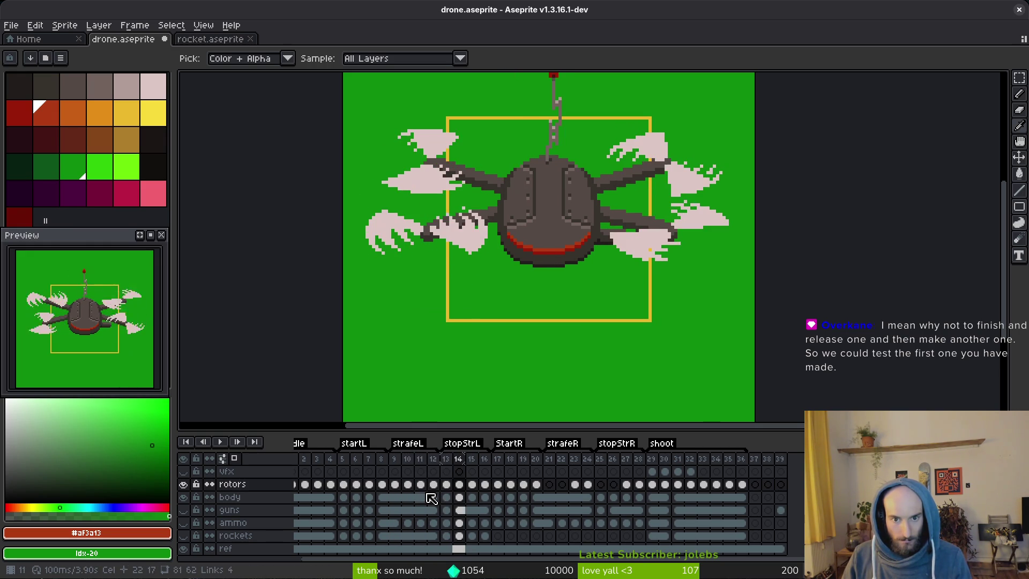
Play the animation, stop it, and select the rotors cels from frame 7 to 11.
{"action": "key", "text": "Return"}
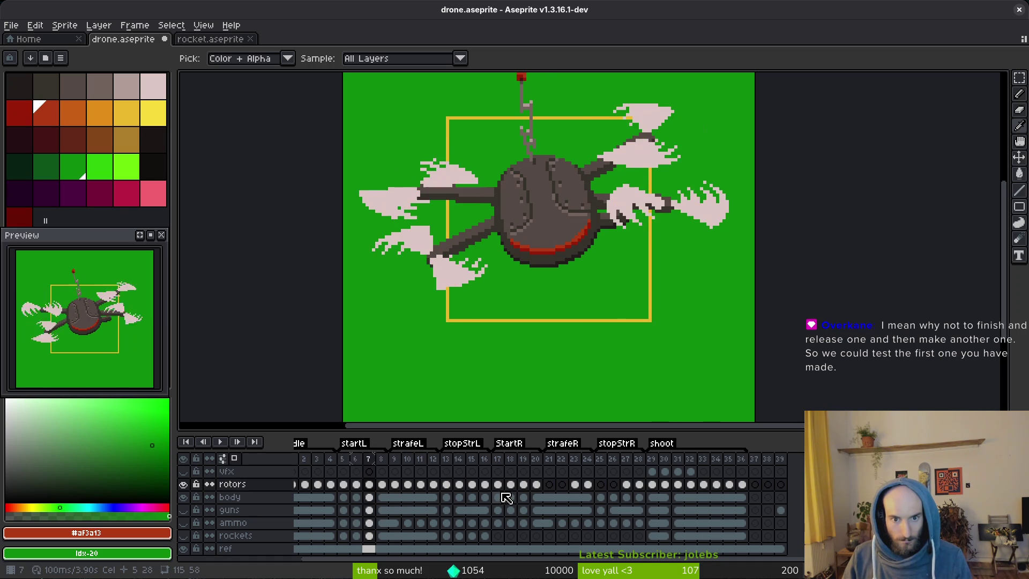
{"action": "left_click", "coordinate": [435, 487]}
{"action": "left_click", "coordinate": [383, 487]}
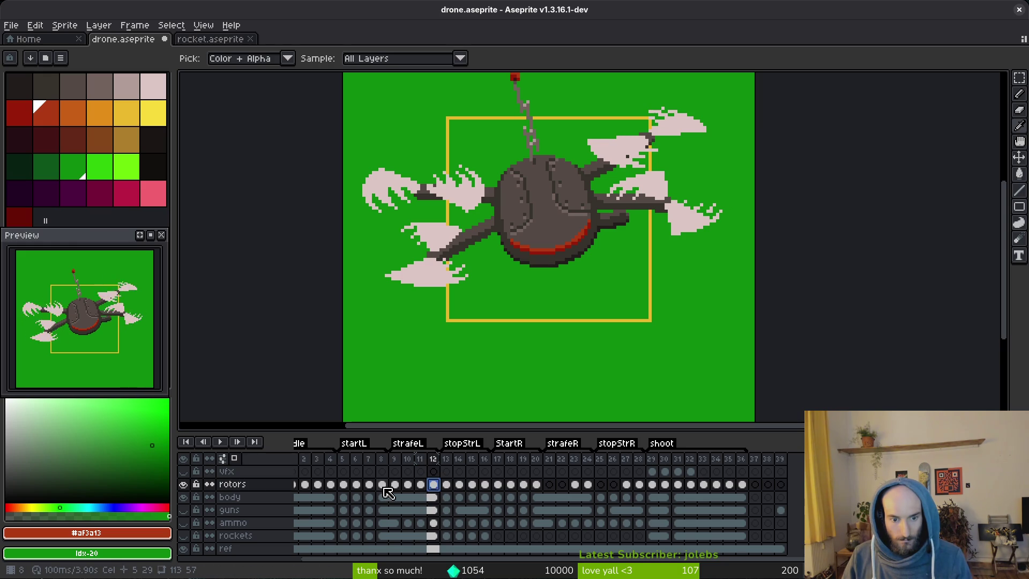
{"action": "left_click", "coordinate": [435, 486]}
{"action": "left_click", "coordinate": [421, 486]}
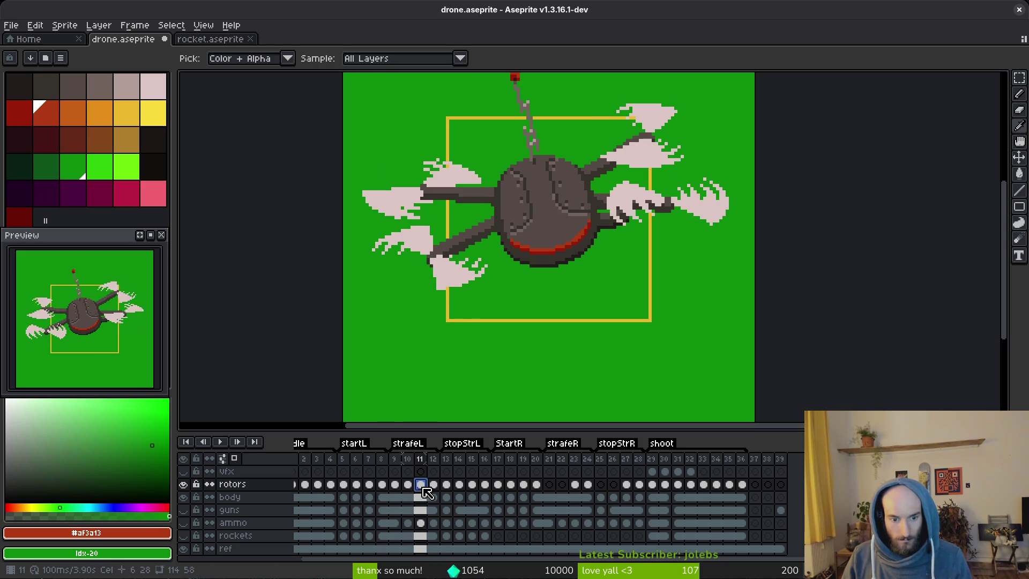
{"action": "left_click", "coordinate": [369, 485]}
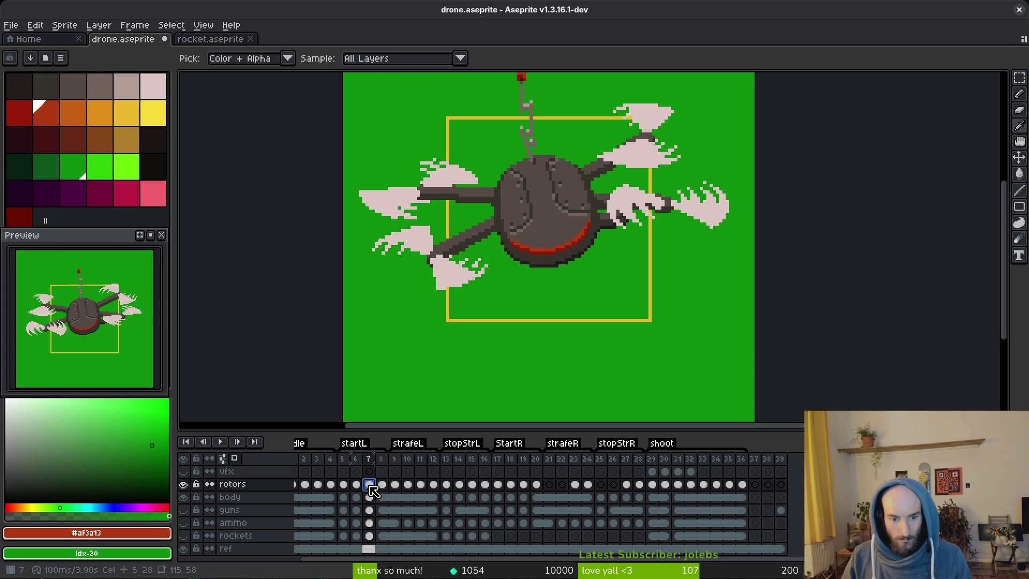
{"action": "left_click", "coordinate": [427, 491], "text": "shift"}
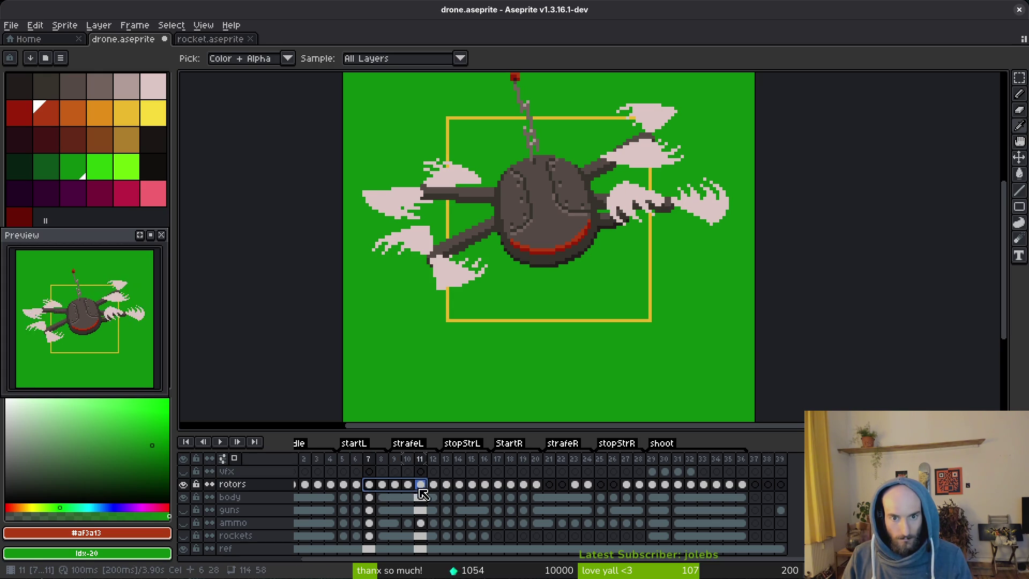
Link the rotors cels for frames 7–11, then for frames 8–12.
{"action": "right_click", "coordinate": [374, 487]}
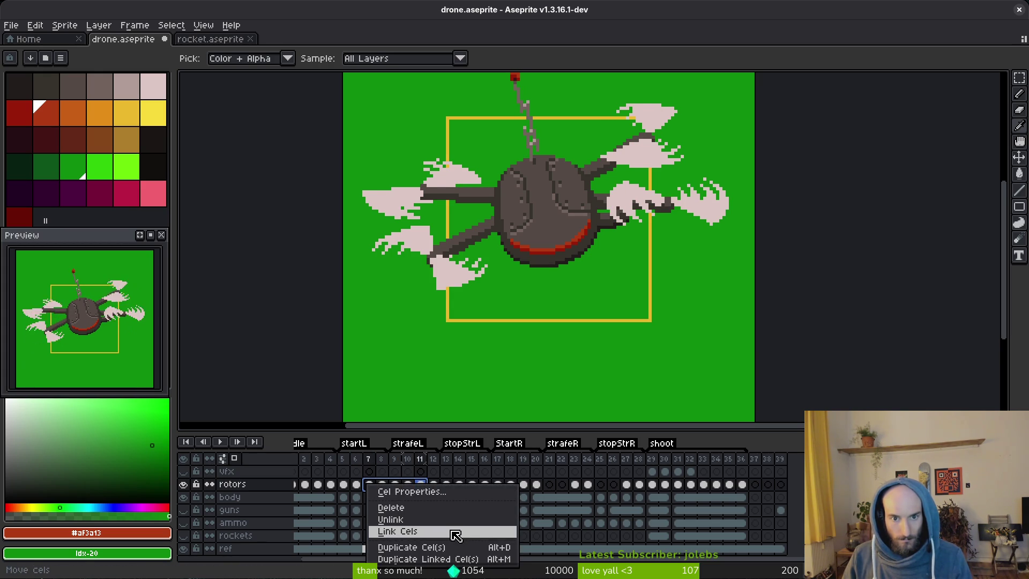
{"action": "left_click", "coordinate": [453, 533]}
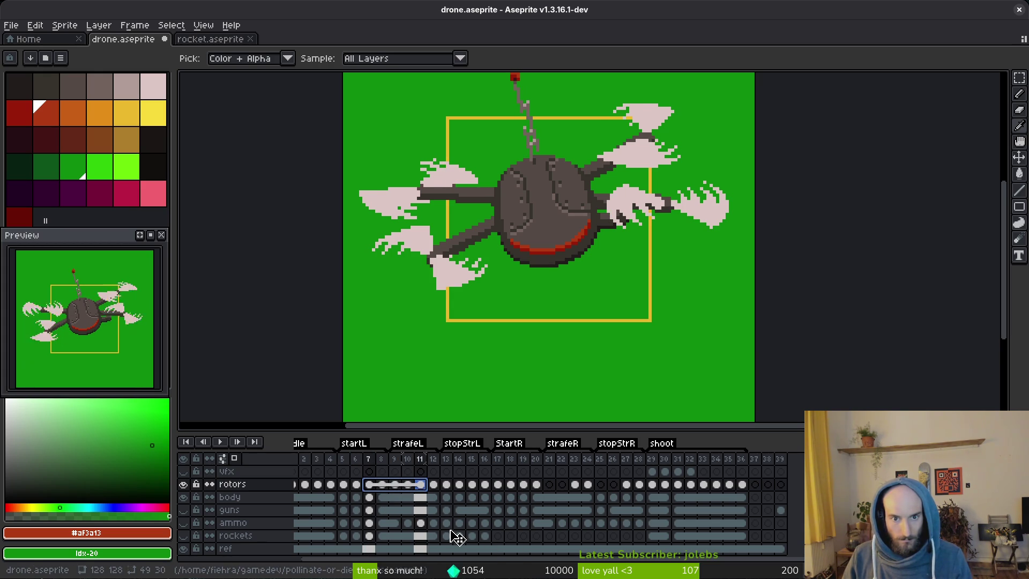
{"action": "left_click", "coordinate": [382, 485]}
{"action": "left_click", "coordinate": [434, 485], "text": "shift"}
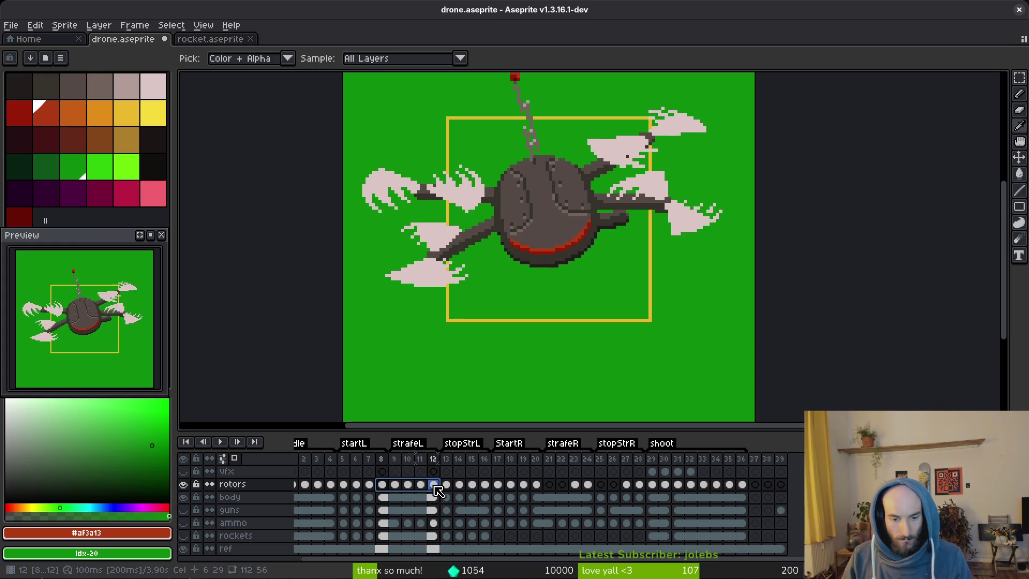
{"action": "right_click", "coordinate": [434, 486]}
{"action": "left_click", "coordinate": [464, 533]}
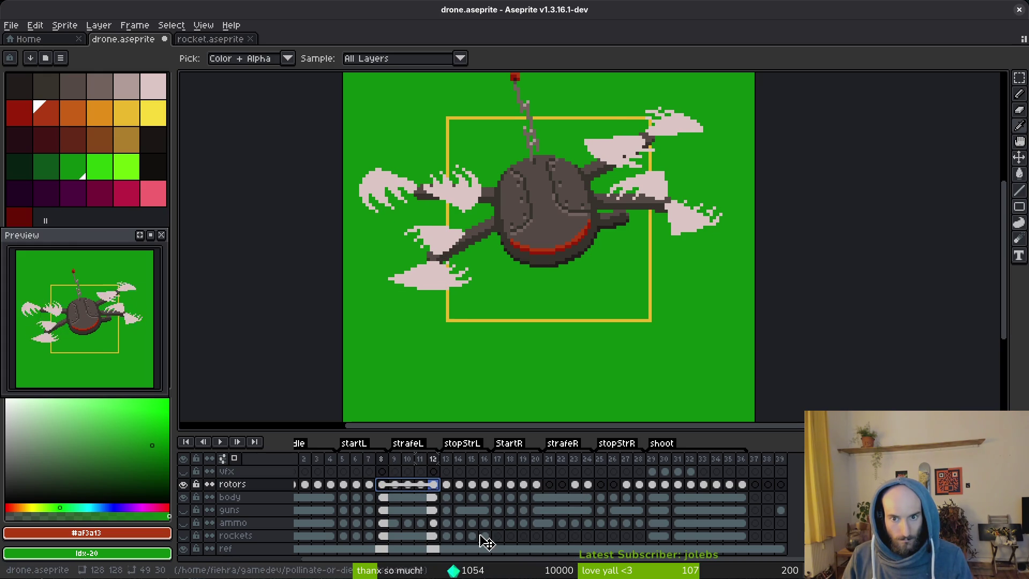
Sample the pale rotor pink and marquee-select a 5x11 area around the right rotor tip.
{"action": "scroll", "coordinate": [714, 229], "scroll_direction": "up", "scroll_amount": 3}
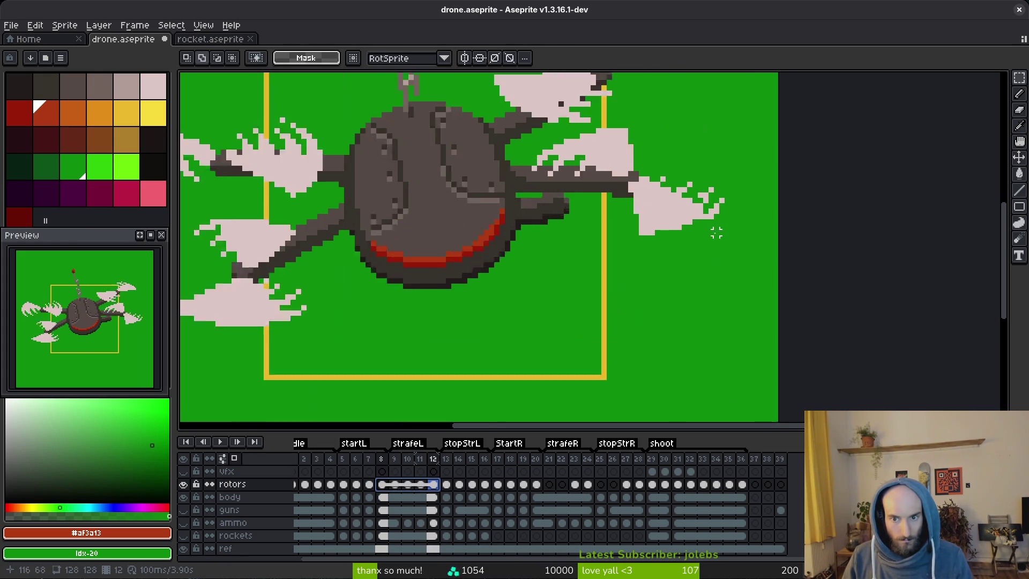
{"action": "left_click", "coordinate": [697, 212], "text": "alt"}
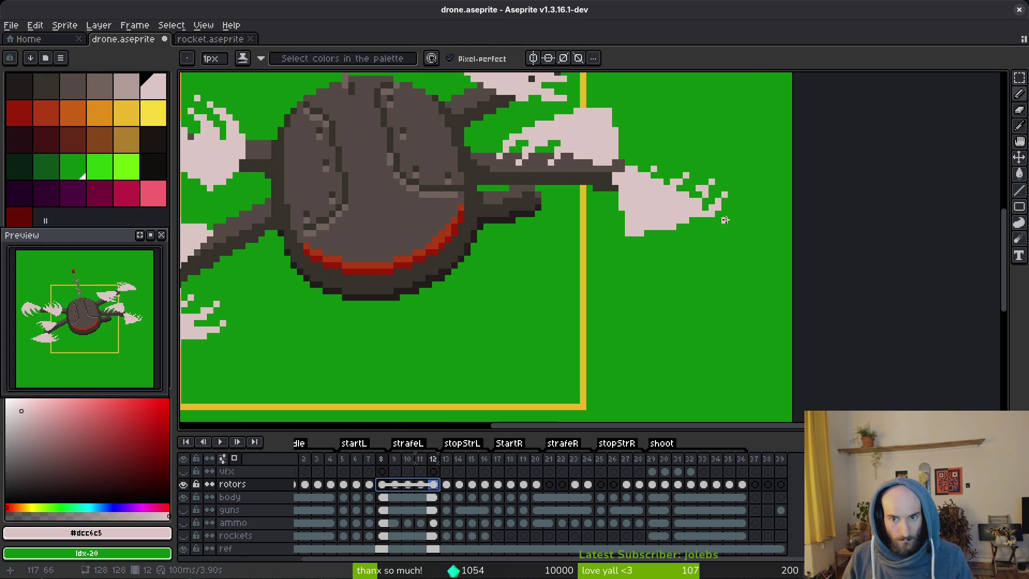
{"action": "scroll", "coordinate": [695, 218], "scroll_direction": "down", "scroll_amount": 4}
{"action": "scroll", "coordinate": [734, 242], "scroll_direction": "up", "scroll_amount": 4}
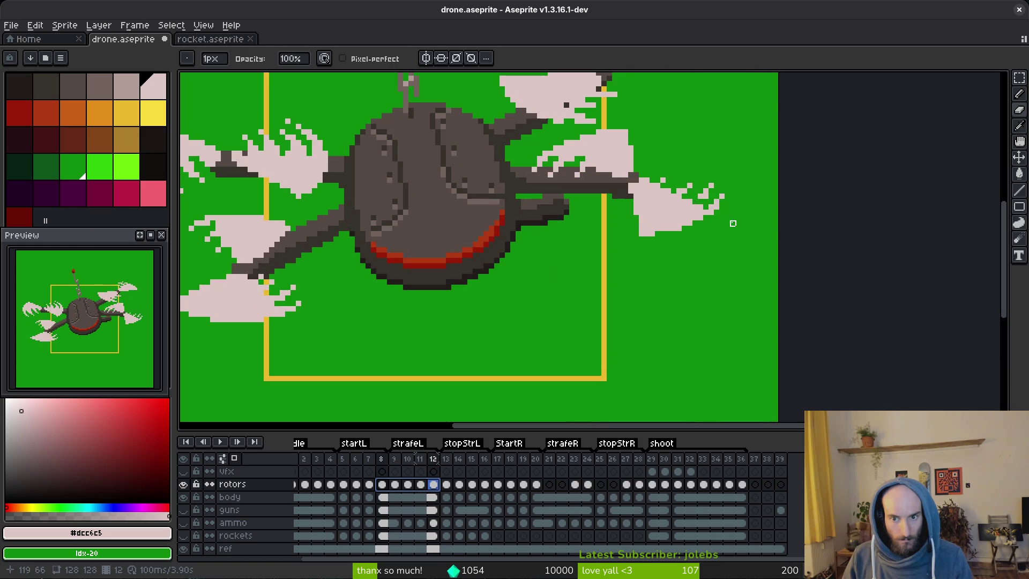
{"action": "key", "text": "m"}
{"action": "left_click_drag", "start_coordinate": [693, 170], "coordinate": [721, 229]}
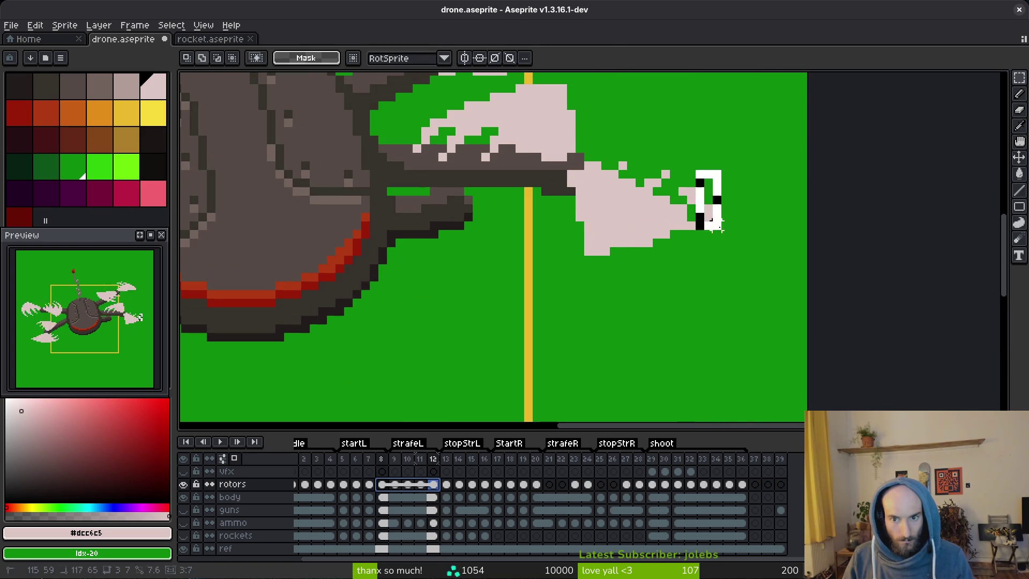
{"action": "left_click", "coordinate": [697, 204]}
{"action": "left_click_drag", "start_coordinate": [679, 161], "coordinate": [730, 239]}
{"action": "left_click", "coordinate": [682, 173]}
{"action": "left_click_drag", "start_coordinate": [684, 161], "coordinate": [732, 257]}
{"action": "scroll", "coordinate": [729, 263], "scroll_direction": "up", "scroll_amount": 1}
Save the drone sprite and compare the rotors between frames 11 and 12.
{"action": "key", "text": "ctrl+s"}
{"action": "key", "text": "comma"}
{"action": "scroll", "coordinate": [740, 214], "scroll_direction": "down", "scroll_amount": 3}
{"action": "key", "text": "i"}
{"action": "key", "text": "period"}
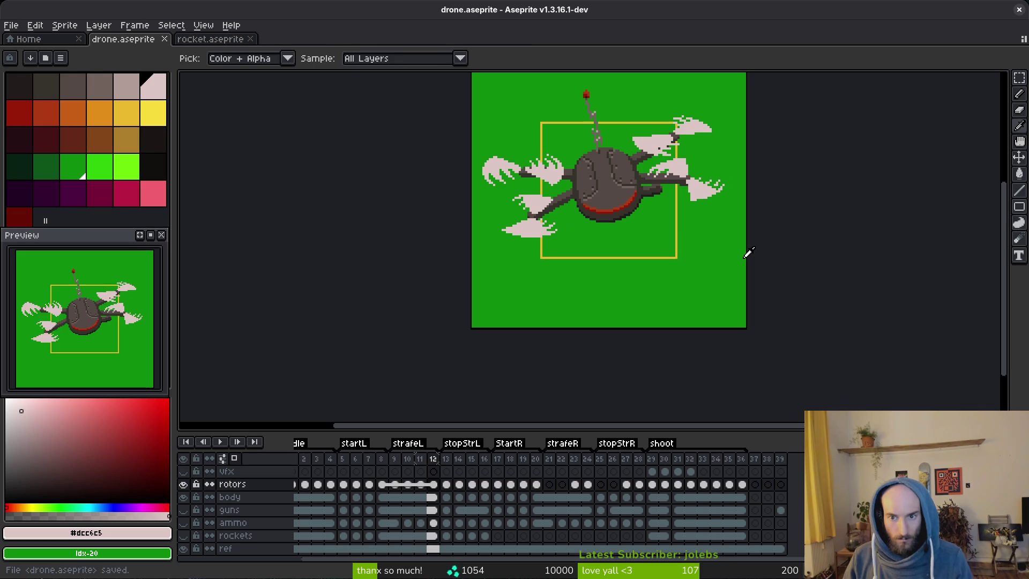
{"action": "key", "text": "m"}
{"action": "scroll", "coordinate": [740, 169], "scroll_direction": "up", "scroll_amount": 3}
{"action": "key", "text": "ctrl+s"}
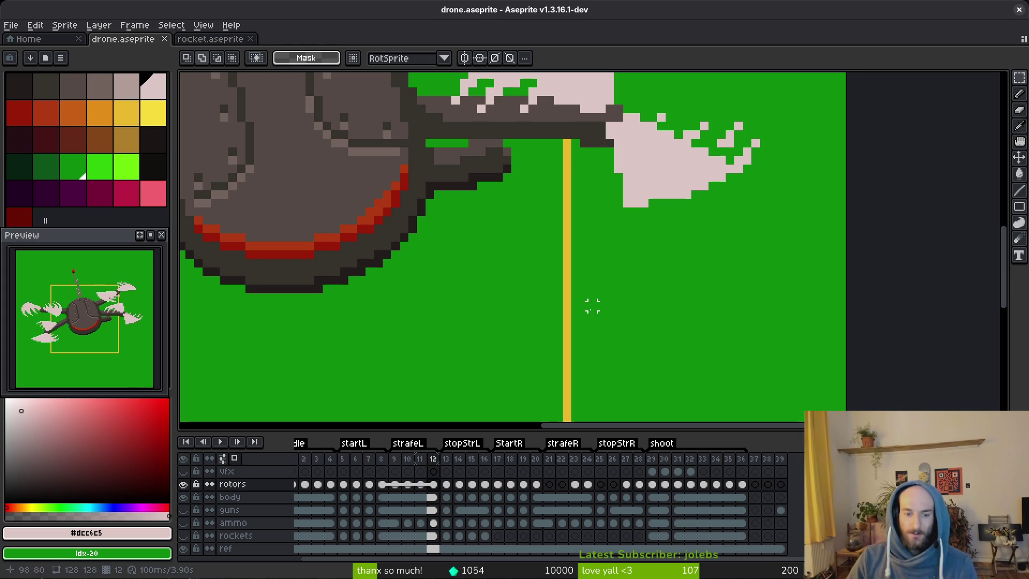
{"action": "key", "text": "Left"}
{"action": "key", "text": "i"}
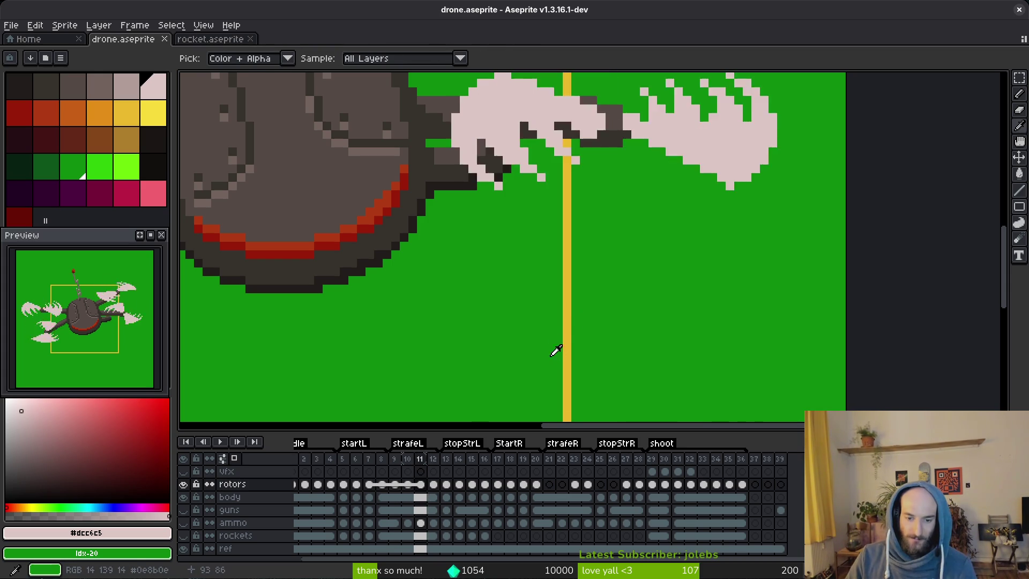
{"action": "key", "text": "Right"}
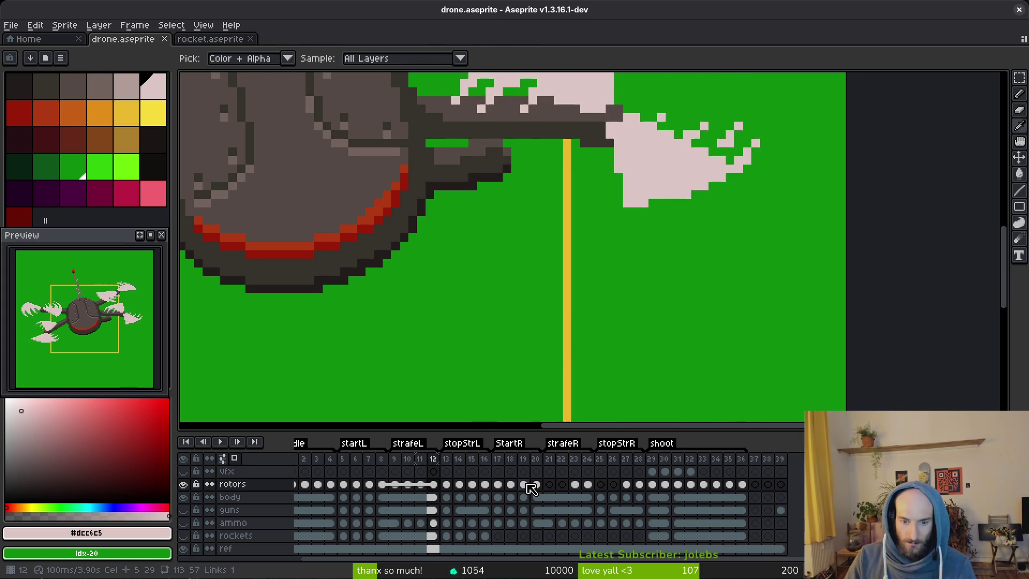
Go to strafeR frame 23, hide the rotors layer, and select the body cel there.
{"action": "left_click", "coordinate": [524, 485]}
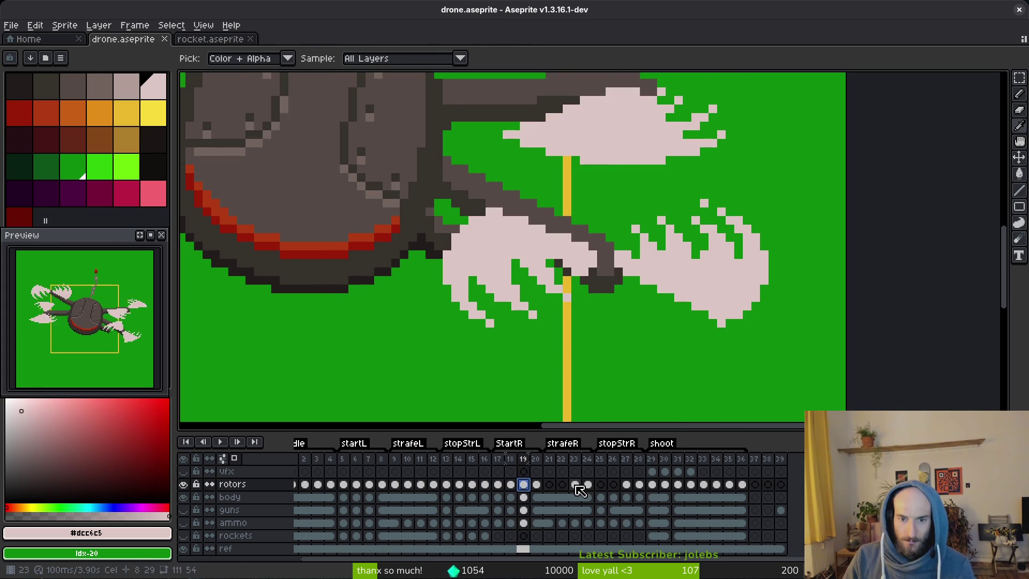
{"action": "scroll", "coordinate": [598, 335], "scroll_direction": "down", "scroll_amount": 3}
{"action": "key", "text": "Right"}
{"action": "key", "text": "Right"}
{"action": "key", "text": "Right"}
{"action": "left_click", "coordinate": [561, 497]}
{"action": "key", "text": "m"}
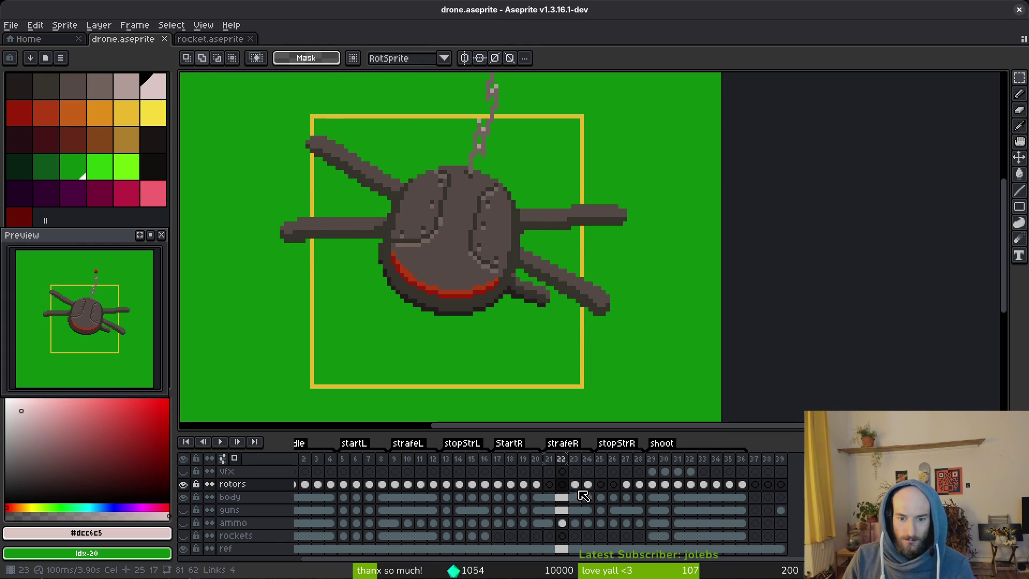
{"action": "left_click", "coordinate": [574, 484]}
{"action": "key", "text": "Left"}
{"action": "key", "text": "Left"}
{"action": "key", "text": "Left"}
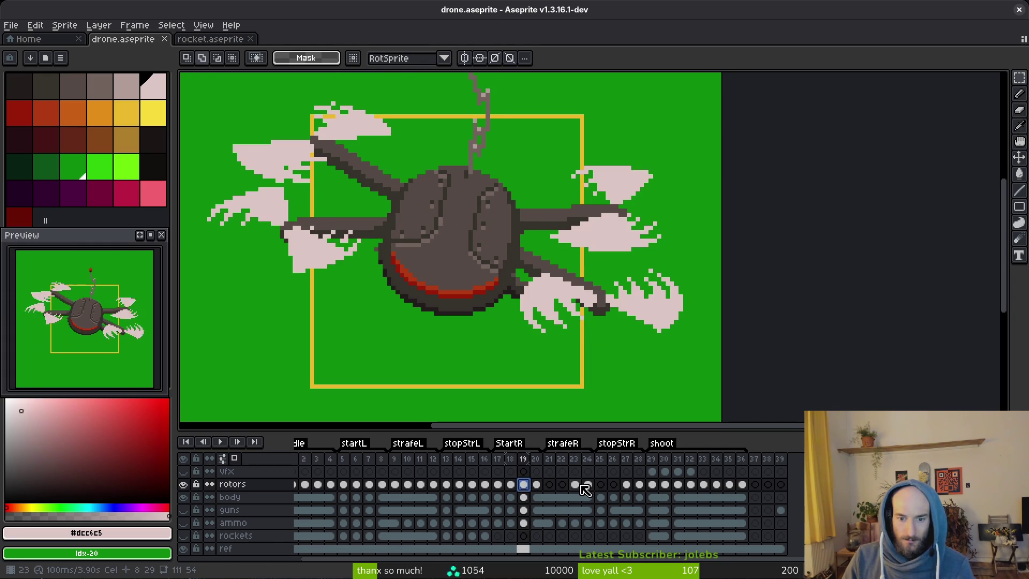
{"action": "left_click", "coordinate": [583, 486]}
{"action": "left_click", "coordinate": [183, 484]}
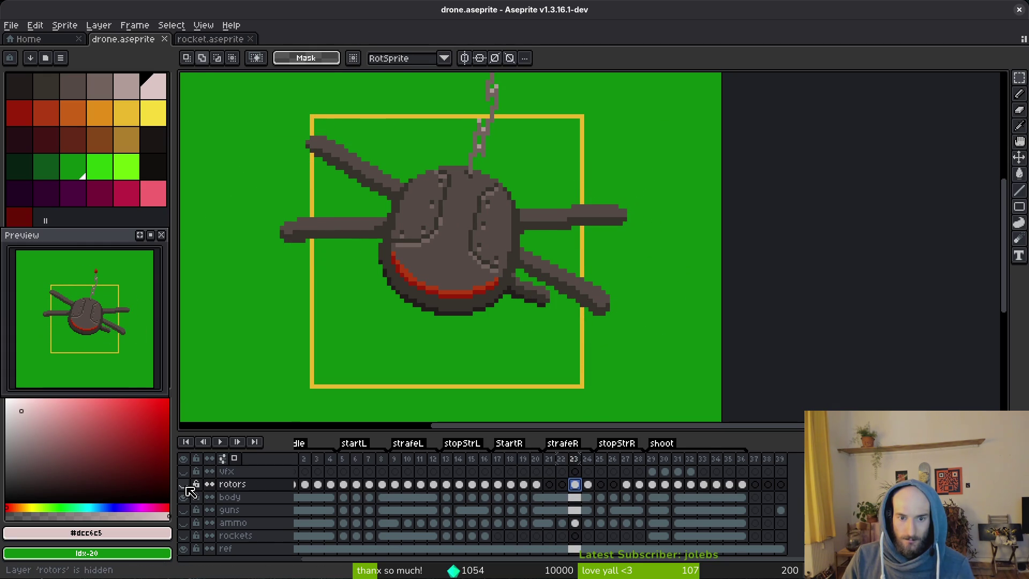
{"action": "left_click", "coordinate": [538, 499]}
{"action": "left_click", "coordinate": [575, 498]}
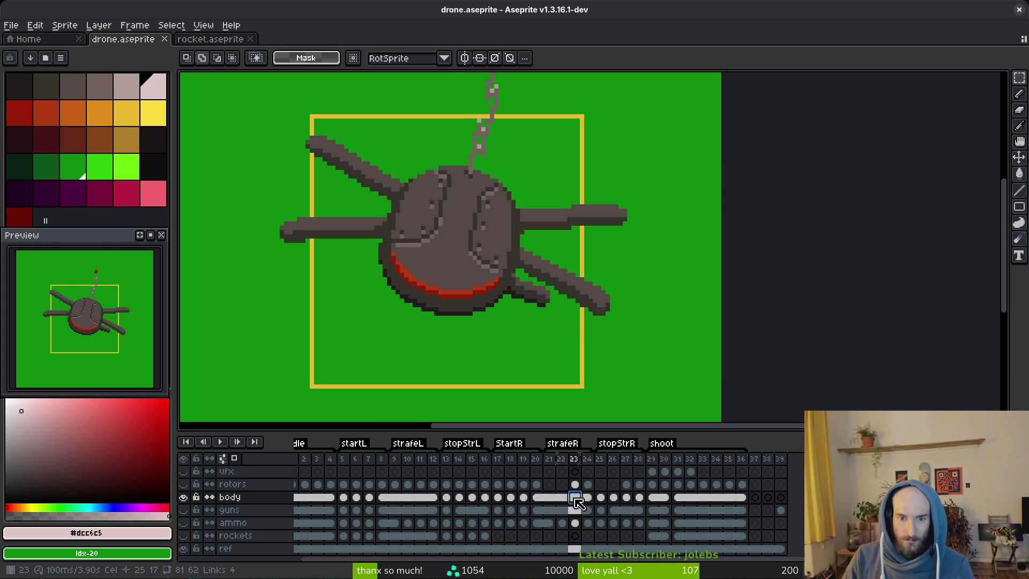
{"action": "left_click", "coordinate": [525, 499]}
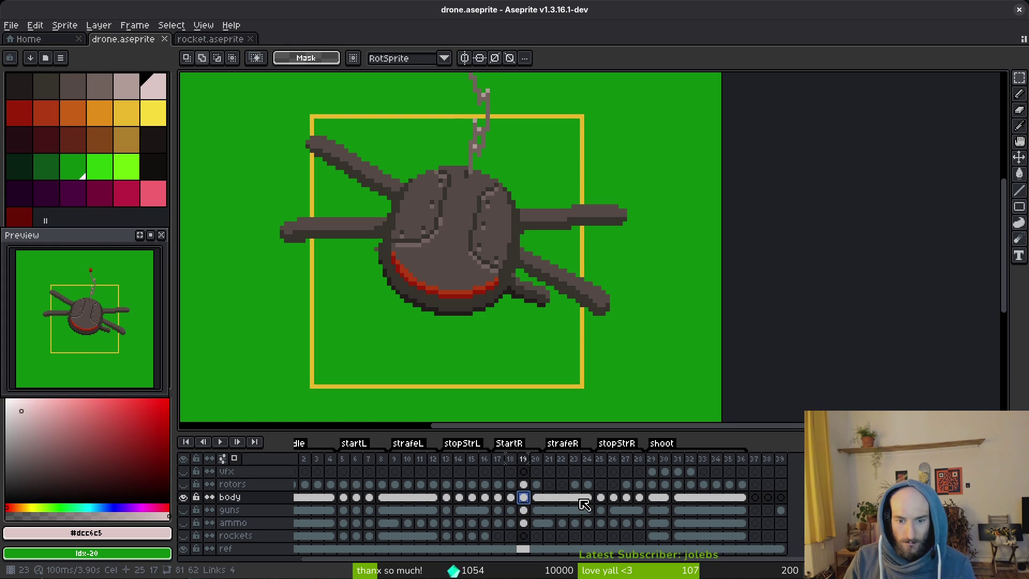
{"action": "left_click", "coordinate": [577, 500]}
{"action": "left_click", "coordinate": [524, 499]}
{"action": "scroll", "coordinate": [410, 290], "scroll_direction": "up", "scroll_amount": 3}
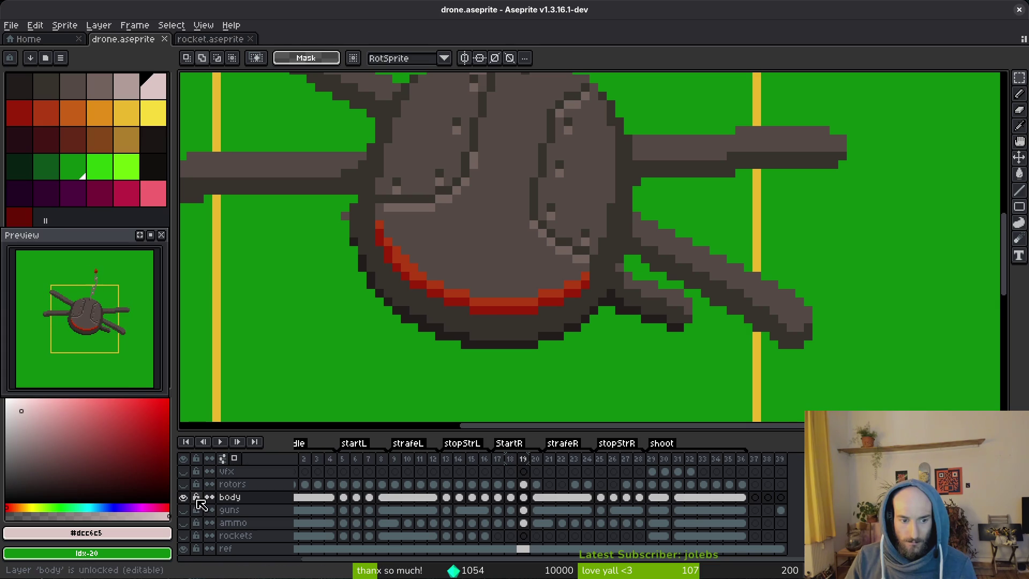
{"action": "left_click", "coordinate": [185, 485]}
{"action": "left_click", "coordinate": [185, 485]}
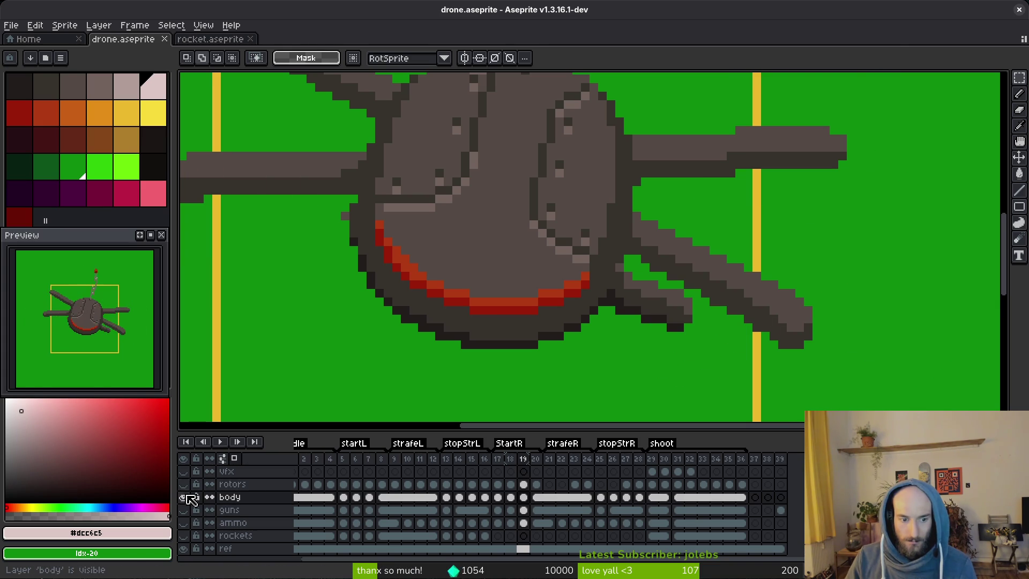
{"action": "mouse_move", "coordinate": [189, 543]}
{"action": "left_mouse_down"}
{"action": "mouse_move", "coordinate": [190, 516]}
{"action": "mouse_move", "coordinate": [192, 542]}
{"action": "left_mouse_up"}
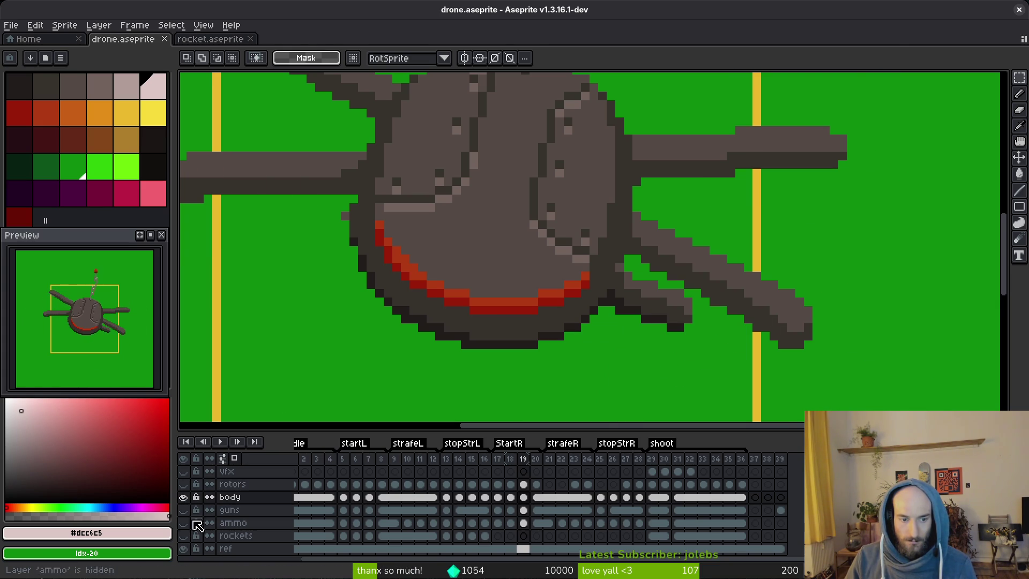
{"action": "key", "text": "b"}
{"action": "scroll", "coordinate": [422, 242], "scroll_direction": "down", "scroll_amount": 3}
{"action": "key", "text": "i"}
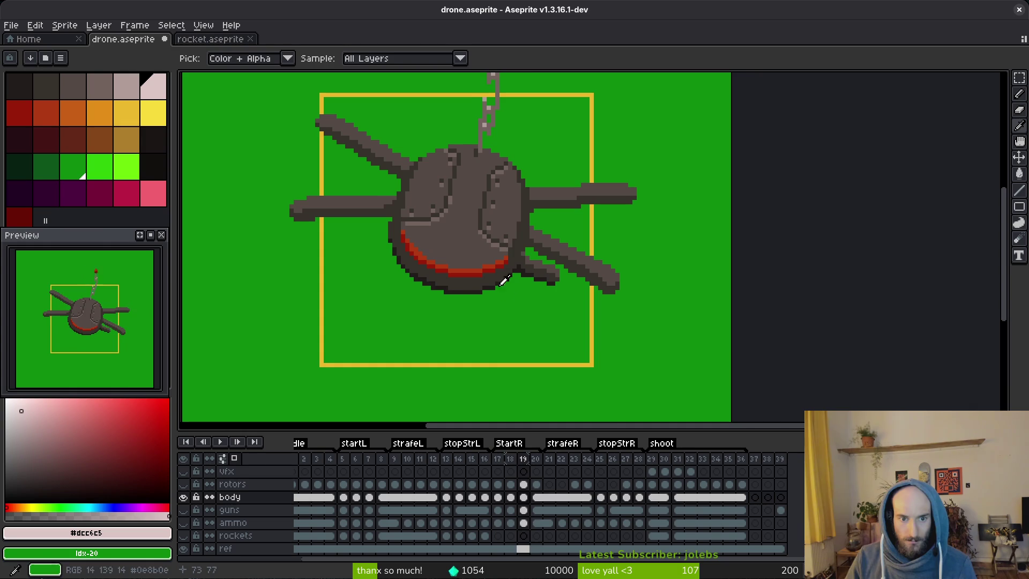
{"action": "key", "text": "b"}
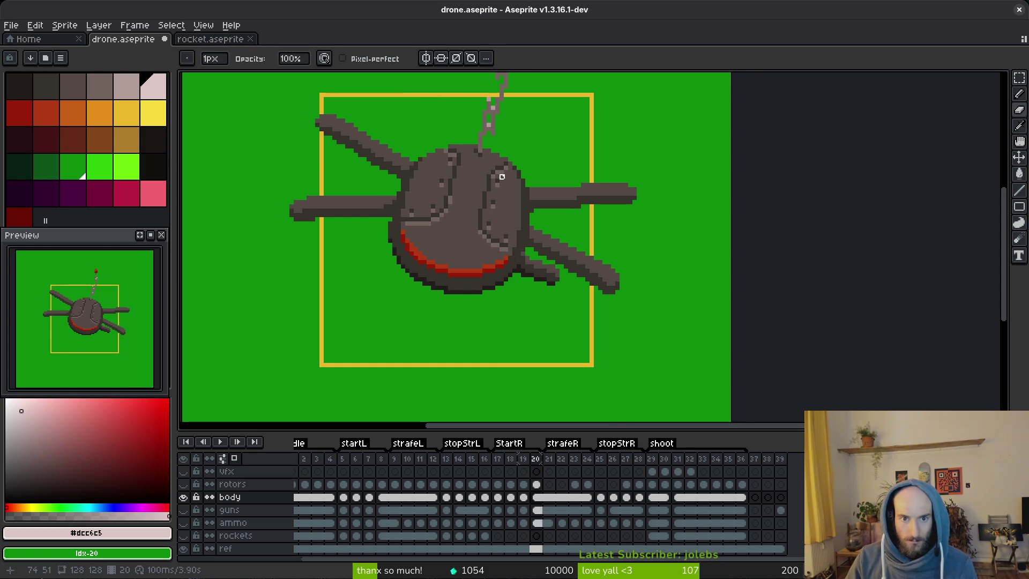
Sample the body's browns, including mid-brown #544d45, and step back to frame 18.
{"action": "scroll", "coordinate": [509, 290], "scroll_direction": "up", "scroll_amount": 2}
{"action": "scroll", "coordinate": [508, 298], "scroll_direction": "up", "scroll_amount": 2}
{"action": "left_click", "coordinate": [482, 273], "text": "alt"}
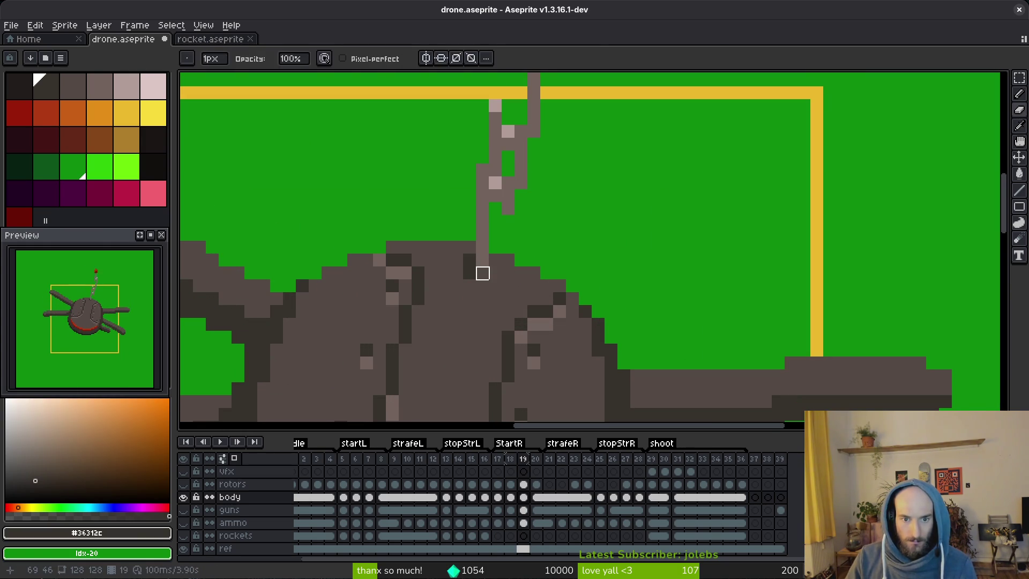
{"action": "left_click", "coordinate": [482, 274], "text": "alt"}
{"action": "scroll", "coordinate": [482, 273], "scroll_direction": "down", "scroll_amount": 3}
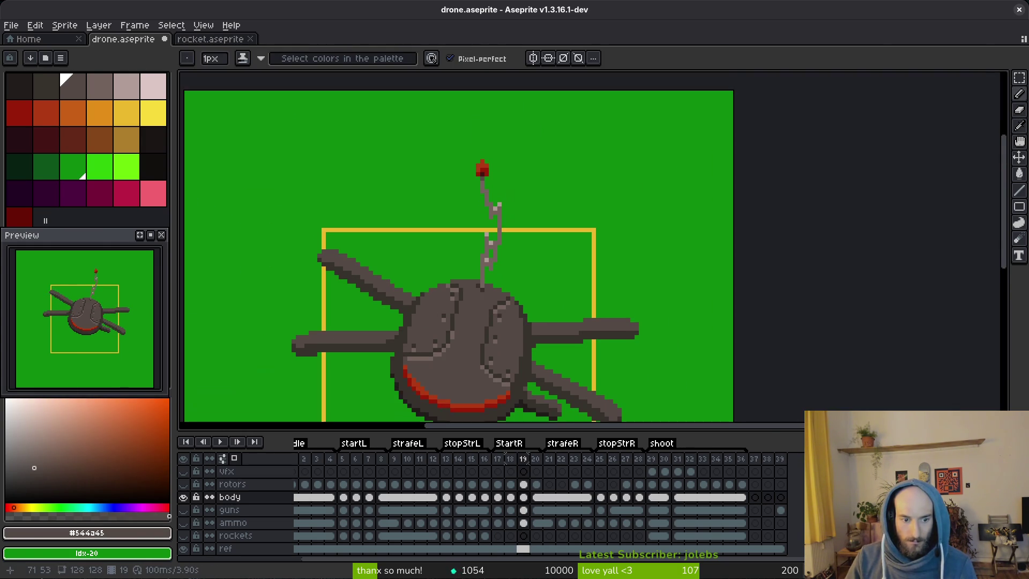
{"action": "key", "text": "comma"}
{"action": "scroll", "coordinate": [520, 319], "scroll_direction": "down", "scroll_amount": 1}
{"action": "scroll", "coordinate": [517, 318], "scroll_direction": "up", "scroll_amount": 3}
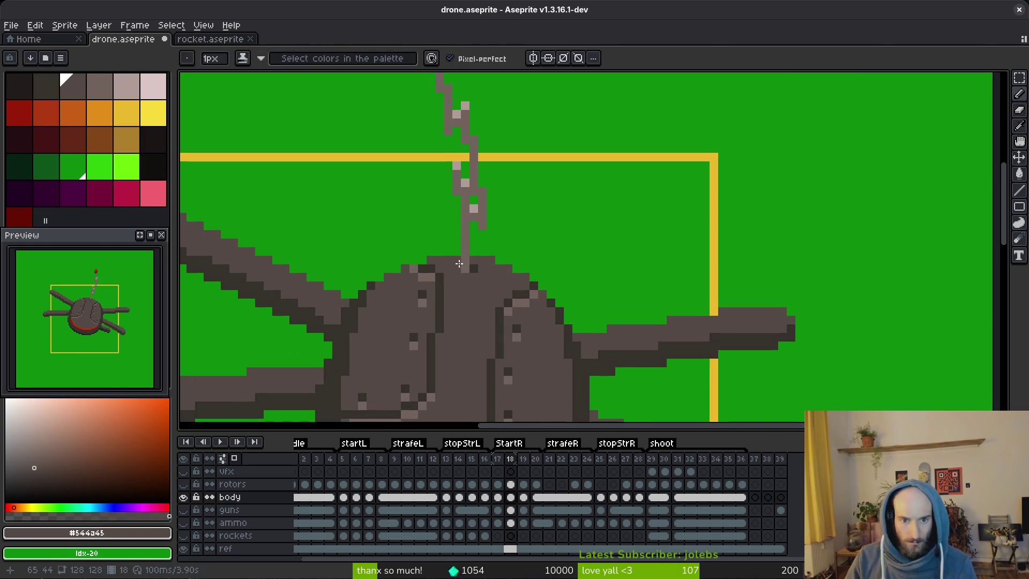
{"action": "scroll", "coordinate": [513, 319], "scroll_direction": "down", "scroll_amount": 5}
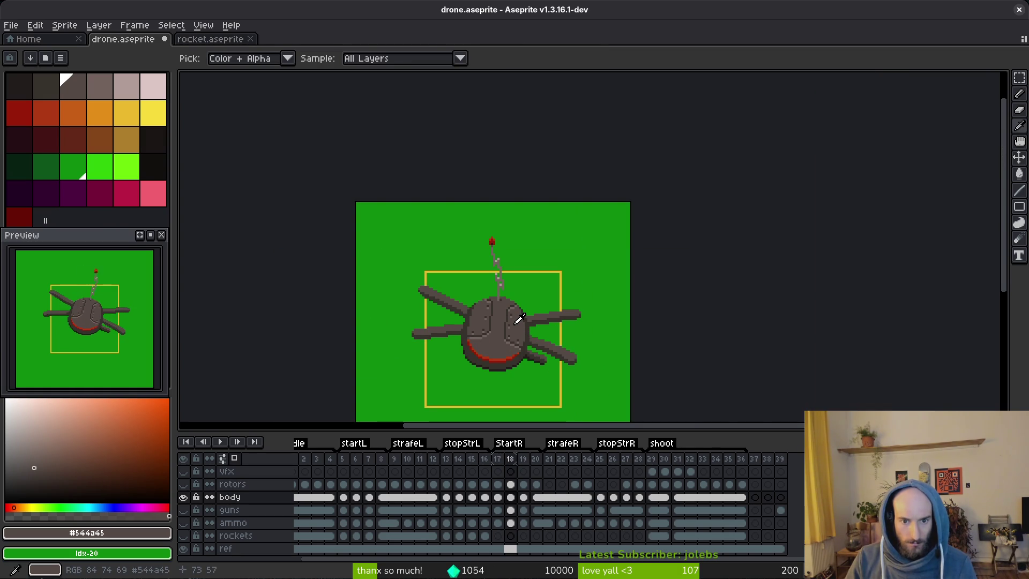
{"action": "scroll", "coordinate": [514, 311], "scroll_direction": "up", "scroll_amount": 5}
Pick the dark outline brown #36312c at frame 19 and undo a stray pencil stroke.
{"action": "key", "text": "alt"}
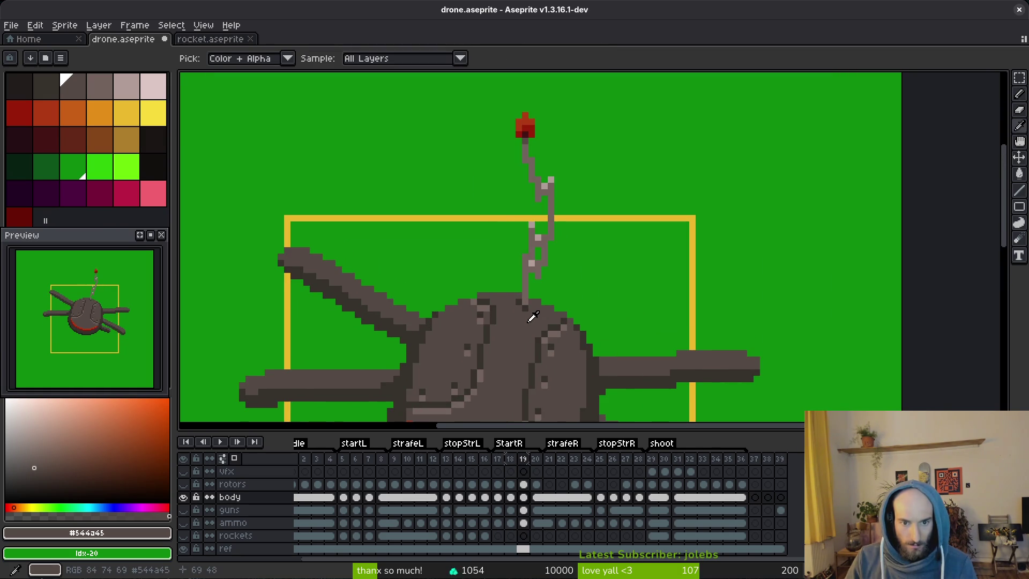
{"action": "key", "text": "period"}
{"action": "scroll", "coordinate": [512, 280], "scroll_direction": "up", "scroll_amount": 3}
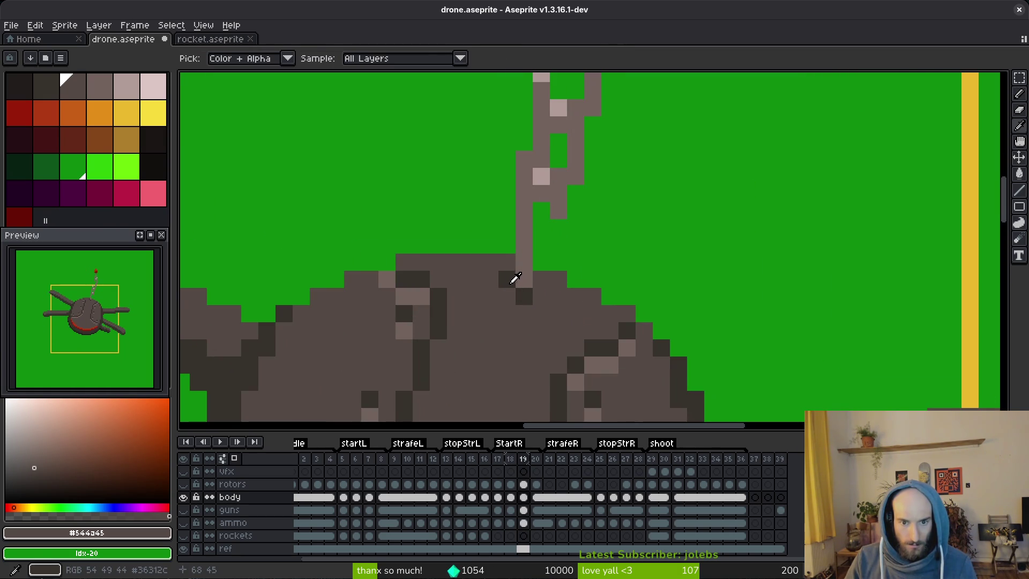
{"action": "left_click", "coordinate": [524, 295], "text": "alt"}
{"action": "key", "text": "comma"}
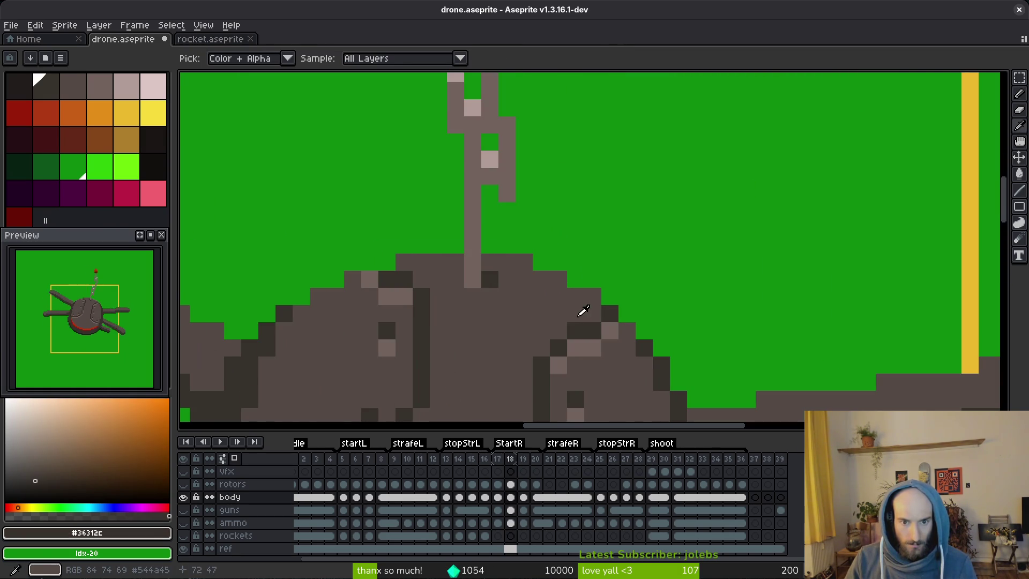
{"action": "scroll", "coordinate": [480, 296], "scroll_direction": "down", "scroll_amount": 2}
{"action": "key", "text": "period"}
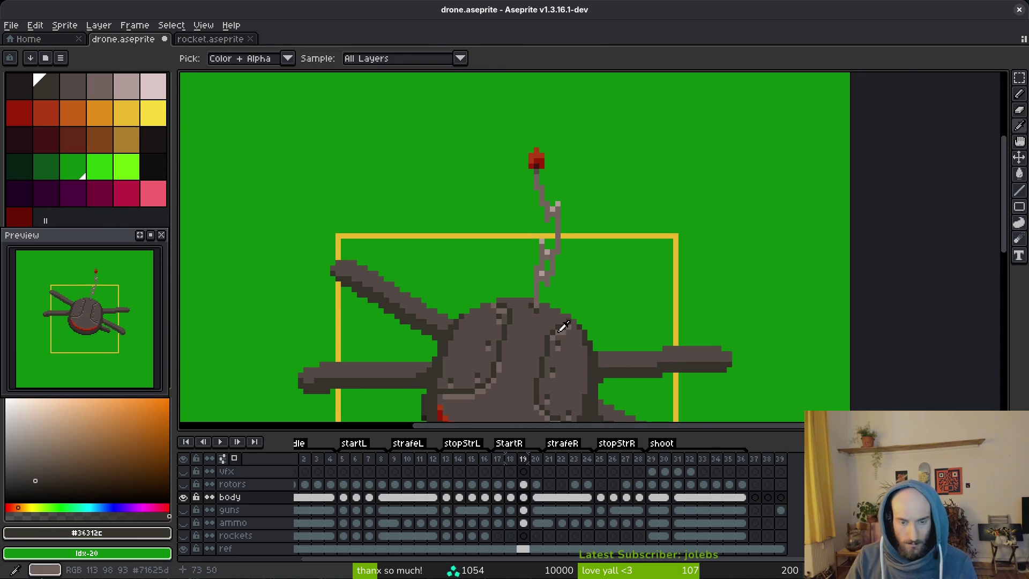
{"action": "scroll", "coordinate": [551, 320], "scroll_direction": "up", "scroll_amount": 1}
{"action": "left_click", "coordinate": [534, 301]}
{"action": "scroll", "coordinate": [552, 331], "scroll_direction": "down", "scroll_amount": 2}
{"action": "key", "text": "ctrl+z"}
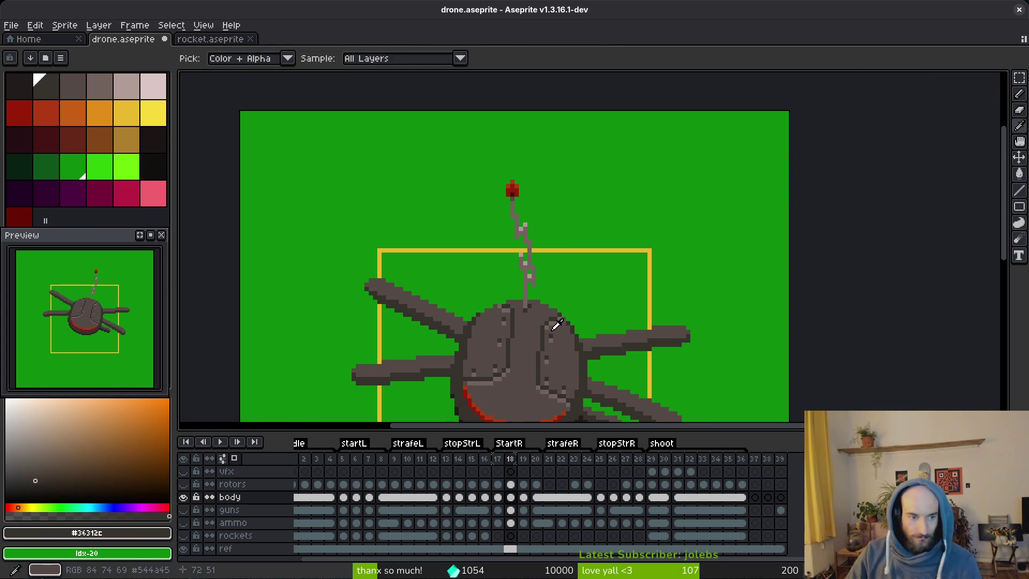
Flip back and forth between frames 19 and 20 to compare the body pose.
{"action": "scroll", "coordinate": [551, 331], "scroll_direction": "up", "scroll_amount": 1}
{"action": "scroll", "coordinate": [543, 303], "scroll_direction": "down", "scroll_amount": 1}
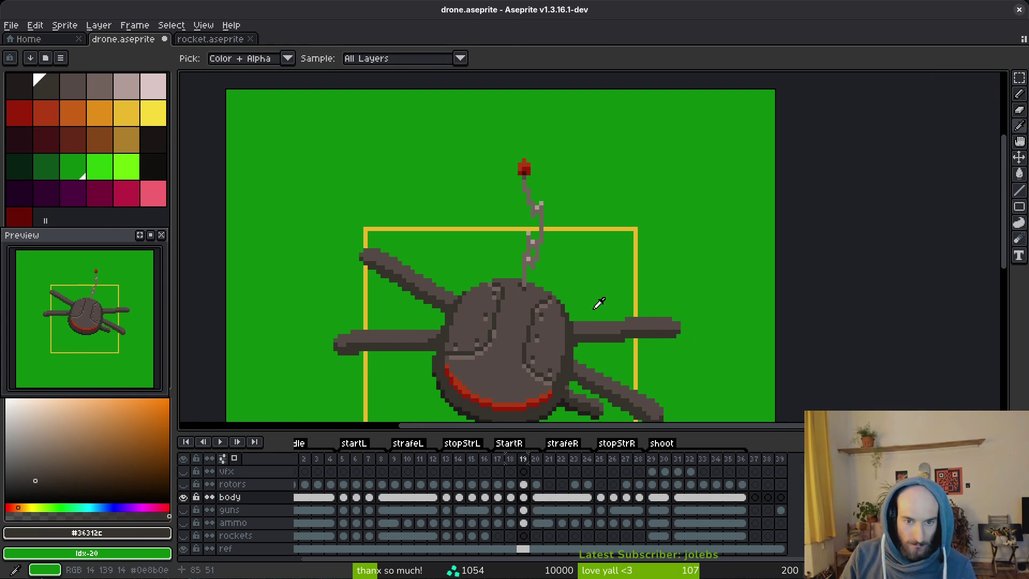
{"action": "scroll", "coordinate": [564, 370], "scroll_direction": "down", "scroll_amount": 1}
{"action": "scroll", "coordinate": [579, 321], "scroll_direction": "up", "scroll_amount": 1}
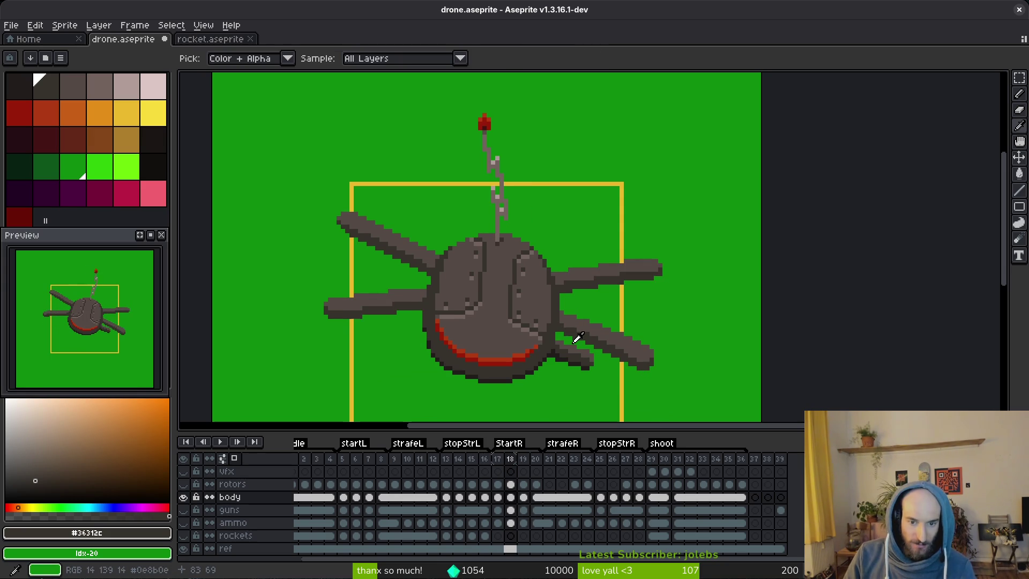
{"action": "key", "text": "Right"}
{"action": "key", "text": "Left"}
{"action": "key", "text": "Right"}
{"action": "key", "text": "Left"}
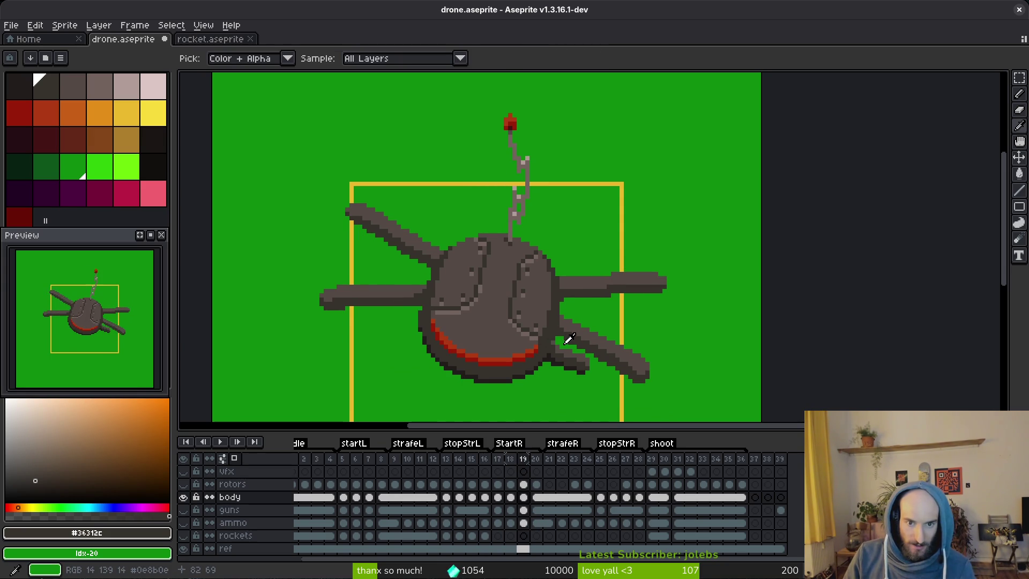
{"action": "key", "text": "b"}
{"action": "scroll", "coordinate": [546, 339], "scroll_direction": "up", "scroll_amount": 2}
{"action": "scroll", "coordinate": [546, 338], "scroll_direction": "up", "scroll_amount": 1}
{"action": "key", "text": "Right"}
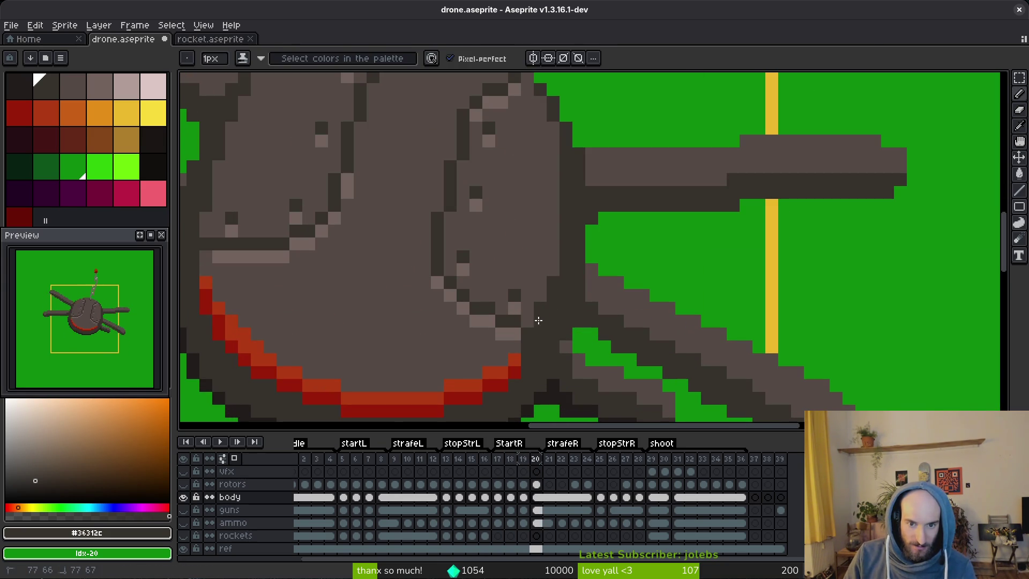
{"action": "scroll", "coordinate": [553, 257], "scroll_direction": "down", "scroll_amount": 1}
{"action": "key", "text": "Left"}
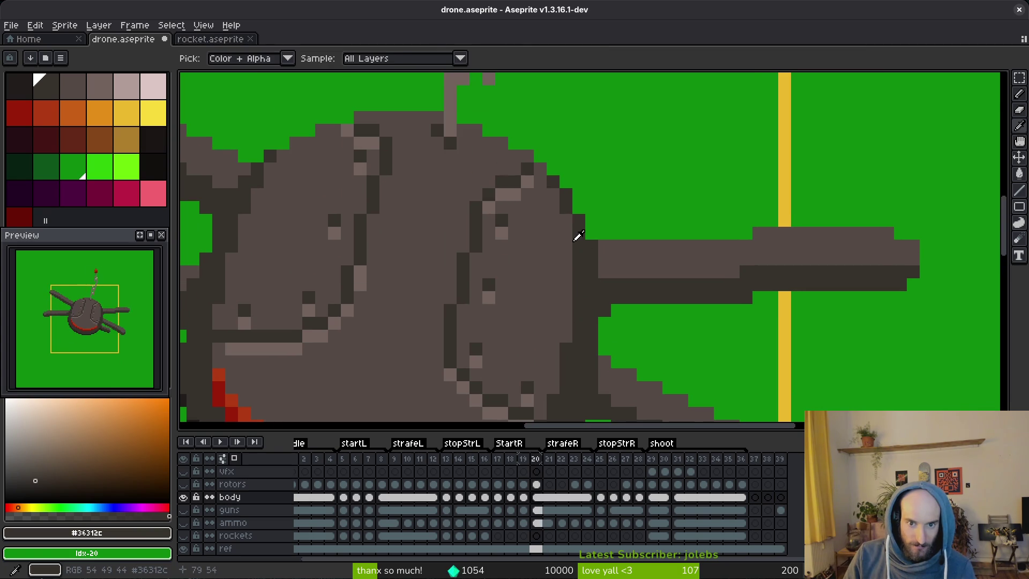
{"action": "scroll", "coordinate": [636, 323], "scroll_direction": "down", "scroll_amount": 3}
Step through strafeR frames up to 27, return to frame 20, and show the rotors layer.
{"action": "key", "text": "Right"}
{"action": "key", "text": "Left"}
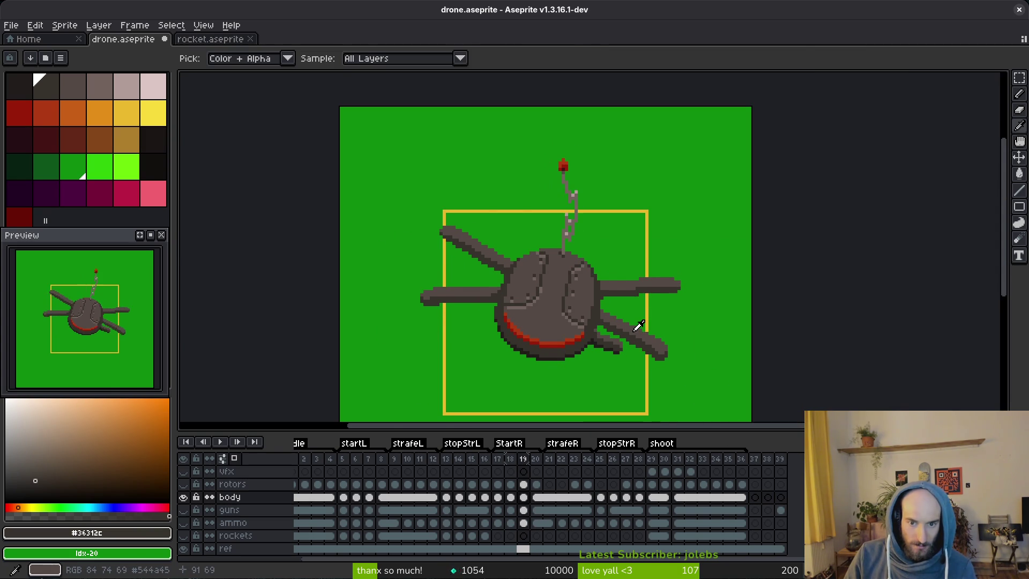
{"action": "key", "text": "Right"}
{"action": "key", "text": "Right"}
{"action": "key", "text": "Right"}
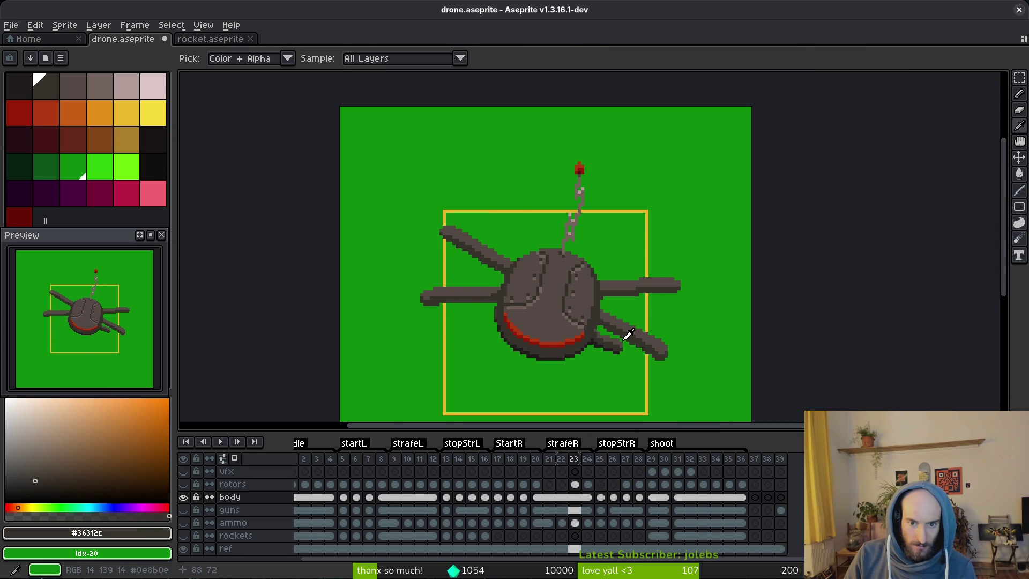
{"action": "key", "text": "Right"}
{"action": "key", "text": "Right"}
{"action": "key", "text": "Right"}
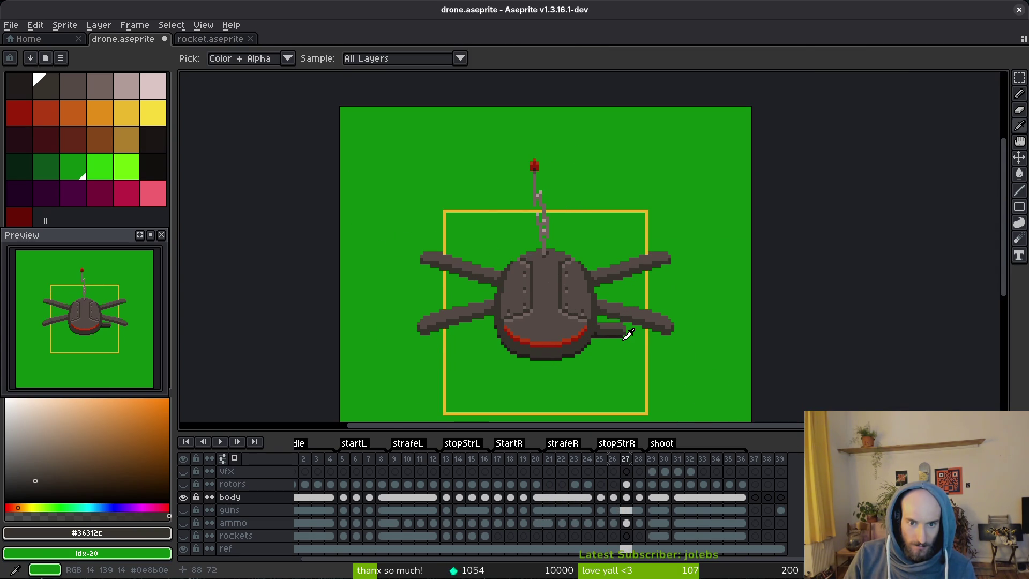
{"action": "key", "text": "Left"}
{"action": "key", "text": "Left"}
{"action": "key", "text": "Left"}
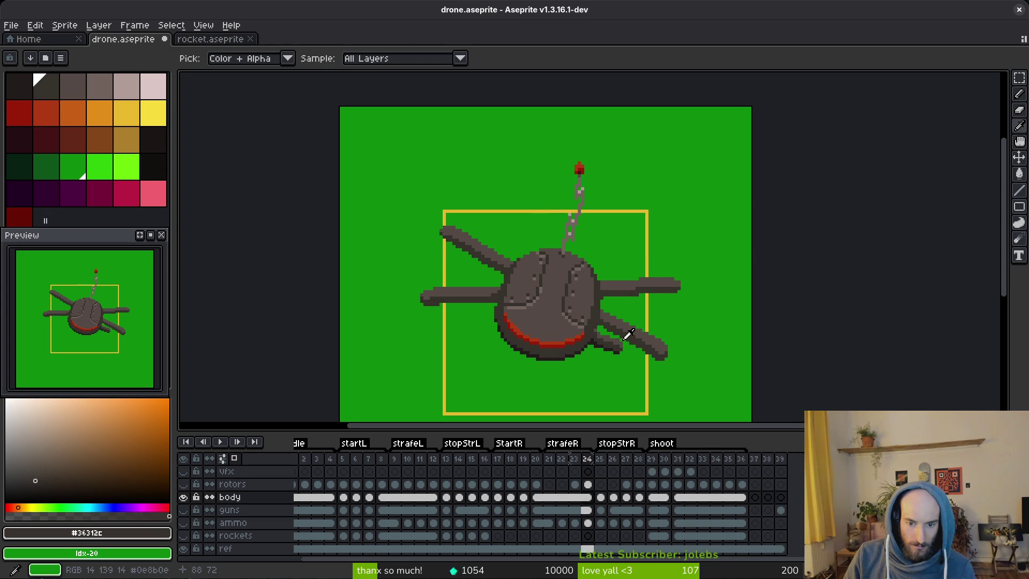
{"action": "key", "text": "Left"}
{"action": "key", "text": "Left"}
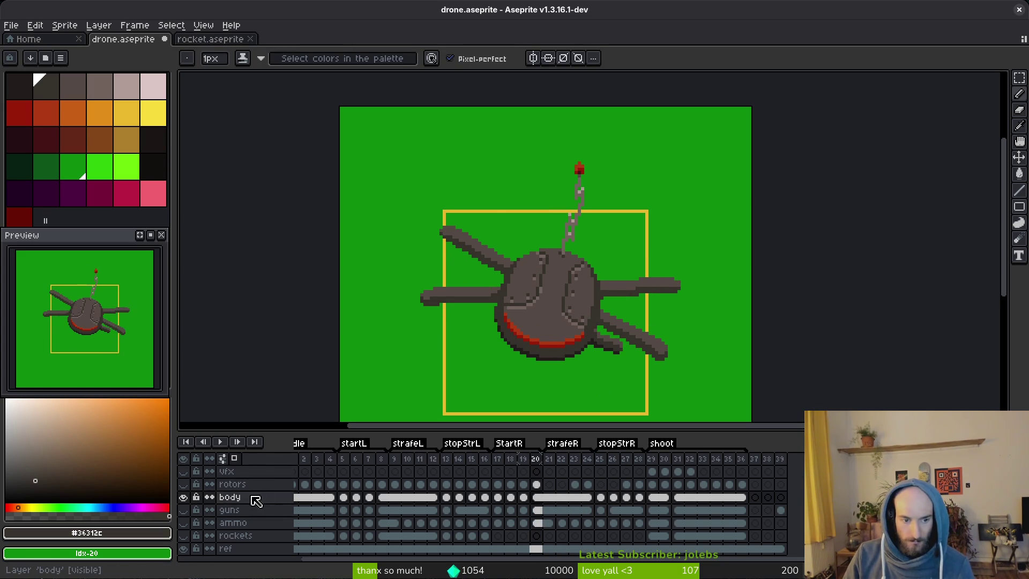
{"action": "left_click", "coordinate": [184, 484]}
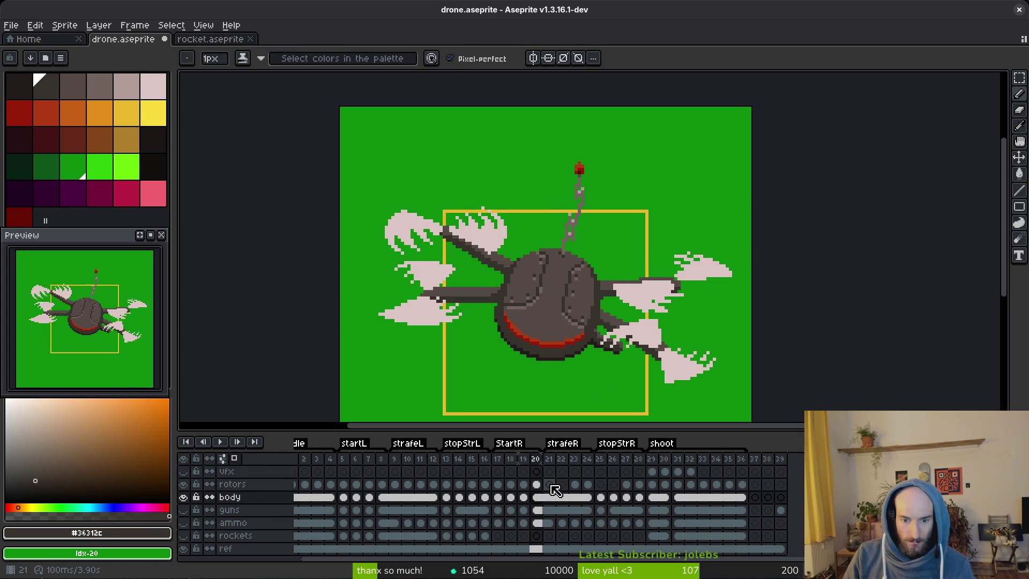
Select the strafeR rotors cels and marquee the right-side rotor blades.
{"action": "left_click", "coordinate": [574, 484]}
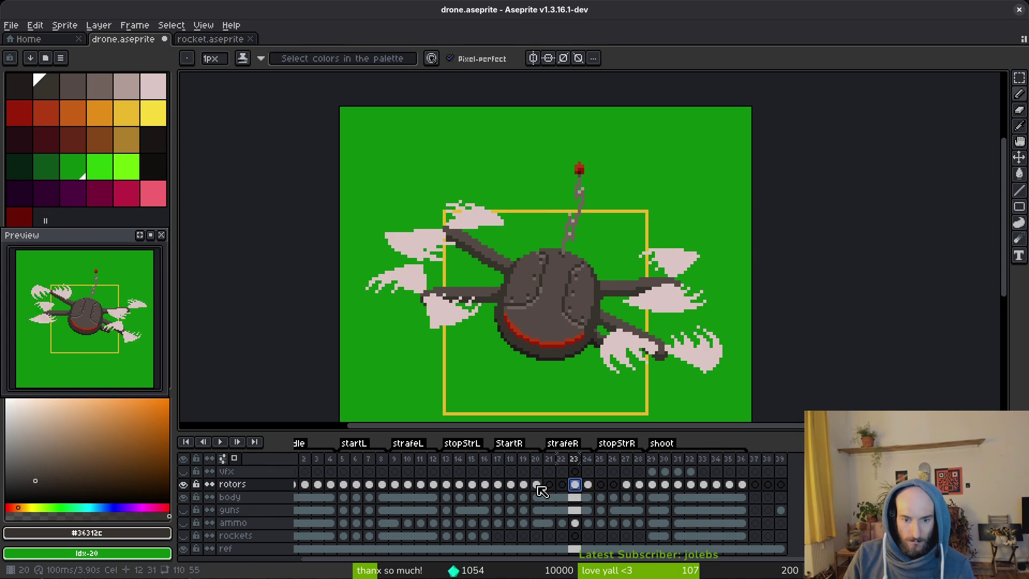
{"action": "left_click_drag", "start_coordinate": [498, 485], "coordinate": [554, 486]}
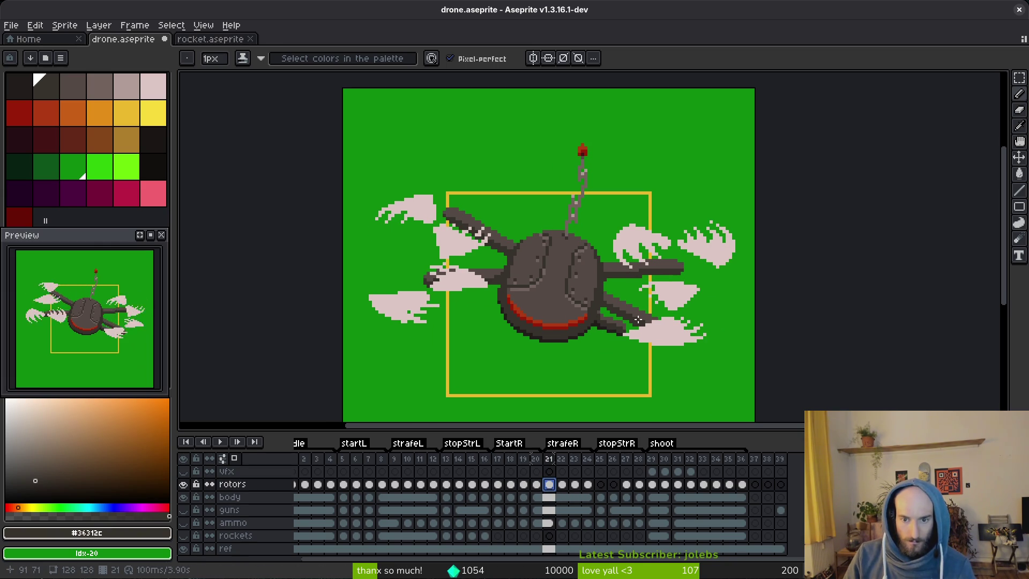
{"action": "key", "text": "m"}
{"action": "mouse_move", "coordinate": [620, 295]}
{"action": "left_mouse_down"}
{"action": "mouse_move", "coordinate": [551, 238]}
{"action": "mouse_move", "coordinate": [669, 341]}
{"action": "left_mouse_up"}
{"action": "scroll", "coordinate": [643, 338], "scroll_direction": "up", "scroll_amount": 1}
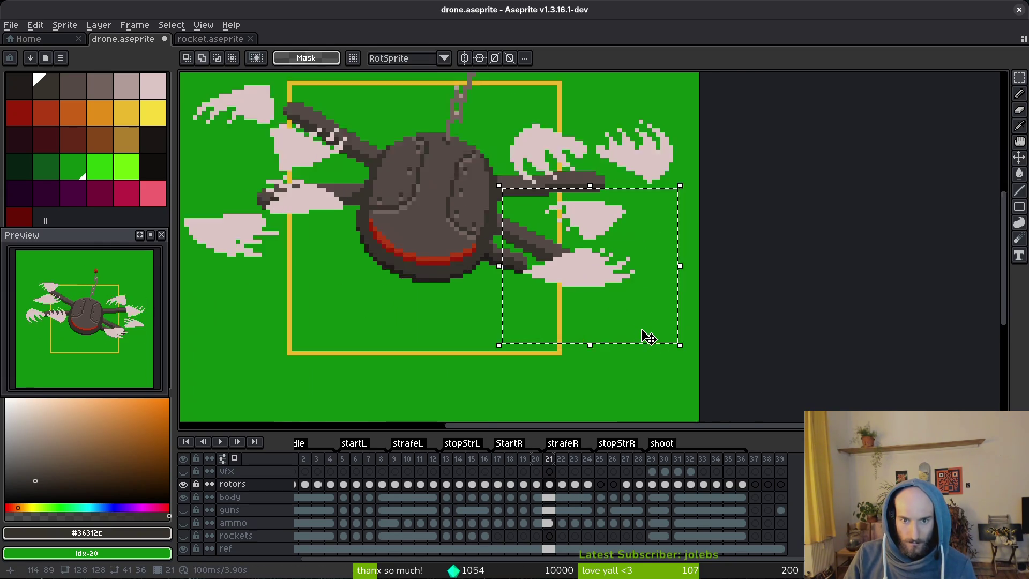
{"action": "scroll", "coordinate": [602, 267], "scroll_direction": "up", "scroll_amount": 1}
{"action": "left_click", "coordinate": [596, 295]}
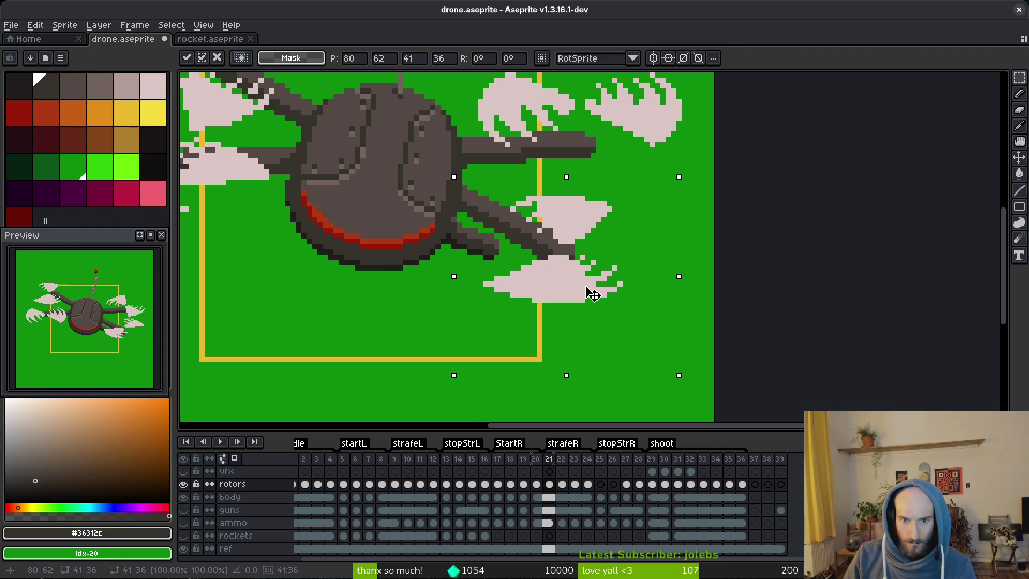
{"action": "key", "text": "ctrl+d"}
{"action": "scroll", "coordinate": [598, 246], "scroll_direction": "up", "scroll_amount": 5}
Move the upper-right, upper-left and left rotor blades onto their arm tips.
{"action": "mouse_move", "coordinate": [431, 148]}
{"action": "left_mouse_down"}
{"action": "mouse_move", "coordinate": [691, 282]}
{"action": "mouse_move", "coordinate": [694, 304]}
{"action": "left_mouse_up"}
{"action": "left_click_drag", "start_coordinate": [616, 242], "coordinate": [618, 272]}
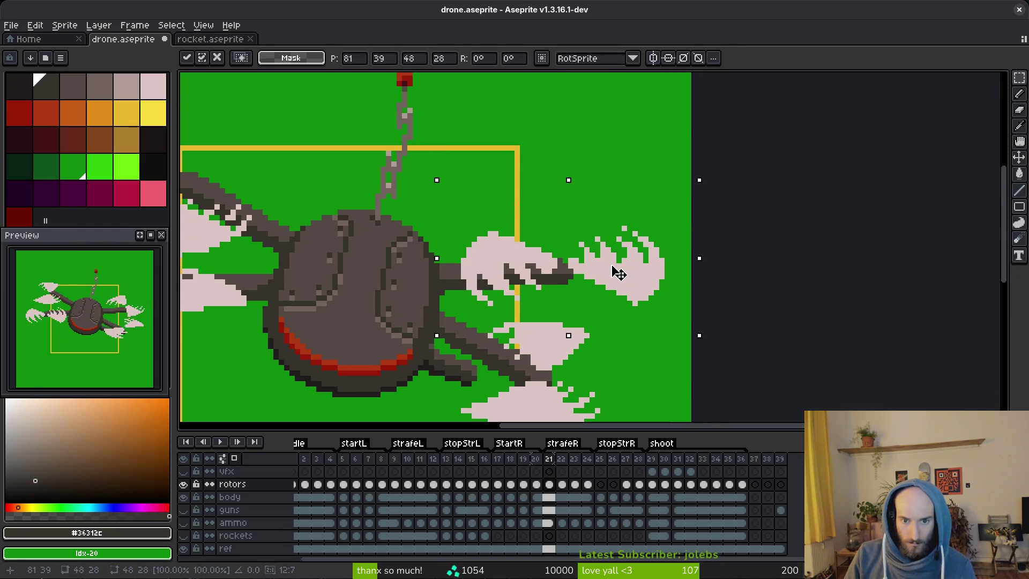
{"action": "key", "text": "Return"}
{"action": "scroll", "coordinate": [613, 269], "scroll_direction": "left", "scroll_amount": 10}
{"action": "left_click_drag", "start_coordinate": [373, 98], "coordinate": [658, 246]}
{"action": "mouse_move", "coordinate": [575, 219]}
{"action": "left_mouse_down"}
{"action": "mouse_move", "coordinate": [579, 202]}
{"action": "mouse_move", "coordinate": [596, 201]}
{"action": "left_mouse_up"}
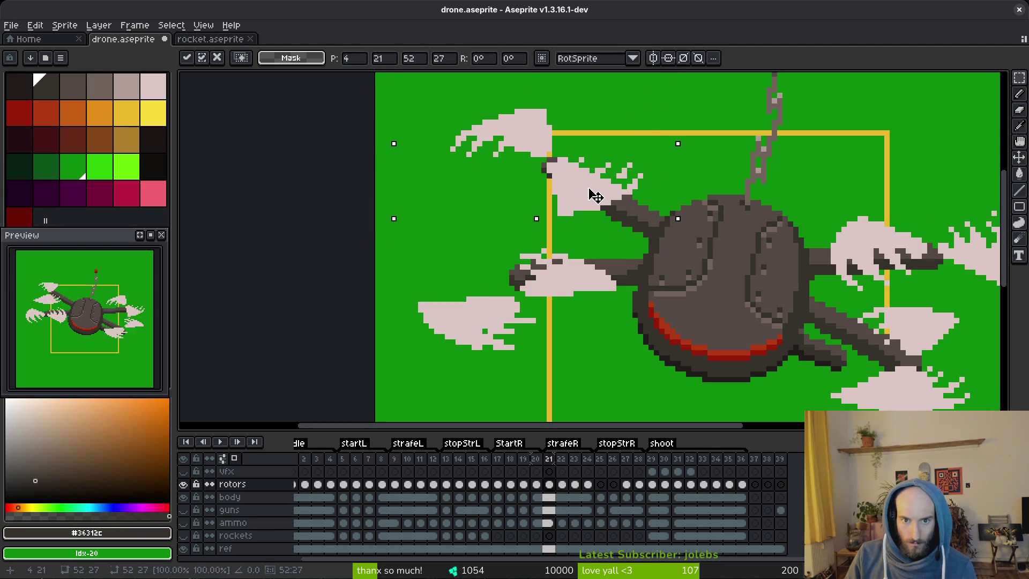
{"action": "key", "text": "Return"}
{"action": "left_click_drag", "start_coordinate": [375, 234], "coordinate": [634, 370]}
{"action": "left_click_drag", "start_coordinate": [572, 282], "coordinate": [569, 254]}
{"action": "key", "text": "Return"}
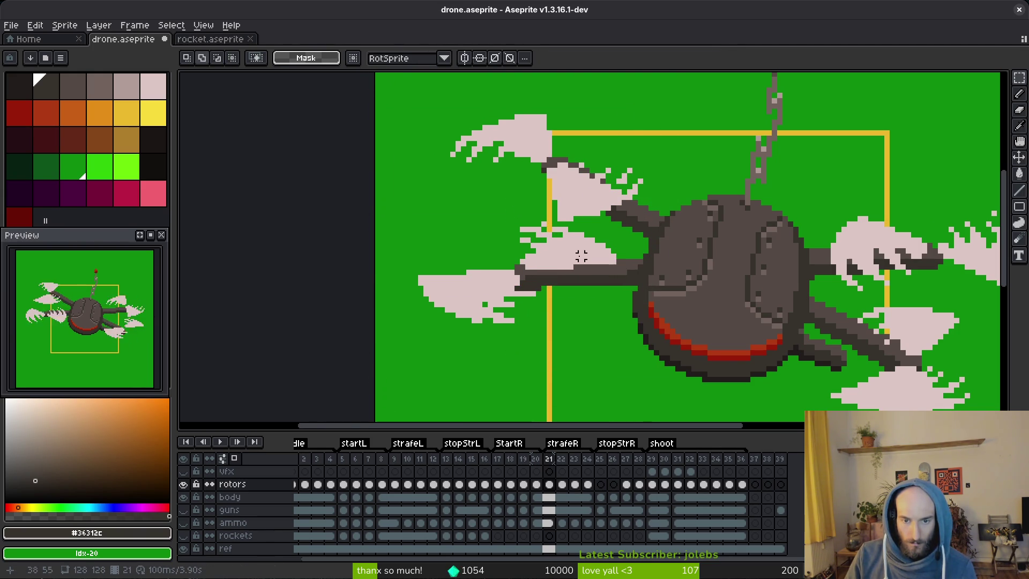
{"action": "scroll", "coordinate": [605, 272], "scroll_direction": "down", "scroll_amount": 5}
{"action": "key", "text": "Right"}
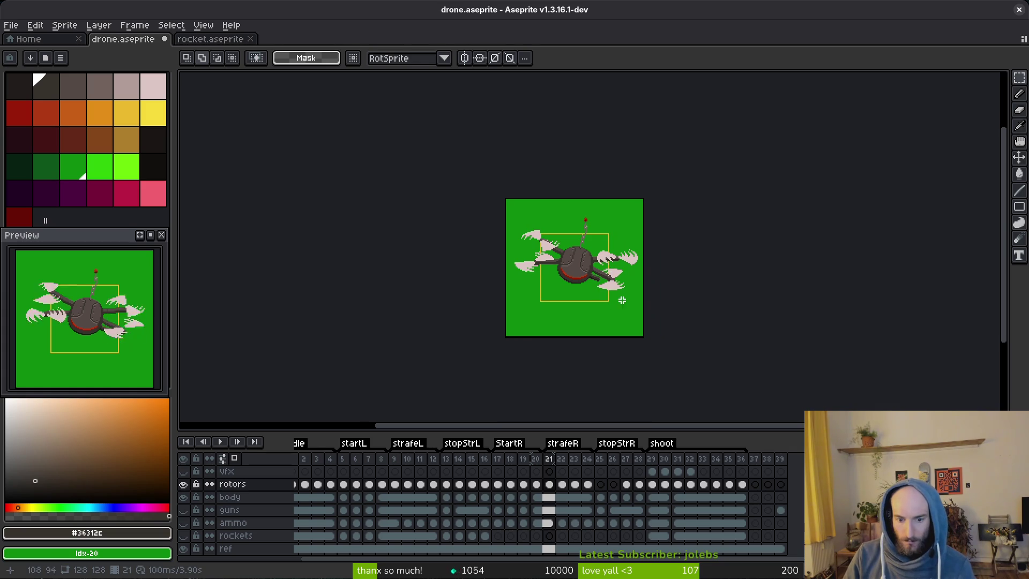
Shift the lower-right and right rotor blades a few pixels down-right onto the arms.
{"action": "scroll", "coordinate": [641, 325], "scroll_direction": "up", "scroll_amount": 5}
{"action": "mouse_move", "coordinate": [587, 255]}
{"action": "left_mouse_down"}
{"action": "mouse_move", "coordinate": [831, 379]}
{"action": "mouse_move", "coordinate": [822, 389]}
{"action": "left_mouse_up"}
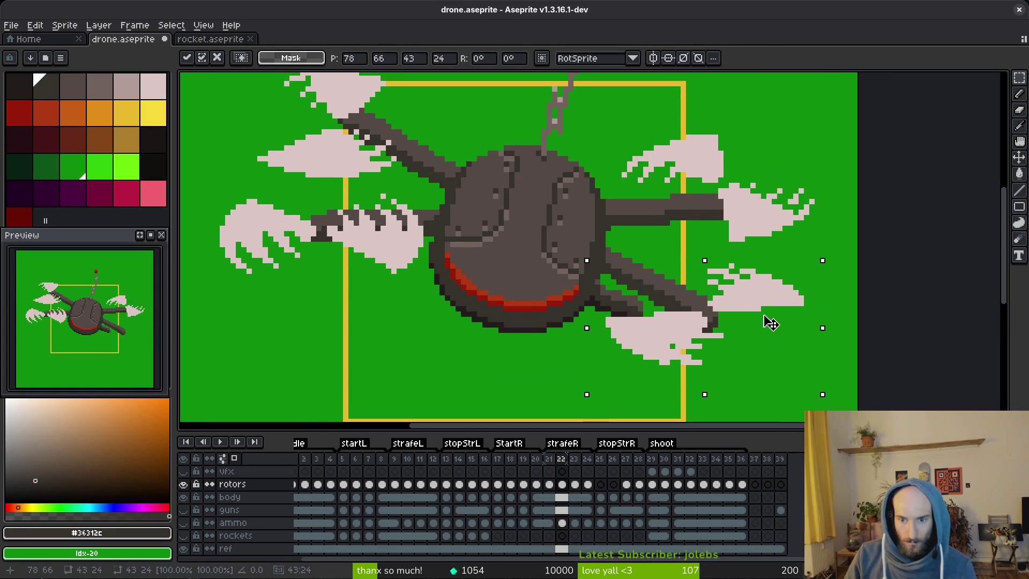
{"action": "key", "text": "Return"}
{"action": "left_click_drag", "start_coordinate": [552, 138], "coordinate": [815, 310]}
{"action": "mouse_move", "coordinate": [725, 246]}
{"action": "left_mouse_down"}
{"action": "mouse_move", "coordinate": [748, 271]}
{"action": "mouse_move", "coordinate": [730, 271]}
{"action": "mouse_move", "coordinate": [747, 272]}
{"action": "left_mouse_up"}
{"action": "key", "text": "Return"}
Move the upper-left and left rotor blades out onto their arm tips.
{"action": "scroll", "coordinate": [581, 246], "scroll_direction": "left", "scroll_amount": 5}
{"action": "left_click_drag", "start_coordinate": [421, 98], "coordinate": [625, 233]}
{"action": "left_click_drag", "start_coordinate": [555, 207], "coordinate": [563, 194]}
{"action": "key", "text": "Return"}
{"action": "left_click_drag", "start_coordinate": [381, 220], "coordinate": [681, 370]}
{"action": "mouse_move", "coordinate": [580, 303]}
{"action": "left_mouse_down"}
{"action": "mouse_move", "coordinate": [553, 303]}
{"action": "mouse_move", "coordinate": [576, 285]}
{"action": "left_mouse_up"}
{"action": "key", "text": "Return"}
Recentre the drone on the canvas and play the strafeR frames in a loop.
{"action": "scroll", "coordinate": [576, 285], "scroll_direction": "down", "scroll_amount": 3}
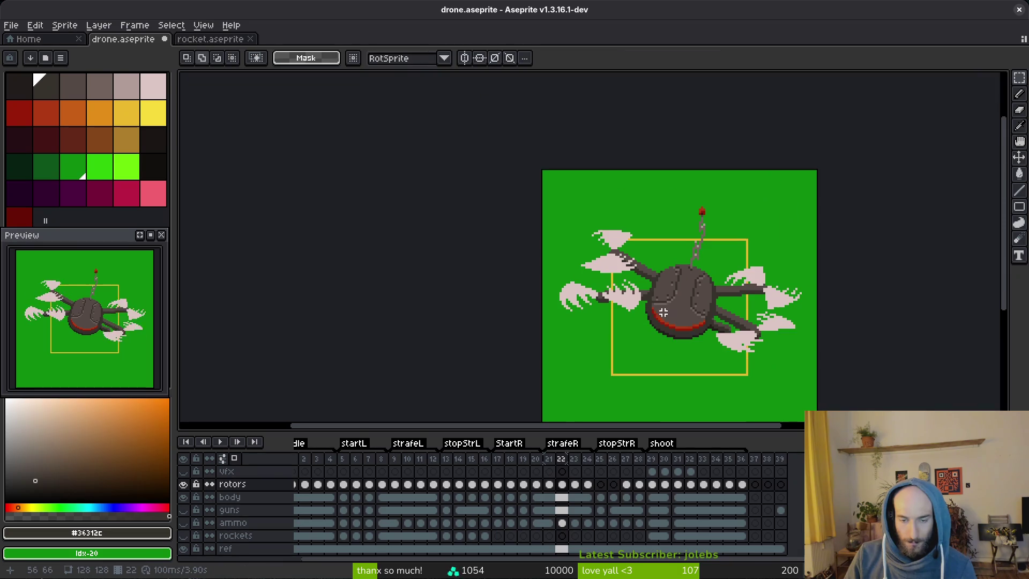
{"action": "left_click_drag", "start_coordinate": [731, 344], "coordinate": [660, 302]}
{"action": "key", "text": "Return"}
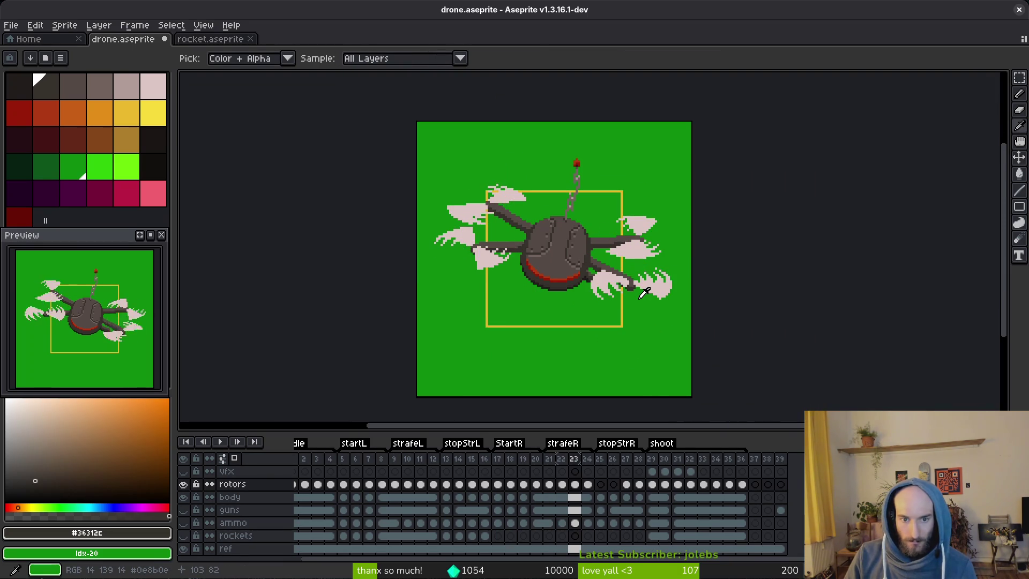
{"action": "key", "text": "m"}
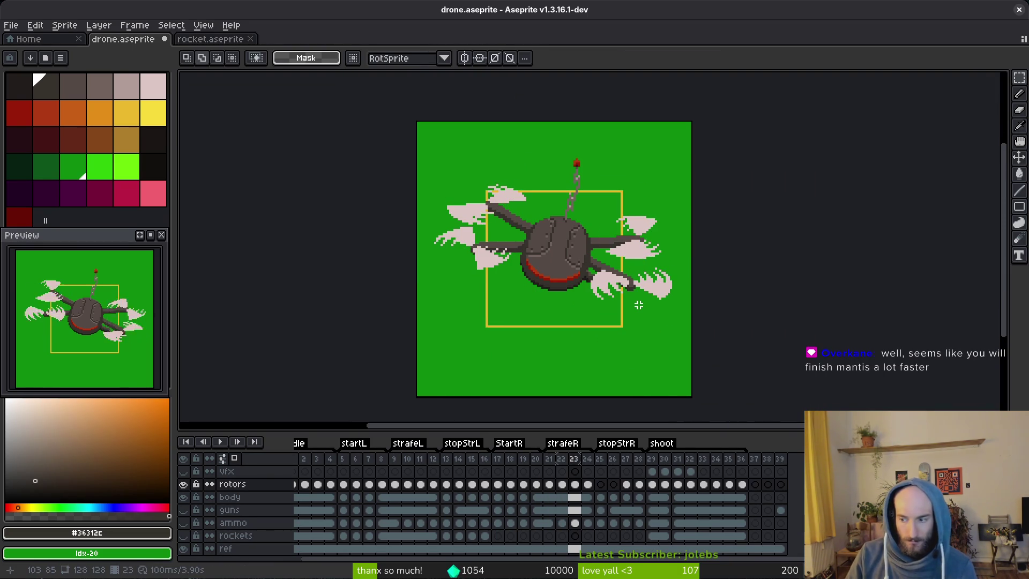
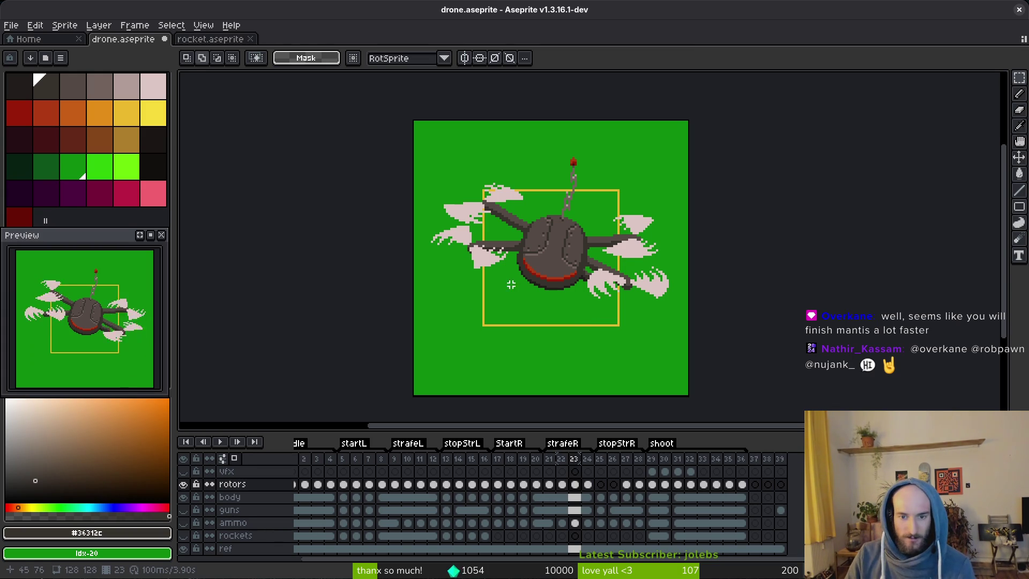
Move to frame 25 of the rotors layer with the rectangular marquee active.
{"action": "key", "text": "period"}
{"action": "key", "text": "i"}
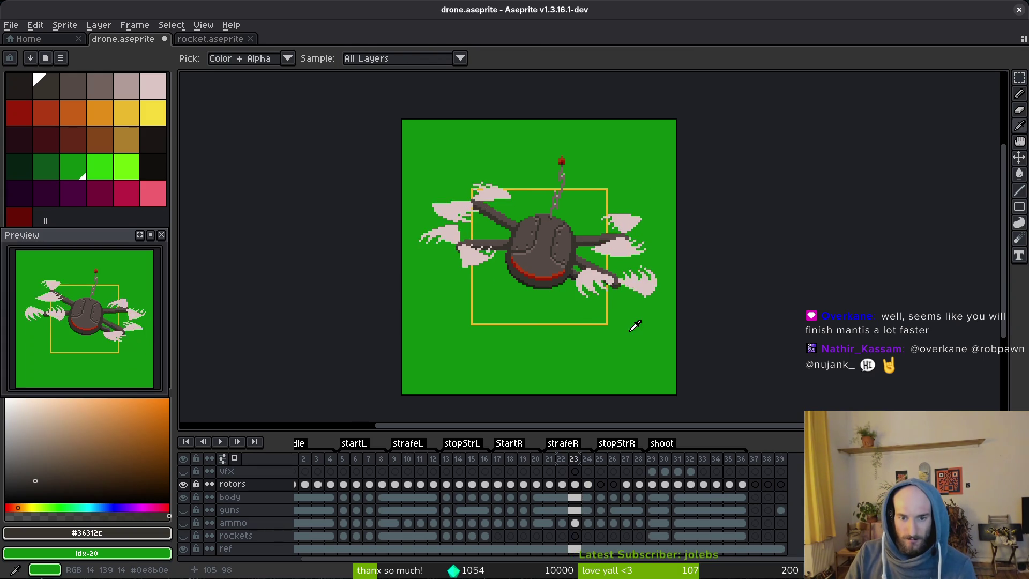
{"action": "key", "text": "m"}
{"action": "left_click_drag", "start_coordinate": [549, 484], "coordinate": [562, 484]}
{"action": "left_click", "coordinate": [601, 485]}
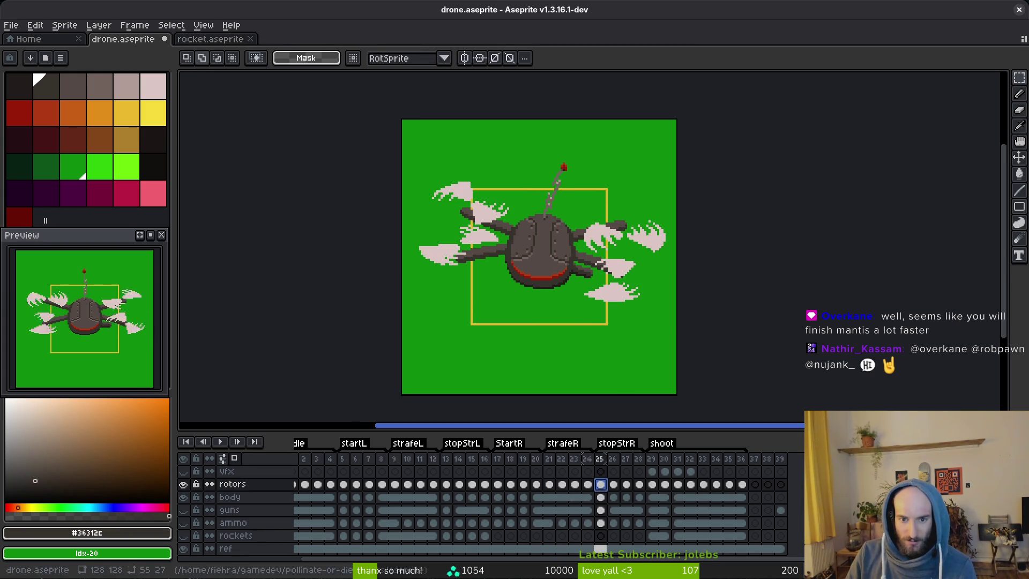
{"action": "scroll", "coordinate": [537, 274], "scroll_direction": "up", "scroll_amount": 4}
Raise the right-side and lower-right rotor blades in frame 25 and commit the move.
{"action": "left_click_drag", "start_coordinate": [527, 184], "coordinate": [790, 318]}
{"action": "left_click_drag", "start_coordinate": [733, 283], "coordinate": [724, 249]}
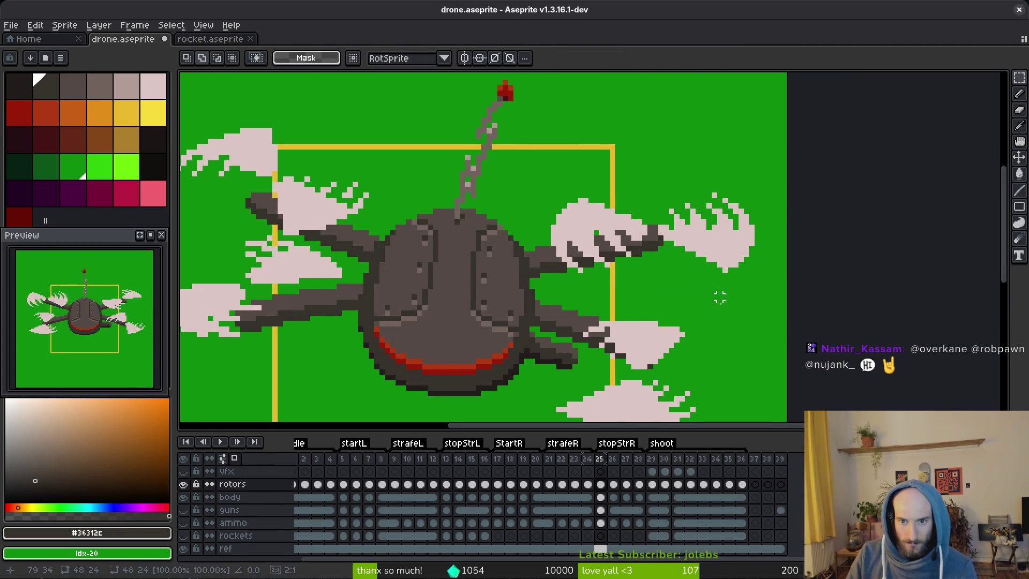
{"action": "scroll", "coordinate": [725, 249], "scroll_direction": "down", "scroll_amount": 3}
{"action": "left_click_drag", "start_coordinate": [457, 196], "coordinate": [741, 379]}
{"action": "left_click_drag", "start_coordinate": [610, 287], "coordinate": [614, 260]}
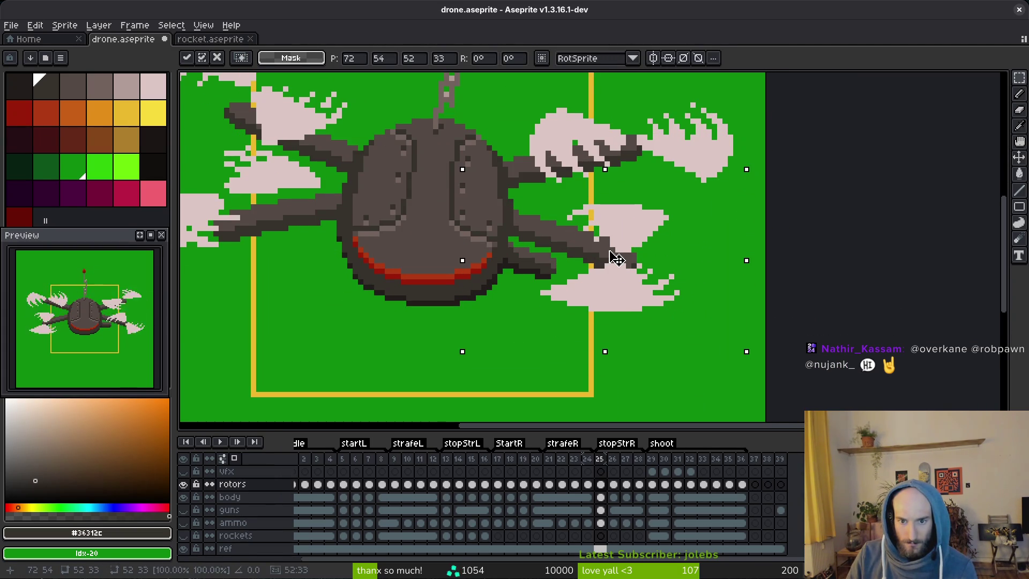
{"action": "key", "text": "ctrl+d"}
Shift the upper rotor blades up and left by a pixel or so.
{"action": "scroll", "coordinate": [490, 266], "scroll_direction": "left", "scroll_amount": 5}
{"action": "mouse_move", "coordinate": [448, 156]}
{"action": "left_mouse_down"}
{"action": "mouse_move", "coordinate": [602, 207]}
{"action": "mouse_move", "coordinate": [636, 241]}
{"action": "left_mouse_up"}
{"action": "key", "text": "Up"}
{"action": "left_click_drag", "start_coordinate": [578, 225], "coordinate": [572, 214]}
{"action": "key", "text": "Return"}
Lower the lower-left rotor and move the upper-left rotor down about 3 pixels.
{"action": "left_click_drag", "start_coordinate": [348, 225], "coordinate": [658, 381]}
{"action": "left_click_drag", "start_coordinate": [529, 287], "coordinate": [533, 306]}
{"action": "left_click_drag", "start_coordinate": [382, 76], "coordinate": [651, 236]}
{"action": "mouse_move", "coordinate": [552, 192]}
{"action": "left_mouse_down"}
{"action": "mouse_move", "coordinate": [542, 228]}
{"action": "mouse_move", "coordinate": [532, 223]}
{"action": "left_mouse_up"}
{"action": "key", "text": "Return"}
{"action": "left_click_drag", "start_coordinate": [603, 264], "coordinate": [568, 256]}
Save drone.aseprite with the frame 25 rotor changes.
{"action": "key", "text": "ctrl+s"}
{"action": "scroll", "coordinate": [568, 256], "scroll_direction": "down", "scroll_amount": 3}
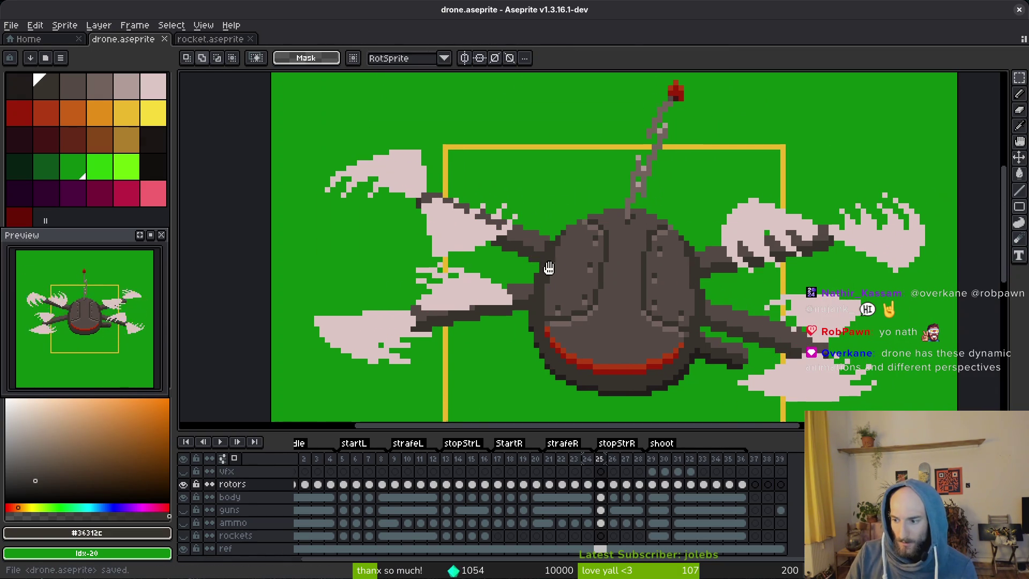
{"action": "scroll", "coordinate": [598, 285], "scroll_direction": "down", "scroll_amount": 1}
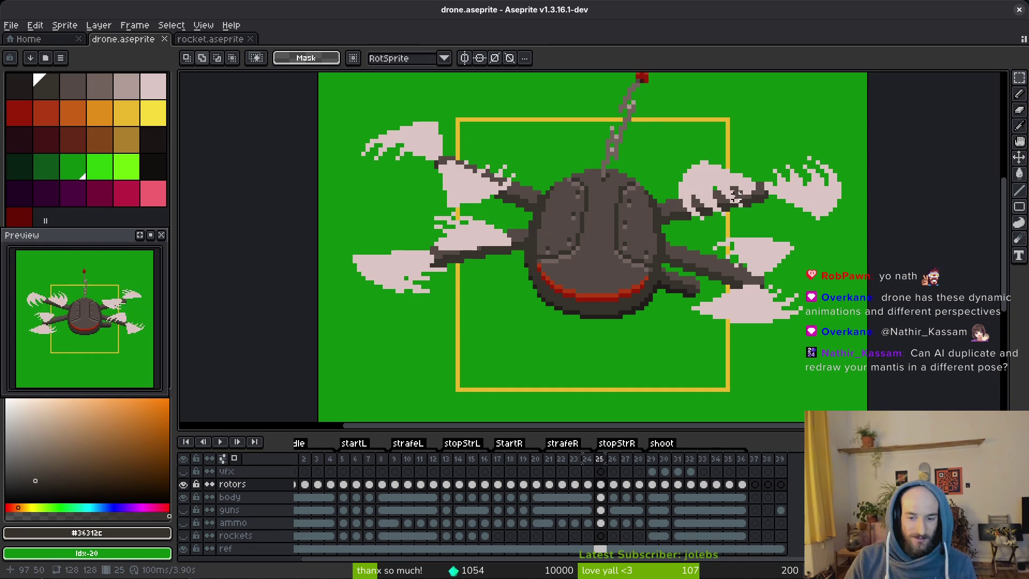
{"action": "scroll", "coordinate": [650, 294], "scroll_direction": "right", "scroll_amount": 1}
{"action": "key", "text": "ctrl+s"}
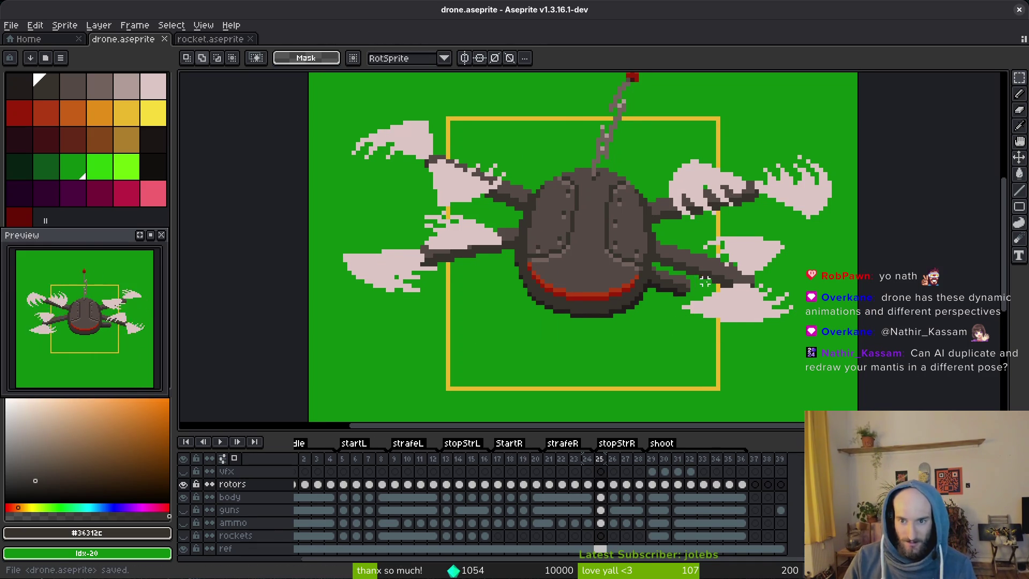
In frame 26, raise the right-side rotor blades and commit the move.
{"action": "key", "text": "Right"}
{"action": "scroll", "coordinate": [778, 238], "scroll_direction": "right", "scroll_amount": 2}
{"action": "left_click_drag", "start_coordinate": [515, 130], "coordinate": [761, 257]}
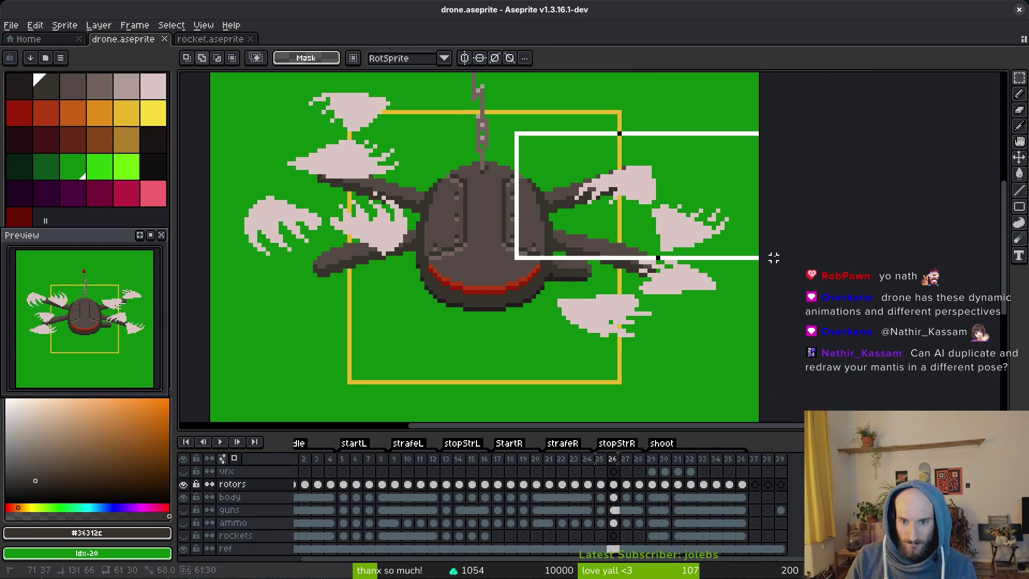
{"action": "left_click_drag", "start_coordinate": [683, 244], "coordinate": [662, 202]}
{"action": "left_click", "coordinate": [672, 242]}
{"action": "scroll", "coordinate": [671, 242], "scroll_direction": "down", "scroll_amount": 1}
{"action": "left_click_drag", "start_coordinate": [466, 231], "coordinate": [723, 345]}
{"action": "mouse_move", "coordinate": [664, 281]}
{"action": "left_mouse_down"}
{"action": "mouse_move", "coordinate": [643, 257]}
{"action": "mouse_move", "coordinate": [650, 246]}
{"action": "left_mouse_up"}
{"action": "key", "text": "Return"}
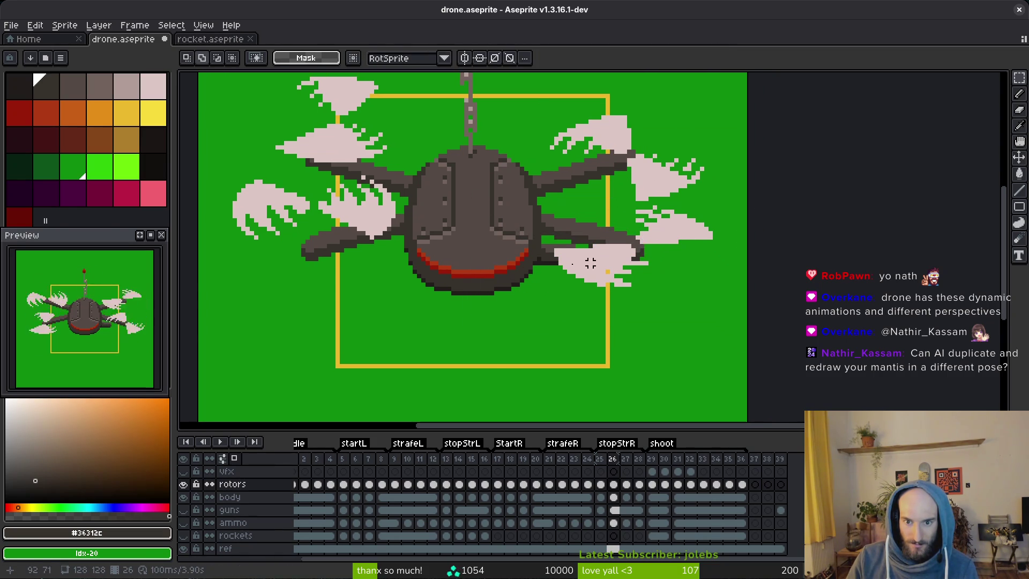
Lower the left-side rotor blades in frame 26 and save drone.aseprite.
{"action": "scroll", "coordinate": [638, 243], "scroll_direction": "left", "scroll_amount": 3}
{"action": "scroll", "coordinate": [637, 243], "scroll_direction": "up", "scroll_amount": 1}
{"action": "left_click_drag", "start_coordinate": [398, 226], "coordinate": [640, 328]}
{"action": "left_click_drag", "start_coordinate": [570, 277], "coordinate": [561, 306]}
{"action": "key", "text": "Return"}
{"action": "scroll", "coordinate": [561, 305], "scroll_direction": "up", "scroll_amount": 2}
{"action": "mouse_move", "coordinate": [400, 120]}
{"action": "left_mouse_down"}
{"action": "mouse_move", "coordinate": [592, 249]}
{"action": "mouse_move", "coordinate": [527, 274]}
{"action": "left_mouse_up"}
{"action": "key", "text": "Return"}
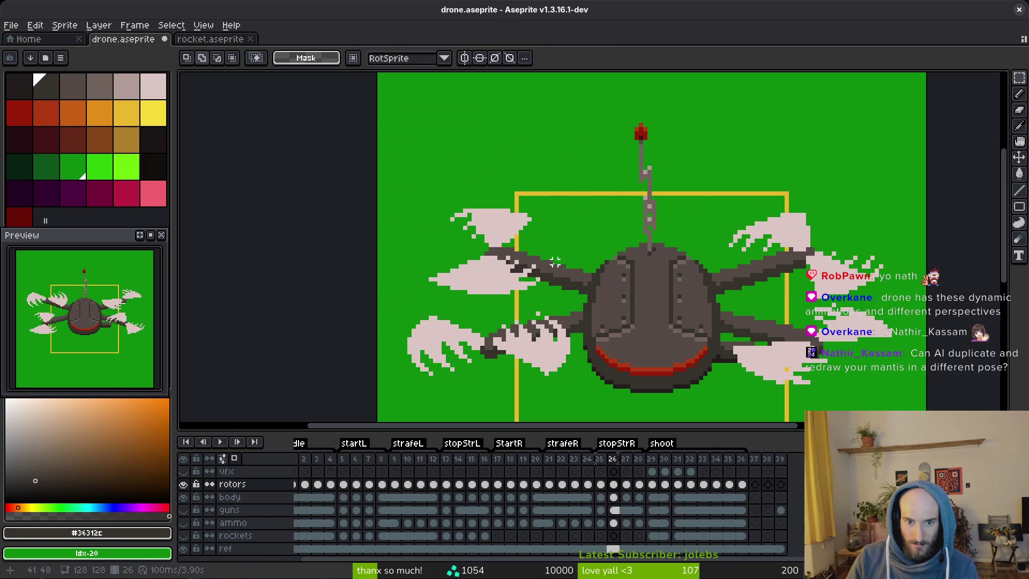
{"action": "key", "text": "ctrl+s"}
{"action": "scroll", "coordinate": [600, 300], "scroll_direction": "down", "scroll_amount": 2}
{"action": "key", "text": "Right"}
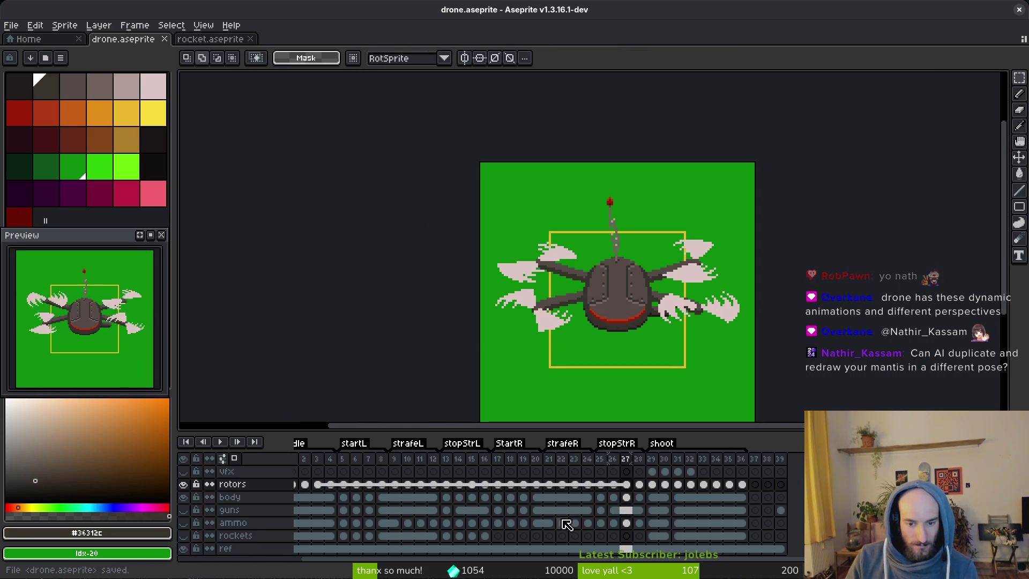
Make the rockets, ammo and guns layers visible.
{"action": "left_click", "coordinate": [318, 484]}
{"action": "left_click", "coordinate": [184, 535]}
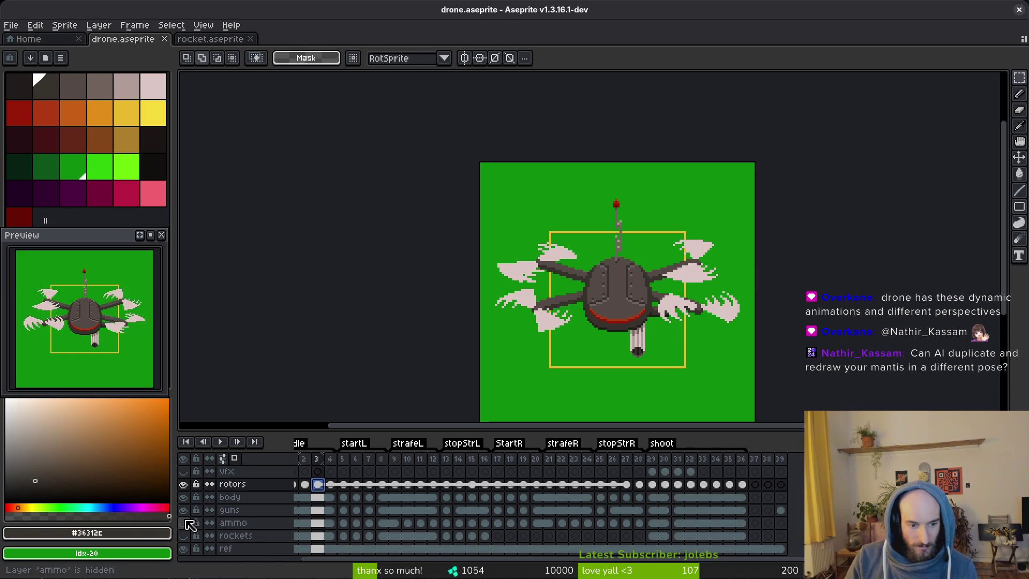
{"action": "left_click", "coordinate": [183, 522]}
{"action": "left_click", "coordinate": [184, 509]}
Preview the StartR pose by stepping between frames 19 and 20.
{"action": "left_click", "coordinate": [501, 528]}
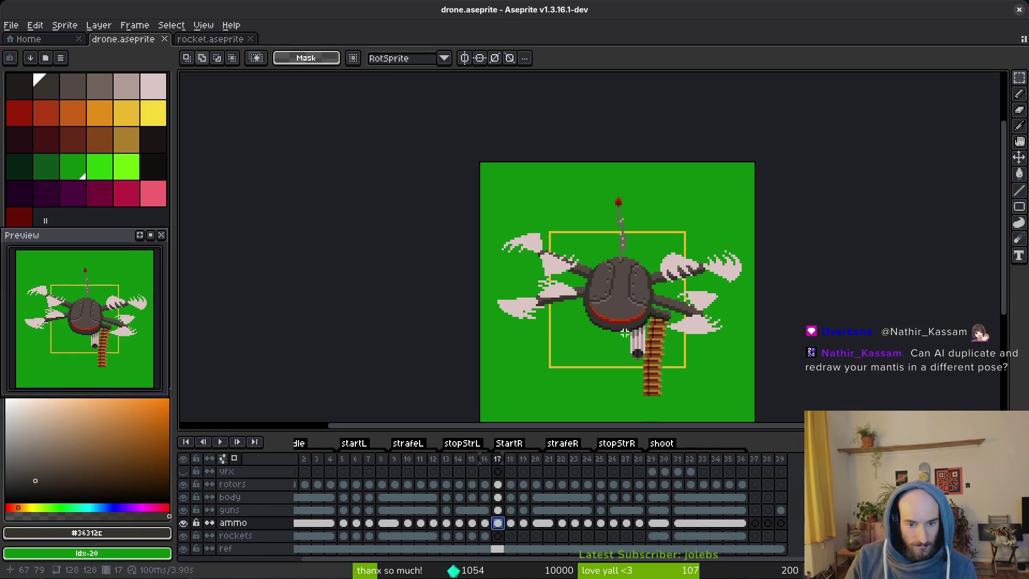
{"action": "key", "text": "Right"}
{"action": "key", "text": "Right"}
{"action": "key", "text": "Right"}
{"action": "key", "text": "i"}
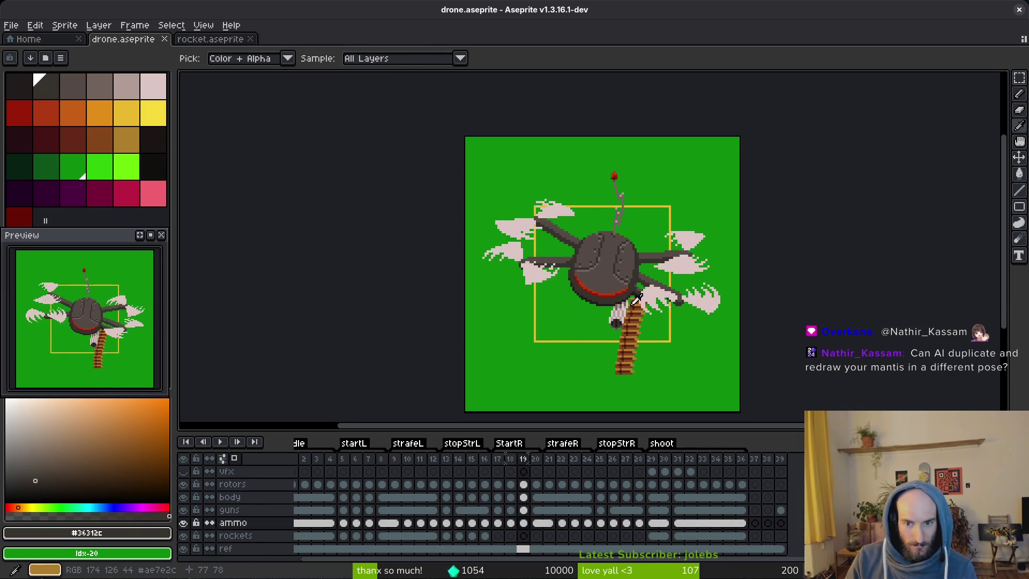
{"action": "key", "text": "Left"}
{"action": "key", "text": "Left"}
{"action": "key", "text": "Right"}
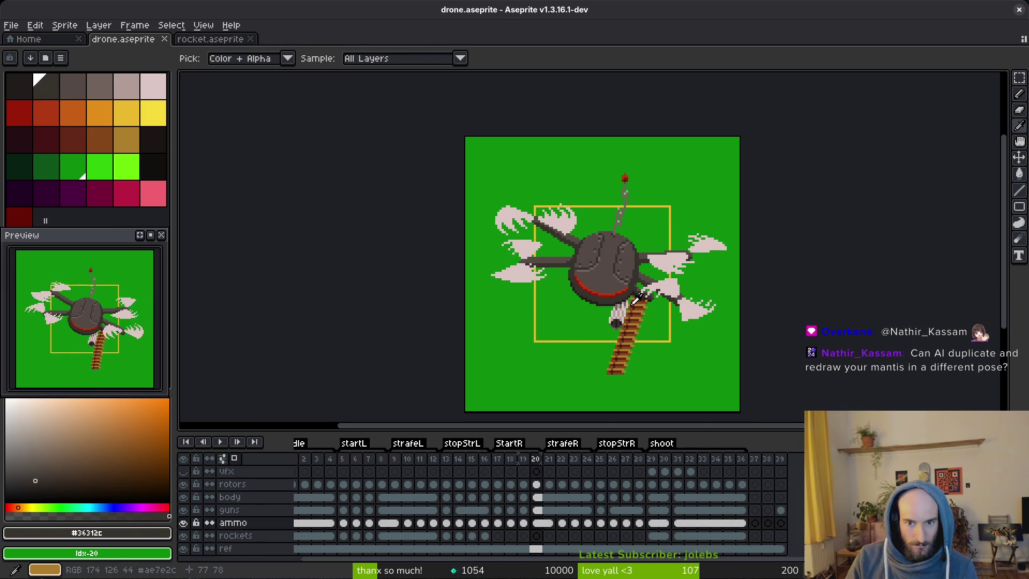
{"action": "key", "text": "m"}
Hide the green ref layer and zoom out to review frames 5, 37 and 11.
{"action": "left_click", "coordinate": [183, 548]}
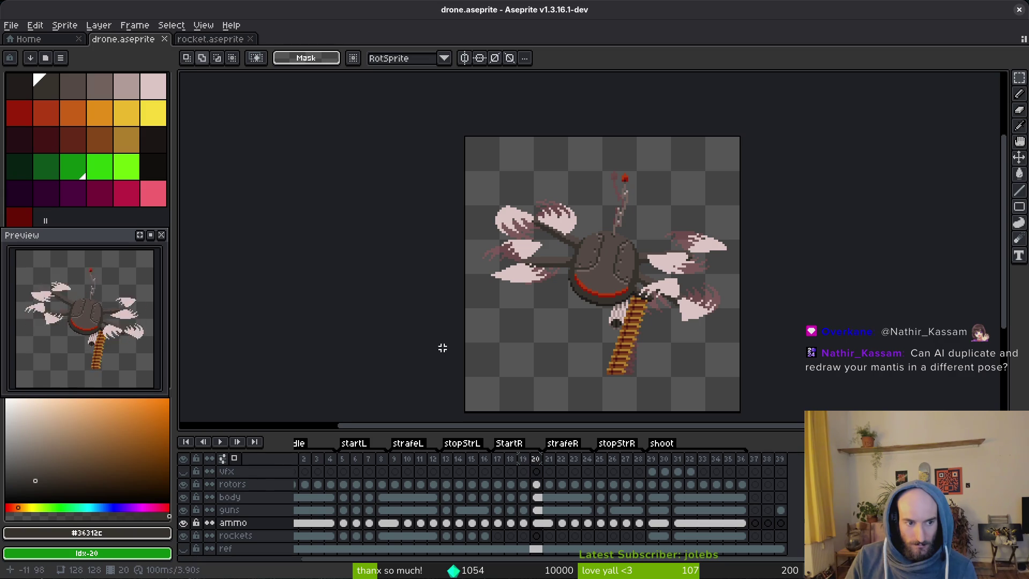
{"action": "key", "text": "minus"}
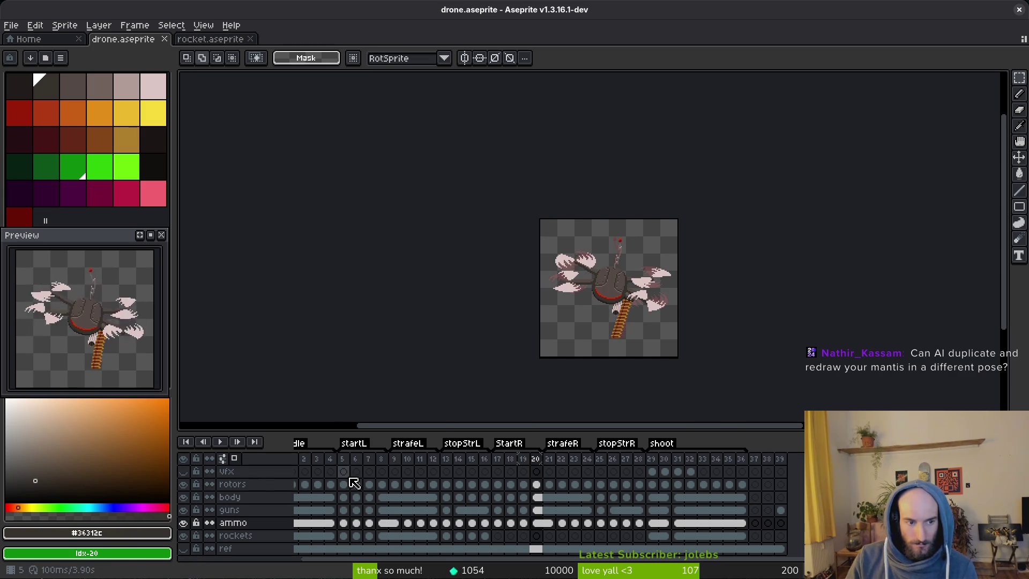
{"action": "left_click", "coordinate": [343, 471]}
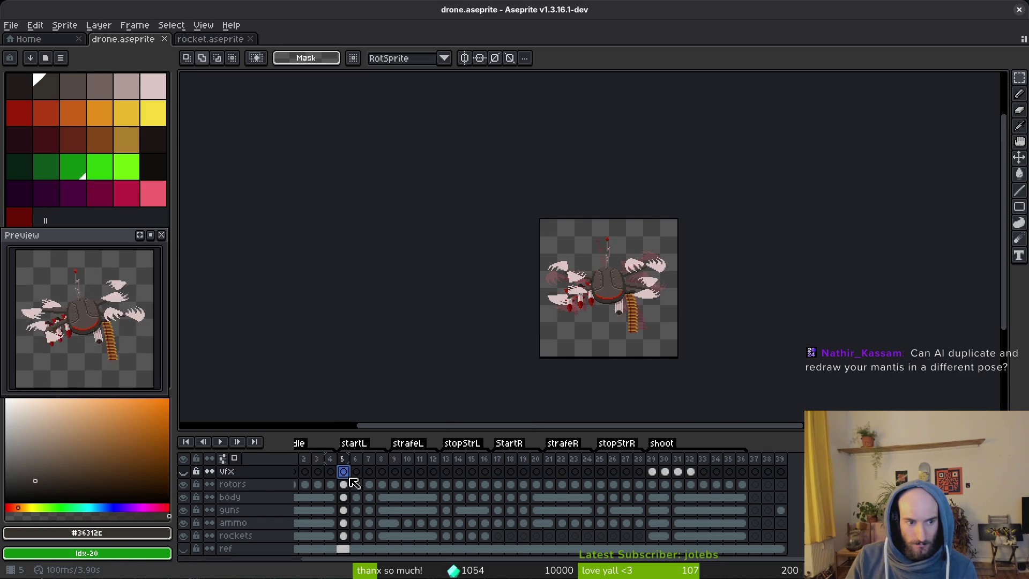
{"action": "left_click", "coordinate": [756, 471]}
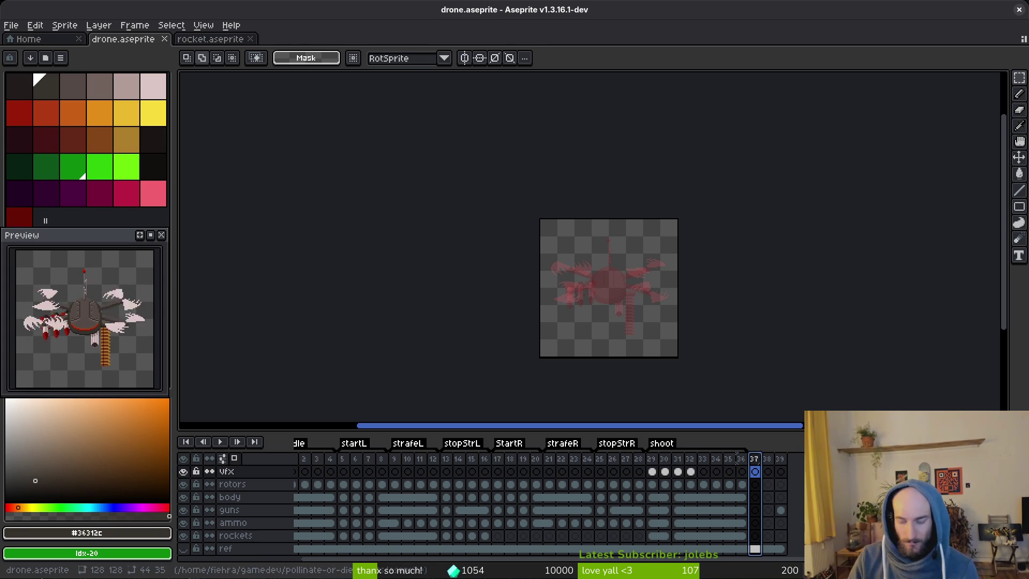
{"action": "left_click", "coordinate": [419, 484]}
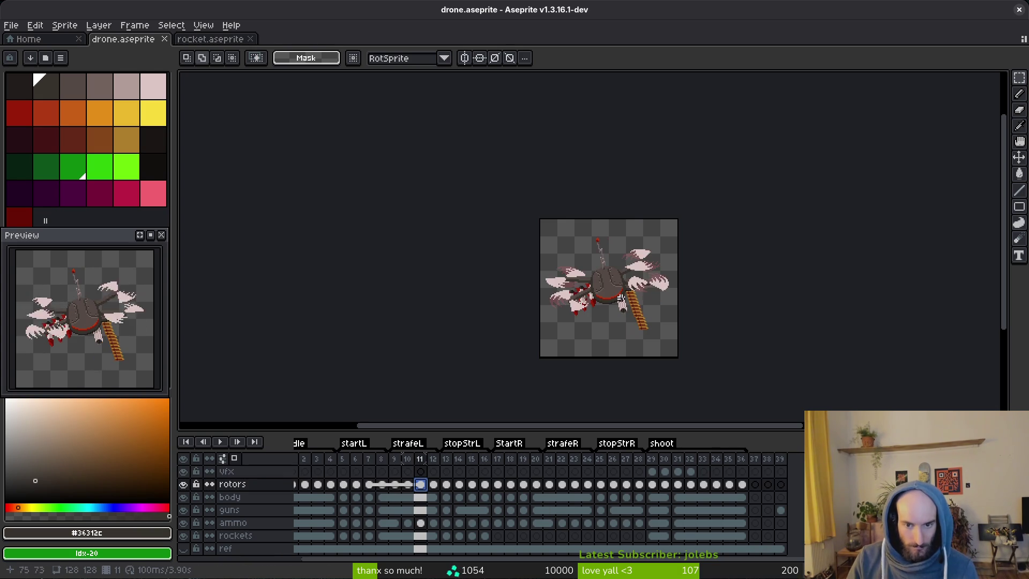
Unlink and then relink the body cels in frames 11–12.
{"action": "scroll", "coordinate": [607, 249], "scroll_direction": "up", "scroll_amount": 5}
{"action": "left_click", "coordinate": [420, 501]}
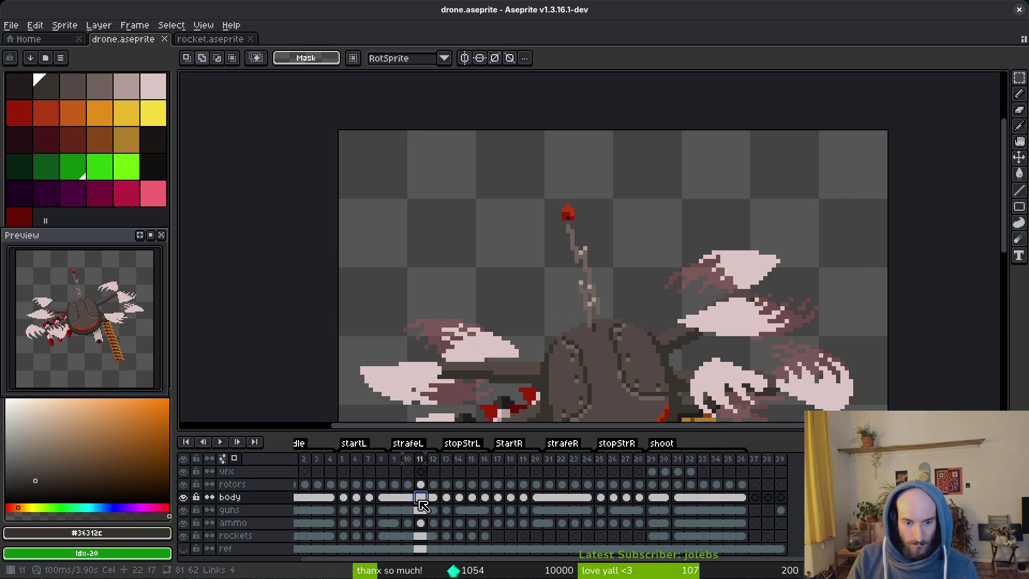
{"action": "left_click_drag", "start_coordinate": [426, 503], "coordinate": [438, 503]}
{"action": "right_click", "coordinate": [427, 502]}
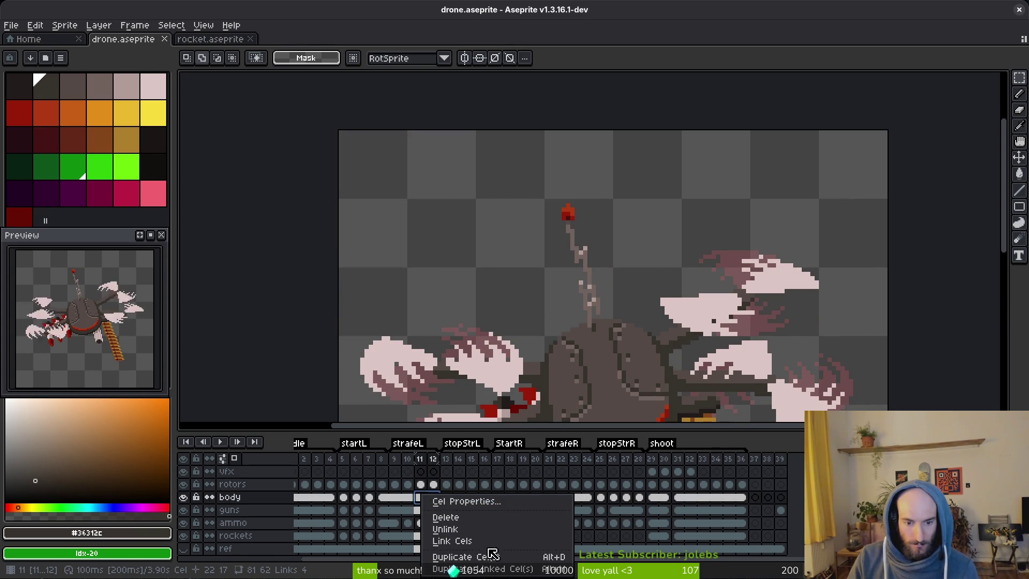
{"action": "left_click", "coordinate": [485, 538]}
{"action": "right_click", "coordinate": [425, 503]}
{"action": "left_click", "coordinate": [485, 546]}
Try nudging the antenna tip down one pixel, undo it, and save.
{"action": "scroll", "coordinate": [595, 283], "scroll_direction": "up", "scroll_amount": 2}
{"action": "left_click_drag", "start_coordinate": [442, 191], "coordinate": [573, 302]}
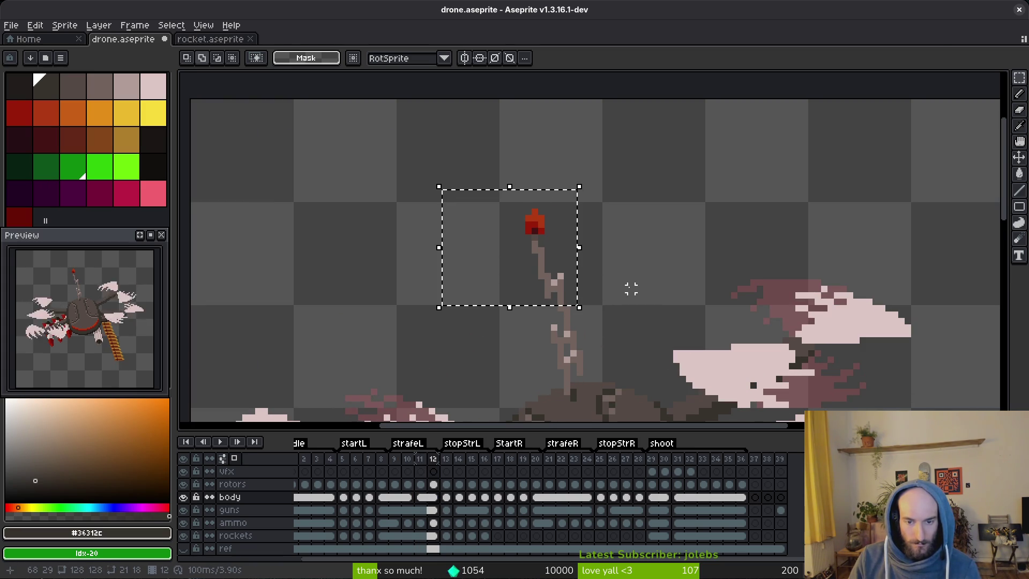
{"action": "key", "text": "Down"}
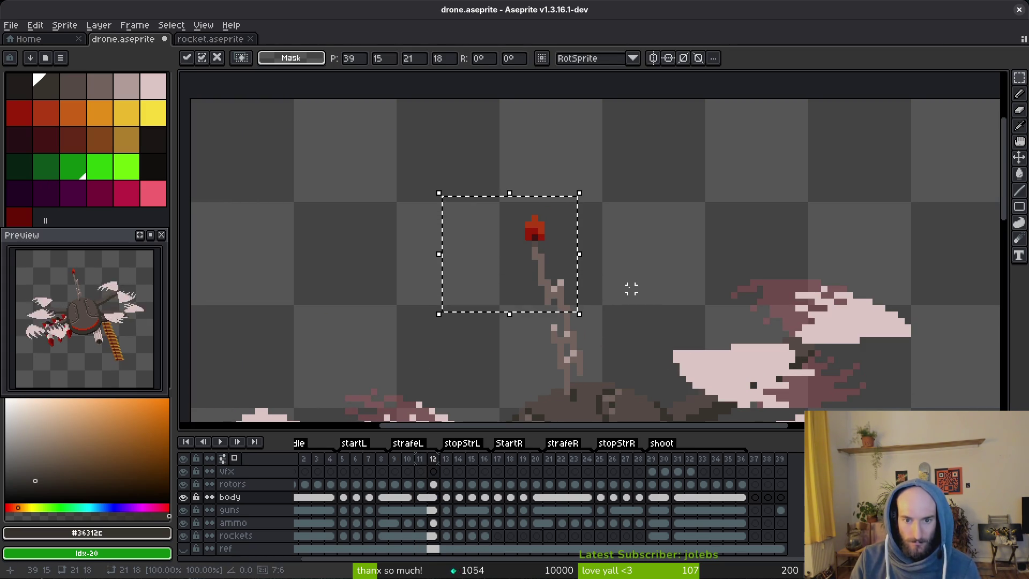
{"action": "key", "text": "ctrl+d"}
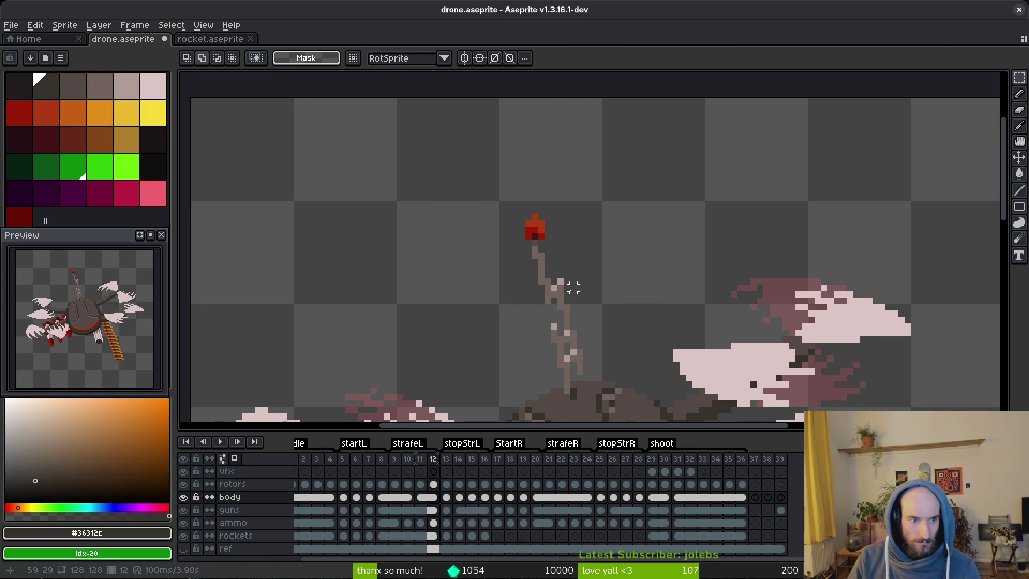
{"action": "key", "text": "ctrl+z"}
{"action": "key", "text": "ctrl+z"}
{"action": "key", "text": "ctrl+d"}
{"action": "key", "text": "ctrl+s"}
{"action": "scroll", "coordinate": [581, 262], "scroll_direction": "down", "scroll_amount": 2}
Nudge the antenna and its red tip up one pixel.
{"action": "mouse_move", "coordinate": [466, 149]}
{"action": "left_mouse_down"}
{"action": "mouse_move", "coordinate": [543, 238]}
{"action": "mouse_move", "coordinate": [620, 243]}
{"action": "left_mouse_up"}
{"action": "key", "text": "ctrl+d"}
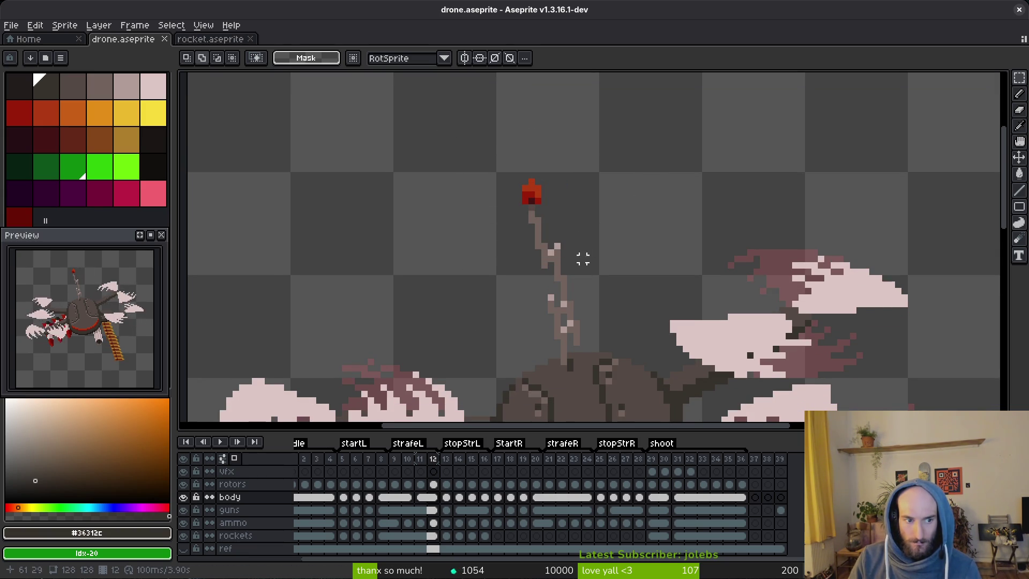
{"action": "scroll", "coordinate": [576, 239], "scroll_direction": "up", "scroll_amount": 1}
{"action": "left_click_drag", "start_coordinate": [434, 114], "coordinate": [598, 331]}
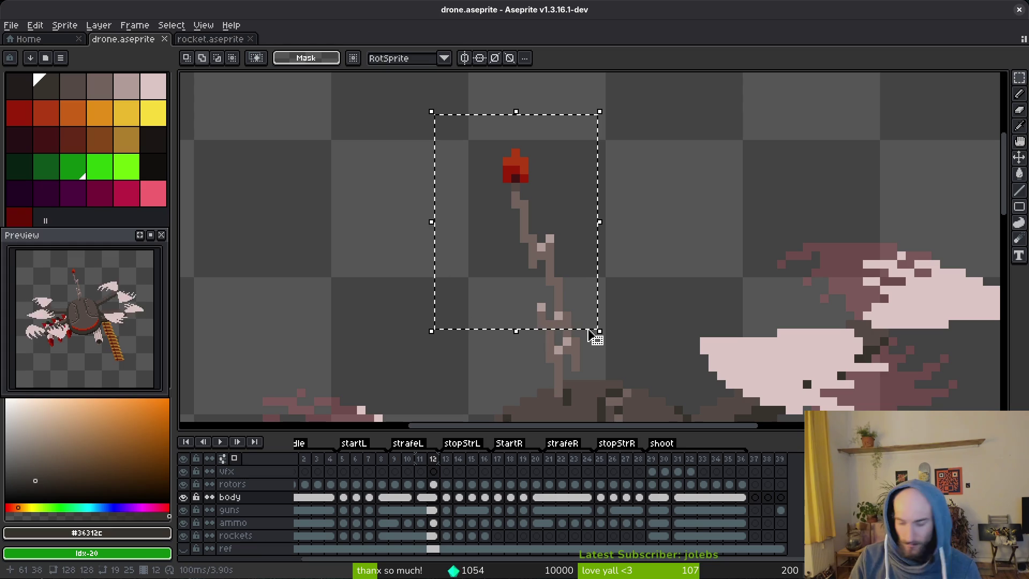
{"action": "key", "text": "Up"}
{"action": "key", "text": "ctrl+d"}
Pick the antenna's grey for the pencil, undo the upward nudge, and save.
{"action": "scroll", "coordinate": [536, 322], "scroll_direction": "up", "scroll_amount": 3}
{"action": "key", "text": "i"}
{"action": "left_click", "coordinate": [471, 361]}
{"action": "key", "text": "b"}
{"action": "scroll", "coordinate": [601, 333], "scroll_direction": "down", "scroll_amount": 5}
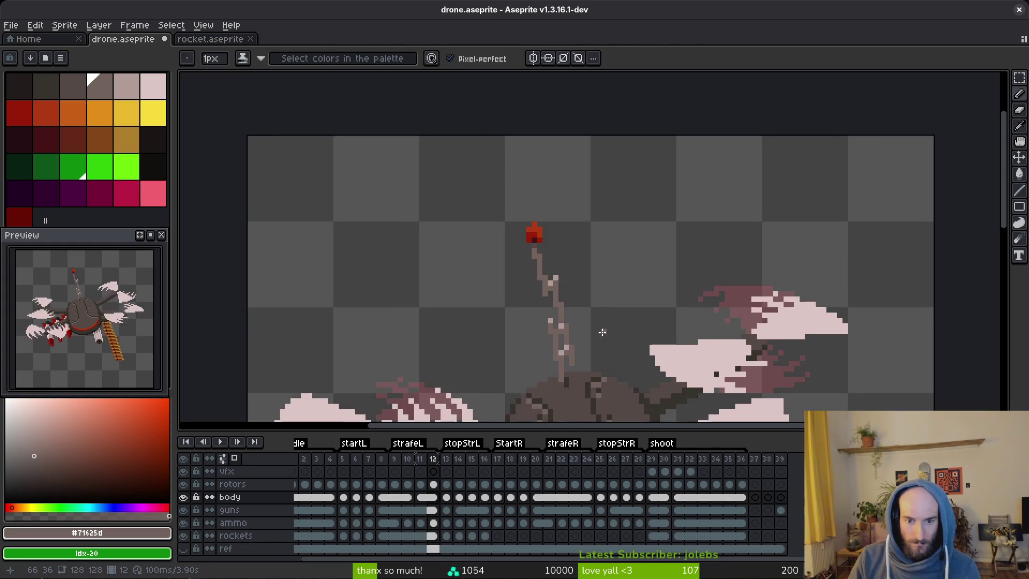
{"action": "scroll", "coordinate": [601, 333], "scroll_direction": "down", "scroll_amount": 1}
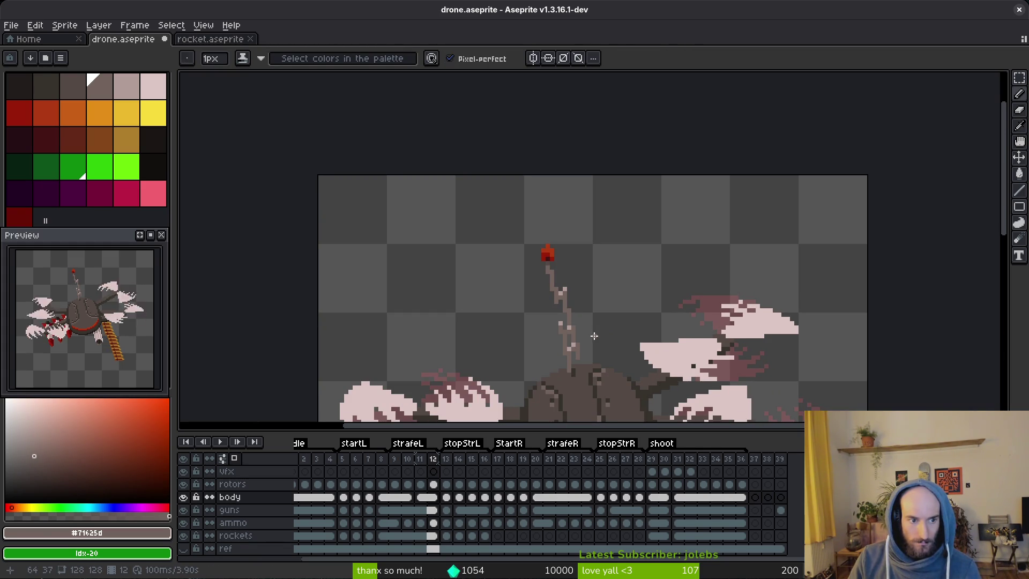
{"action": "key", "text": "ctrl+z"}
{"action": "key", "text": "ctrl+z"}
{"action": "key", "text": "ctrl+z"}
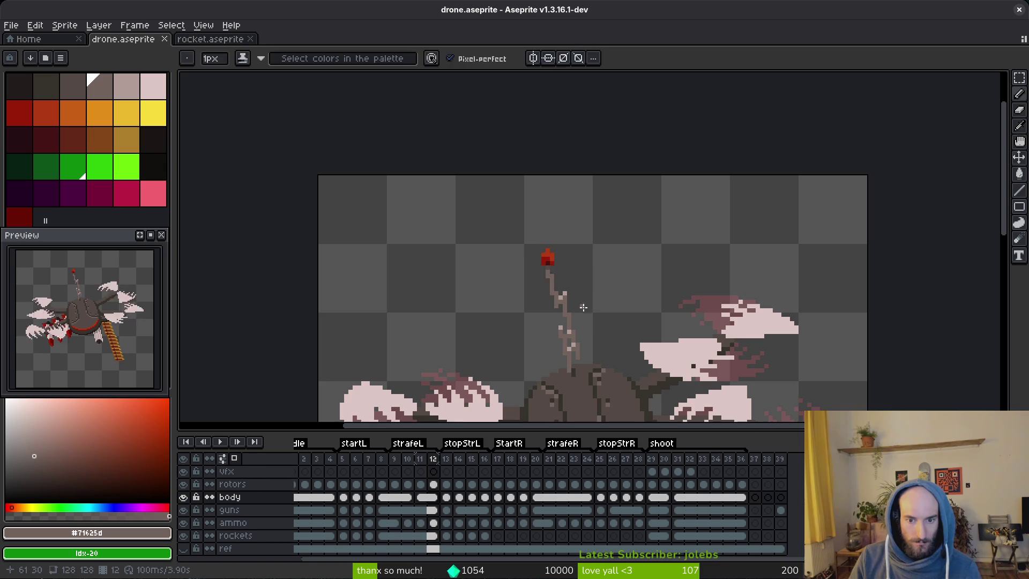
{"action": "key", "text": "ctrl+s"}
{"action": "scroll", "coordinate": [577, 281], "scroll_direction": "up", "scroll_amount": 1}
Move the antenna one pixel left in frame 12, erase stray pixels, and save.
{"action": "key", "text": "m"}
{"action": "left_click_drag", "start_coordinate": [482, 164], "coordinate": [563, 278]}
{"action": "key", "text": "Left"}
{"action": "key", "text": "ctrl+d"}
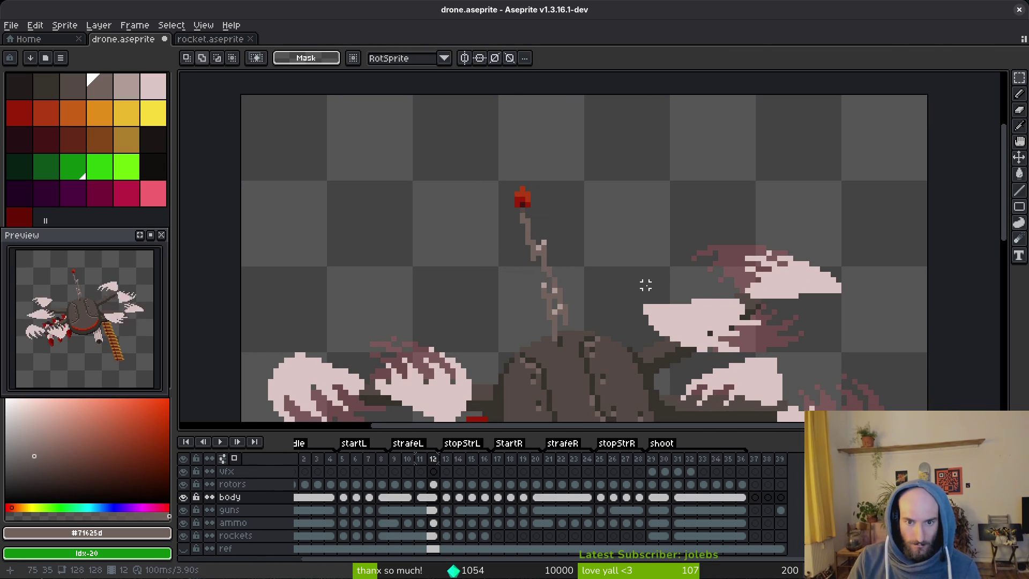
{"action": "scroll", "coordinate": [563, 268], "scroll_direction": "up", "scroll_amount": 3}
{"action": "key", "text": "e"}
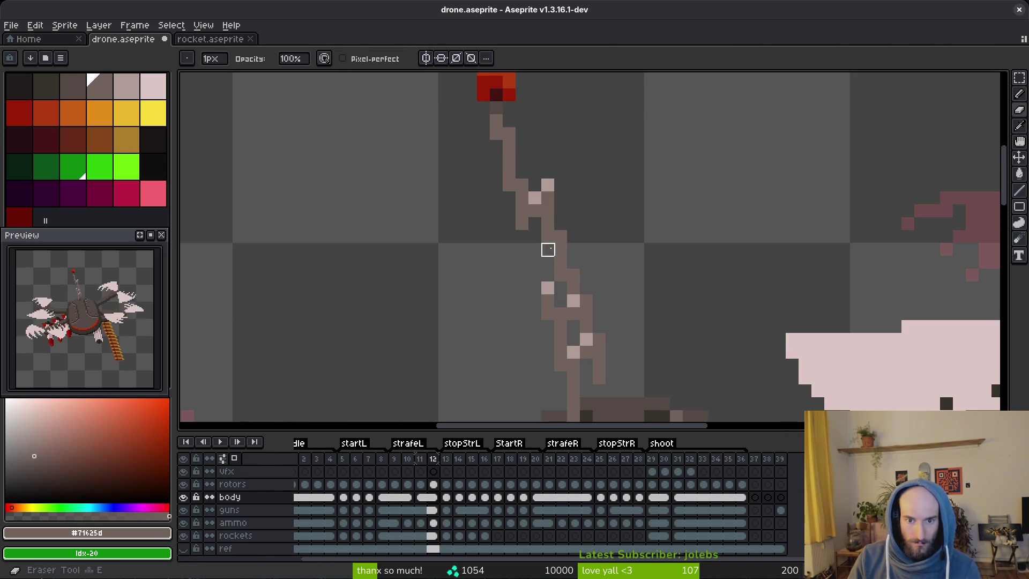
{"action": "key", "text": "ctrl+0"}
{"action": "key", "text": "ctrl+s"}
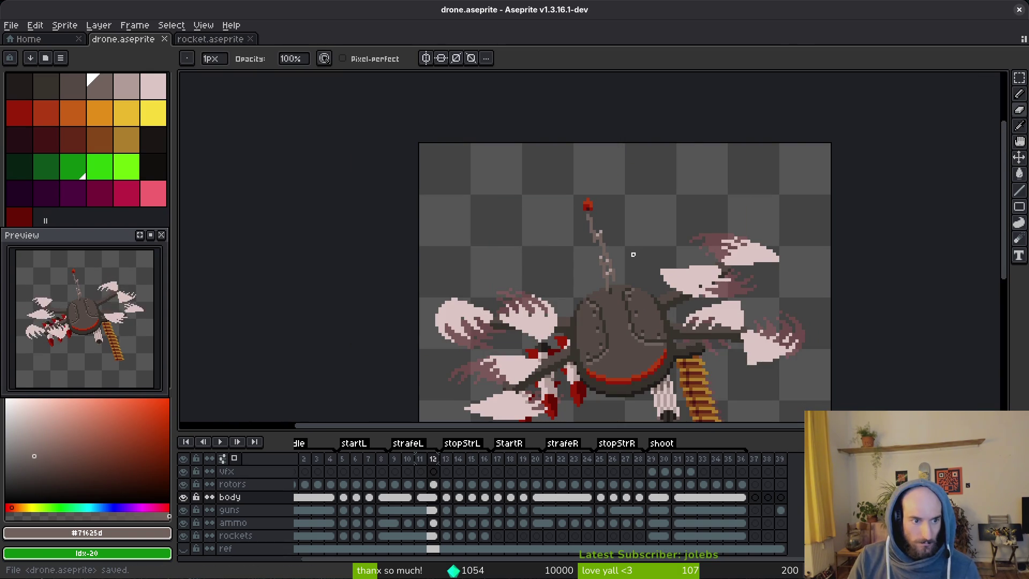
{"action": "left_click_drag", "start_coordinate": [611, 274], "coordinate": [586, 262]}
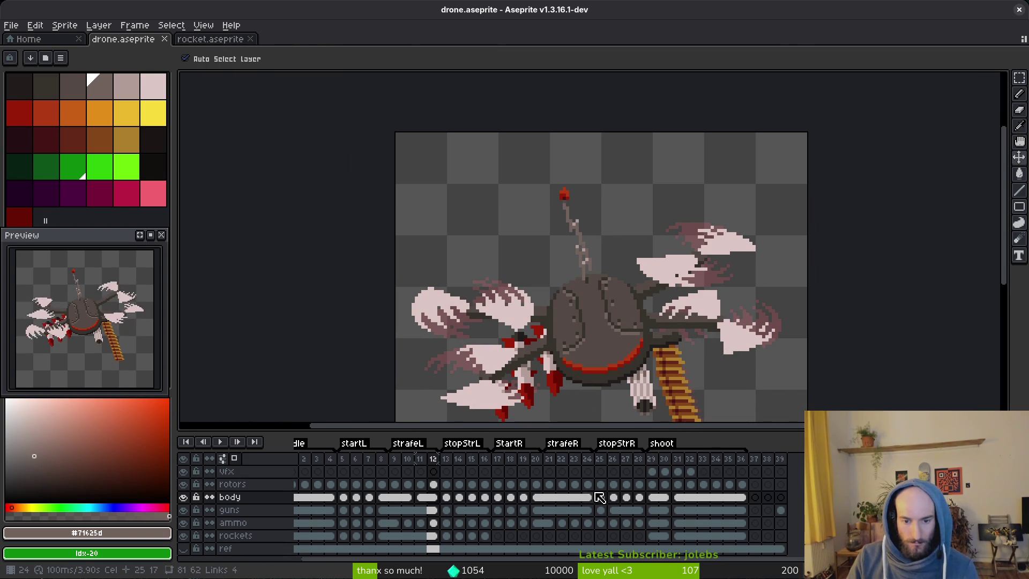
Link the body cels of frames 23 and 24 and save the drone file.
{"action": "left_click", "coordinate": [421, 497]}
{"action": "left_click", "coordinate": [433, 498]}
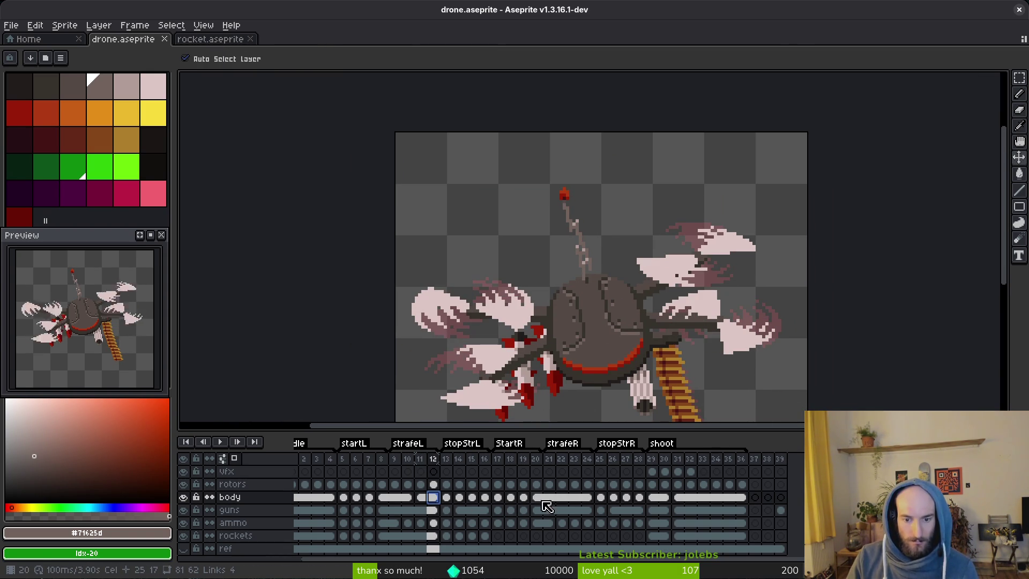
{"action": "left_click_drag", "start_coordinate": [577, 497], "coordinate": [588, 498]}
{"action": "right_click", "coordinate": [584, 496]}
{"action": "left_click", "coordinate": [609, 536]}
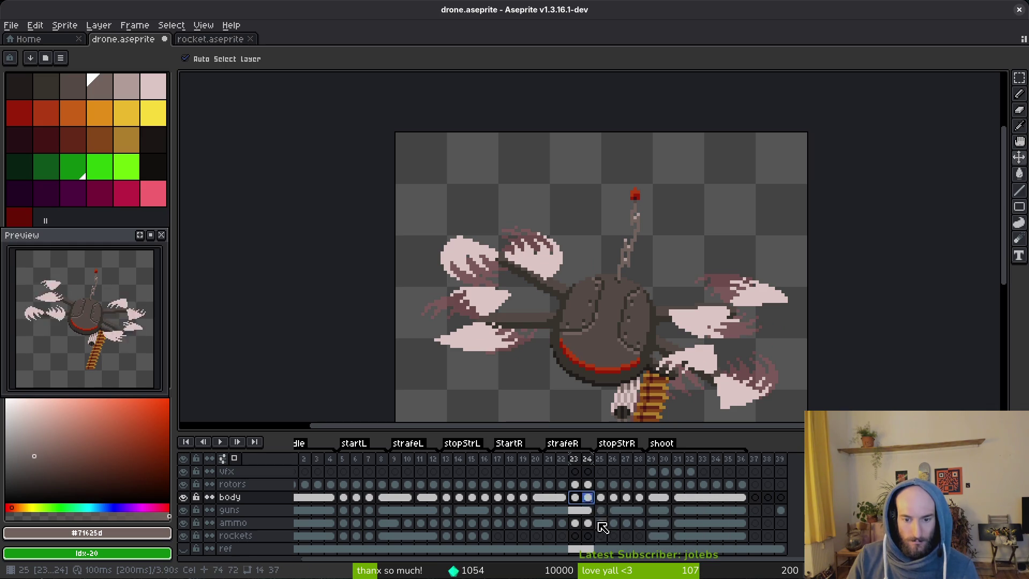
{"action": "right_click", "coordinate": [577, 501]}
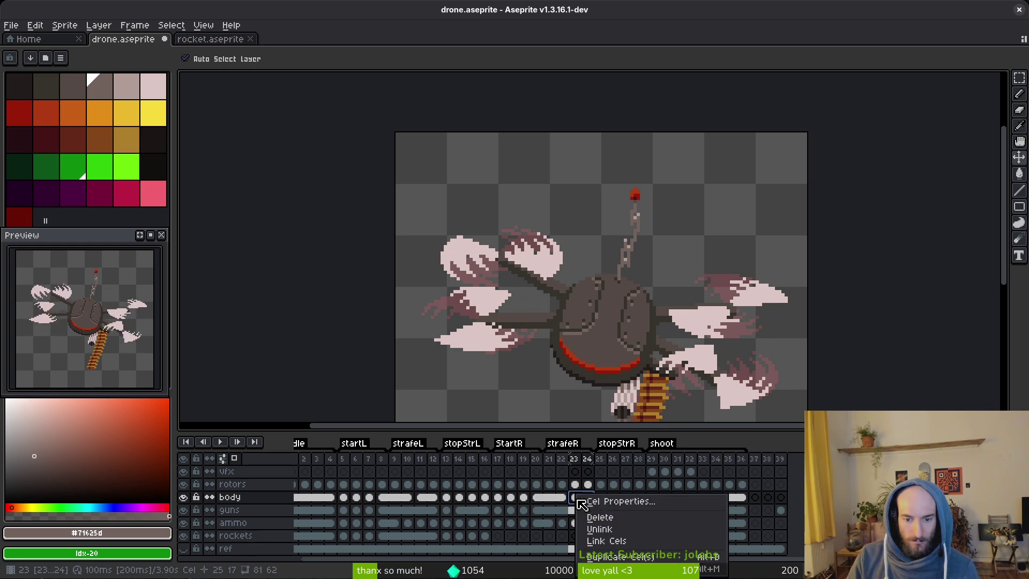
{"action": "left_click", "coordinate": [608, 541]}
{"action": "key", "text": "ctrl+s"}
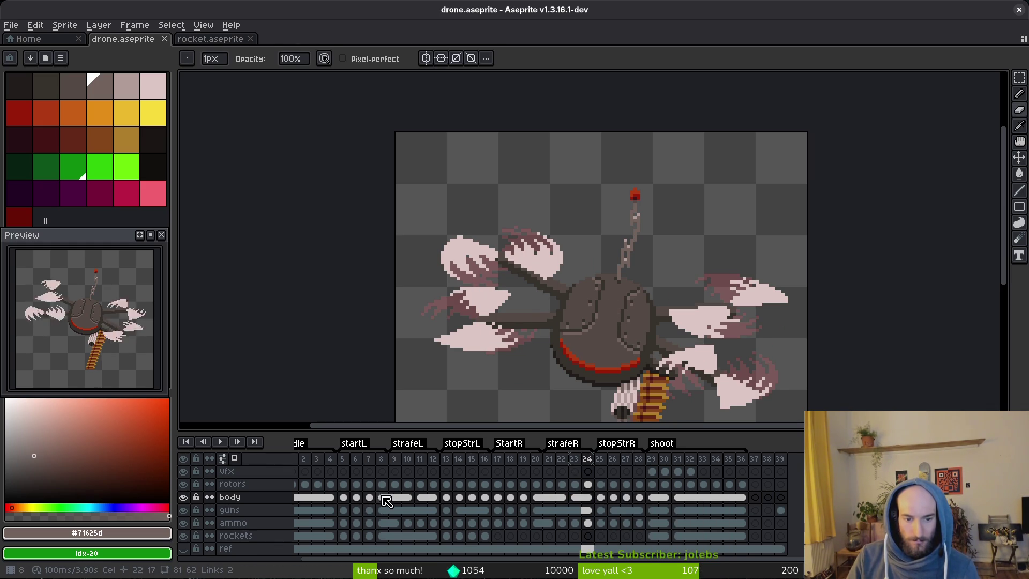
Review the drone at frames 10–11 and the body cel at frame 23.
{"action": "left_click", "coordinate": [423, 500]}
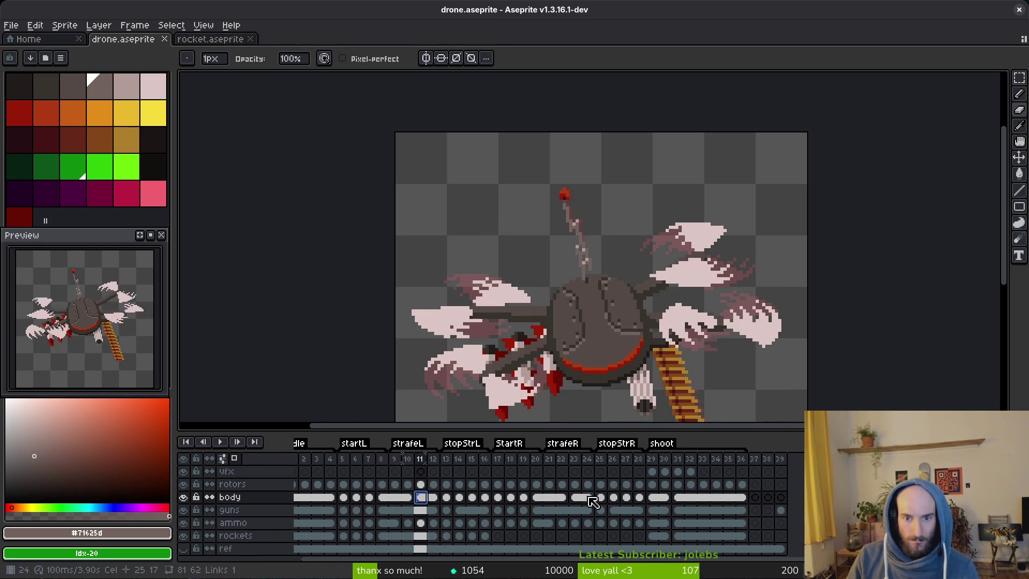
{"action": "key", "text": "i"}
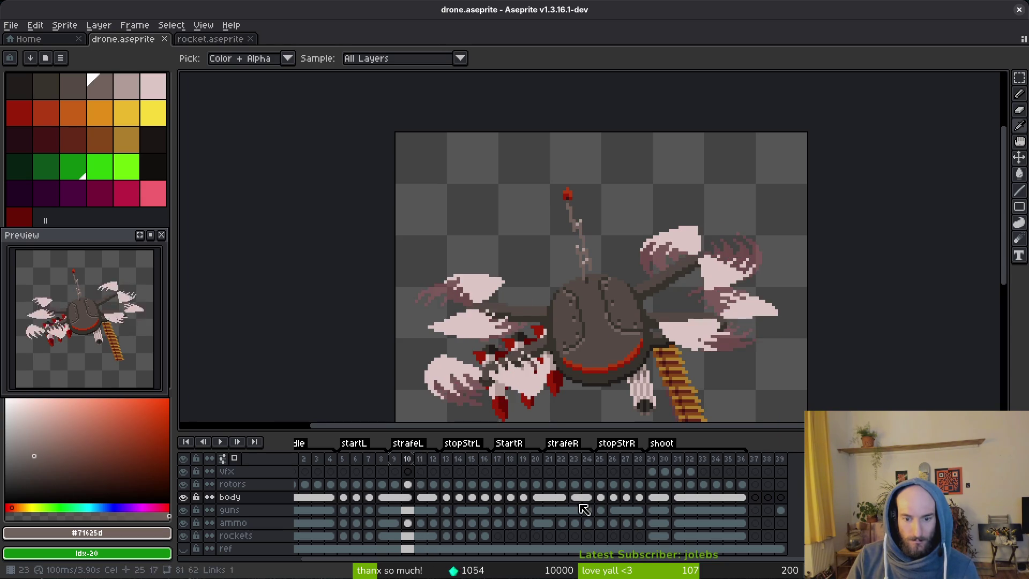
{"action": "left_click", "coordinate": [573, 498]}
{"action": "key", "text": "m"}
{"action": "scroll", "coordinate": [562, 232], "scroll_direction": "up", "scroll_amount": 2}
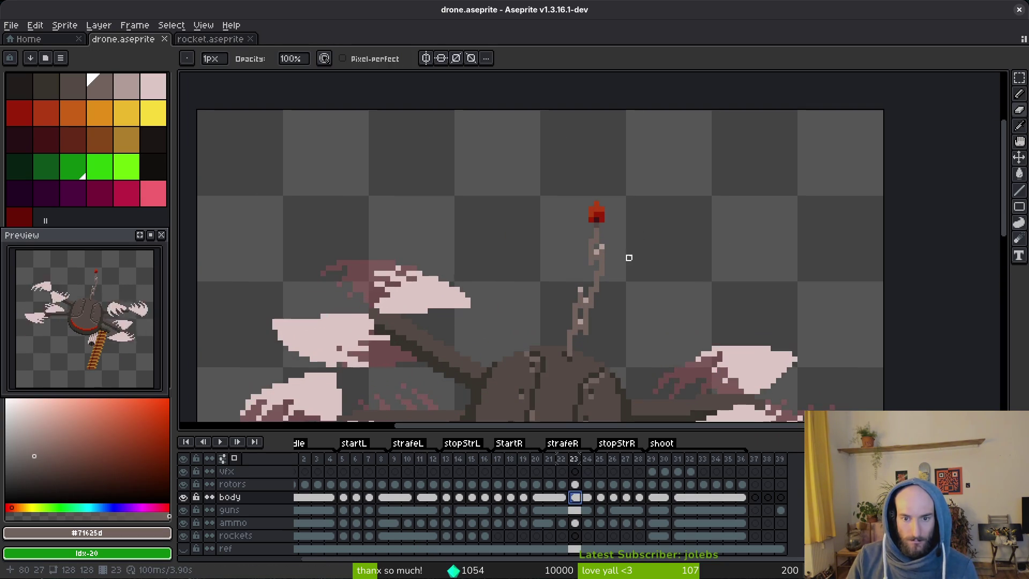
Select the antenna in frame 23 and repaint its pixels in light body colour and dark red.
{"action": "scroll", "coordinate": [577, 223], "scroll_direction": "up", "scroll_amount": 1}
{"action": "mouse_move", "coordinate": [567, 184]}
{"action": "left_mouse_down"}
{"action": "mouse_move", "coordinate": [607, 236]}
{"action": "mouse_move", "coordinate": [589, 230]}
{"action": "left_mouse_up"}
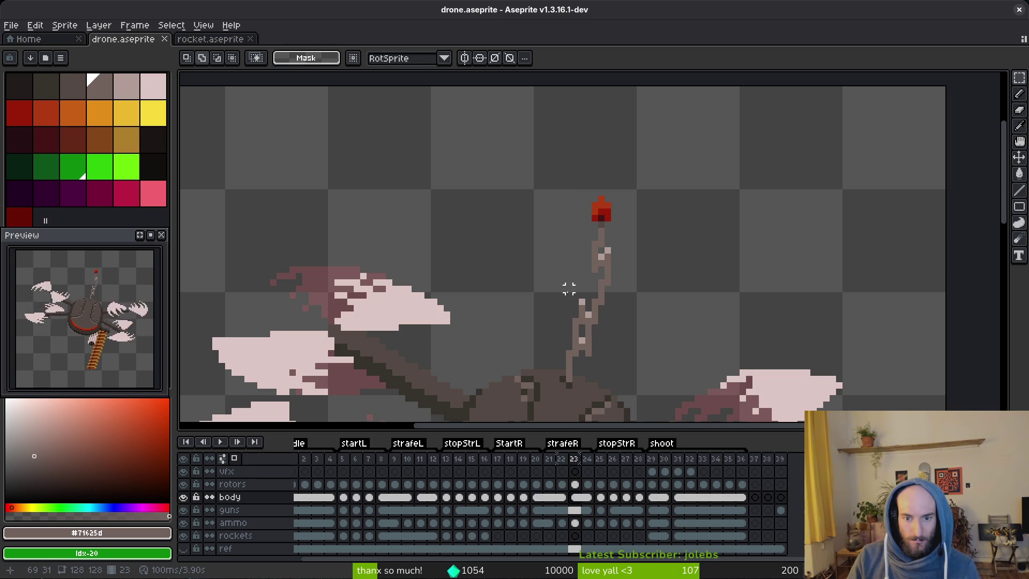
{"action": "mouse_move", "coordinate": [551, 194]}
{"action": "left_mouse_down"}
{"action": "mouse_move", "coordinate": [627, 263]}
{"action": "mouse_move", "coordinate": [644, 332]}
{"action": "mouse_move", "coordinate": [641, 321]}
{"action": "left_mouse_up"}
{"action": "scroll", "coordinate": [594, 300], "scroll_direction": "up", "scroll_amount": 3}
{"action": "key", "text": "b"}
{"action": "left_click", "coordinate": [543, 330]}
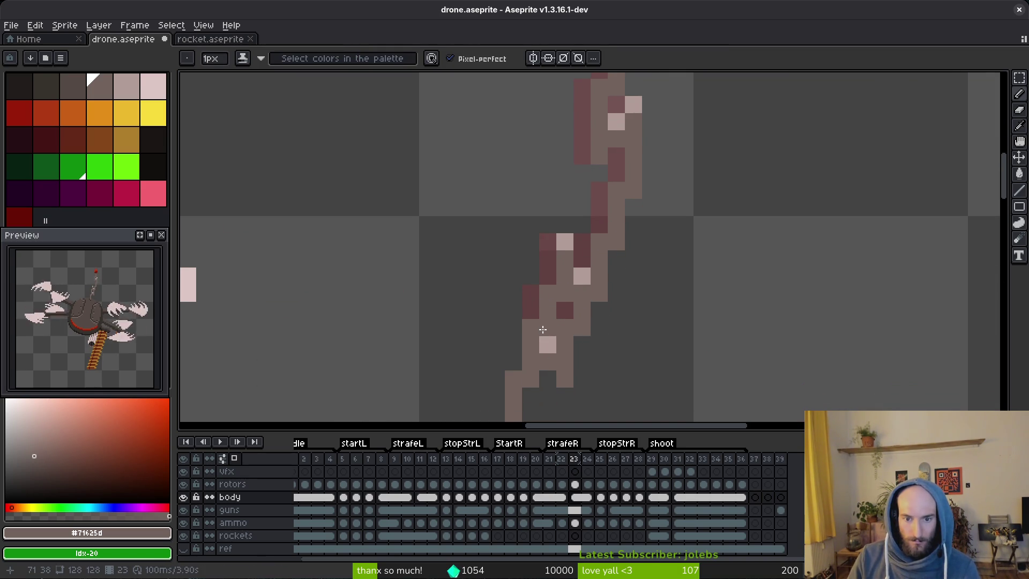
{"action": "right_click", "coordinate": [564, 328]}
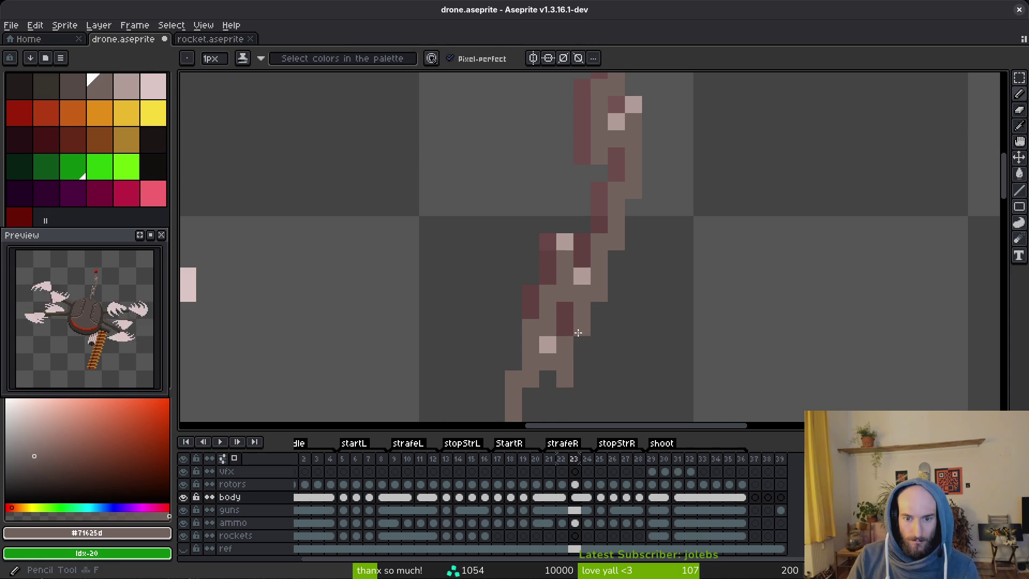
{"action": "left_click", "coordinate": [564, 391]}
{"action": "scroll", "coordinate": [524, 321], "scroll_direction": "down", "scroll_amount": 6}
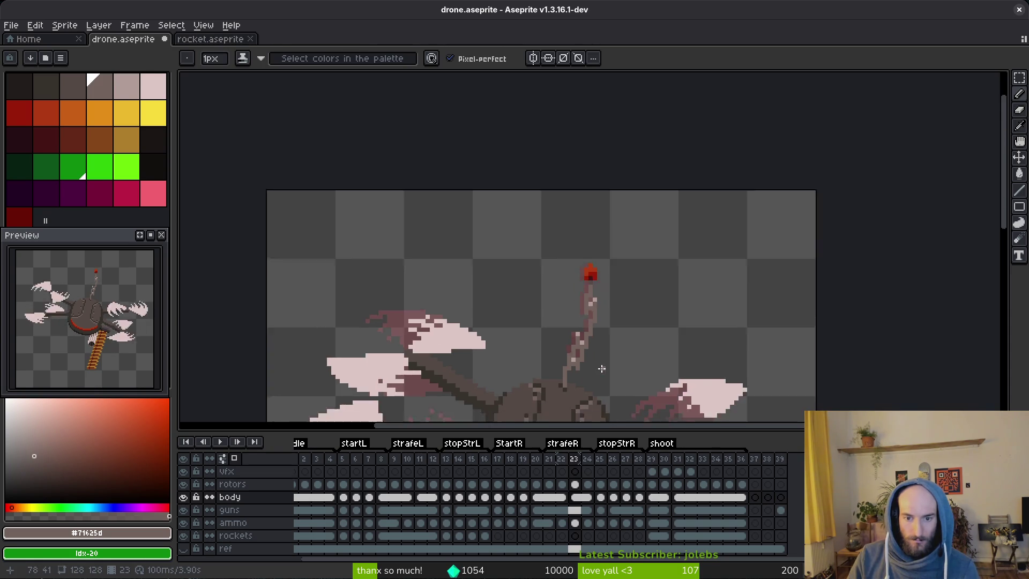
{"action": "left_click_drag", "start_coordinate": [609, 360], "coordinate": [589, 346]}
Save the drone, undo the last eraser stroke, and save again.
{"action": "key", "text": "ctrl+s"}
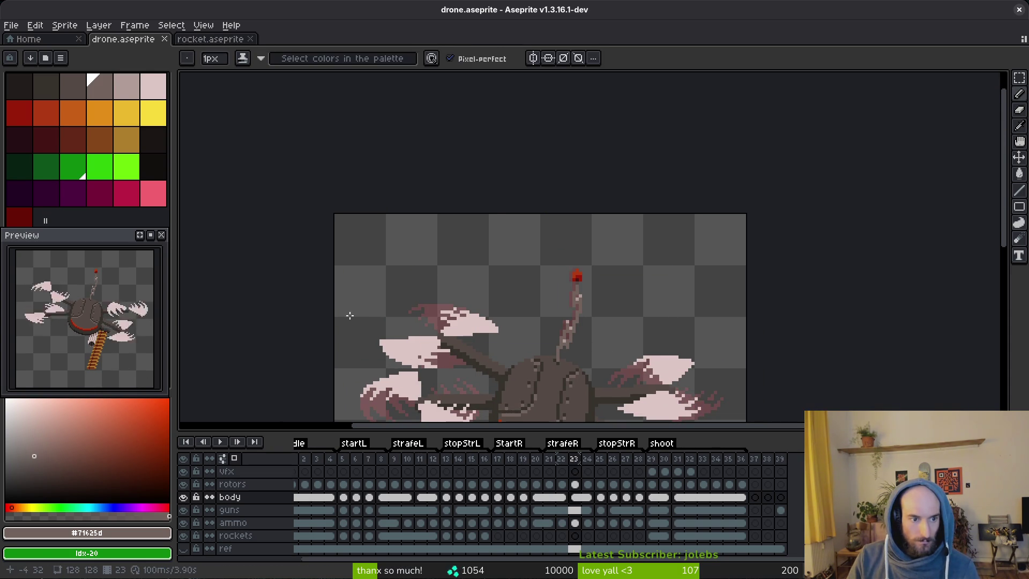
{"action": "scroll", "coordinate": [592, 288], "scroll_direction": "up", "scroll_amount": 2}
{"action": "key", "text": "ctrl+z"}
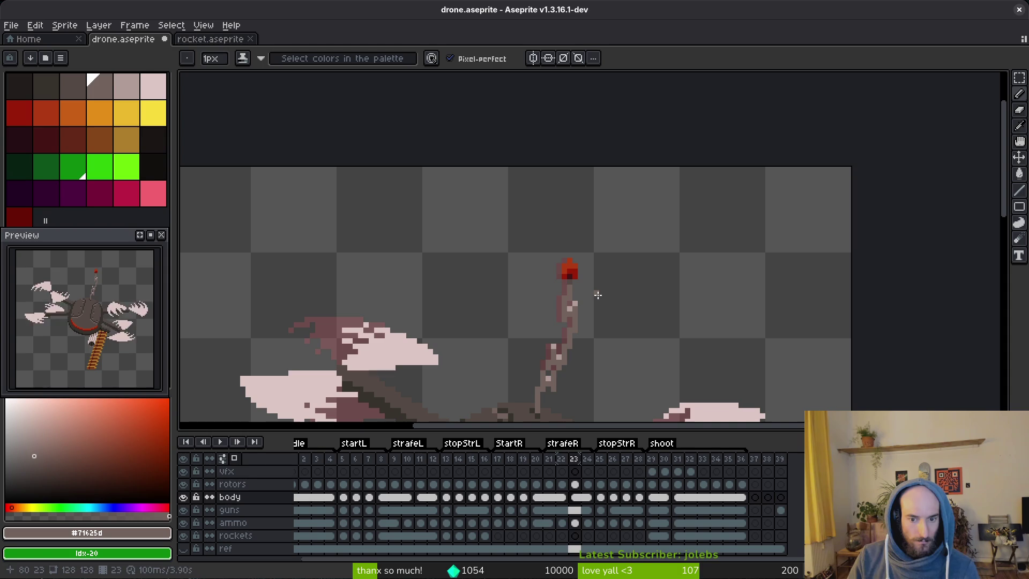
{"action": "key", "text": "ctrl+s"}
Shift the top of the antenna one pixel right and save the file.
{"action": "scroll", "coordinate": [583, 292], "scroll_direction": "up", "scroll_amount": 2}
{"action": "key", "text": "m"}
{"action": "left_click_drag", "start_coordinate": [492, 199], "coordinate": [579, 322]}
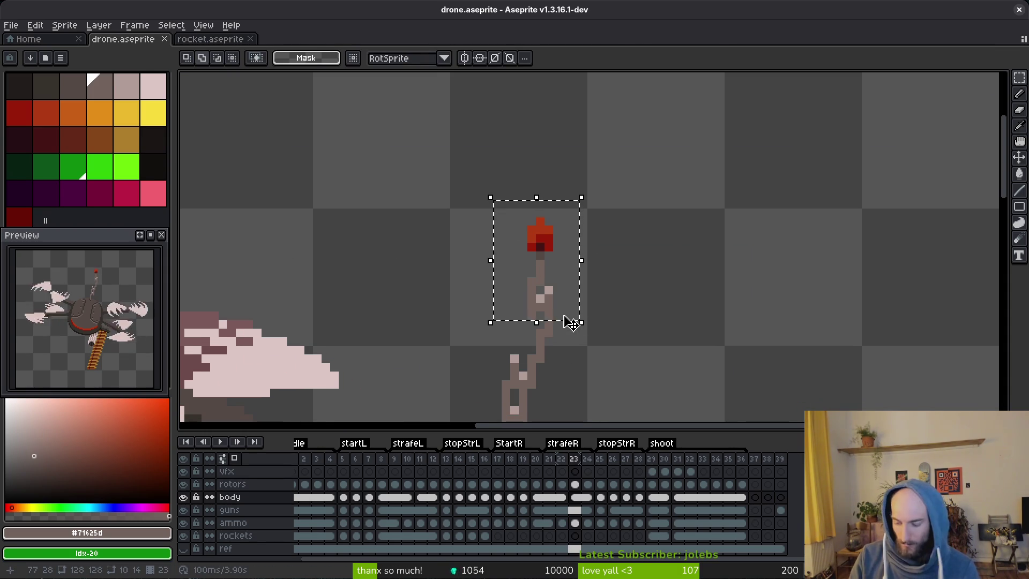
{"action": "key", "text": "Right"}
{"action": "key", "text": "ctrl+d"}
{"action": "scroll", "coordinate": [565, 315], "scroll_direction": "up", "scroll_amount": 2}
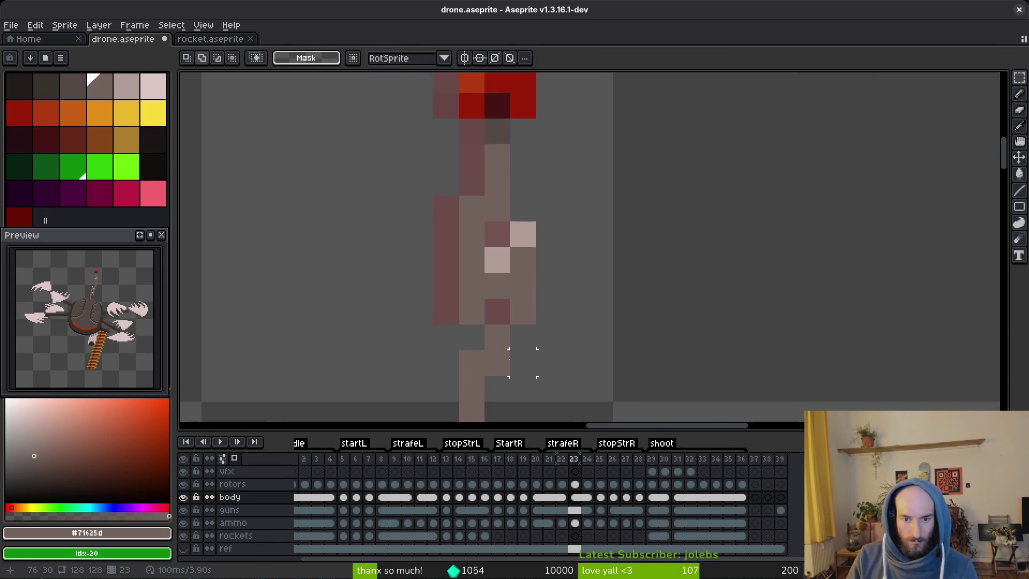
{"action": "scroll", "coordinate": [545, 223], "scroll_direction": "down", "scroll_amount": 2}
{"action": "scroll", "coordinate": [576, 219], "scroll_direction": "up", "scroll_amount": 2}
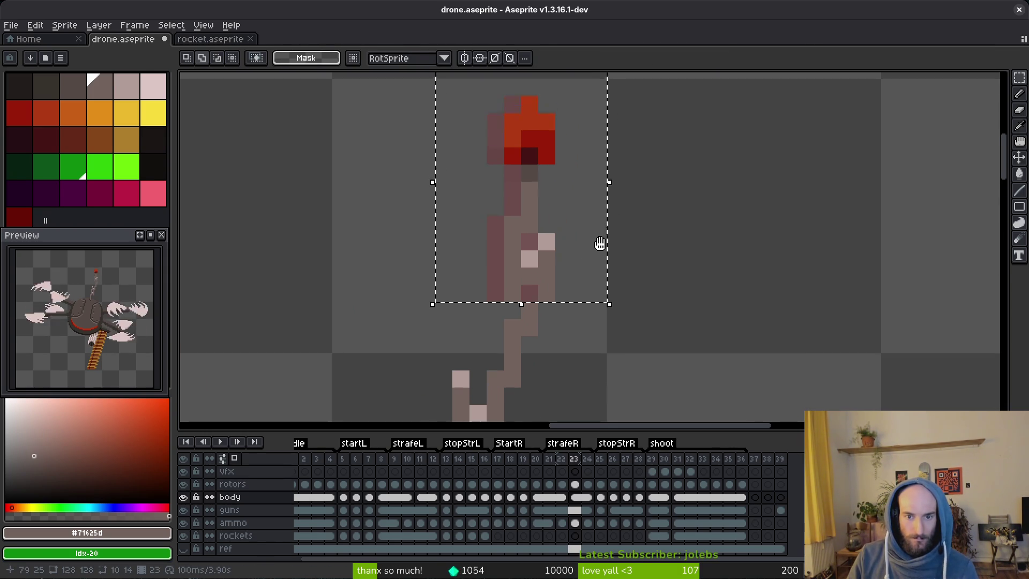
{"action": "key", "text": "ctrl+s"}
Paint another antenna pixel using a colour sampled from the antenna, then save.
{"action": "scroll", "coordinate": [546, 263], "scroll_direction": "down", "scroll_amount": 1}
{"action": "mouse_move", "coordinate": [447, 128]}
{"action": "left_mouse_down"}
{"action": "mouse_move", "coordinate": [565, 271]}
{"action": "mouse_move", "coordinate": [567, 300]}
{"action": "left_mouse_up"}
{"action": "key", "text": "ctrl+d"}
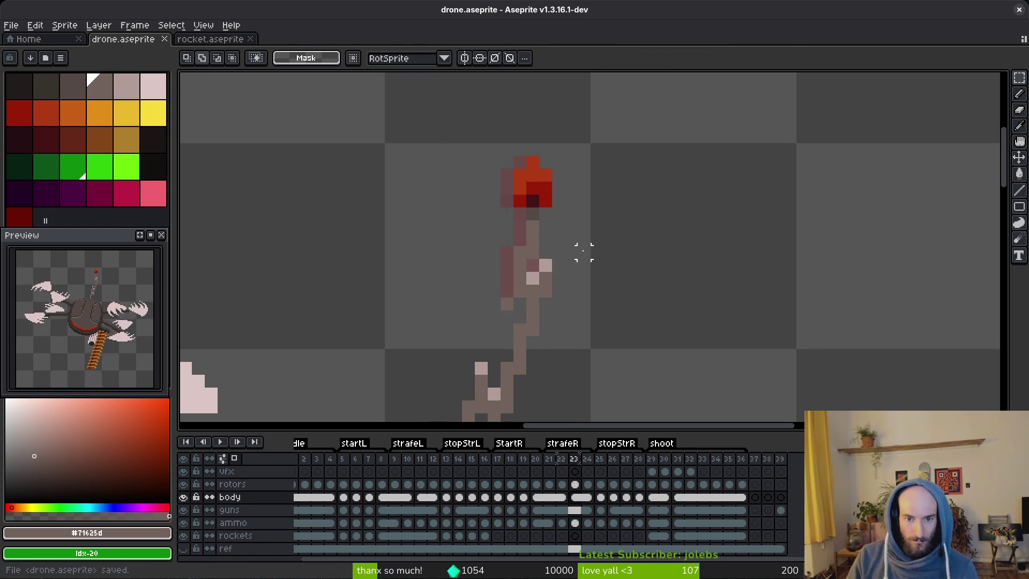
{"action": "scroll", "coordinate": [568, 268], "scroll_direction": "down", "scroll_amount": 1}
{"action": "key", "text": "alt"}
{"action": "left_click", "coordinate": [585, 287]}
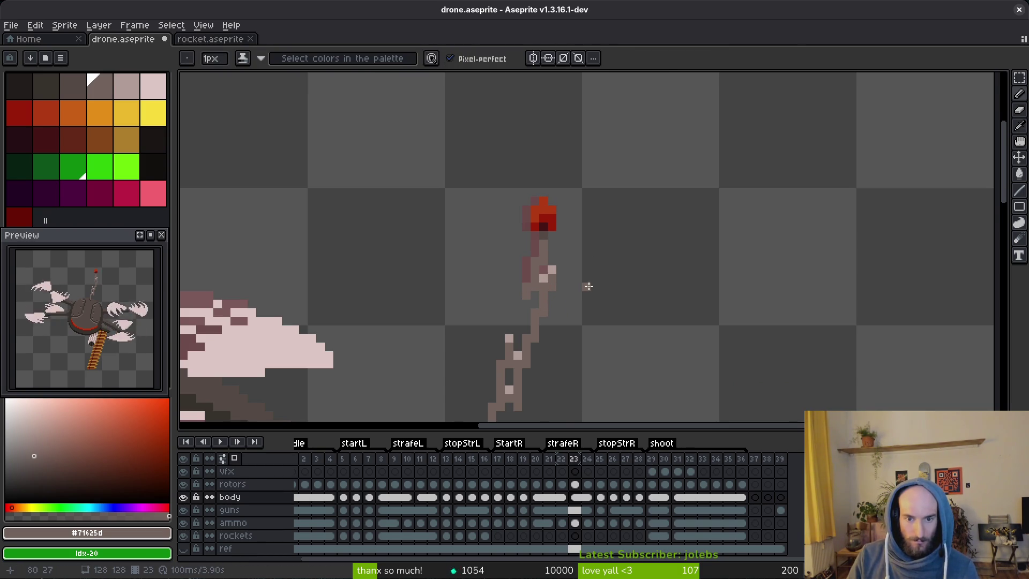
{"action": "scroll", "coordinate": [590, 288], "scroll_direction": "down", "scroll_amount": 2}
{"action": "scroll", "coordinate": [591, 287], "scroll_direction": "down", "scroll_amount": 1}
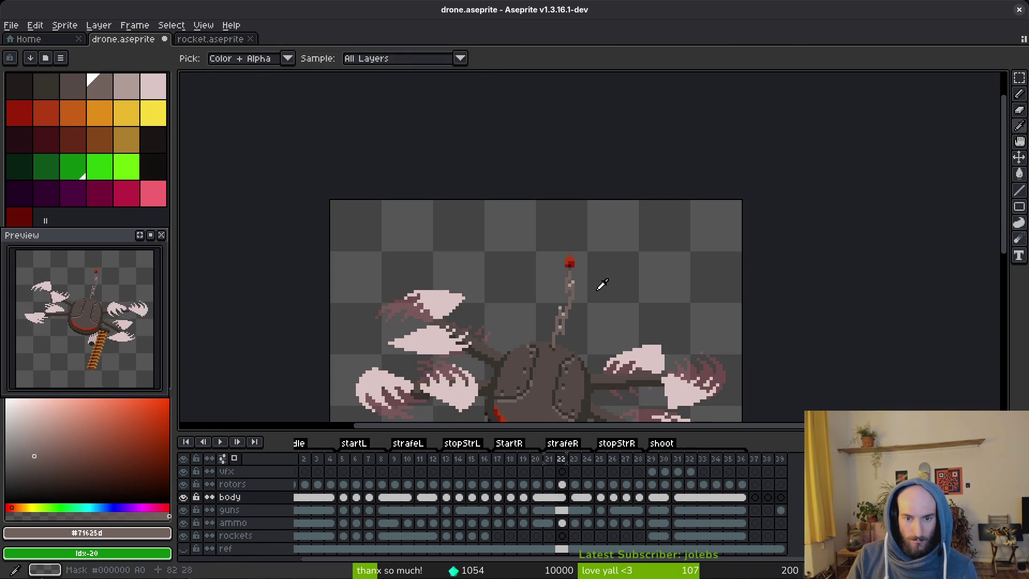
{"action": "key", "text": "ctrl+s"}
Box the antenna tip with the rectangular marquee and pick the body cel at frame 20.
{"action": "scroll", "coordinate": [607, 290], "scroll_direction": "up", "scroll_amount": 2}
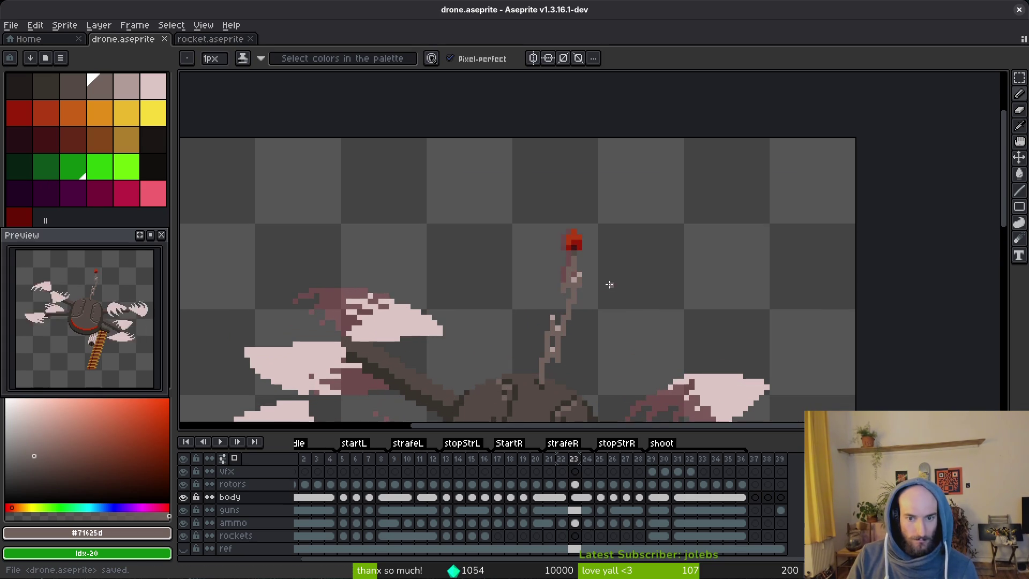
{"action": "key", "text": "m"}
{"action": "left_click_drag", "start_coordinate": [502, 198], "coordinate": [616, 322]}
{"action": "left_click", "coordinate": [537, 497]}
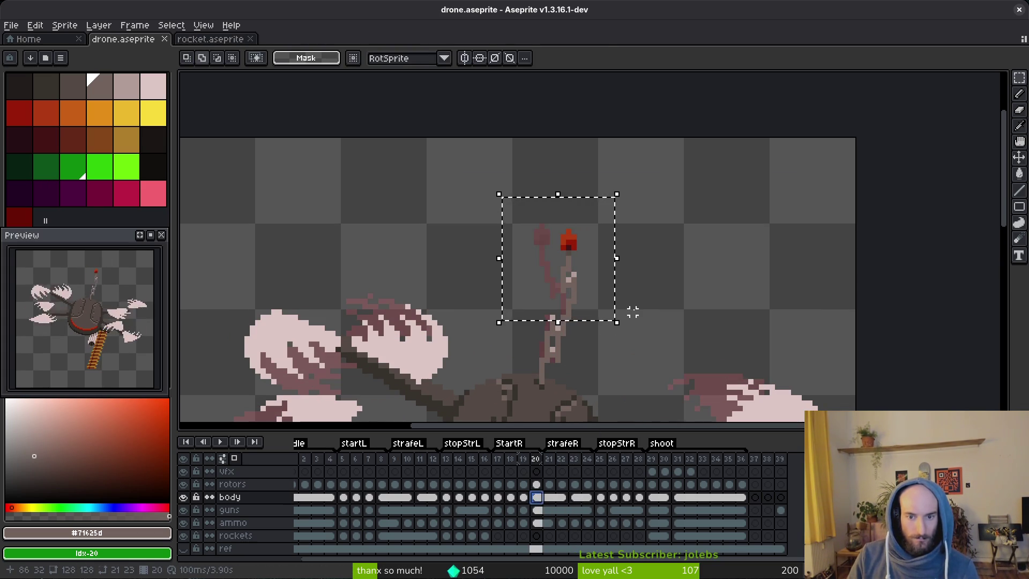
Drop the selection, save, and flip through frames 23–25 before returning to frame 23.
{"action": "key", "text": "ctrl+d"}
{"action": "key", "text": "ctrl+s"}
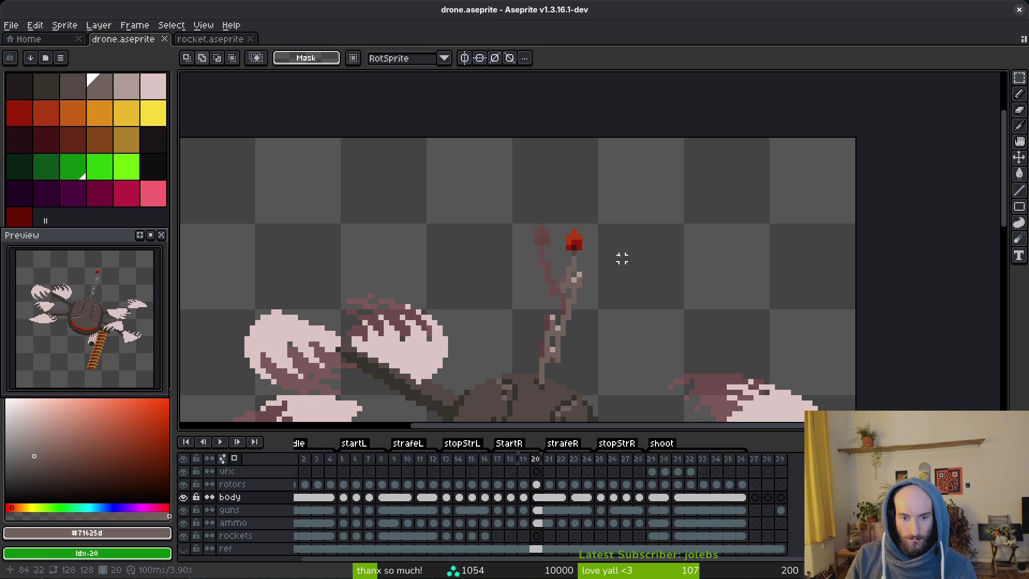
{"action": "key", "text": "i"}
{"action": "key", "text": "Right"}
{"action": "key", "text": "Right"}
{"action": "key", "text": "Right"}
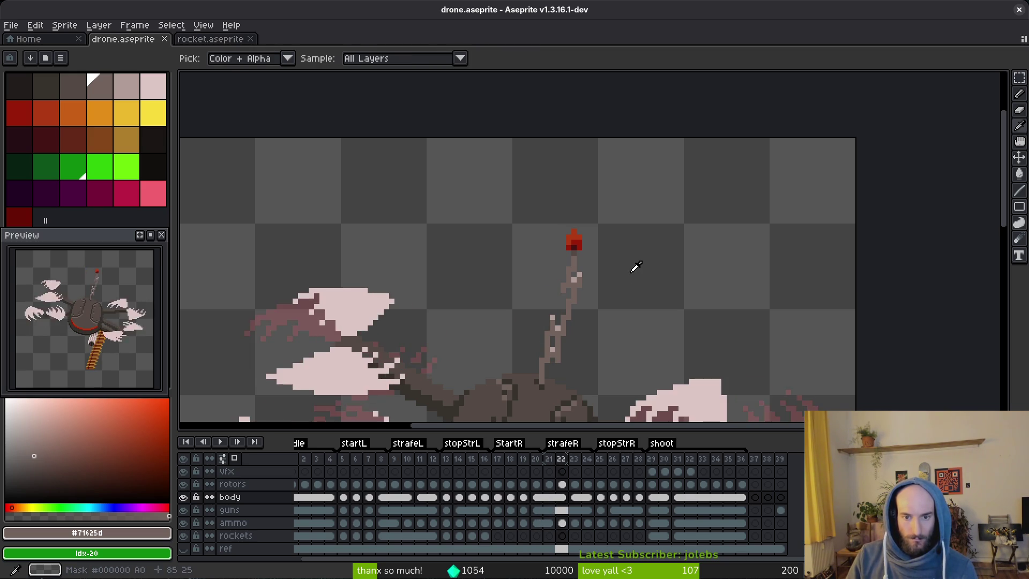
{"action": "key", "text": "Right"}
{"action": "key", "text": "Right"}
{"action": "key", "text": "Left"}
{"action": "key", "text": "Left"}
{"action": "key", "text": "Left"}
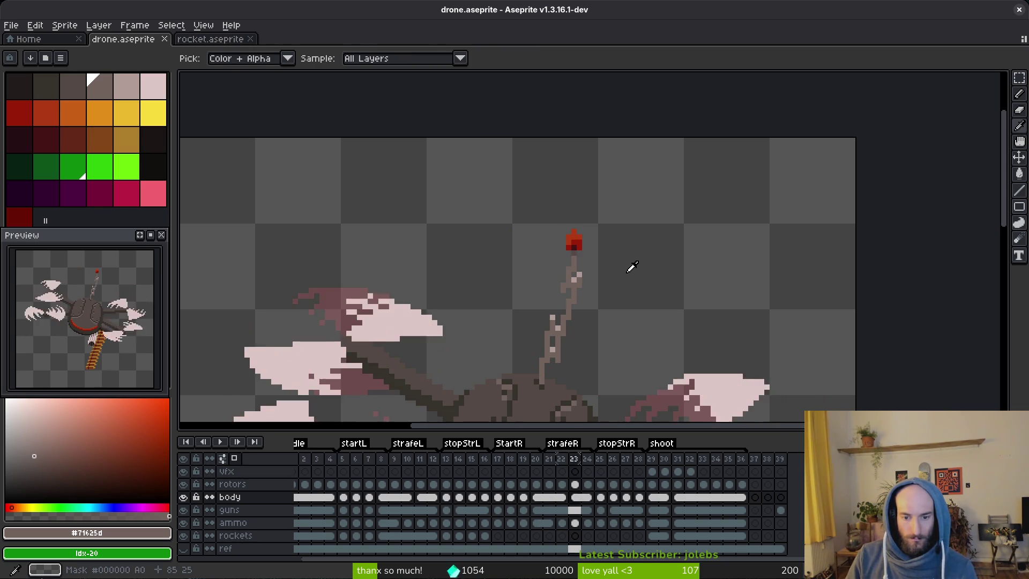
{"action": "key", "text": "Right"}
{"action": "key", "text": "Right"}
Nudge the upper part of the antenna one pixel right in frame 23.
{"action": "key", "text": "m"}
{"action": "scroll", "coordinate": [600, 269], "scroll_direction": "up", "scroll_amount": 2}
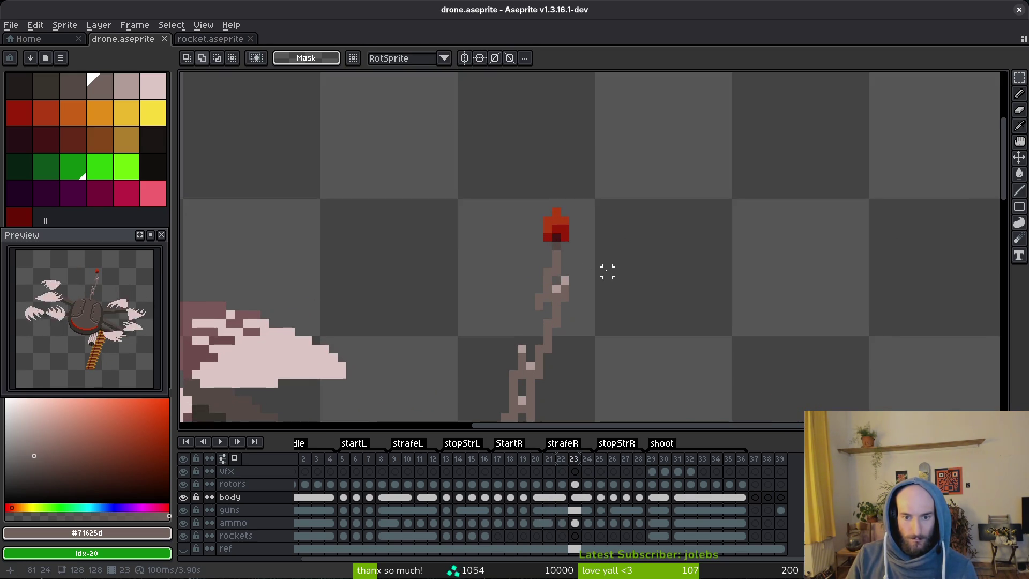
{"action": "left_click_drag", "start_coordinate": [528, 190], "coordinate": [607, 321]}
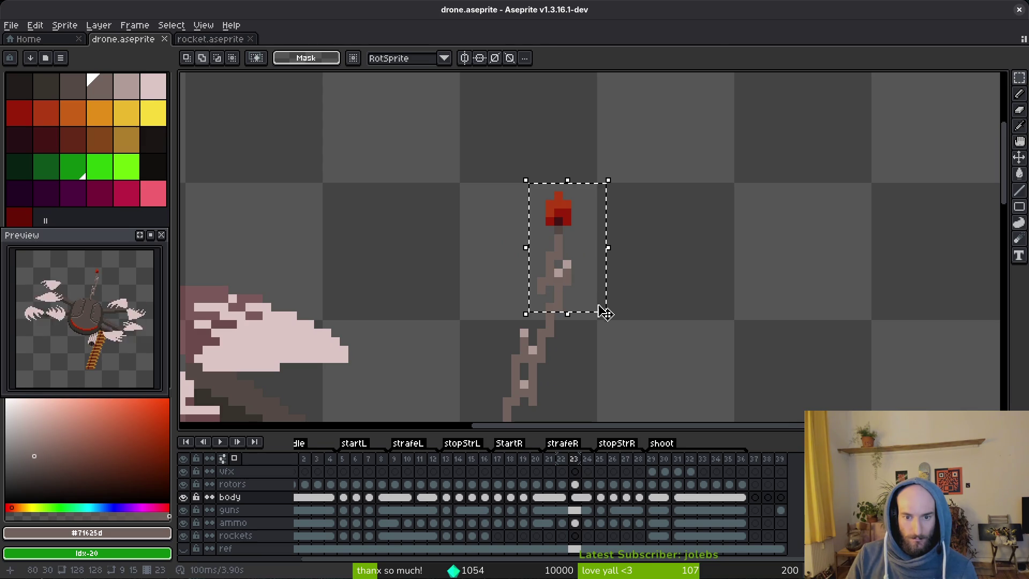
{"action": "key", "text": "ctrl+d"}
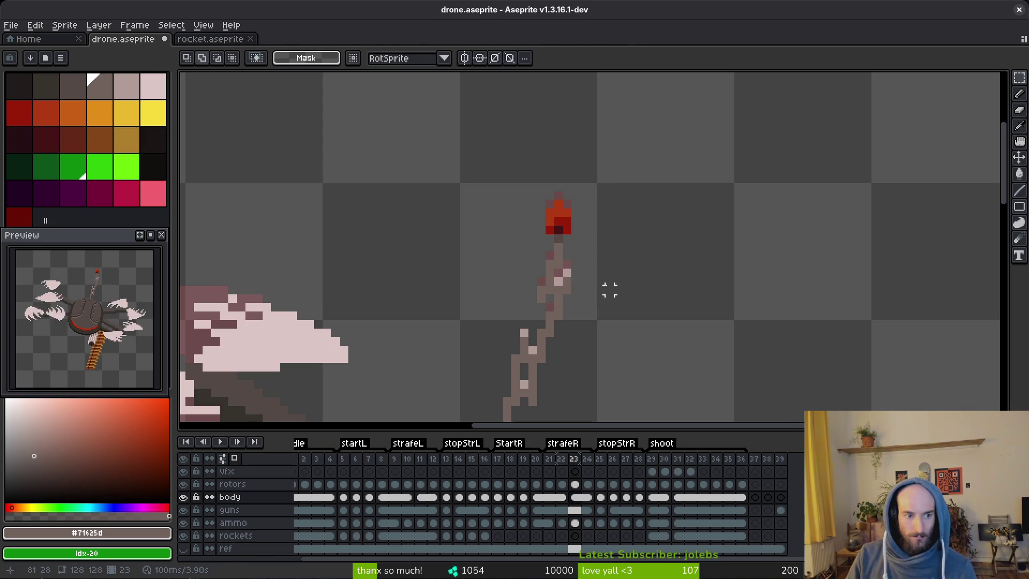
{"action": "key", "text": "ctrl+z"}
{"action": "scroll", "coordinate": [617, 229], "scroll_direction": "down", "scroll_amount": 1}
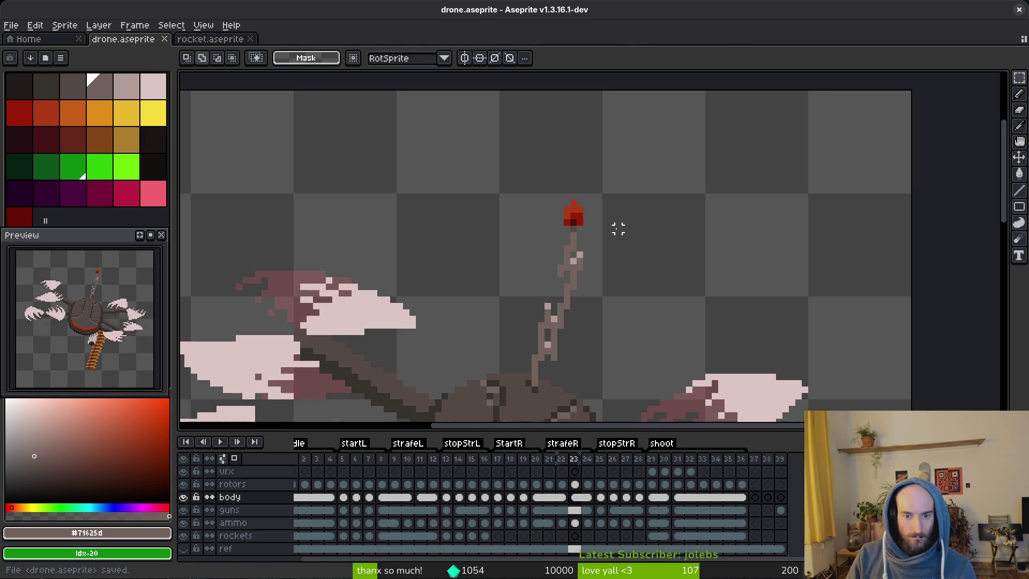
{"action": "mouse_move", "coordinate": [512, 174]}
{"action": "left_mouse_down"}
{"action": "mouse_move", "coordinate": [662, 316]}
{"action": "mouse_move", "coordinate": [667, 338]}
{"action": "left_mouse_up"}
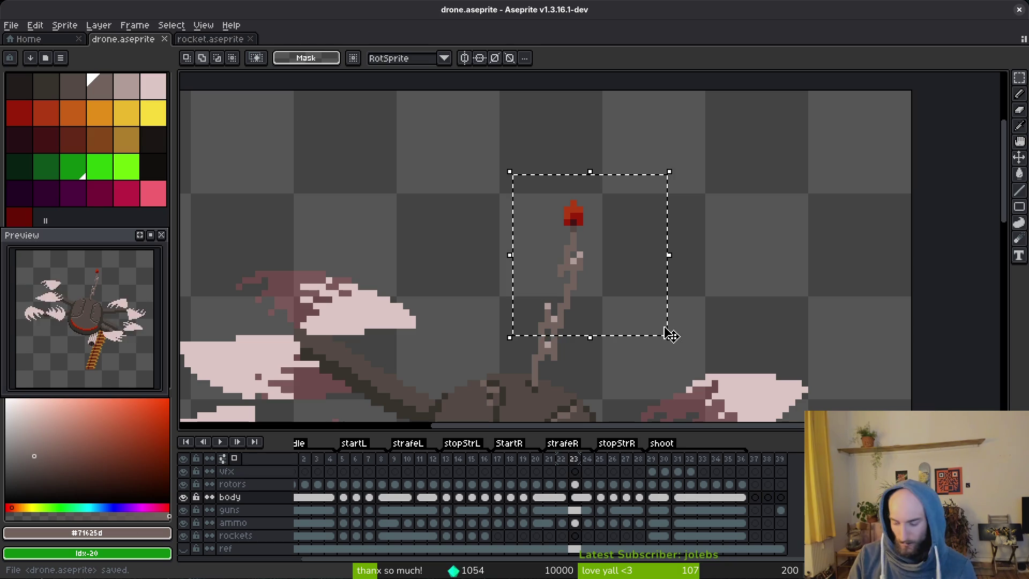
{"action": "key", "text": "Right"}
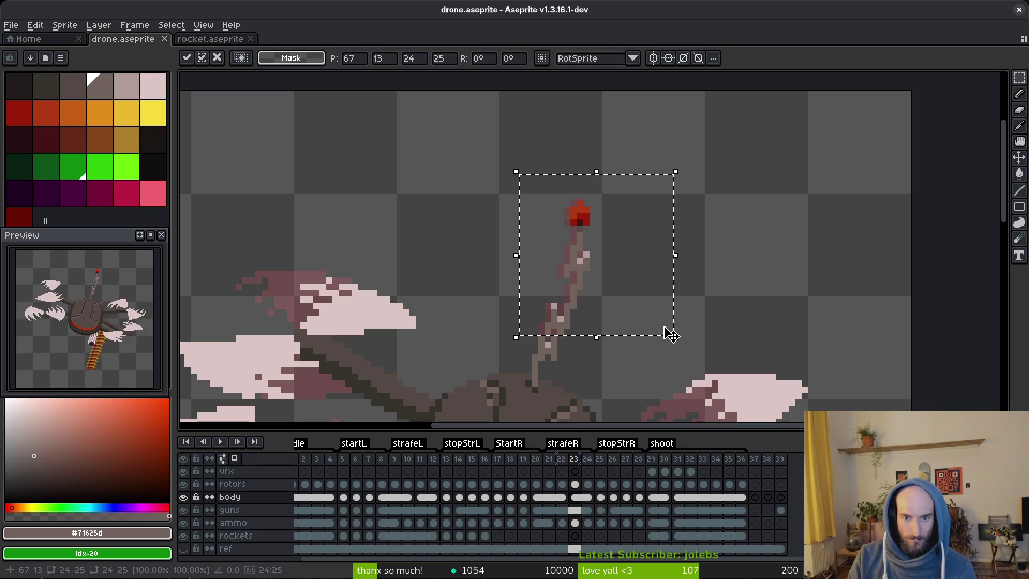
{"action": "key", "text": "ctrl+d"}
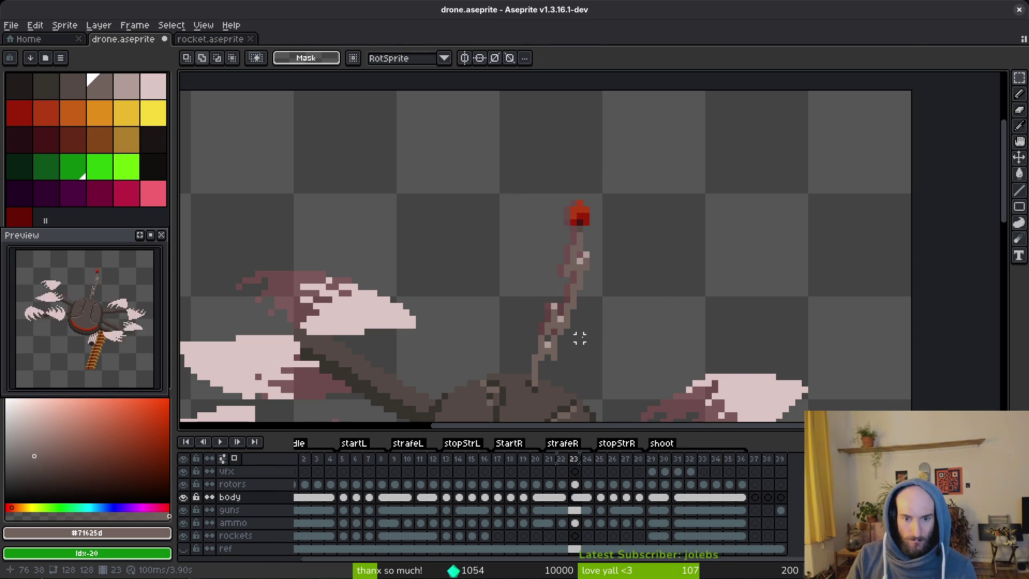
Shift the antenna's base section one pixel right to realign it.
{"action": "scroll", "coordinate": [579, 232], "scroll_direction": "up", "scroll_amount": 2}
{"action": "left_click_drag", "start_coordinate": [496, 205], "coordinate": [576, 270]}
{"action": "key", "text": "ctrl+d"}
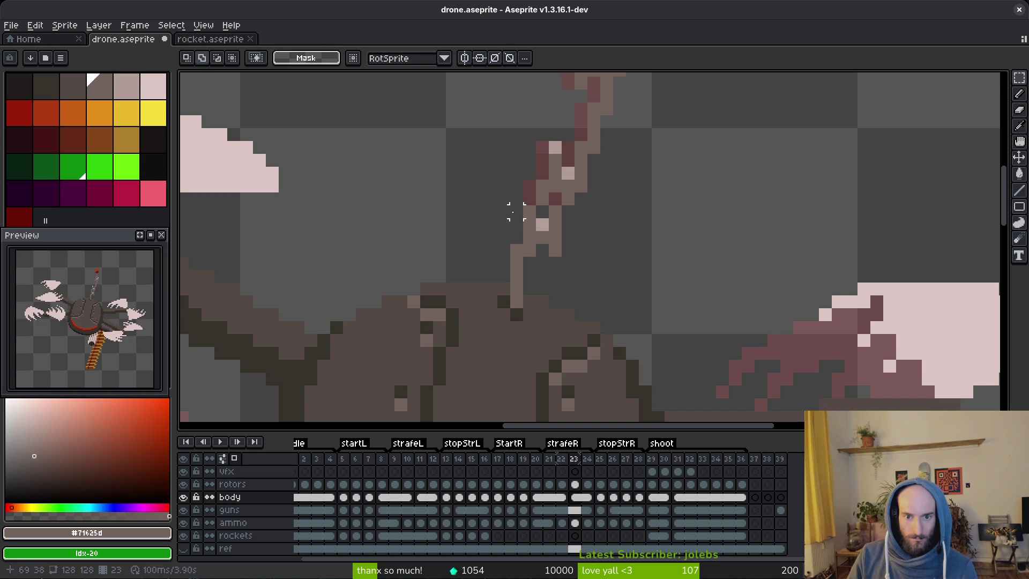
{"action": "left_click_drag", "start_coordinate": [588, 211], "coordinate": [588, 212]}
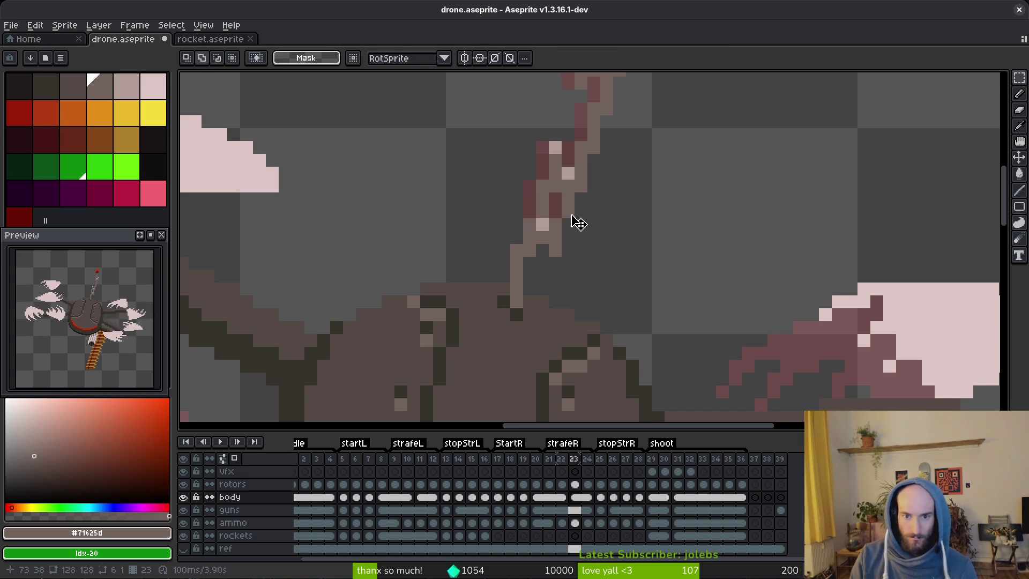
{"action": "mouse_move", "coordinate": [508, 242]}
{"action": "left_mouse_down"}
{"action": "mouse_move", "coordinate": [576, 271]}
{"action": "mouse_move", "coordinate": [566, 257]}
{"action": "left_mouse_up"}
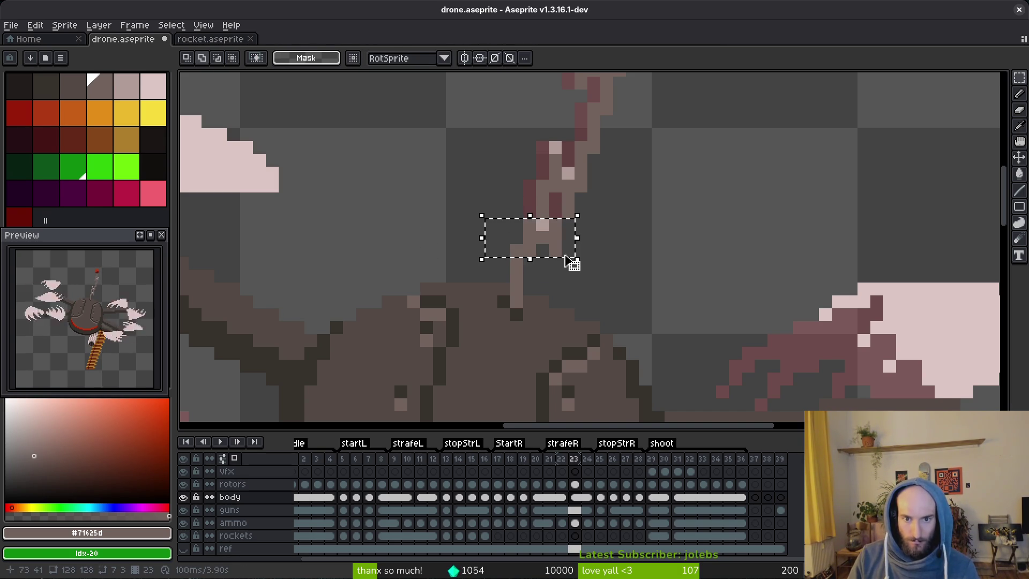
{"action": "key", "text": "Right"}
{"action": "key", "text": "ctrl+d"}
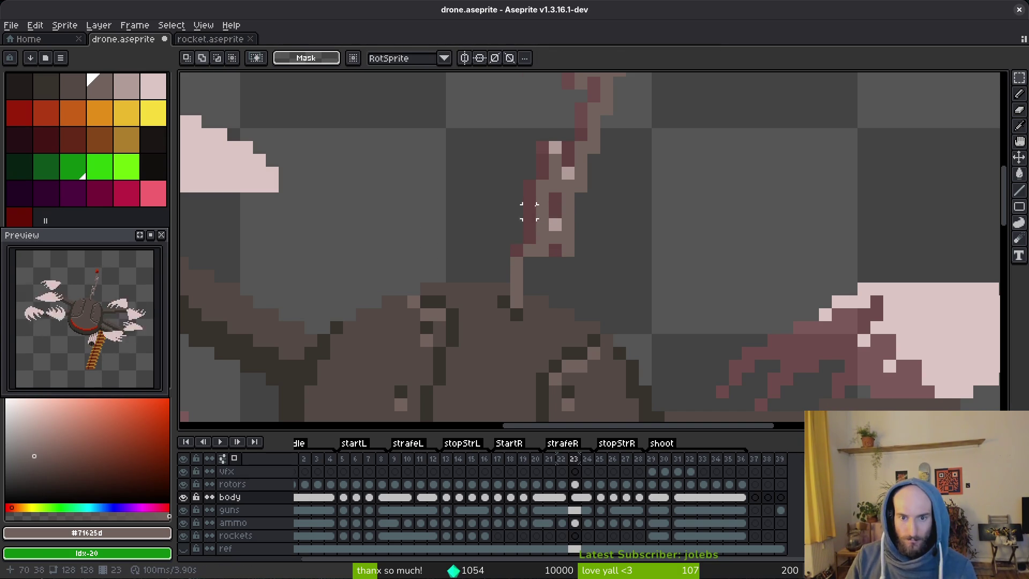
Save the realigned antenna to drone.aseprite.
{"action": "key", "text": "ctrl+d"}
{"action": "key", "text": "ctrl+s"}
{"action": "scroll", "coordinate": [519, 243], "scroll_direction": "up", "scroll_amount": 1}
{"action": "key", "text": "b"}
{"action": "scroll", "coordinate": [673, 239], "scroll_direction": "down", "scroll_amount": 1}
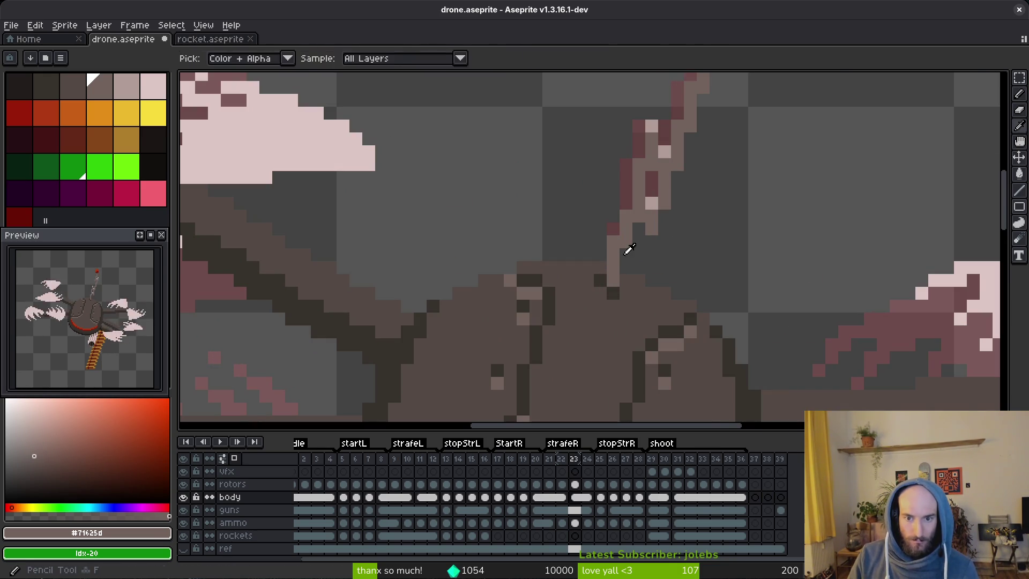
{"action": "scroll", "coordinate": [714, 227], "scroll_direction": "down", "scroll_amount": 4}
{"action": "key", "text": "ctrl+s"}
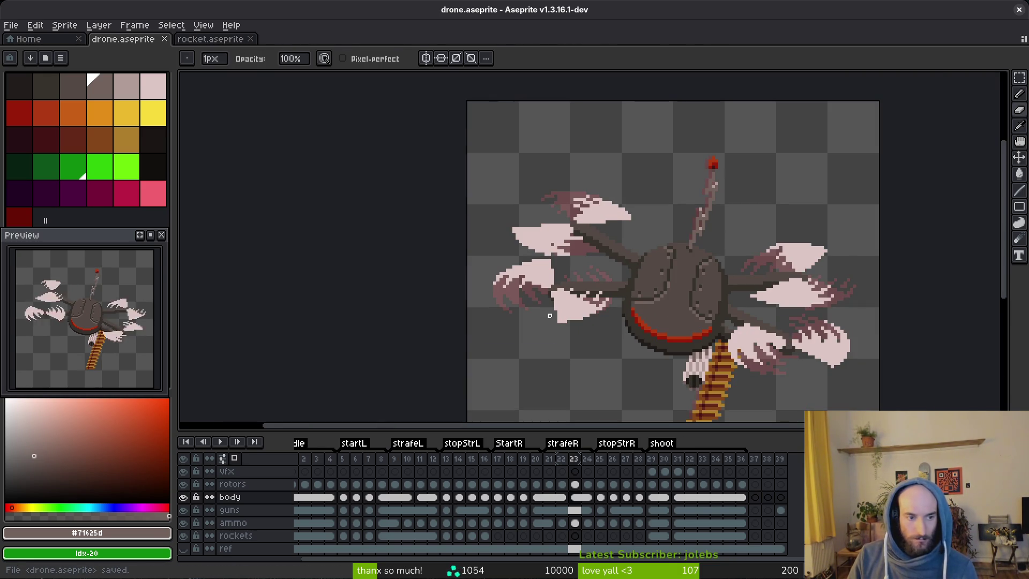
Play the animation to review the antenna fix, save, and pick the rockets and ammo layers.
{"action": "scroll", "coordinate": [549, 315], "scroll_direction": "right", "scroll_amount": 1}
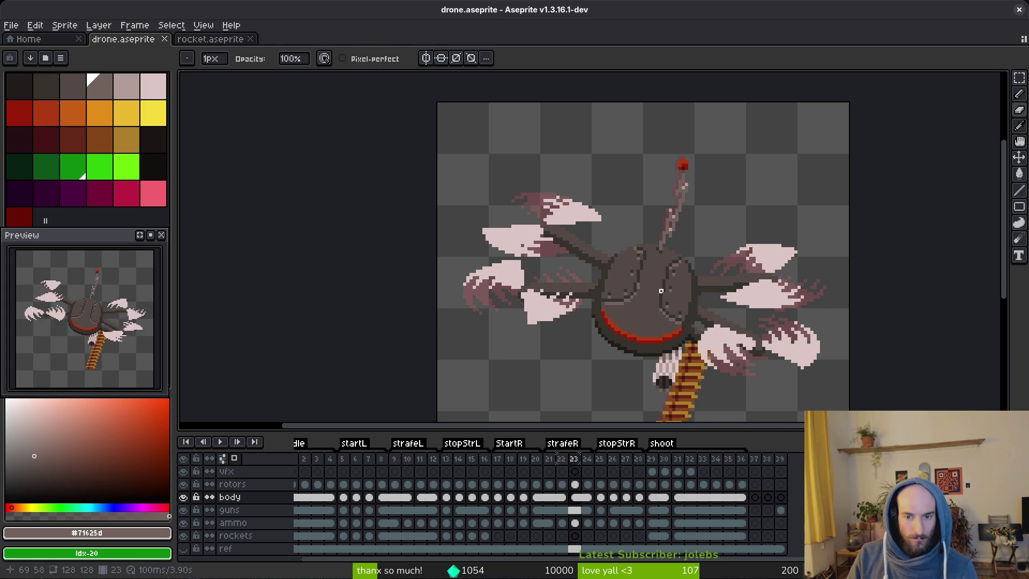
{"action": "key", "text": "i"}
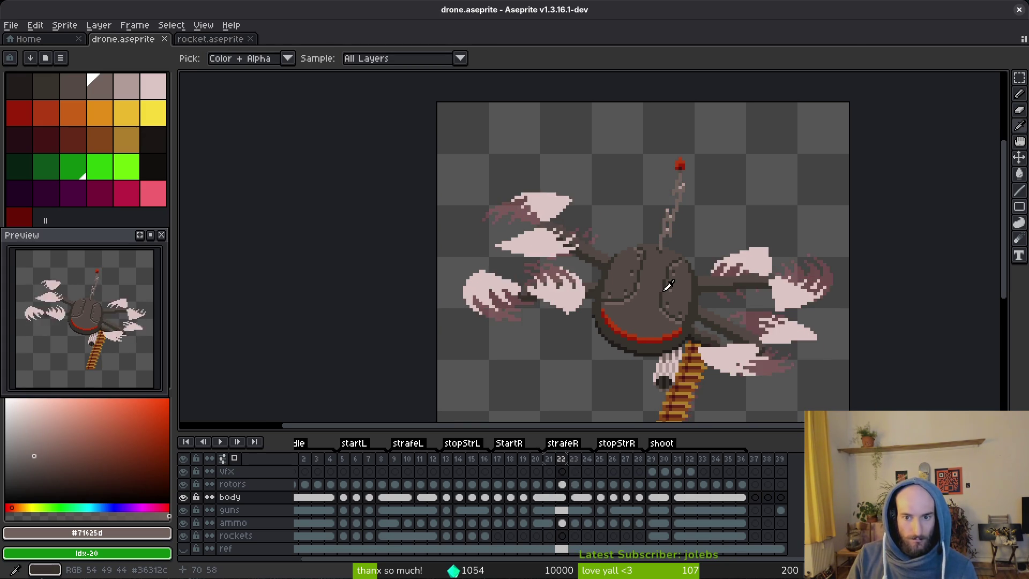
{"action": "key", "text": "ctrl+s"}
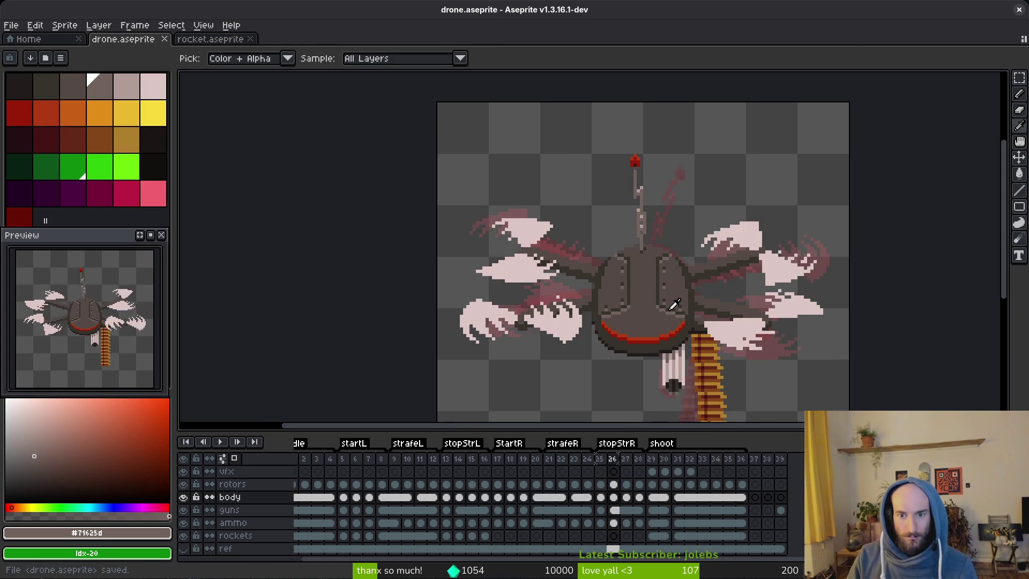
{"action": "key", "text": "ctrl+s"}
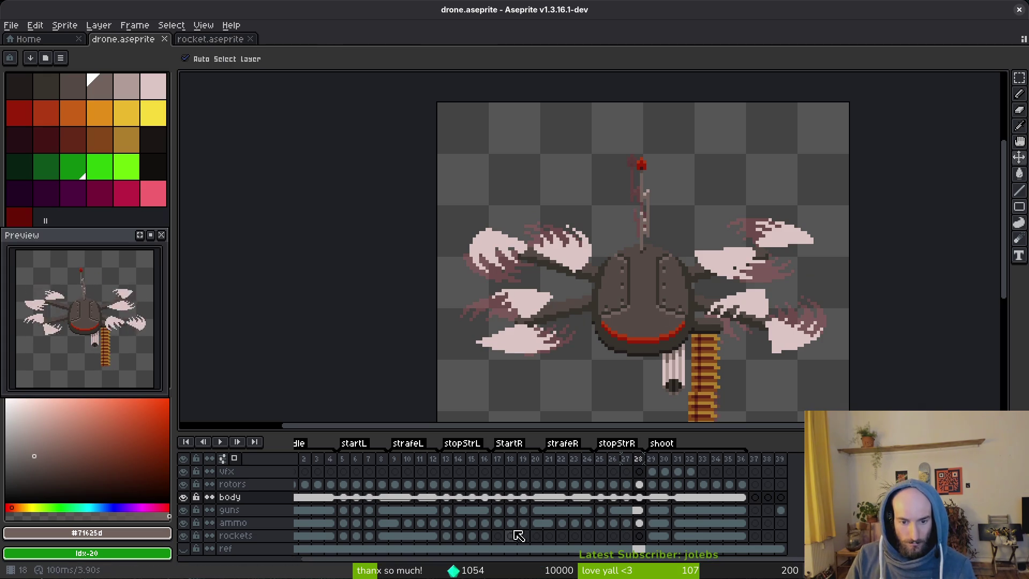
{"action": "left_click", "coordinate": [496, 535]}
{"action": "left_click", "coordinate": [601, 524]}
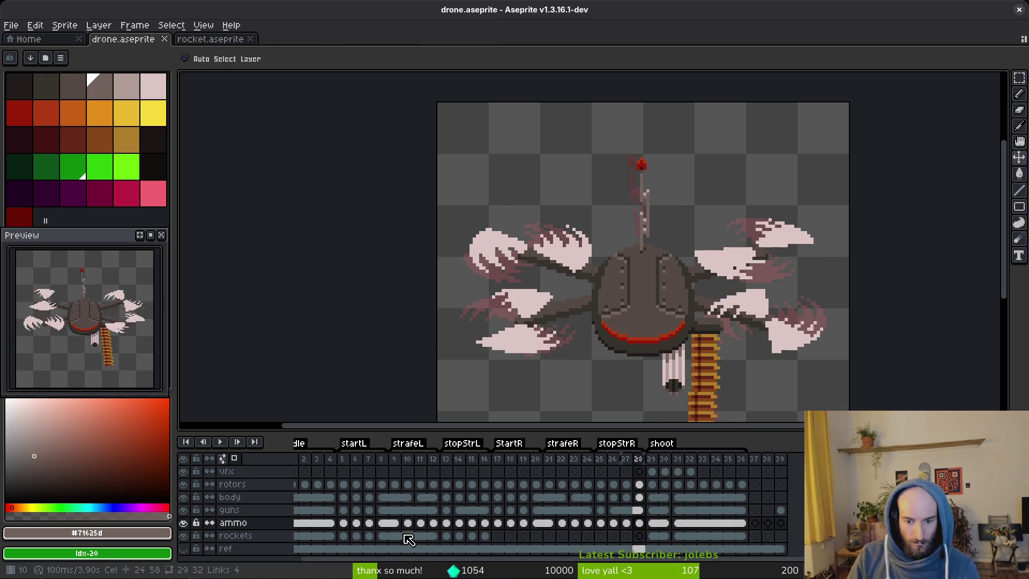
Paste copies of rockets cels 3–4 at rockets frame 27 and save.
{"action": "left_click_drag", "start_coordinate": [418, 500], "coordinate": [469, 508]}
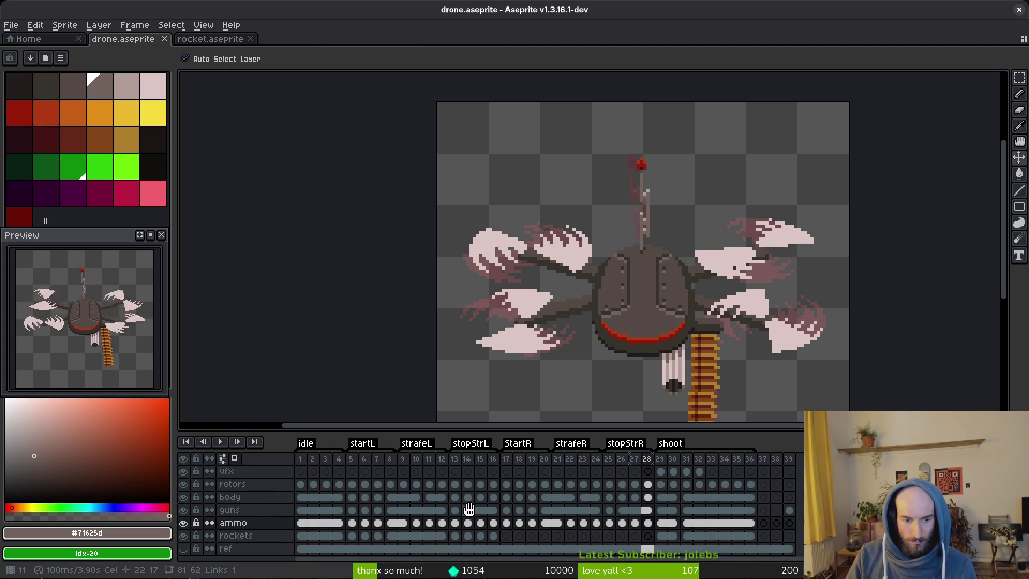
{"action": "left_click_drag", "start_coordinate": [343, 539], "coordinate": [322, 536]}
{"action": "key", "text": "ctrl+c"}
{"action": "left_click", "coordinate": [634, 535]}
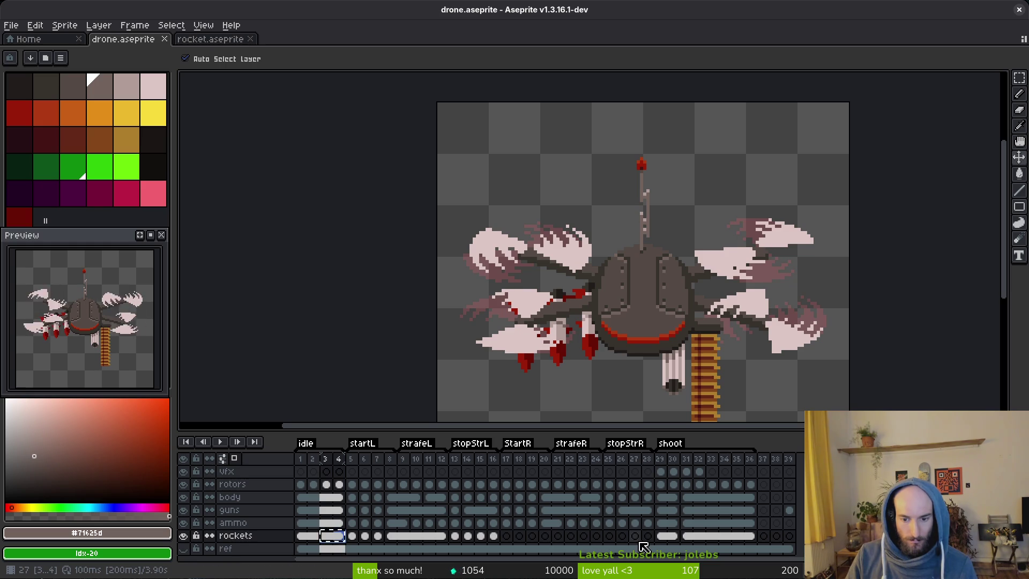
{"action": "key", "text": "ctrl+v"}
{"action": "key", "text": "ctrl+s"}
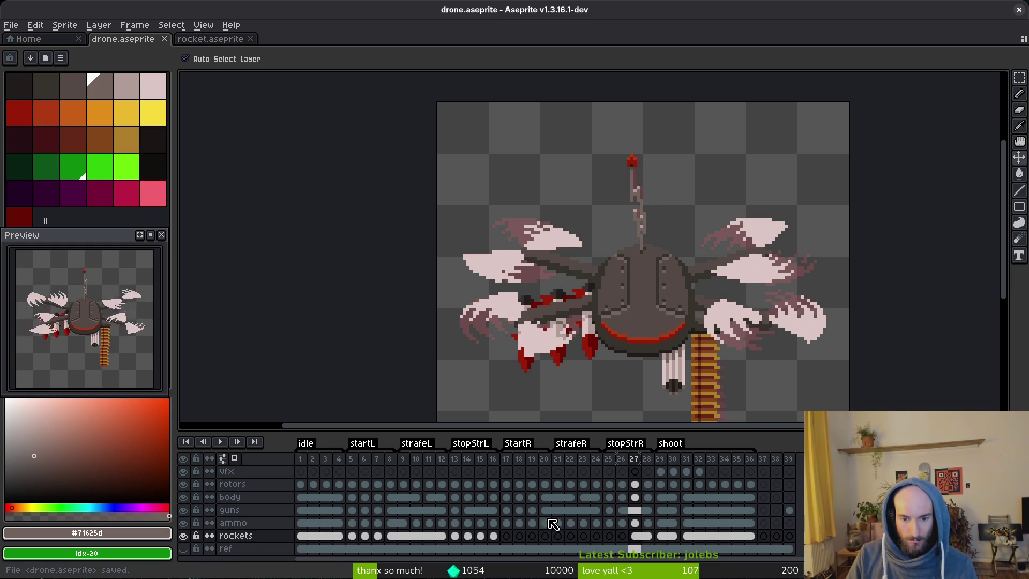
Play the animation from frame 17, then return to StartR frame 17.
{"action": "left_click", "coordinate": [512, 536]}
{"action": "key", "text": "Return"}
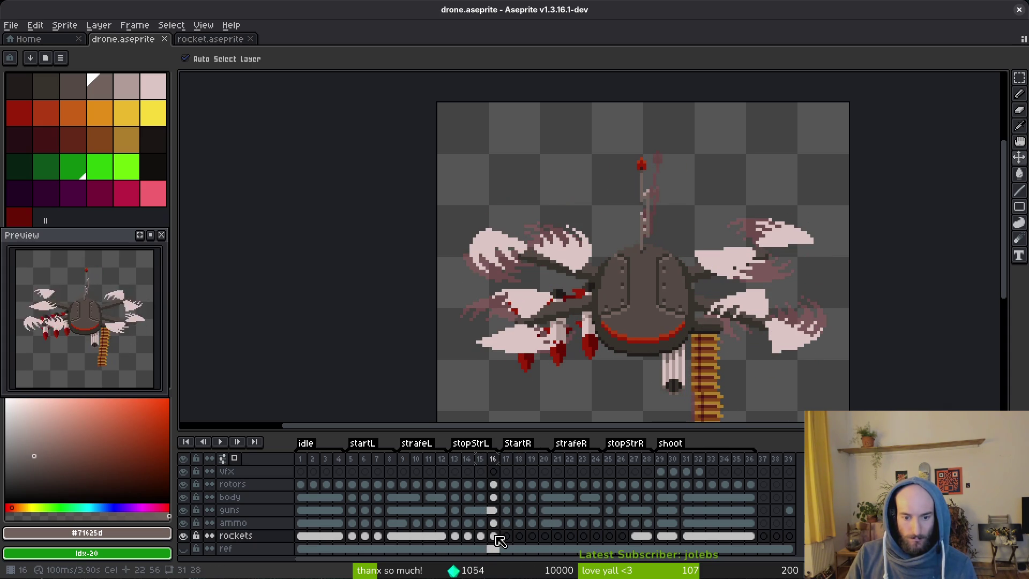
{"action": "left_click", "coordinate": [507, 540]}
Stop on frame 17, save, and hide the rotors, guns and ammo layers plus onion skin.
{"action": "key", "text": "b"}
{"action": "key", "text": "ctrl+s"}
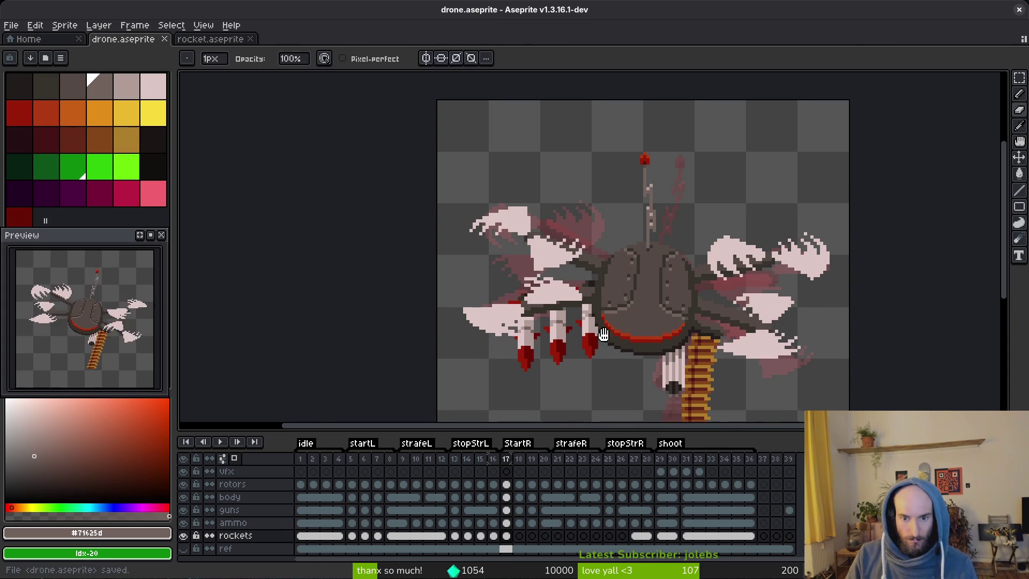
{"action": "scroll", "coordinate": [601, 309], "scroll_direction": "down", "scroll_amount": 2}
{"action": "scroll", "coordinate": [584, 262], "scroll_direction": "up", "scroll_amount": 2}
{"action": "key", "text": "m"}
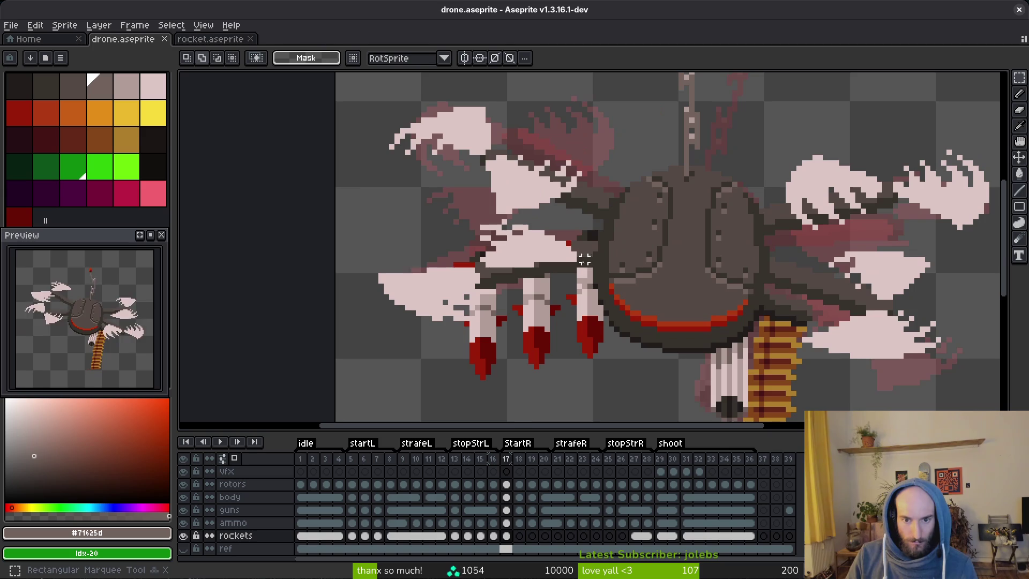
{"action": "left_click", "coordinate": [184, 483]}
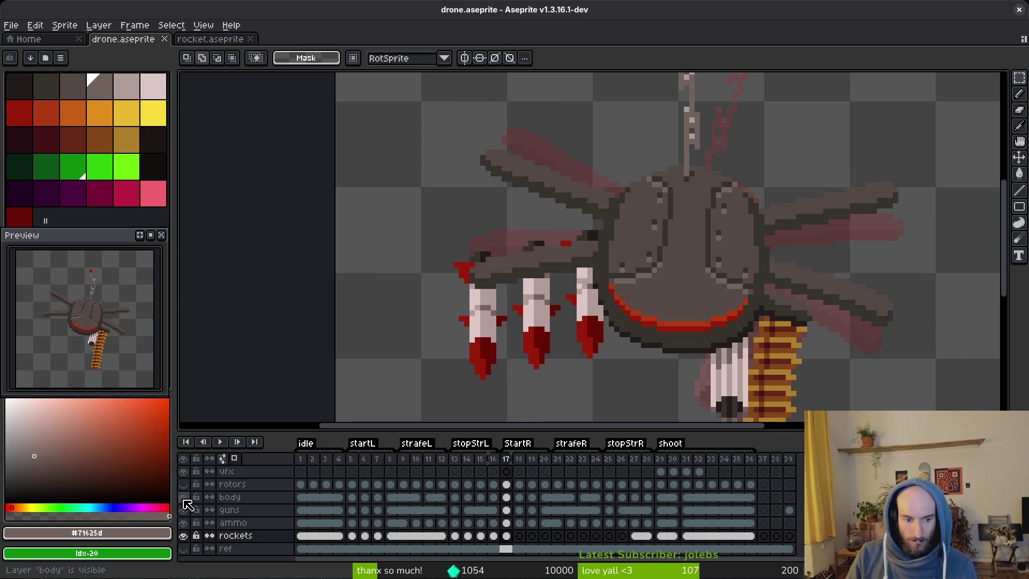
{"action": "left_click", "coordinate": [185, 510]}
{"action": "left_click", "coordinate": [184, 523]}
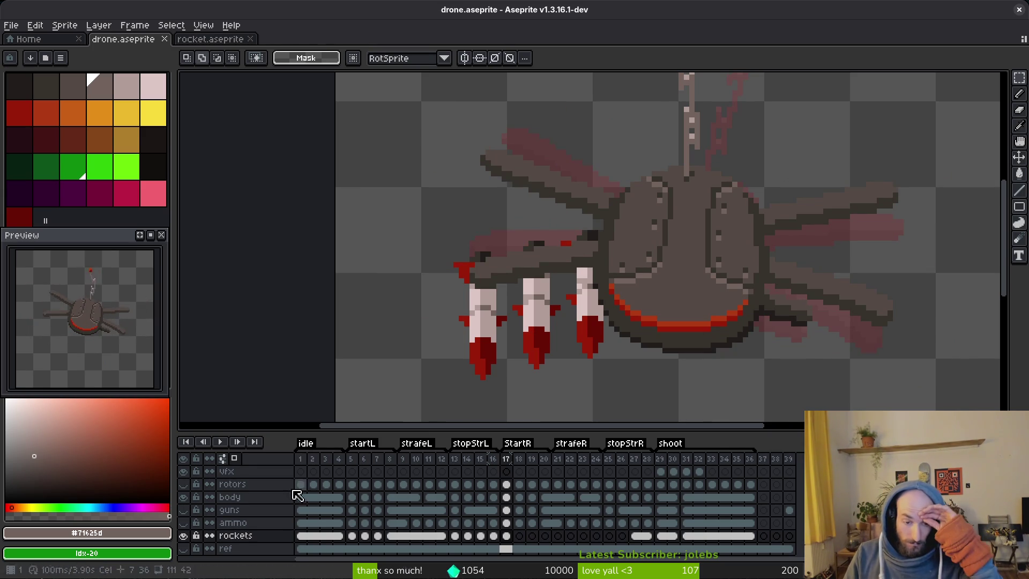
{"action": "left_click", "coordinate": [222, 458]}
{"action": "scroll", "coordinate": [589, 394], "scroll_direction": "up", "scroll_amount": 3}
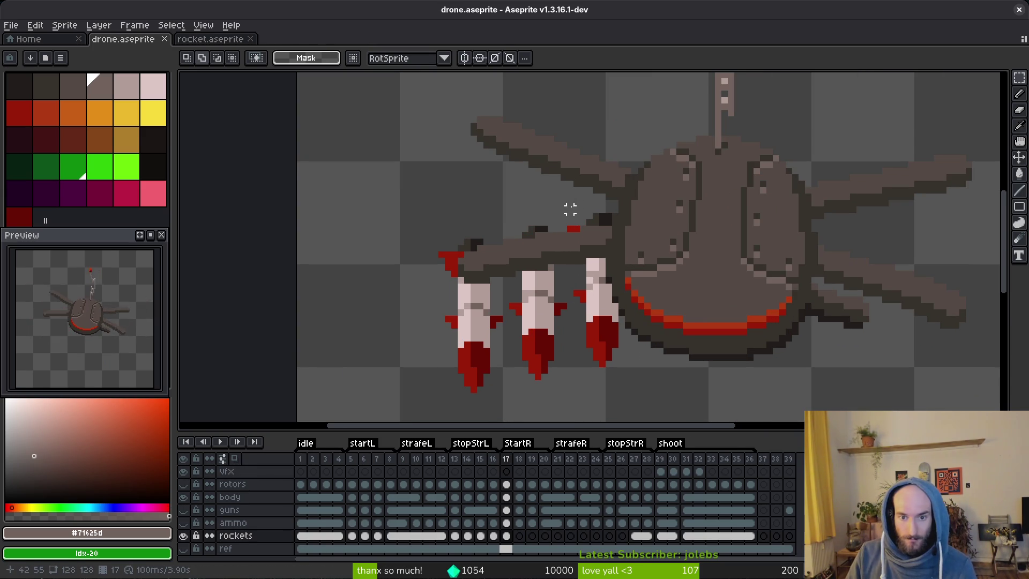
Try moving the selected right rocket up, then undo the move.
{"action": "left_click_drag", "start_coordinate": [602, 242], "coordinate": [634, 247]}
{"action": "mouse_move", "coordinate": [628, 383]}
{"action": "left_mouse_down"}
{"action": "mouse_move", "coordinate": [592, 260]}
{"action": "mouse_move", "coordinate": [573, 242]}
{"action": "left_mouse_up"}
{"action": "key", "text": "Up"}
{"action": "key", "text": "Up"}
{"action": "key", "text": "ctrl+d"}
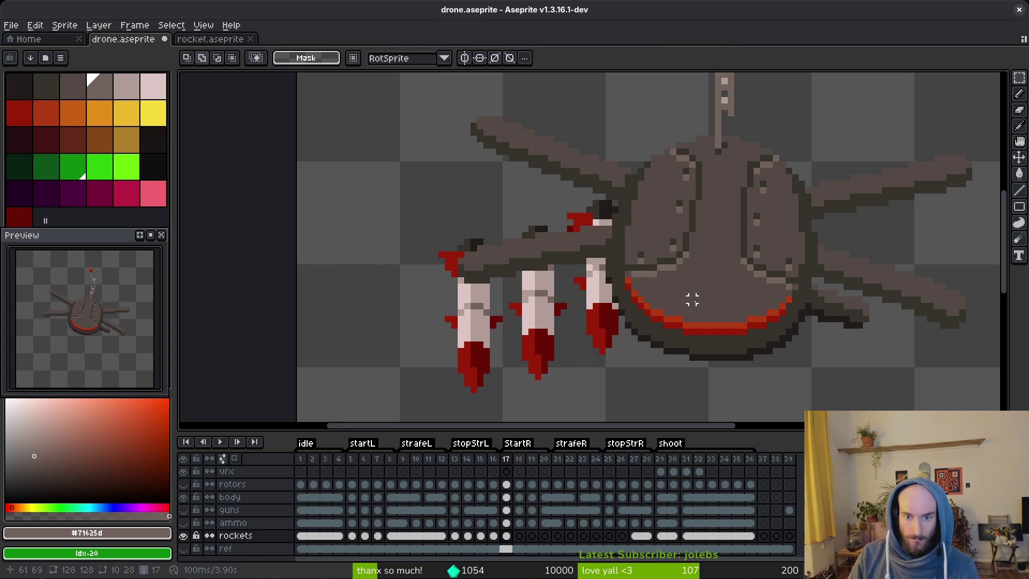
{"action": "key", "text": "ctrl+z"}
{"action": "key", "text": "ctrl+z"}
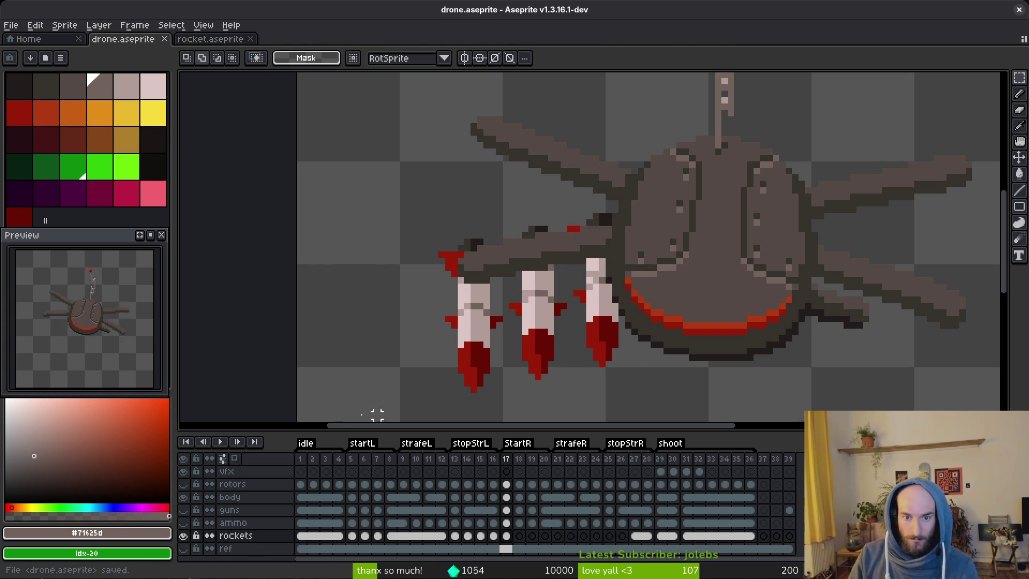
With the body layer hidden, raise the rightmost rocket one pixel, then show the body again.
{"action": "left_click", "coordinate": [184, 497]}
{"action": "left_click_drag", "start_coordinate": [574, 213], "coordinate": [700, 417]}
{"action": "scroll", "coordinate": [565, 217], "scroll_direction": "up", "scroll_amount": 2}
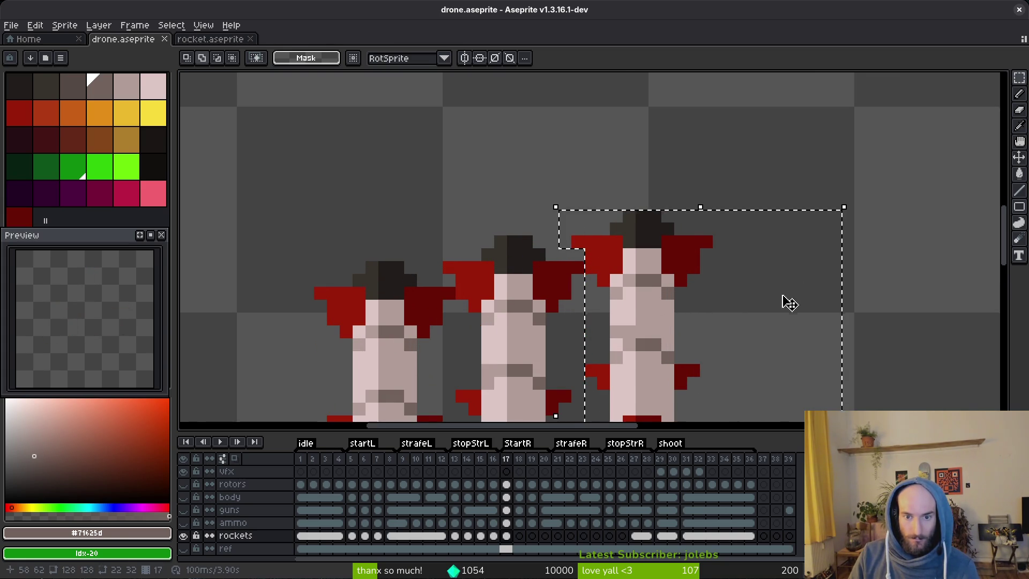
{"action": "left_click_drag", "start_coordinate": [792, 299], "coordinate": [753, 232]}
{"action": "key", "text": "Up"}
{"action": "right_click", "coordinate": [476, 256]}
{"action": "left_click", "coordinate": [491, 262]}
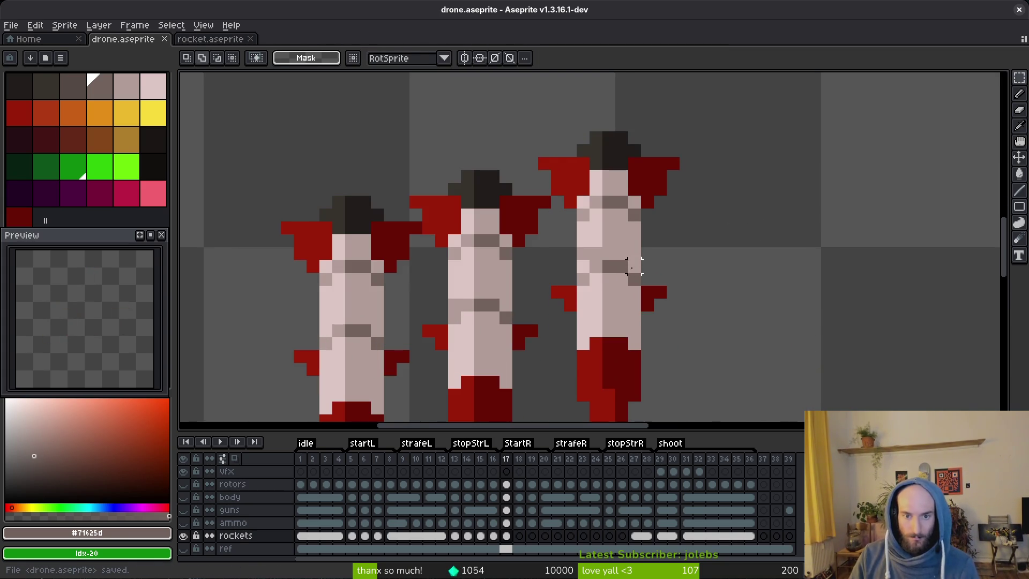
{"action": "scroll", "coordinate": [629, 258], "scroll_direction": "down", "scroll_amount": 2}
{"action": "left_click", "coordinate": [184, 497]}
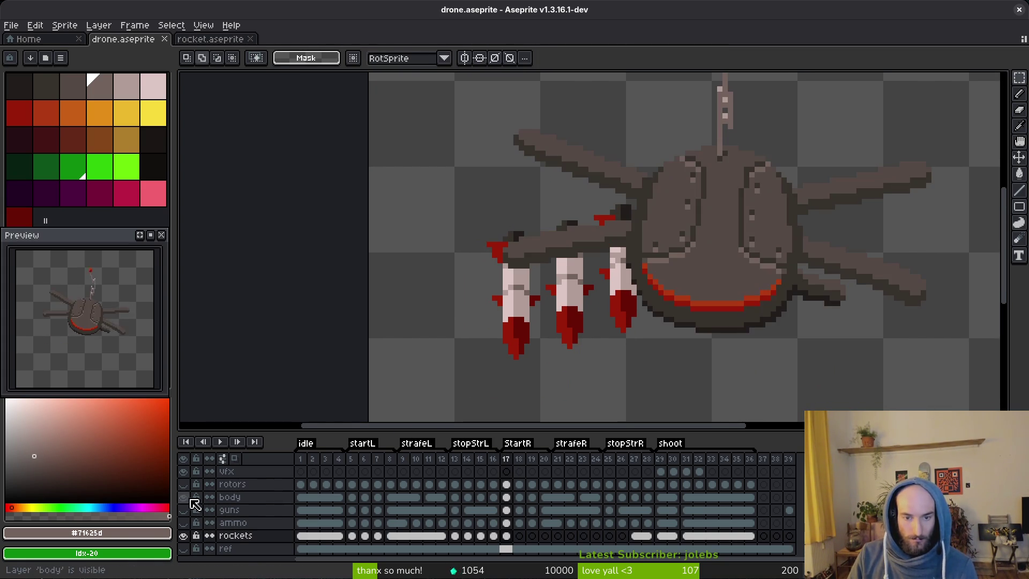
Compare frames 16 and 17, nudge the rockets slightly, and save.
{"action": "scroll", "coordinate": [654, 276], "scroll_direction": "down", "scroll_amount": 1}
{"action": "key", "text": "comma"}
{"action": "key", "text": "alt"}
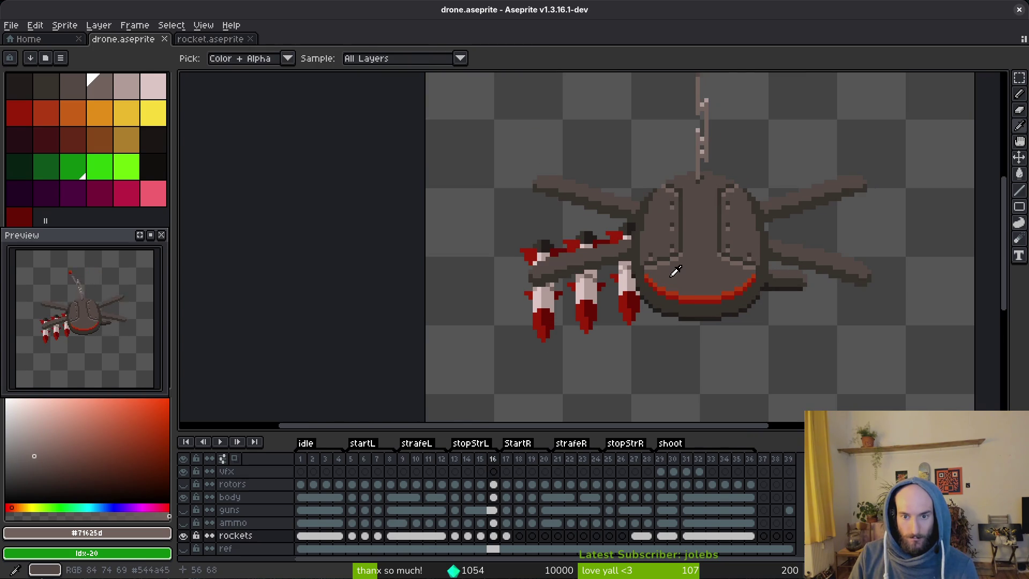
{"action": "key", "text": "period"}
{"action": "key", "text": "comma"}
{"action": "key", "text": "period"}
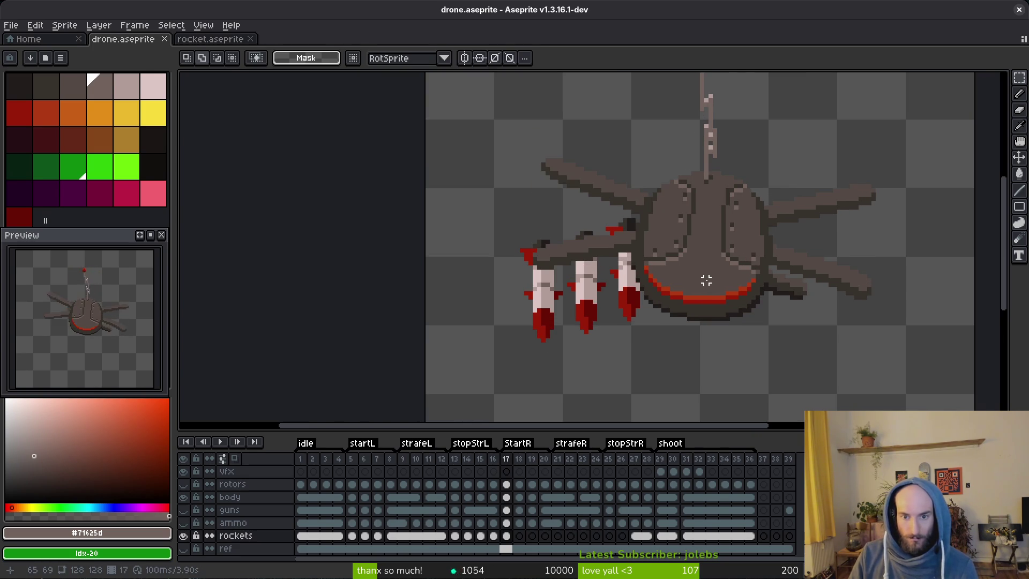
{"action": "key", "text": "ctrl+v"}
{"action": "key", "text": "Return"}
{"action": "key", "text": "ctrl+s"}
Select areas of the middle rocket, then deselect and save drone.aseprite.
{"action": "scroll", "coordinate": [589, 225], "scroll_direction": "up", "scroll_amount": 4}
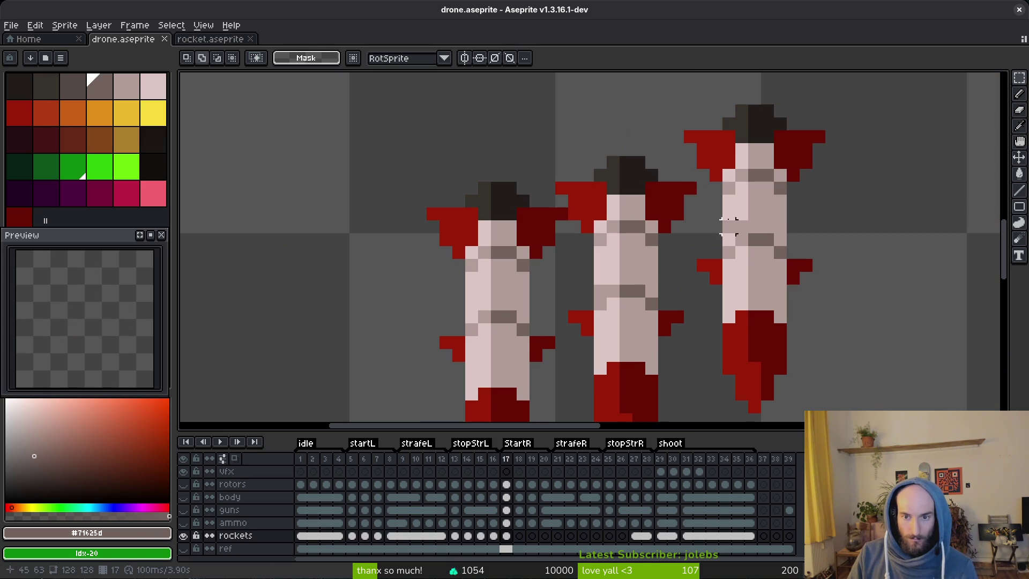
{"action": "left_click_drag", "start_coordinate": [691, 175], "coordinate": [567, 260]}
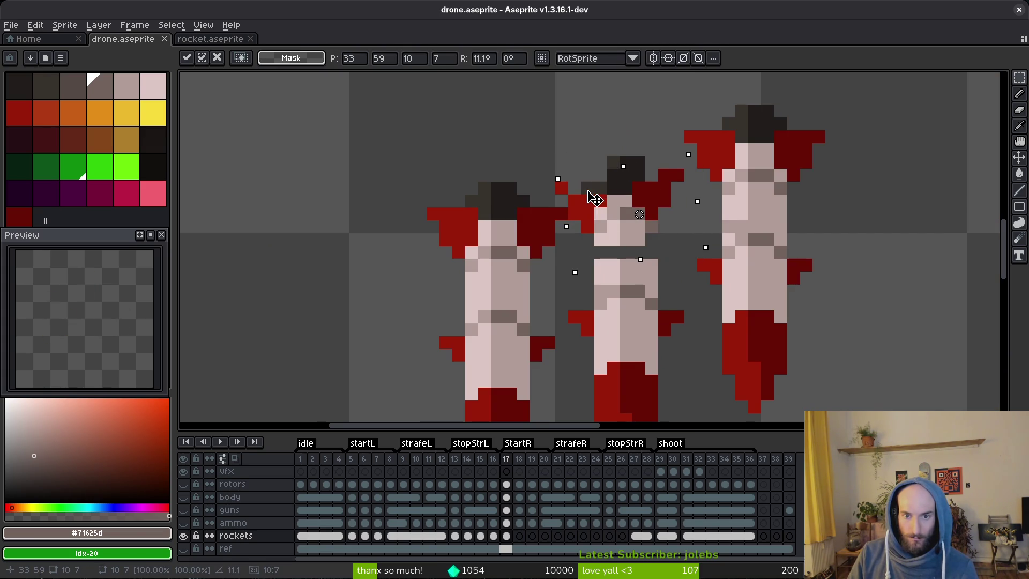
{"action": "mouse_move", "coordinate": [529, 130]}
{"action": "left_mouse_down"}
{"action": "mouse_move", "coordinate": [557, 142]}
{"action": "mouse_move", "coordinate": [594, 194]}
{"action": "left_mouse_up"}
{"action": "left_click_drag", "start_coordinate": [607, 104], "coordinate": [658, 169]}
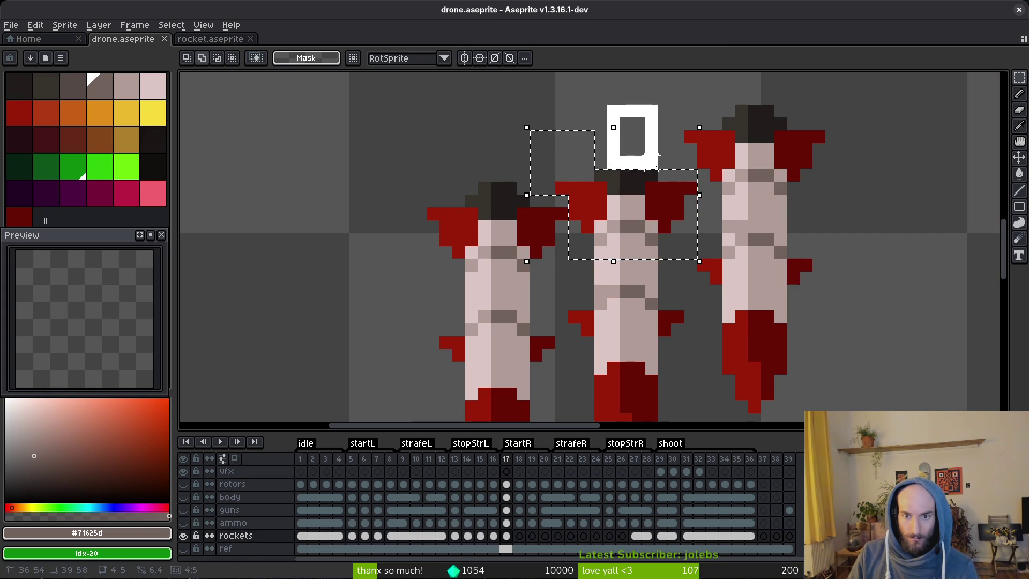
{"action": "scroll", "coordinate": [680, 209], "scroll_direction": "down", "scroll_amount": 1}
{"action": "left_click_drag", "start_coordinate": [681, 220], "coordinate": [604, 374]}
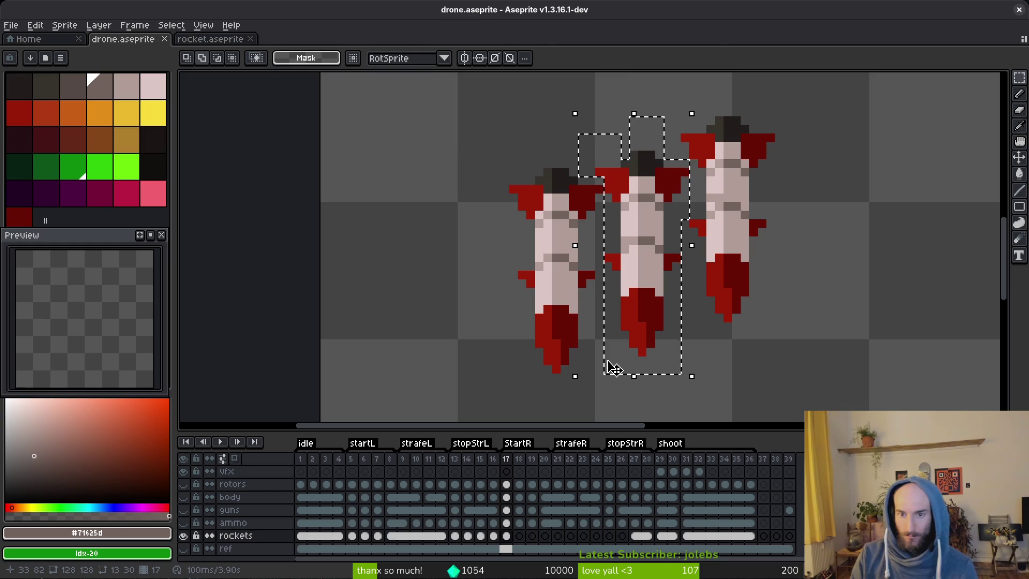
{"action": "key", "text": "ctrl+d"}
{"action": "key", "text": "ctrl+s"}
Show the full drone and flip between frames 16 and 17 to compare the pose.
{"action": "scroll", "coordinate": [652, 240], "scroll_direction": "down", "scroll_amount": 2}
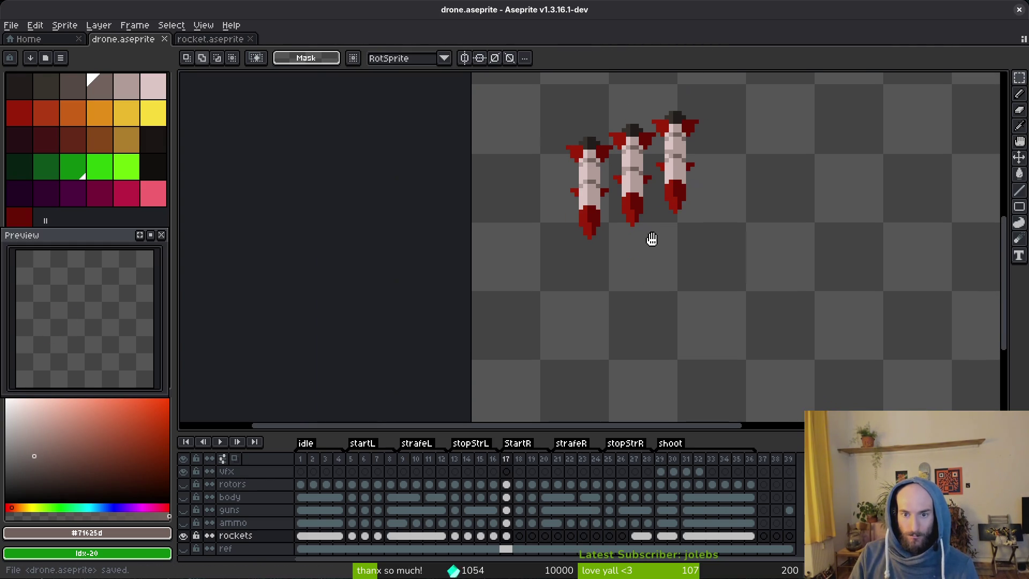
{"action": "left_click", "coordinate": [183, 498]}
{"action": "scroll", "coordinate": [673, 269], "scroll_direction": "down", "scroll_amount": 2}
{"action": "key", "text": "Left"}
{"action": "key", "text": "Right"}
{"action": "key", "text": "Left"}
{"action": "key", "text": "Right"}
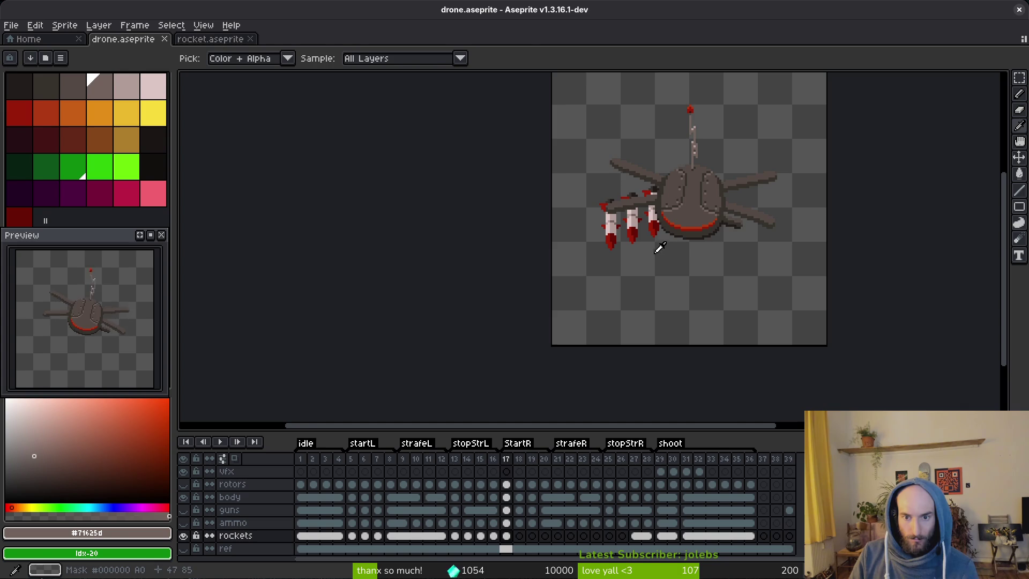
{"action": "scroll", "coordinate": [631, 210], "scroll_direction": "up", "scroll_amount": 2}
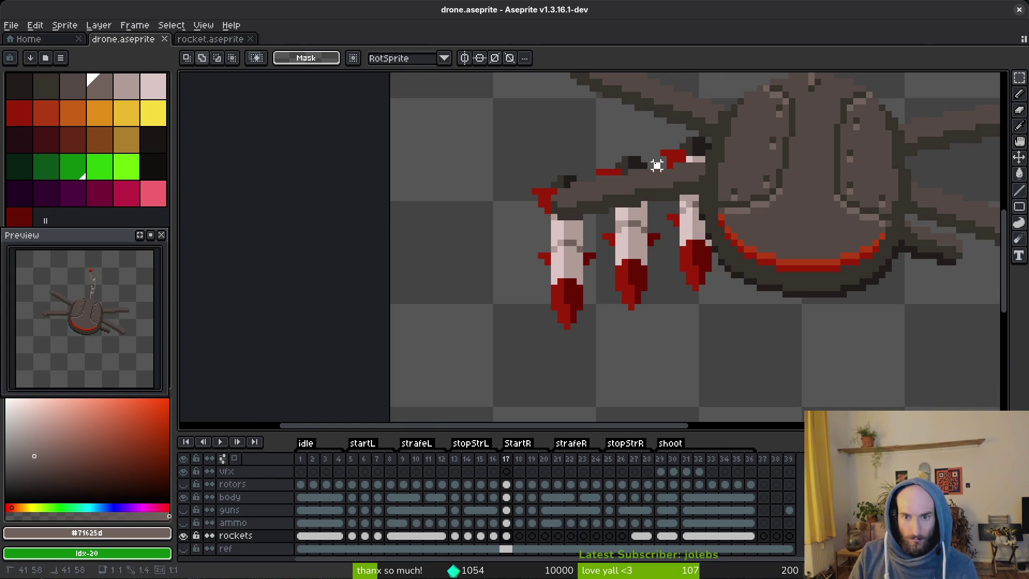
Select the left and middle rockets and move them up two pixels.
{"action": "mouse_move", "coordinate": [644, 178]}
{"action": "left_mouse_down"}
{"action": "mouse_move", "coordinate": [553, 231]}
{"action": "mouse_move", "coordinate": [491, 324]}
{"action": "left_mouse_up"}
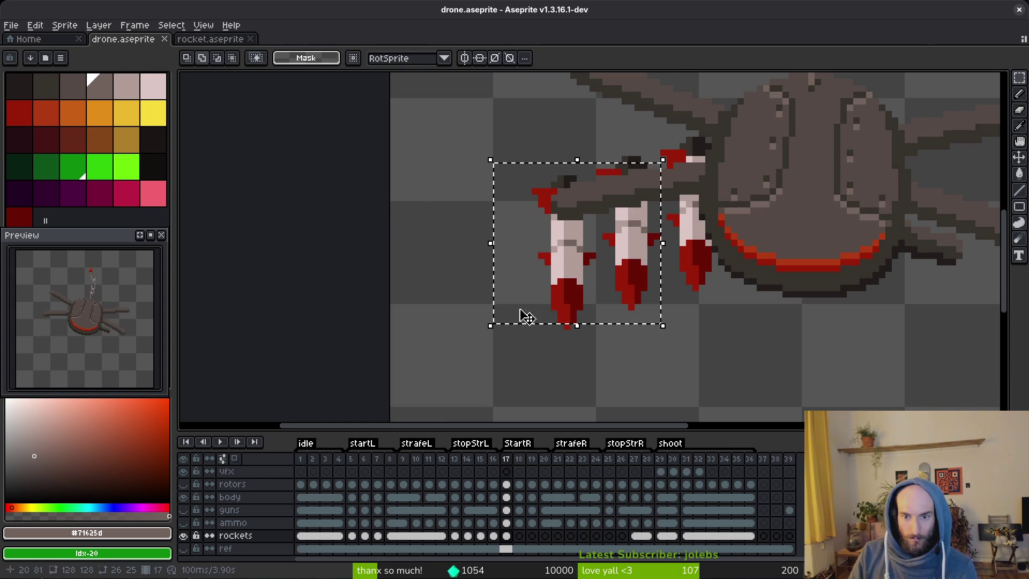
{"action": "scroll", "coordinate": [632, 248], "scroll_direction": "up", "scroll_amount": 3}
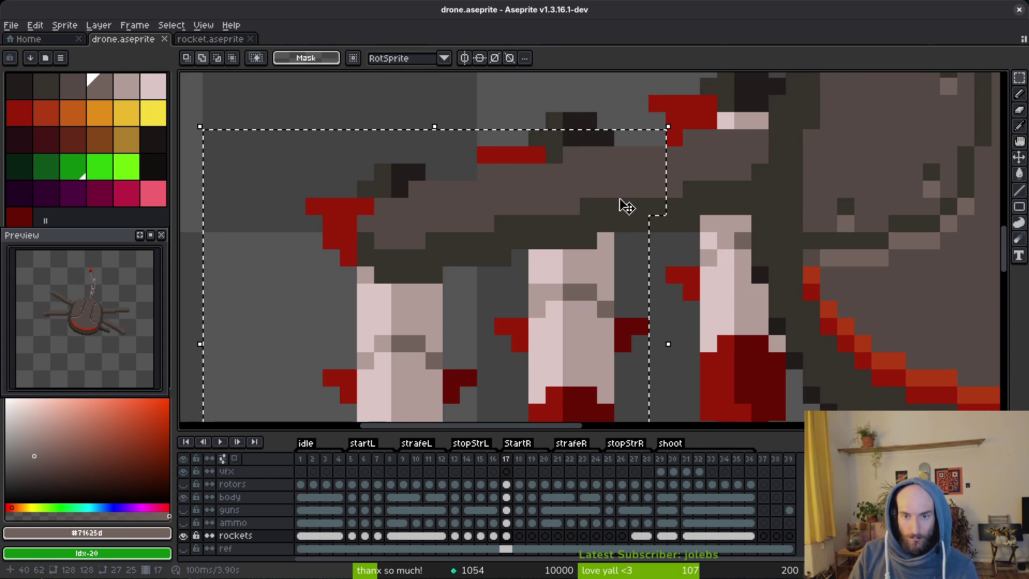
{"action": "key", "text": "Up"}
{"action": "key", "text": "Up"}
{"action": "key", "text": "comma"}
Compare the raised rockets between frame 16 and the StartR frame 17.
{"action": "scroll", "coordinate": [698, 259], "scroll_direction": "down", "scroll_amount": 3}
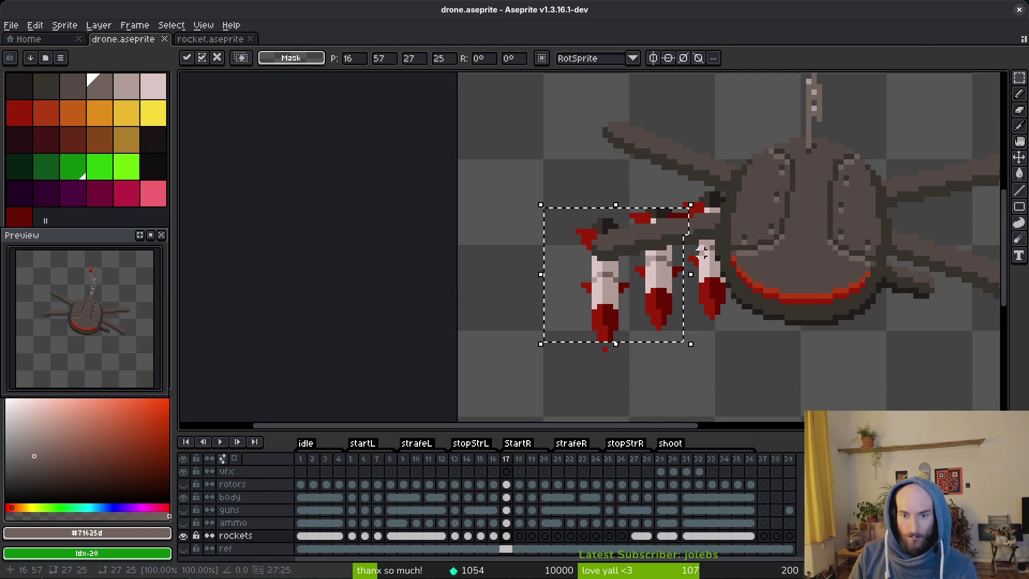
{"action": "key", "text": "period"}
{"action": "key", "text": "comma"}
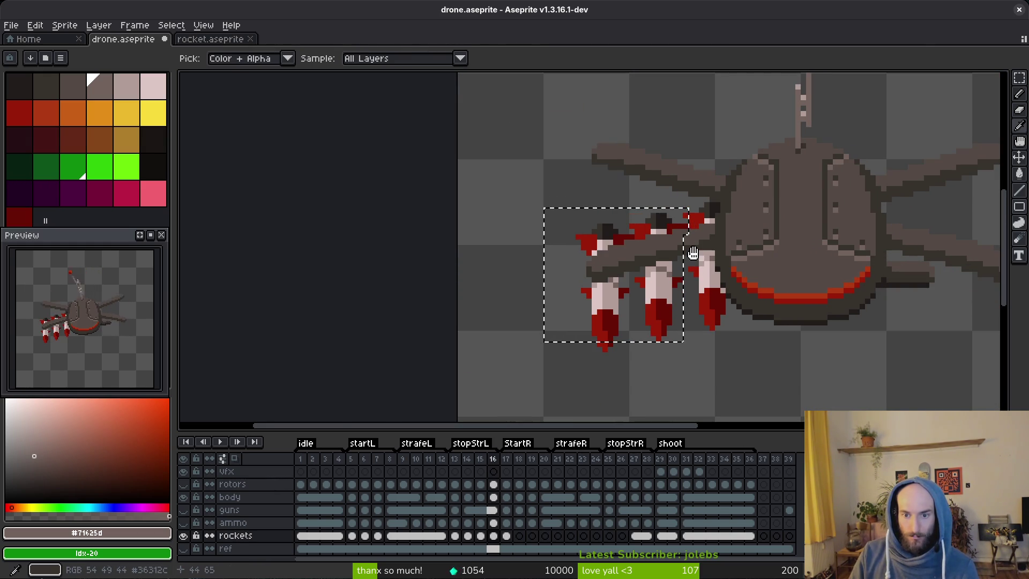
{"action": "key", "text": "period"}
{"action": "scroll", "coordinate": [691, 252], "scroll_direction": "up", "scroll_amount": 4}
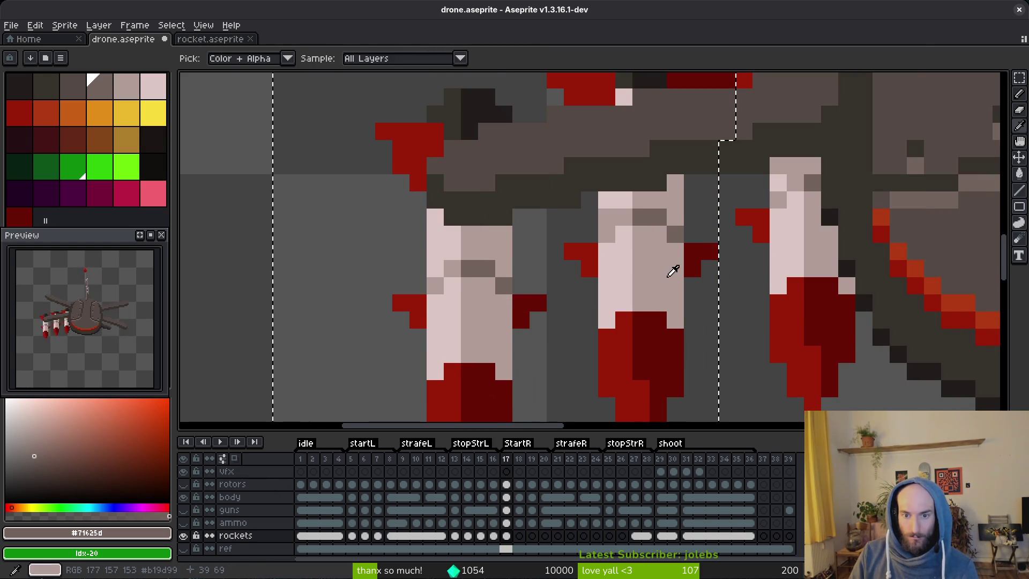
Deselect the rockets and save drone.aseprite.
{"action": "key", "text": "ctrl+d"}
{"action": "scroll", "coordinate": [700, 234], "scroll_direction": "down", "scroll_amount": 4}
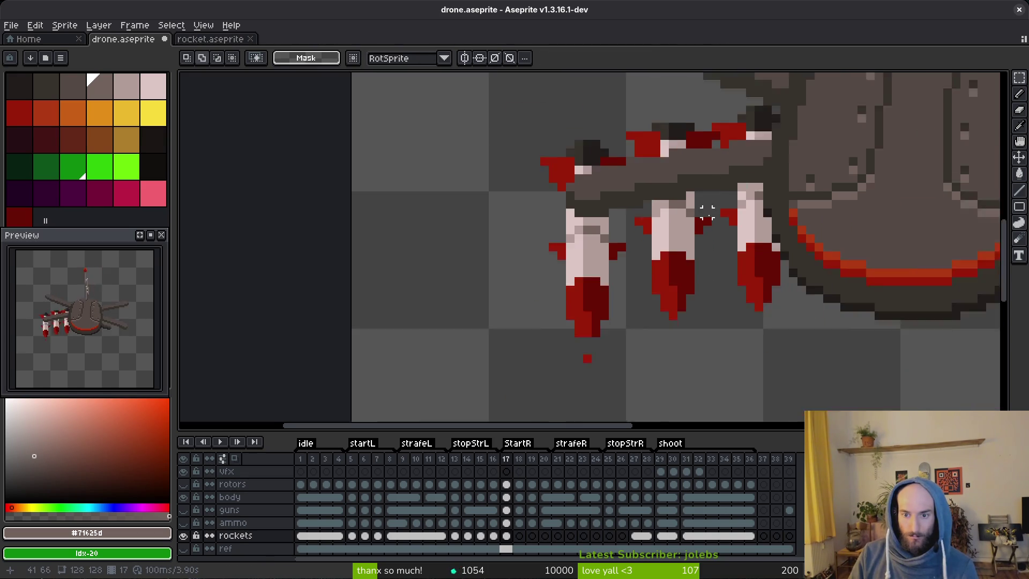
{"action": "scroll", "coordinate": [643, 303], "scroll_direction": "up", "scroll_amount": 3}
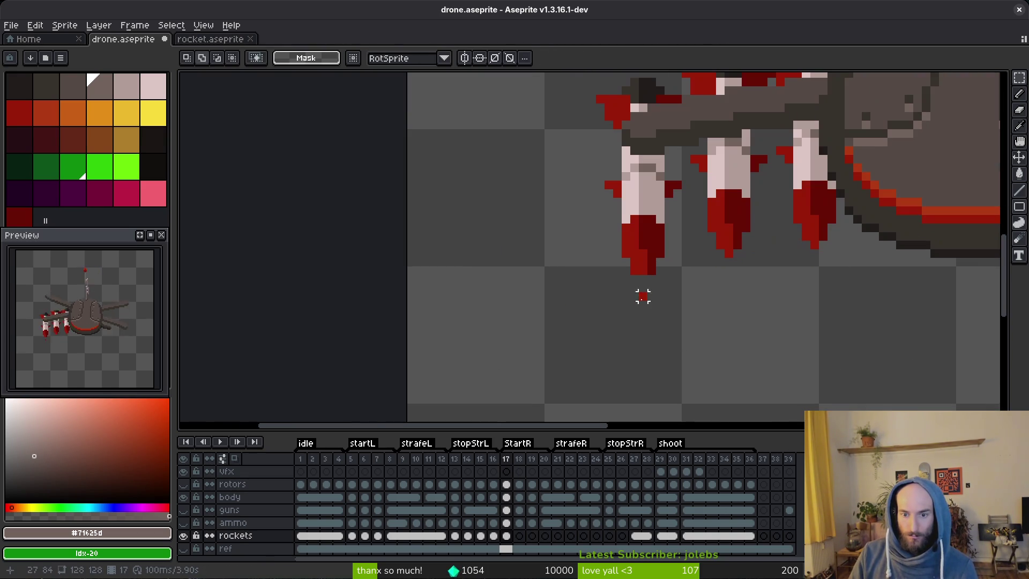
{"action": "key", "text": "ctrl+s"}
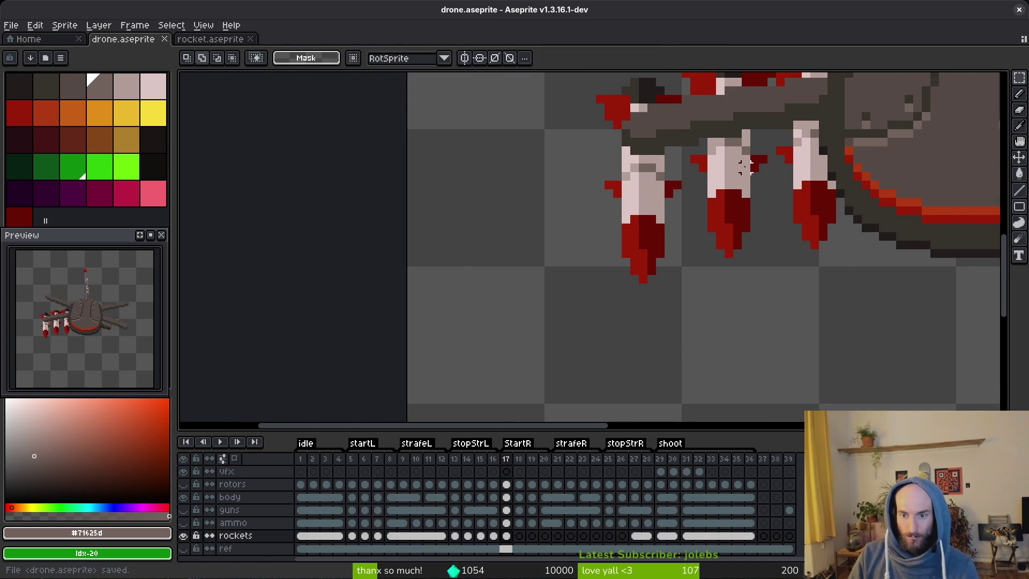
Recheck frame 16 against the StartR frame 17 after saving.
{"action": "scroll", "coordinate": [664, 308], "scroll_direction": "down", "scroll_amount": 3}
{"action": "key", "text": "comma"}
{"action": "key", "text": "ctrl+d"}
{"action": "key", "text": "period"}
{"action": "scroll", "coordinate": [659, 197], "scroll_direction": "up", "scroll_amount": 3}
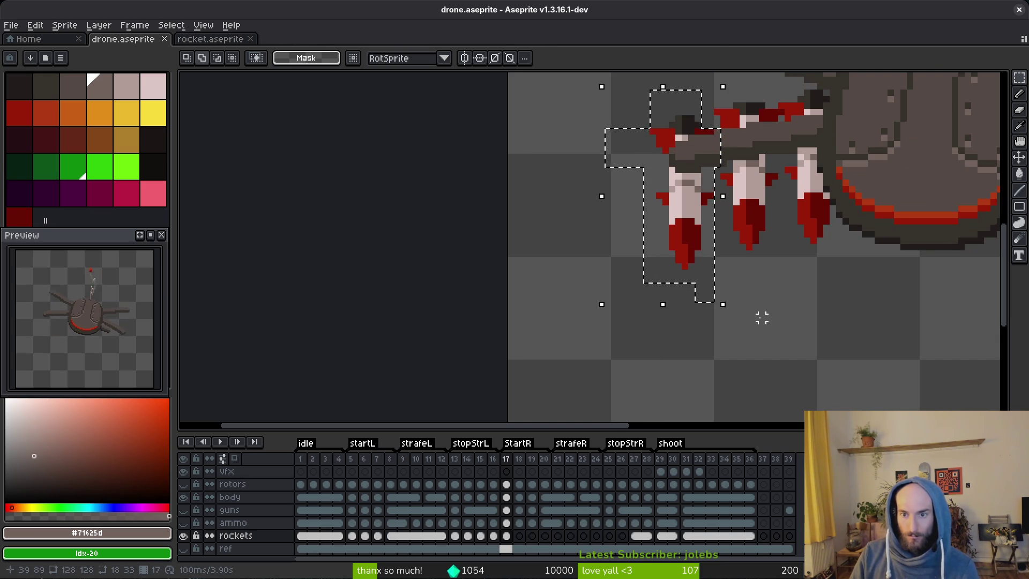
Nudge the leftmost rocket up one pixel in frame 17 and save drone.aseprite.
{"action": "key", "text": "Up"}
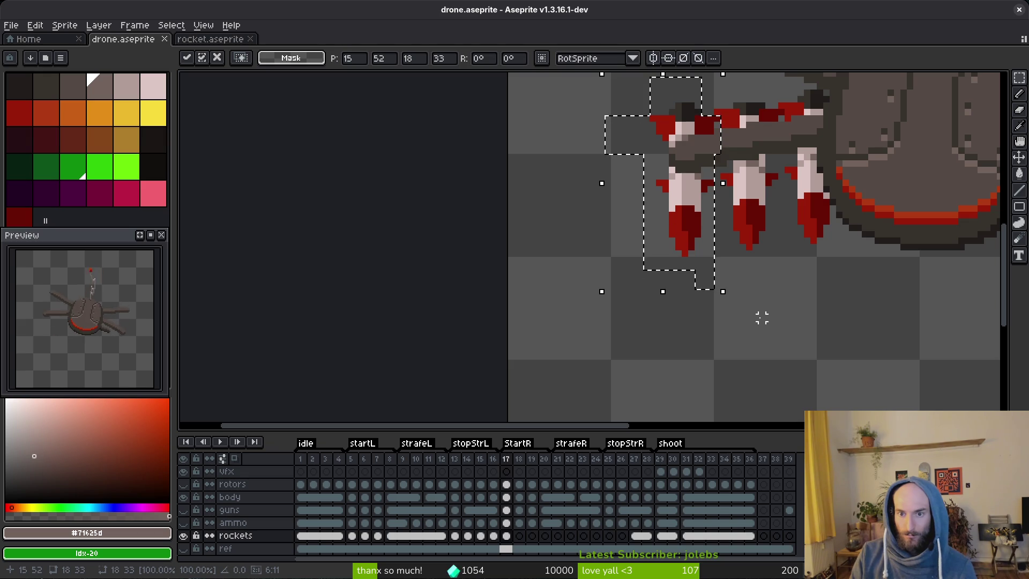
{"action": "key", "text": "ctrl+s"}
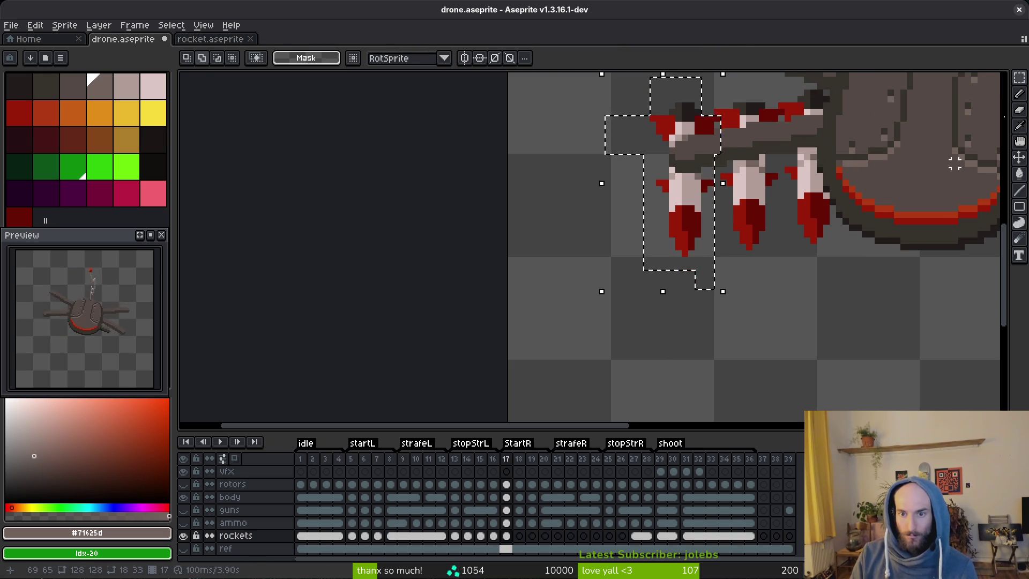
{"action": "scroll", "coordinate": [820, 197], "scroll_direction": "down", "scroll_amount": 5}
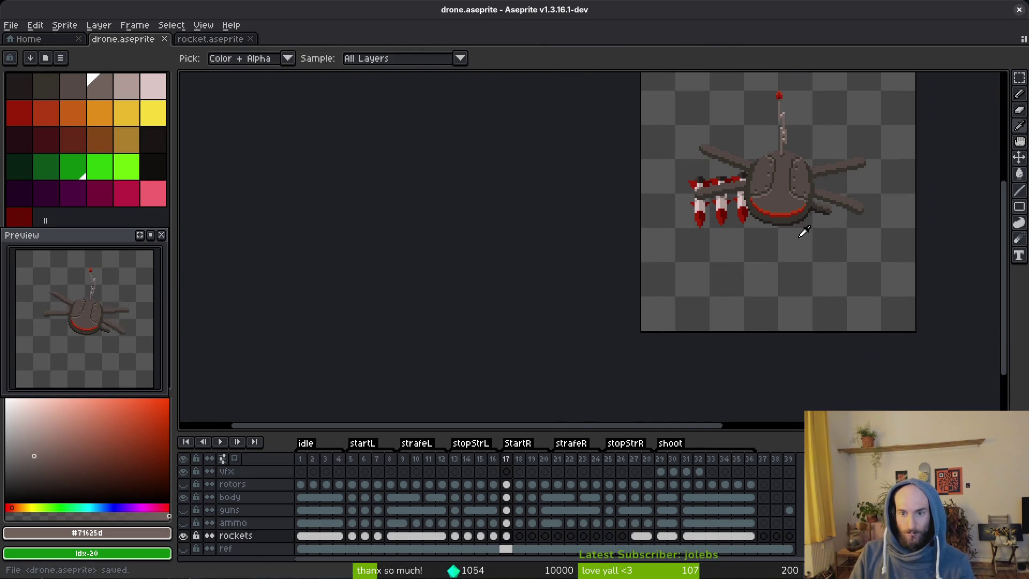
{"action": "left_click_drag", "start_coordinate": [779, 239], "coordinate": [772, 235]}
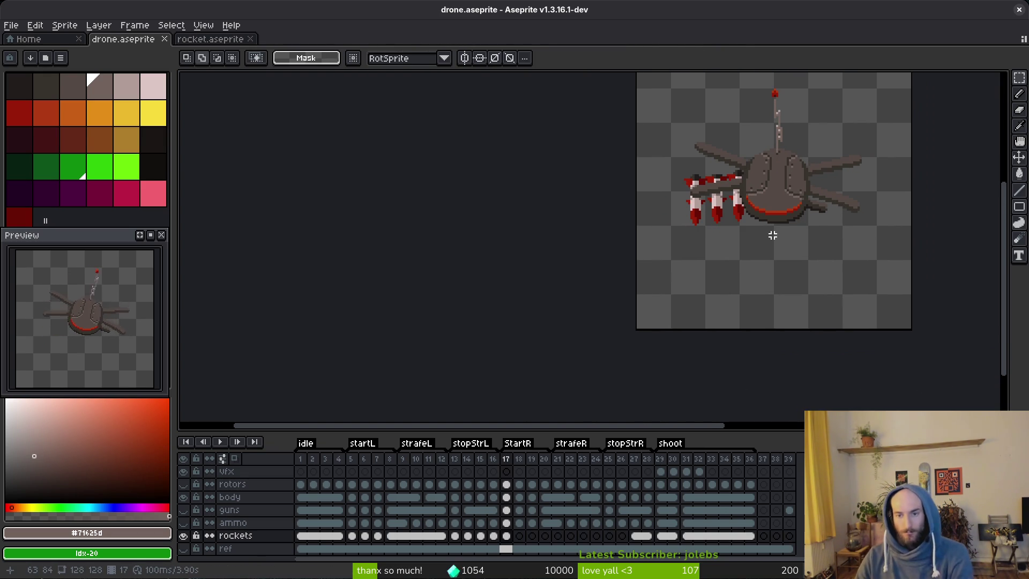